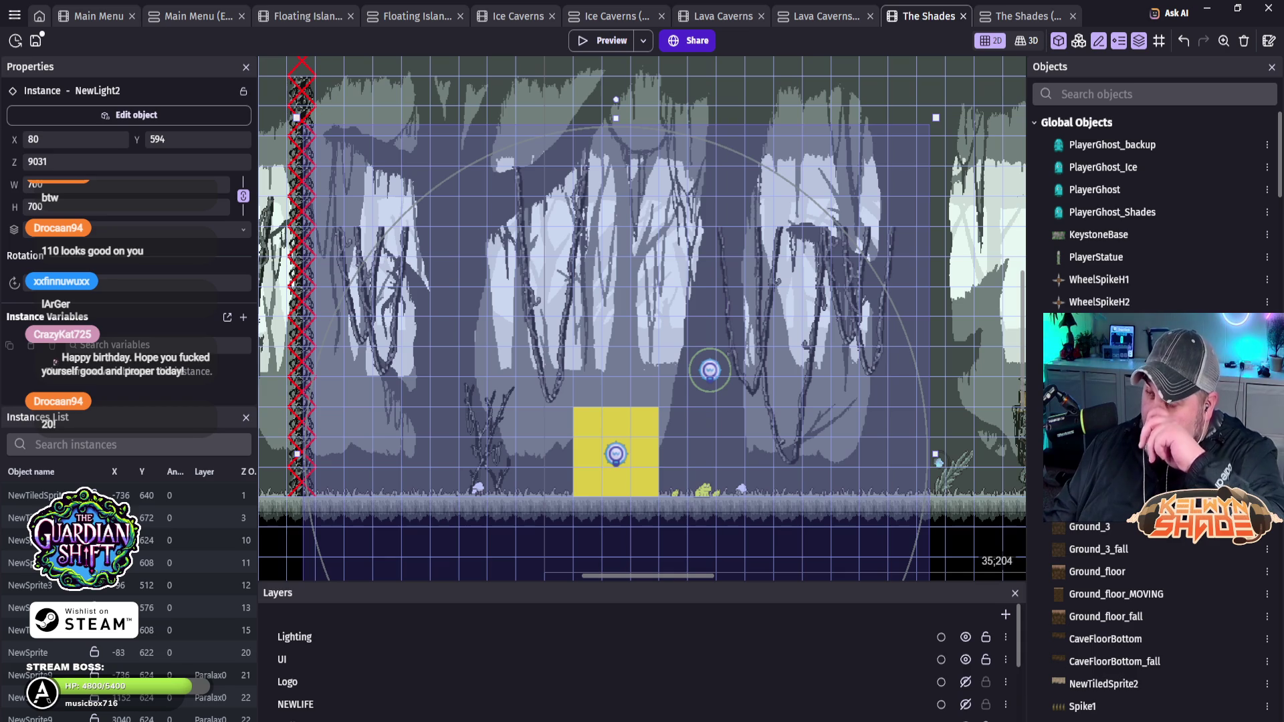
Step: Launch a preview of The Shades level and walk the ghost right through the swamp
left_click(602, 40)
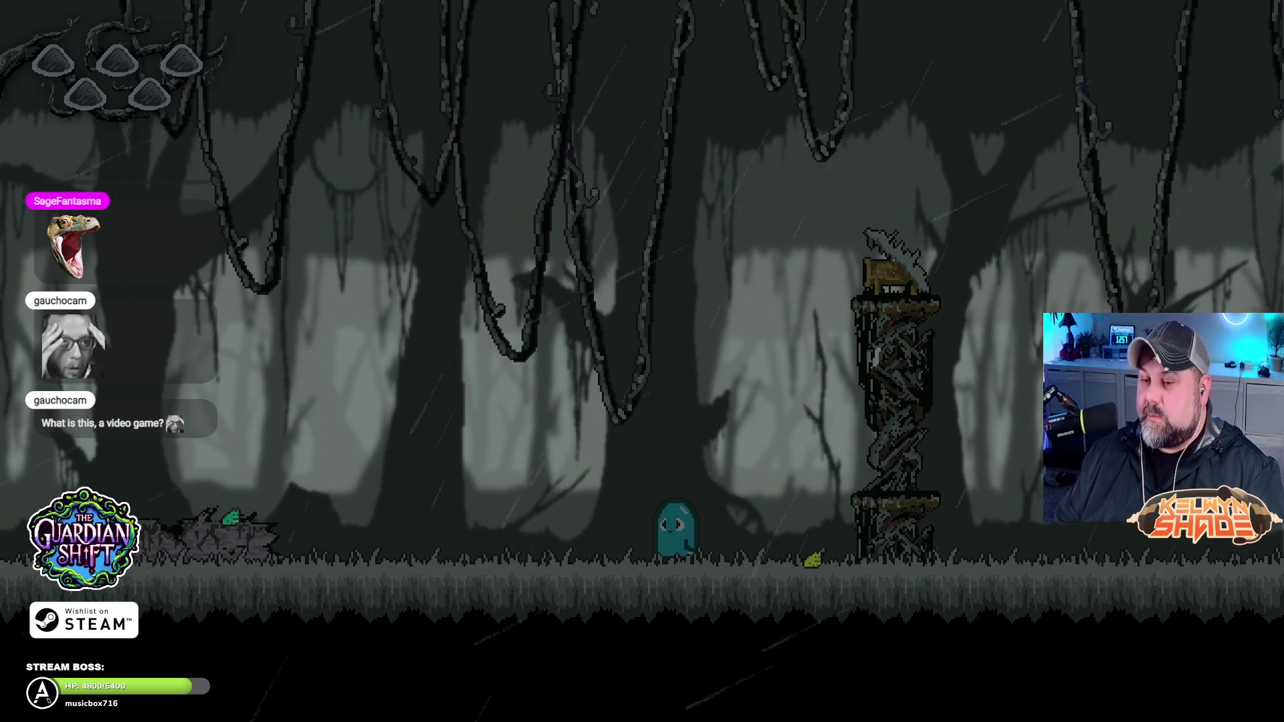
key("Right")
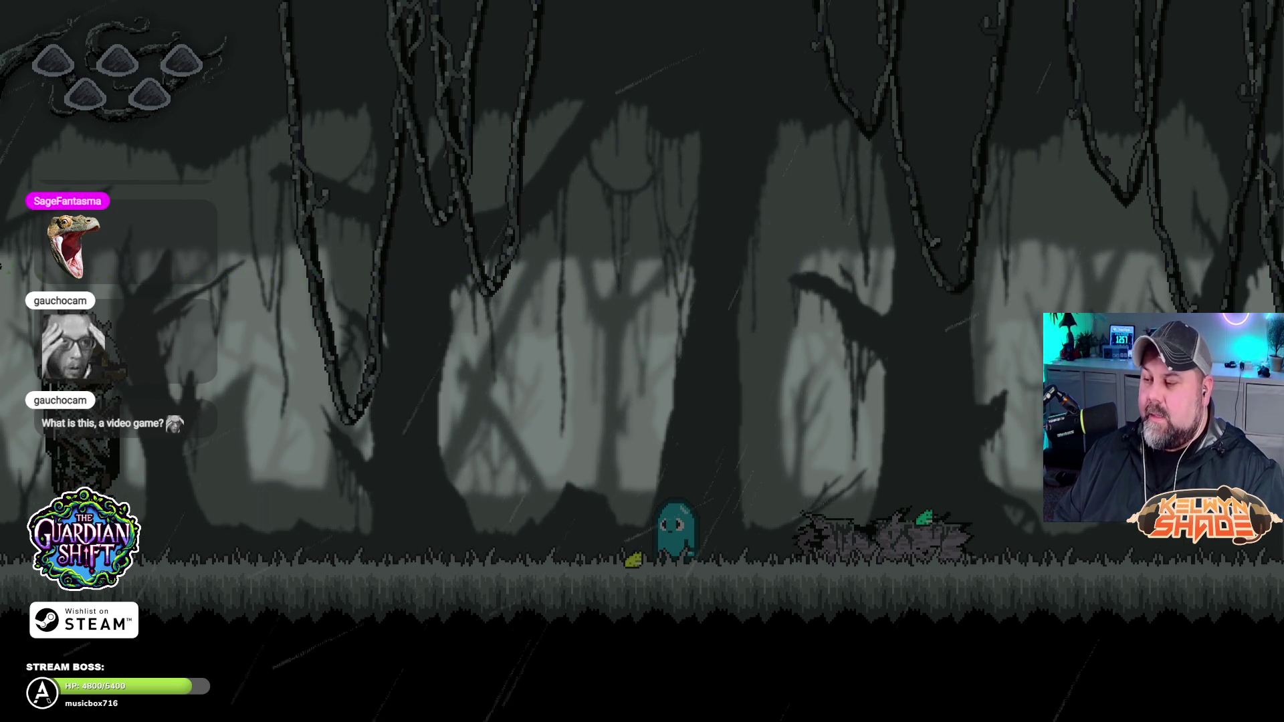
Step: Walk the ghost back and forth to the stump tower, then exit fullscreen with F11
key("Left")
key("Right")
key("Right")
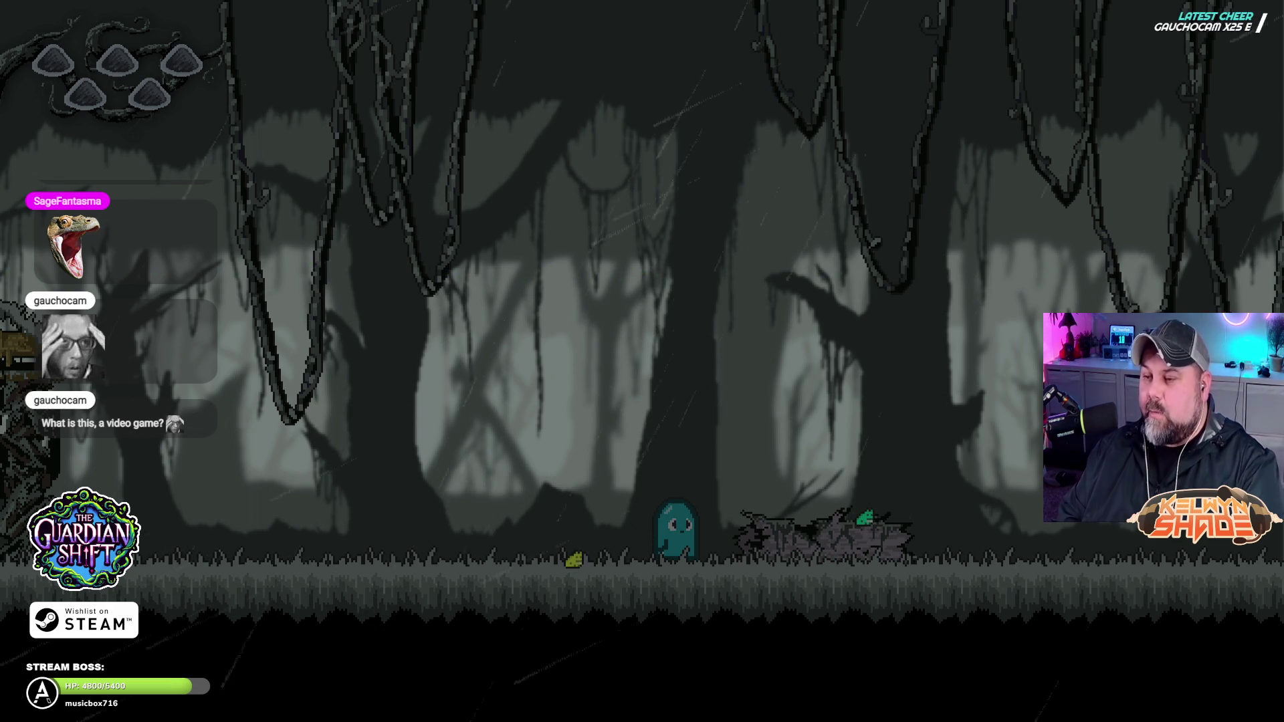
key("Left")
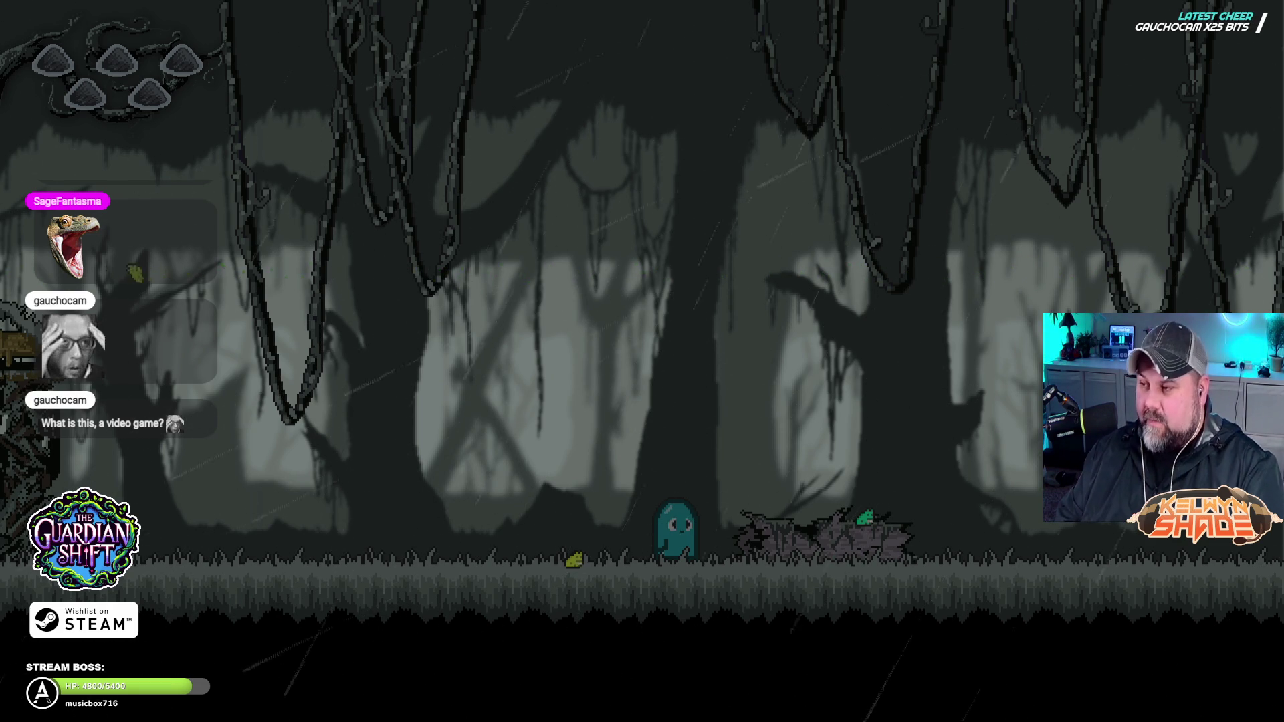
key("Right")
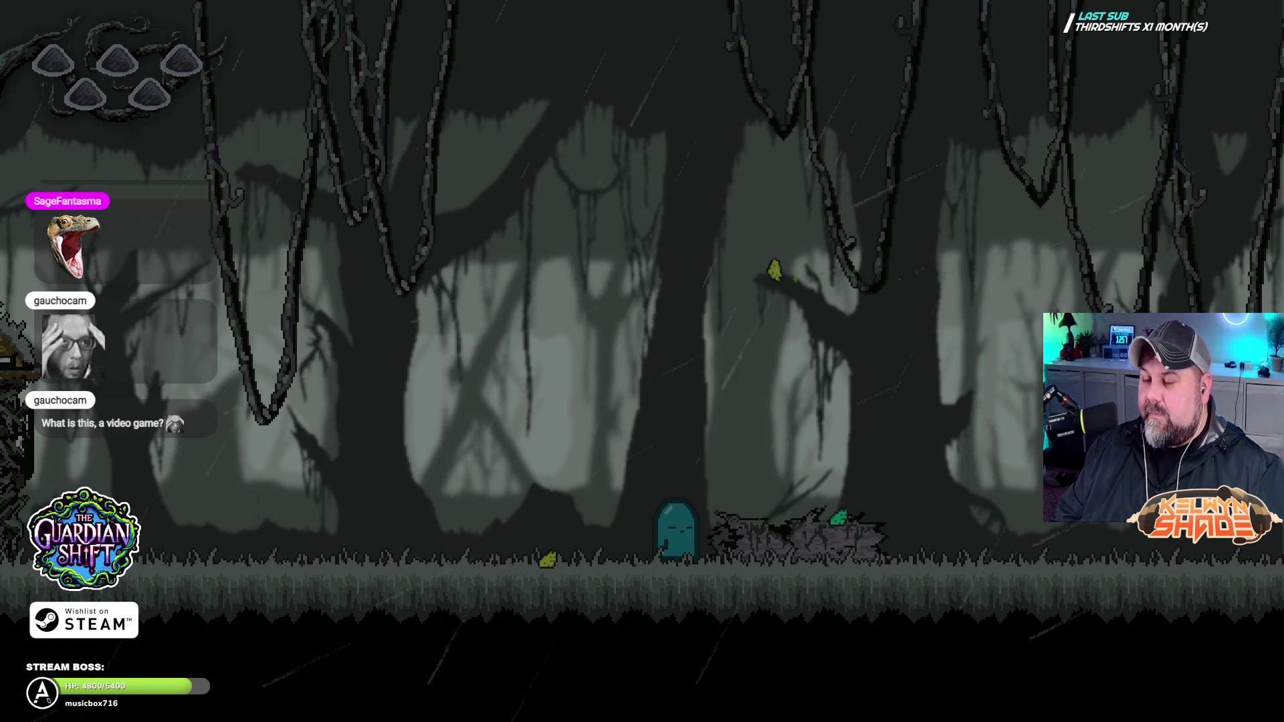
key("Right")
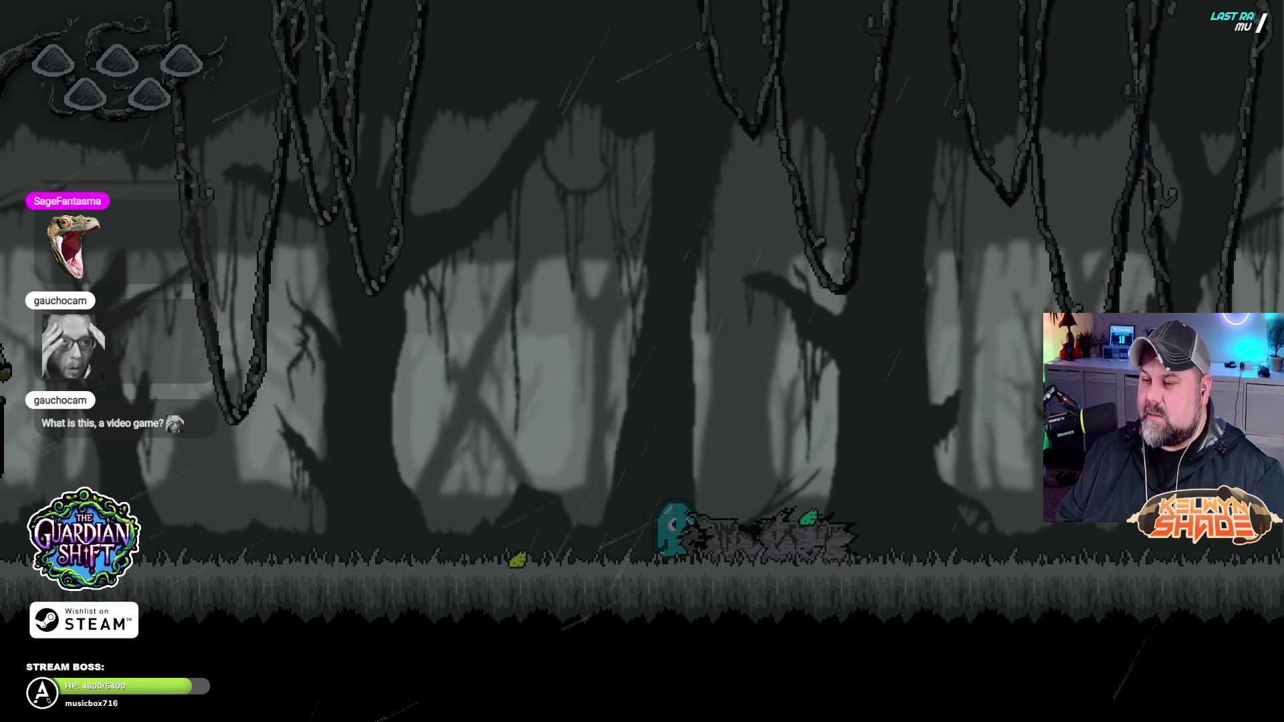
key("Left")
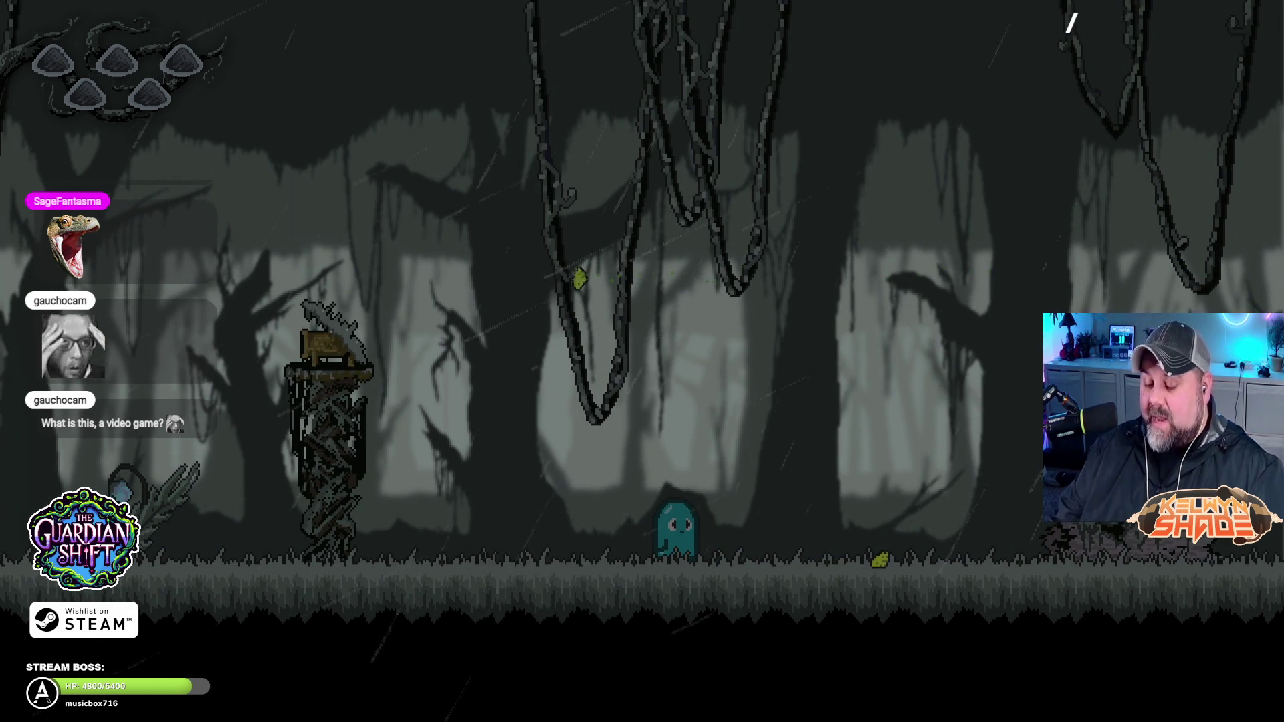
key("F11")
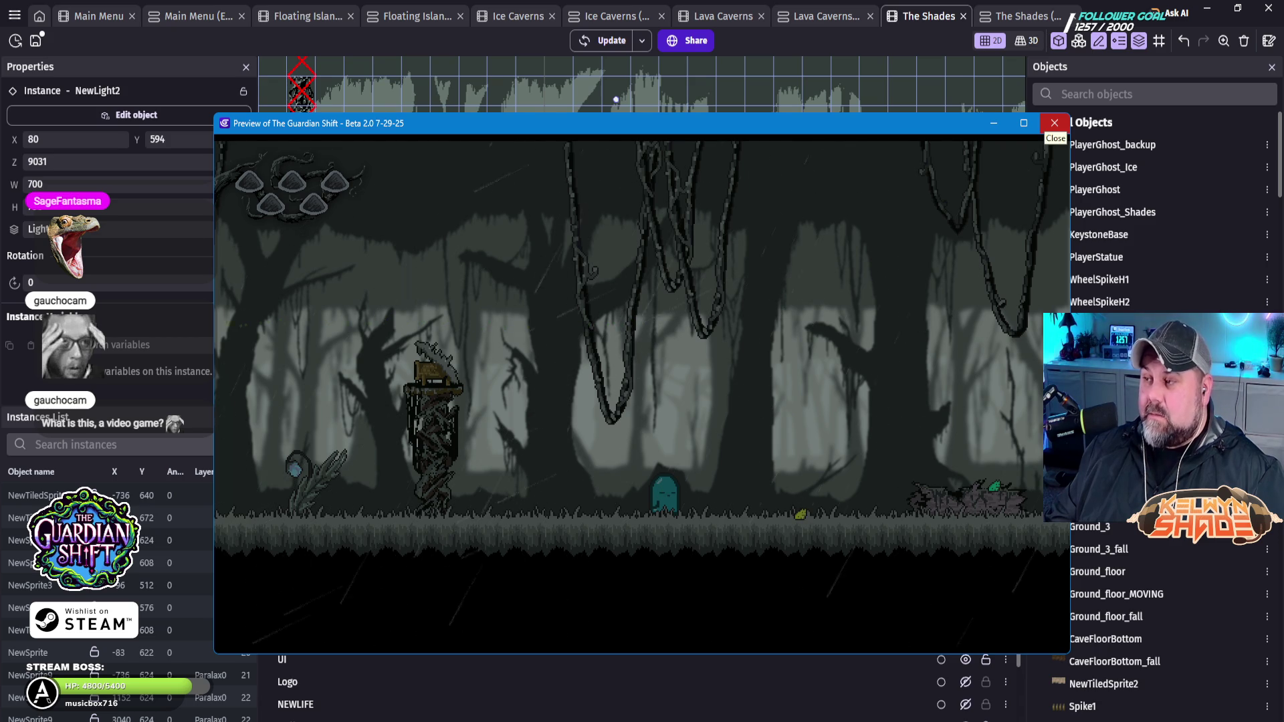
Step: Close the windowed game preview of The Shades
mouse_move(1023, 123)
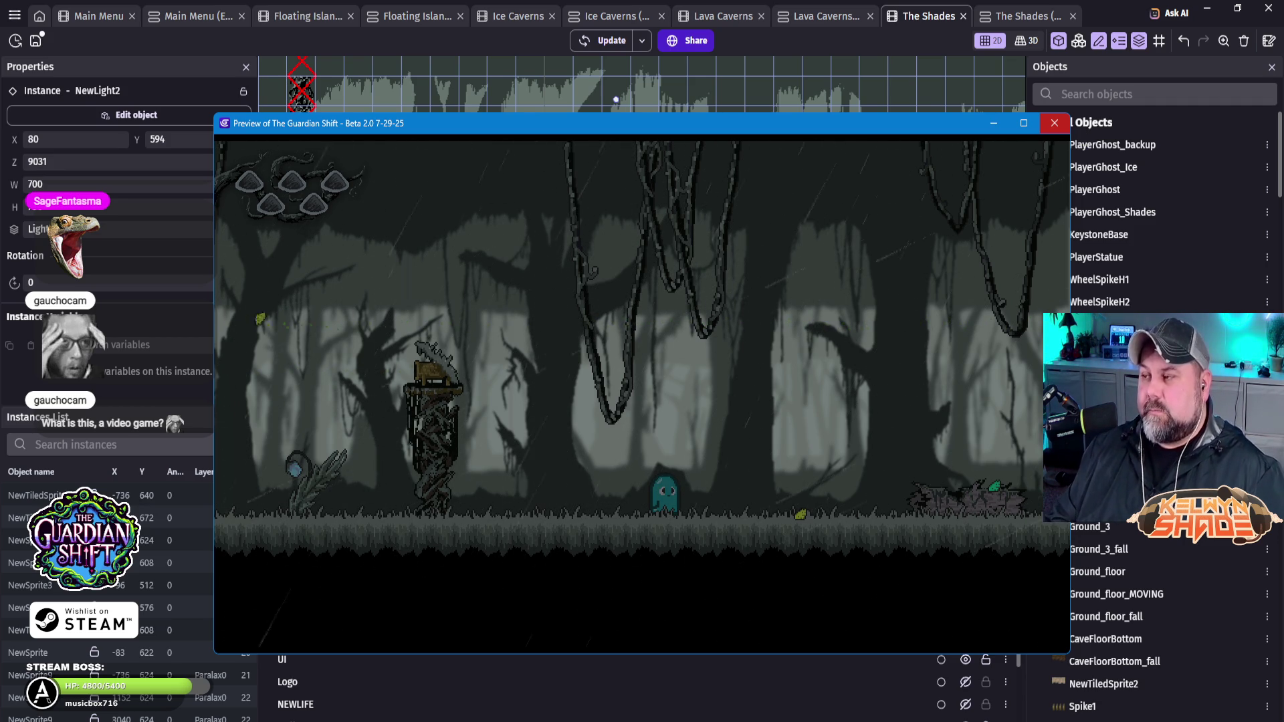
left_click(1055, 122)
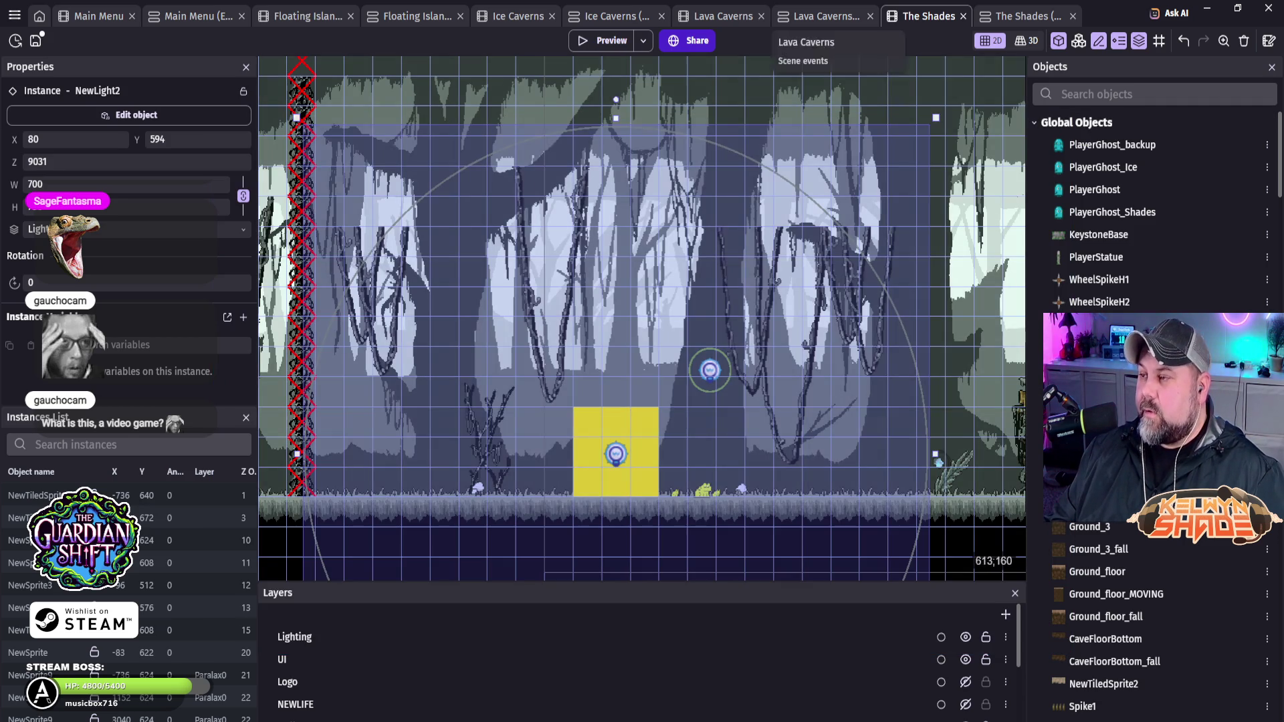
Step: Scroll The Shades events down to the camera and GUNS events, then start a new preview
left_click(1023, 16)
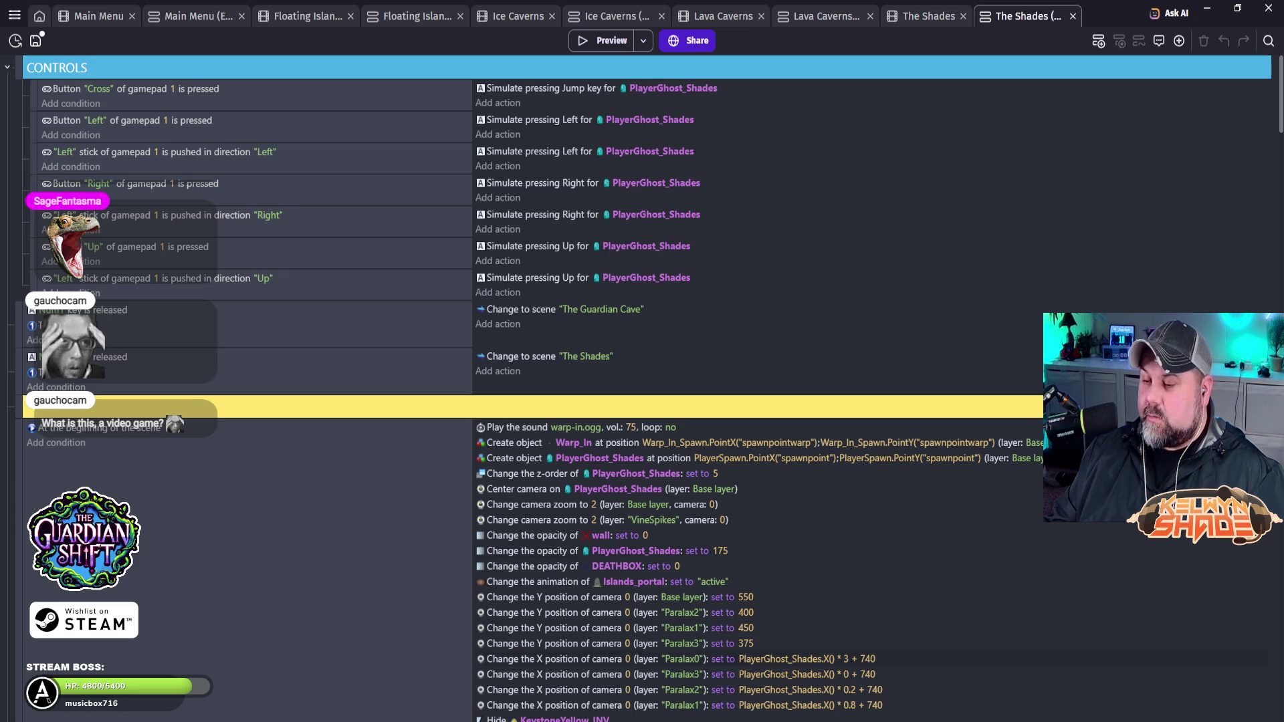
scroll(642, 388, "down", 15)
scroll(642, 388, "down", 8)
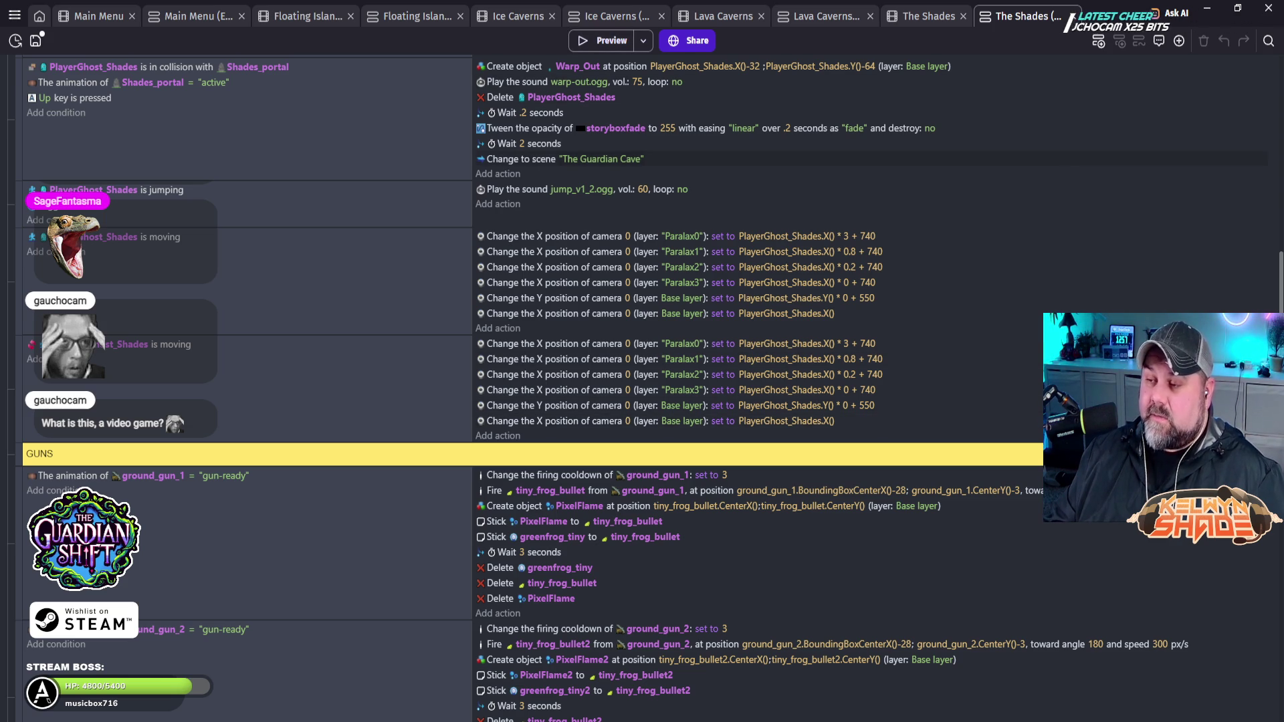
left_click(599, 40)
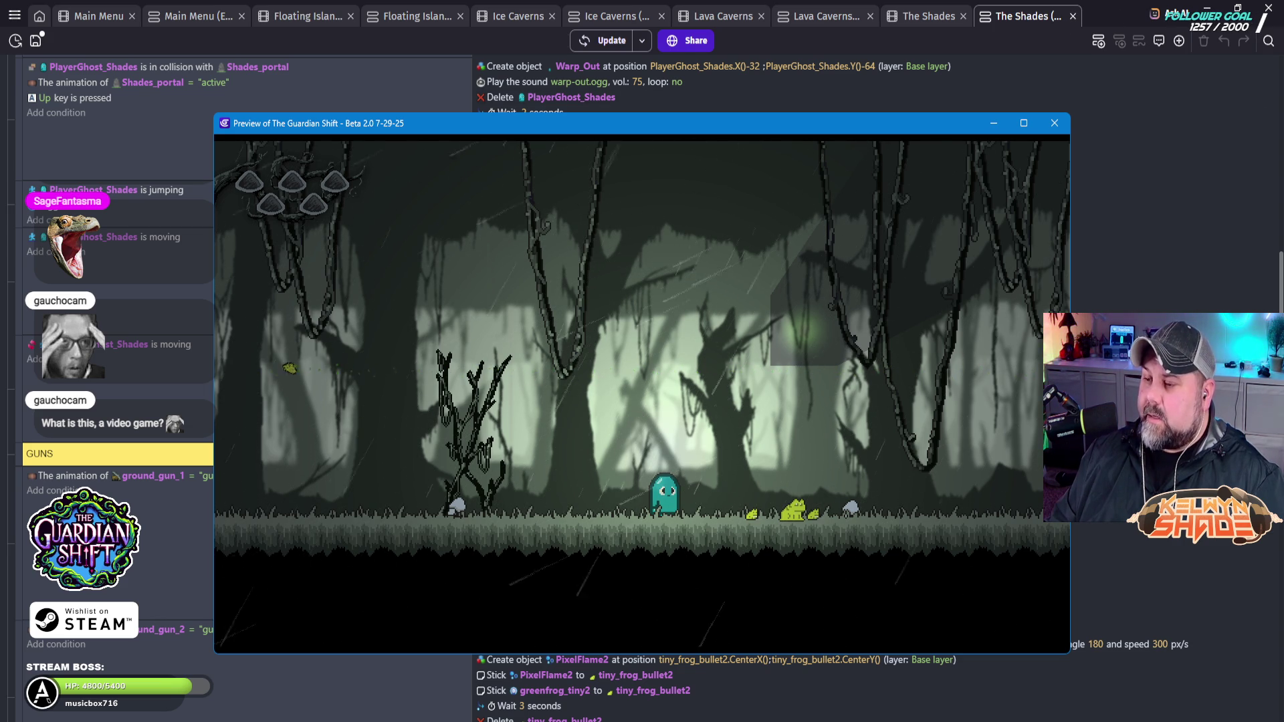
Step: Walk the ghost left and right past the frogs, then close the preview
key("Left")
key("Right")
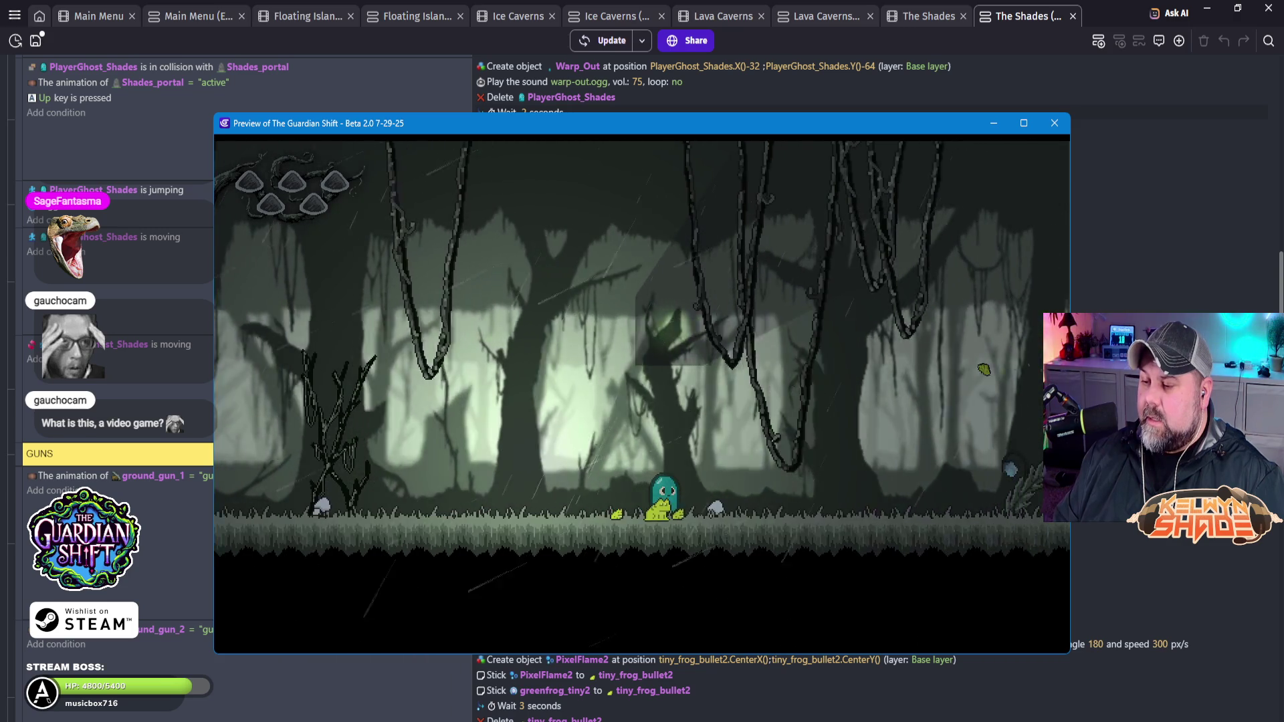
key("Left")
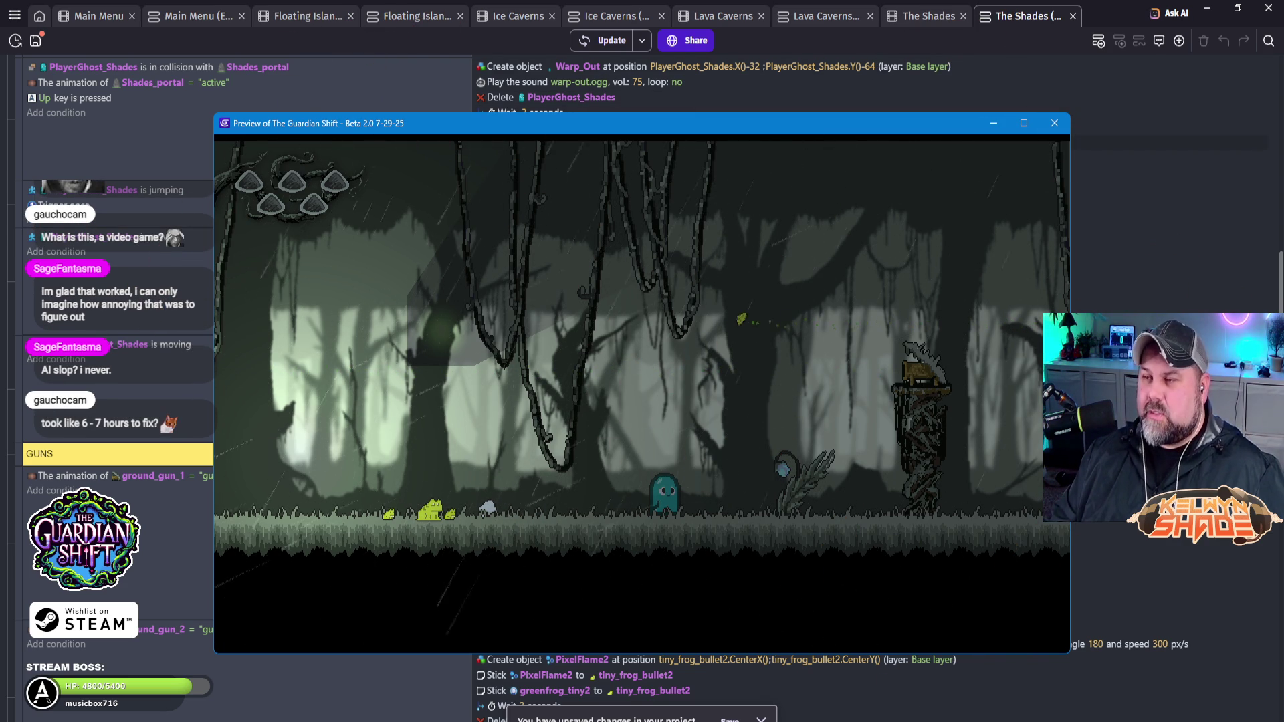
left_click(1054, 123)
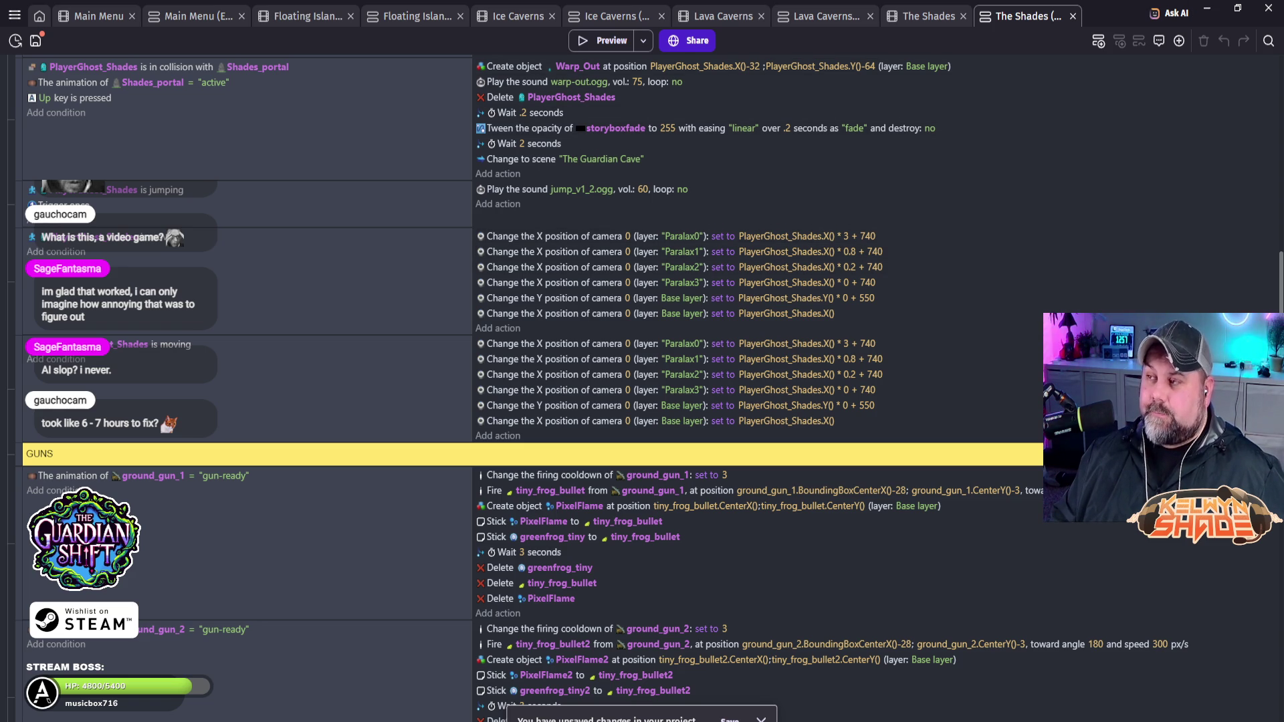
Step: Switch back to The Shades scene layout with Ctrl+Shift+Tab
key("ctrl+shift+Tab")
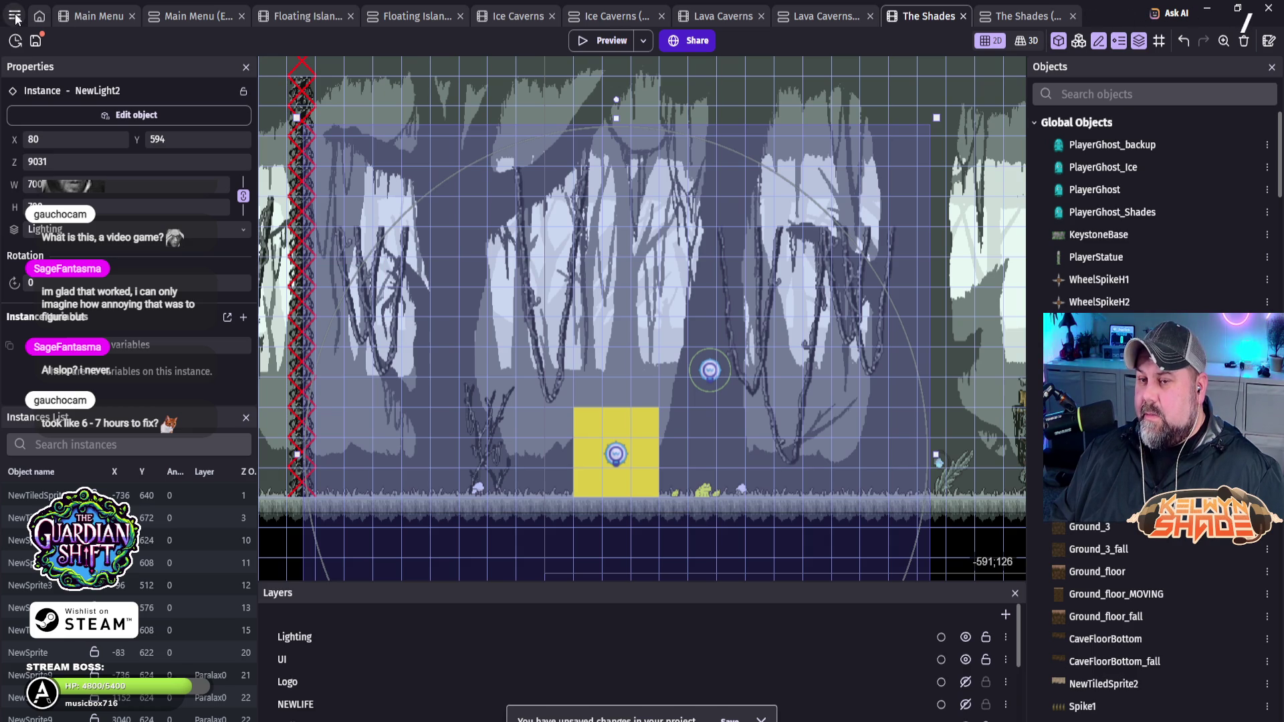
left_click(15, 16)
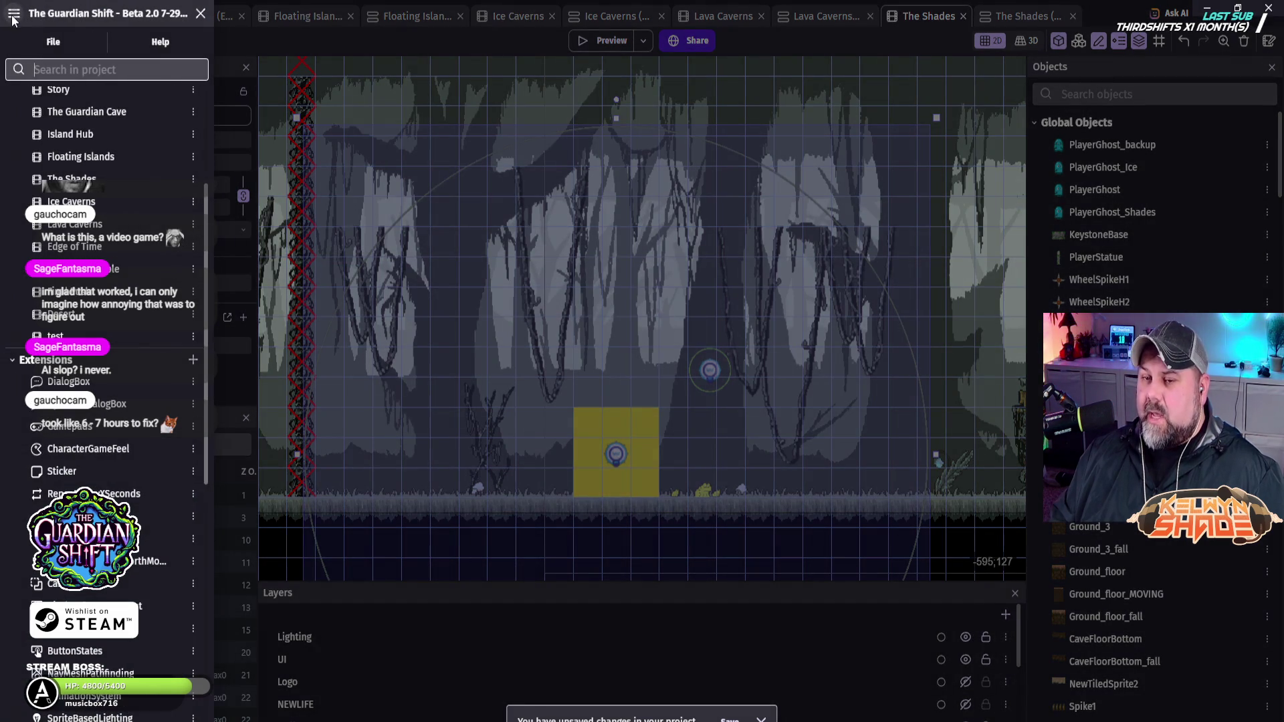
left_click(251, 34)
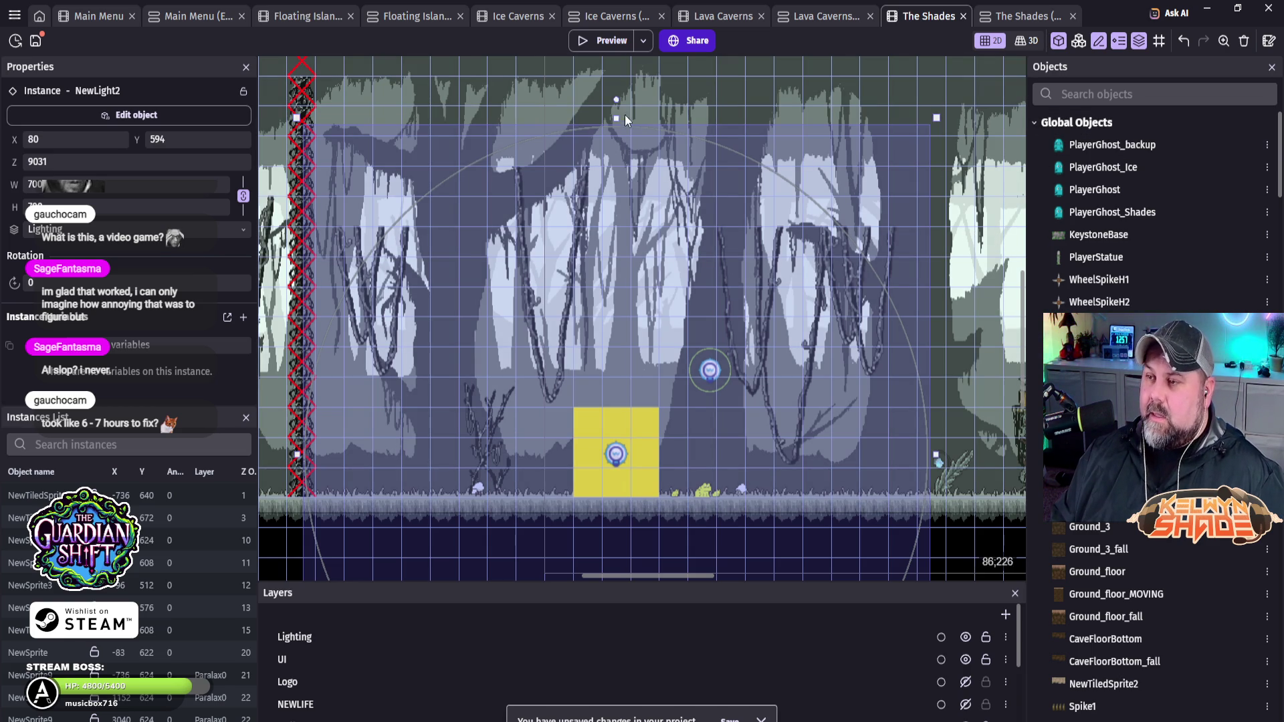
Step: Select the small NewLight3 light in the scene and open its object editor
left_click(702, 374)
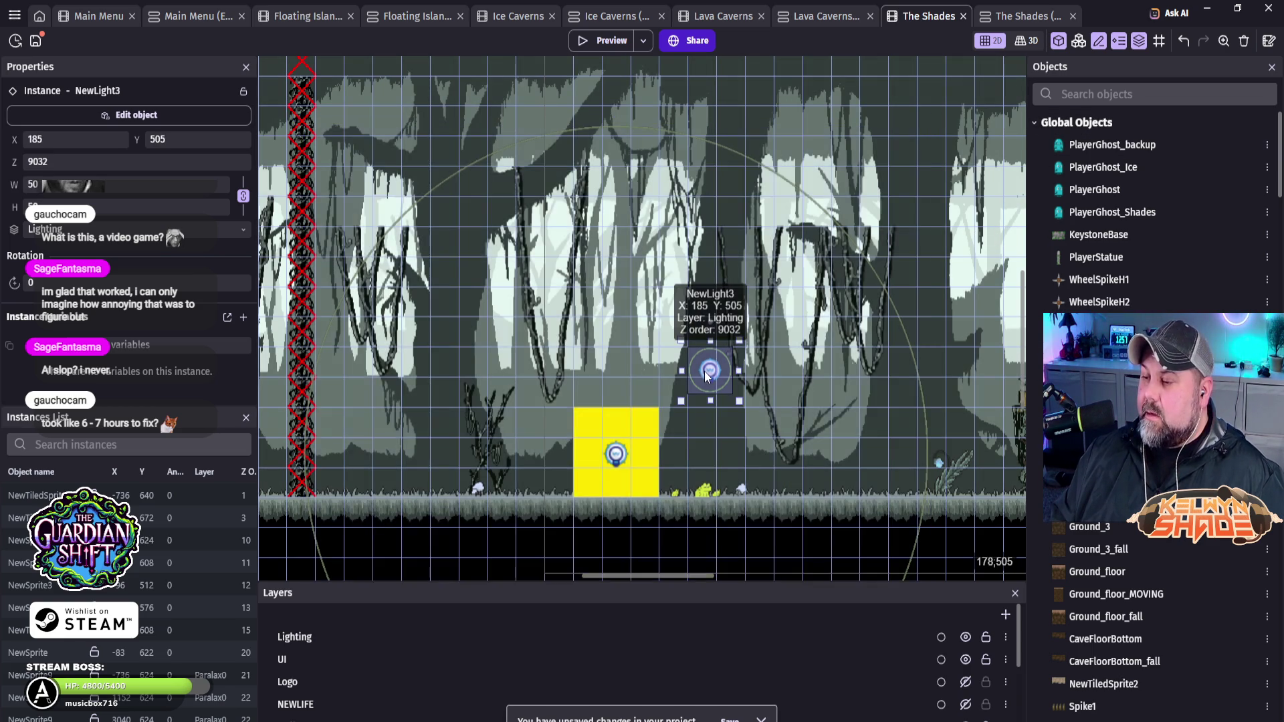
double_click(707, 374)
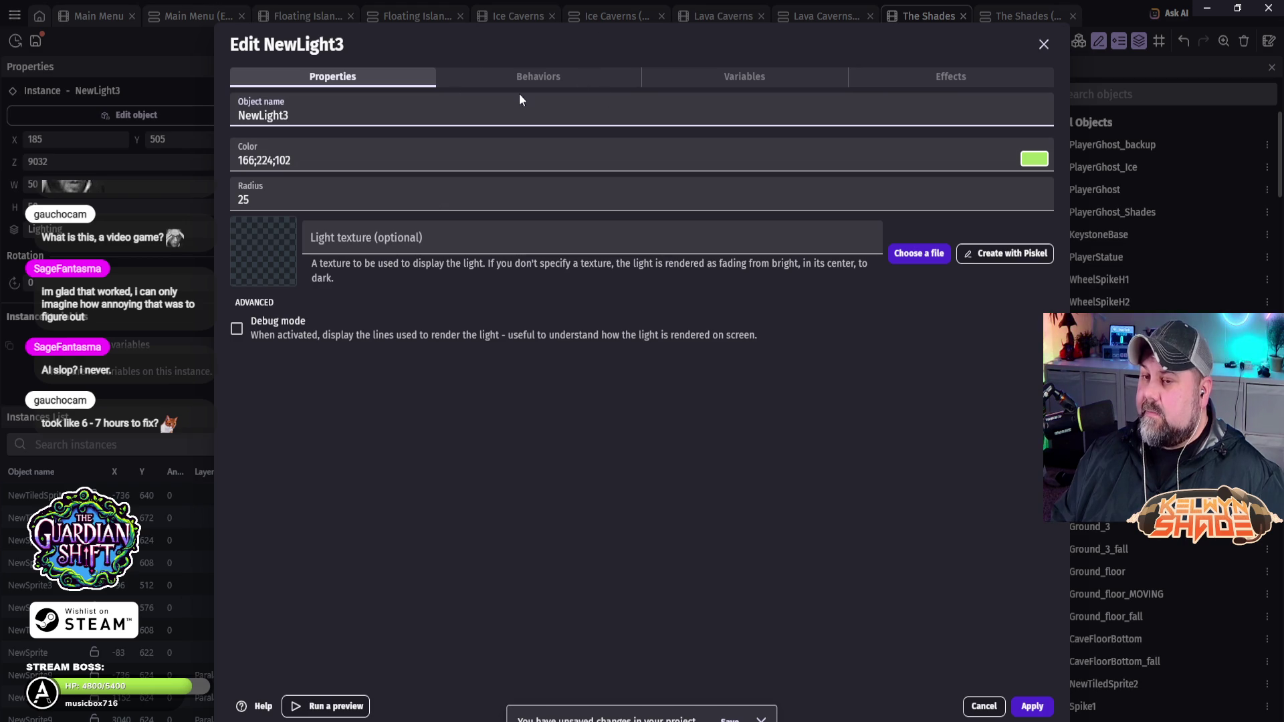
Step: Delete the LightObstacleBehavior from NewLight3's behaviors and confirm the removal
left_click(546, 79)
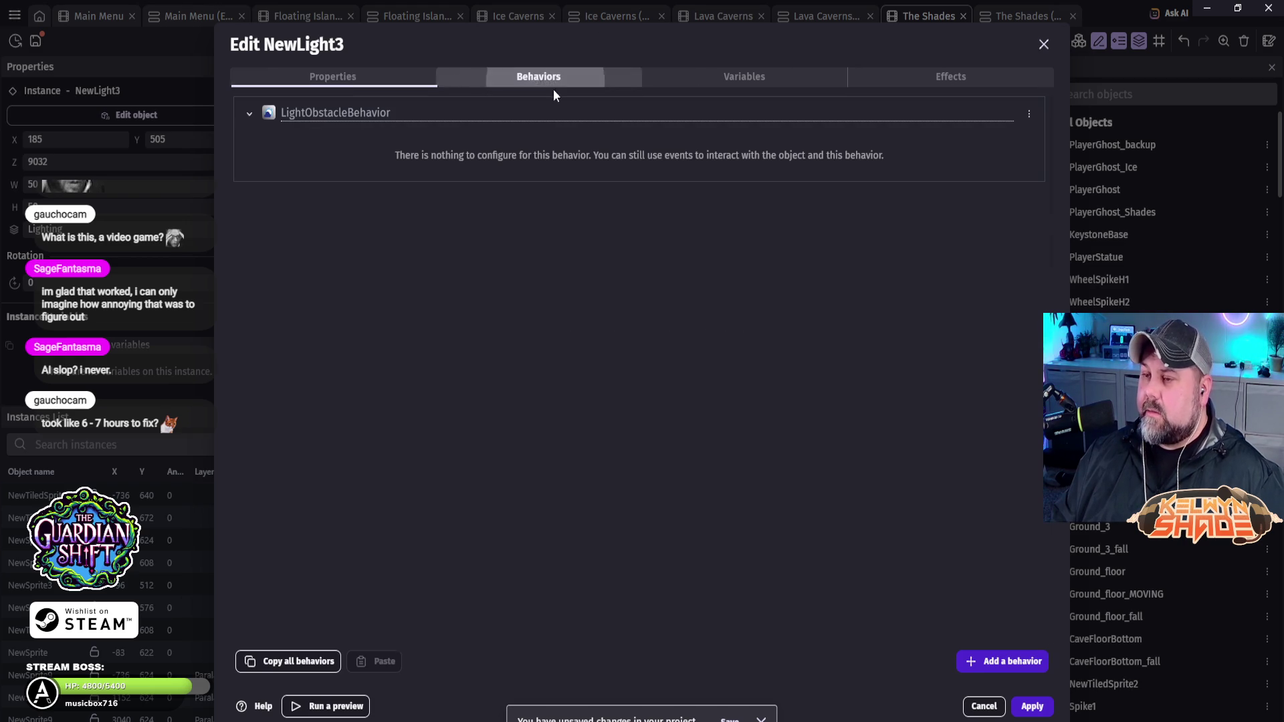
left_click(1029, 115)
left_click(249, 115)
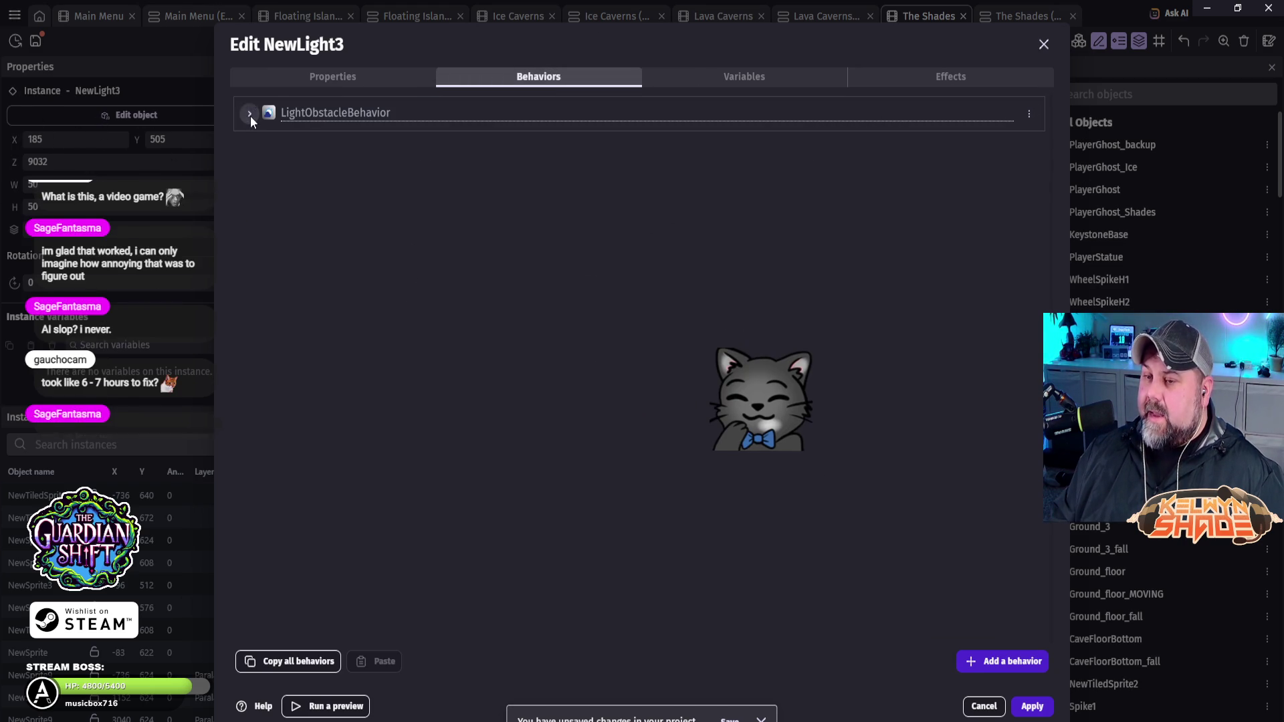
left_click(250, 115)
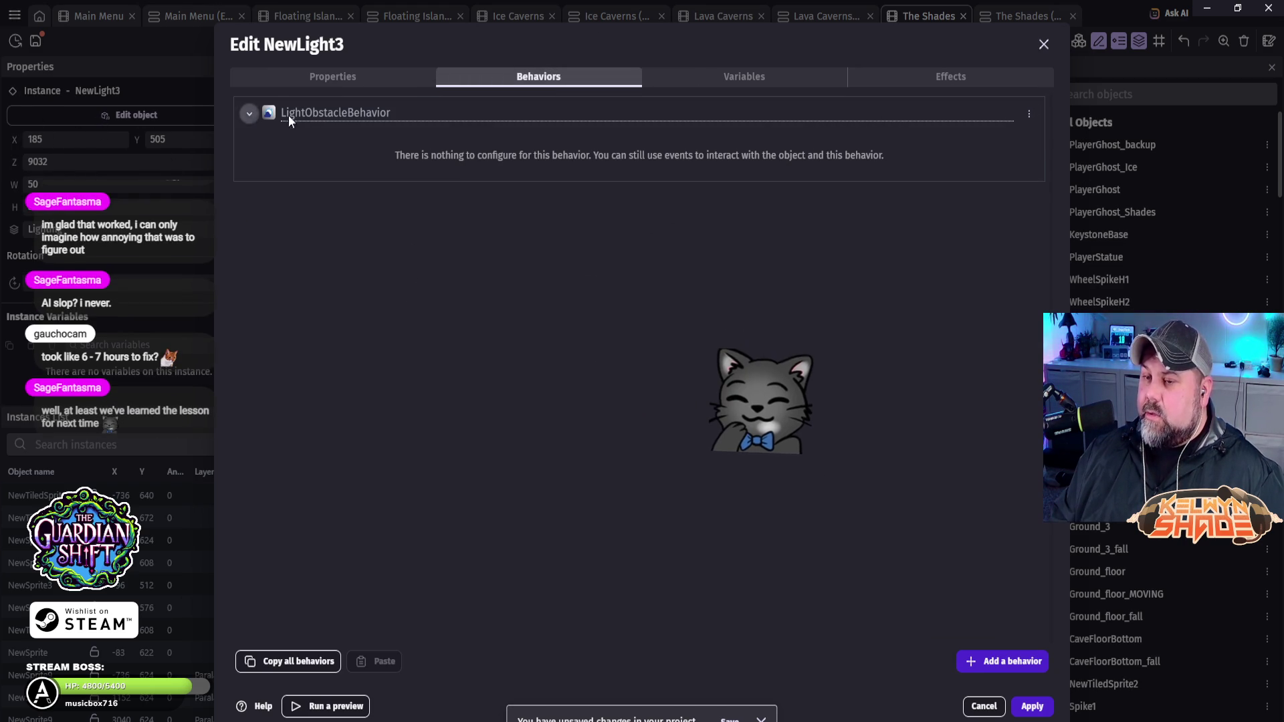
left_click(1030, 114)
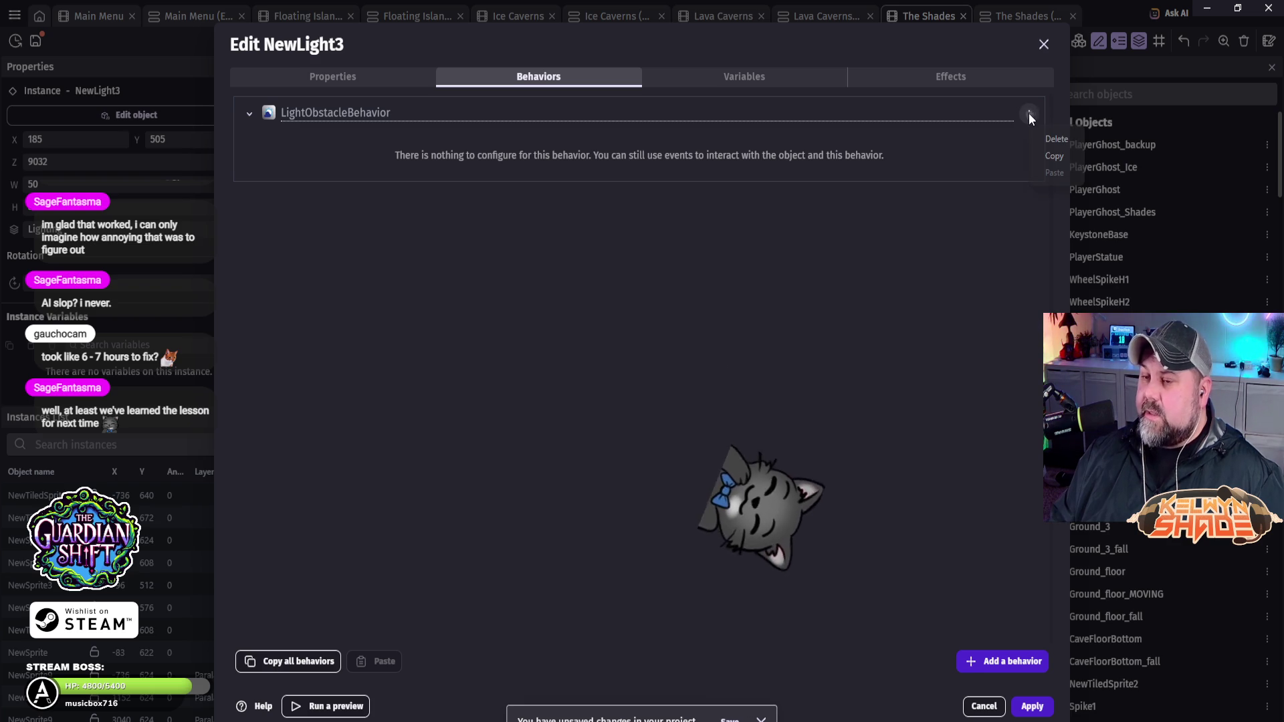
left_click(1069, 139)
left_click(689, 384)
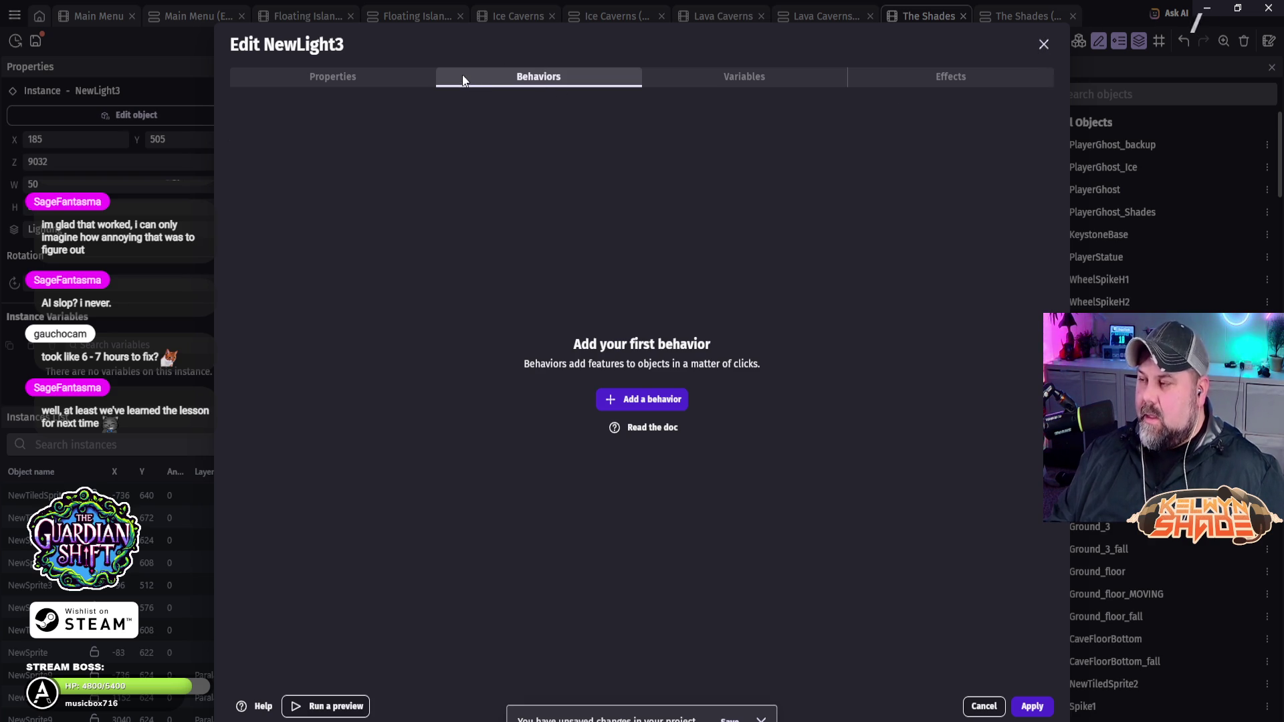
Step: Browse the Add a new behavior list for NewLight3 and close it without adding anything
left_click(345, 79)
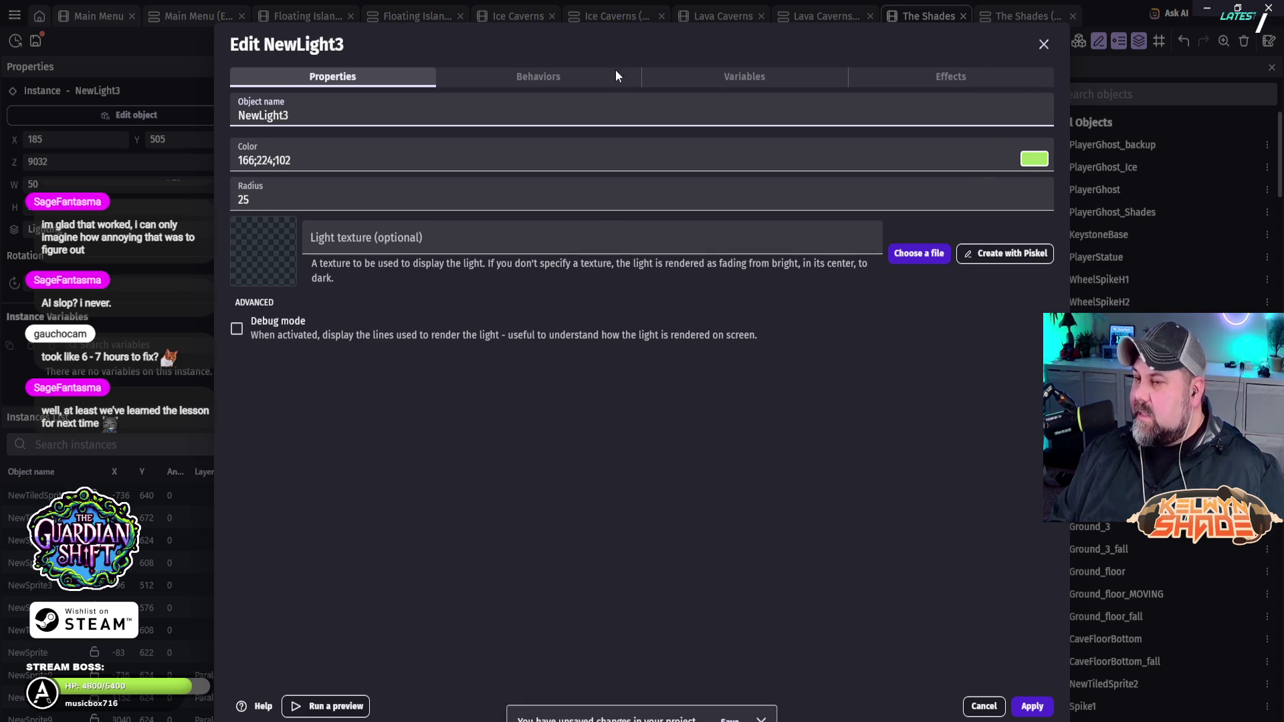
left_click(603, 83)
left_click(647, 401)
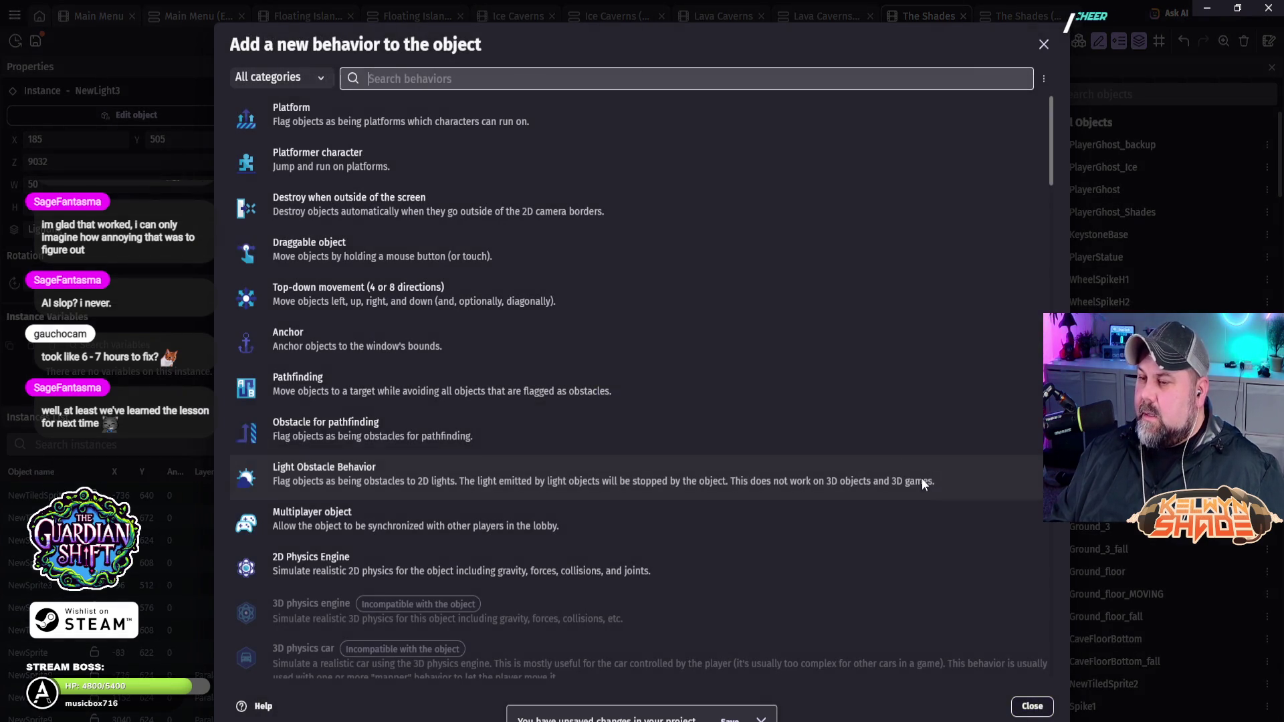
scroll(782, 368, "down", 3)
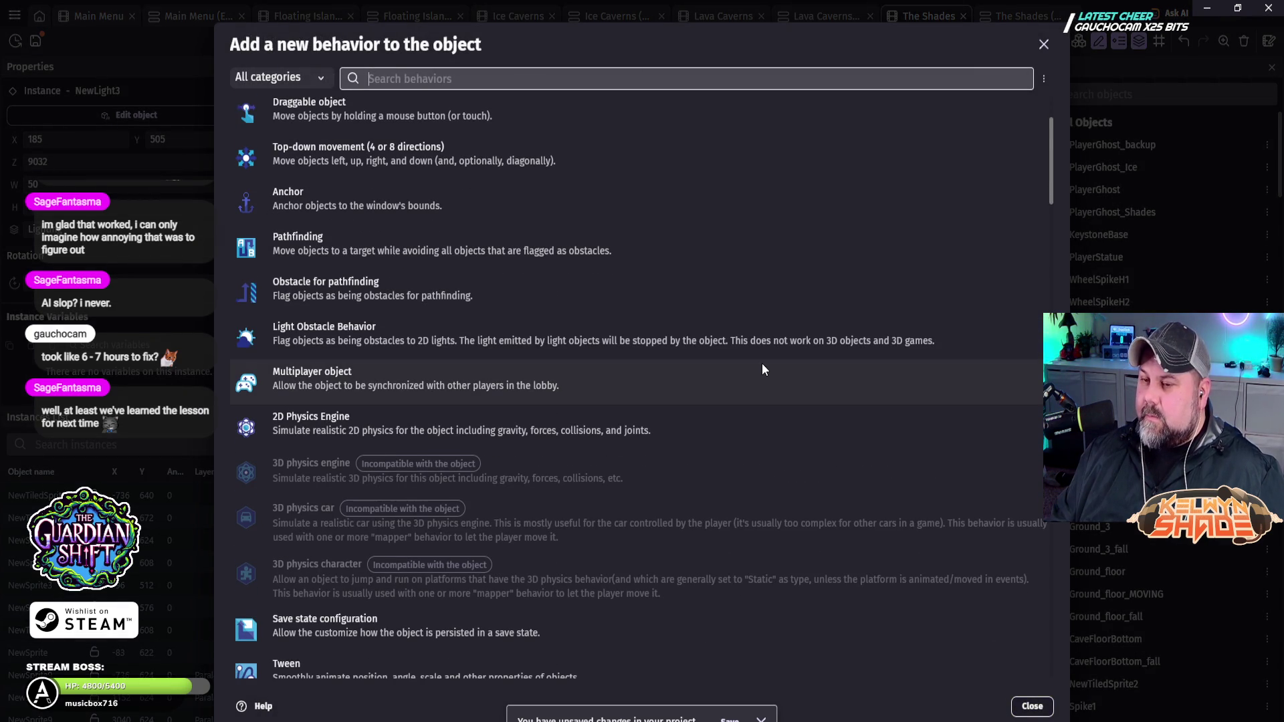
scroll(761, 370, "down", 3)
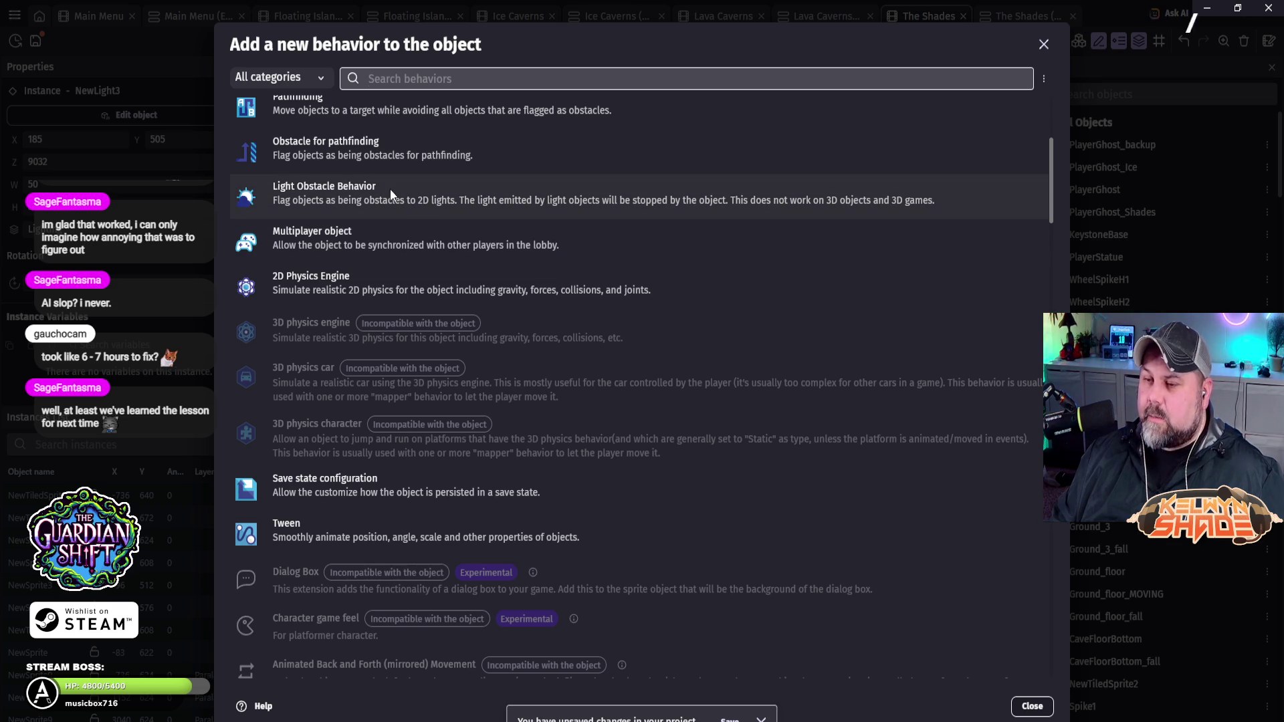
scroll(391, 203, "down", 2)
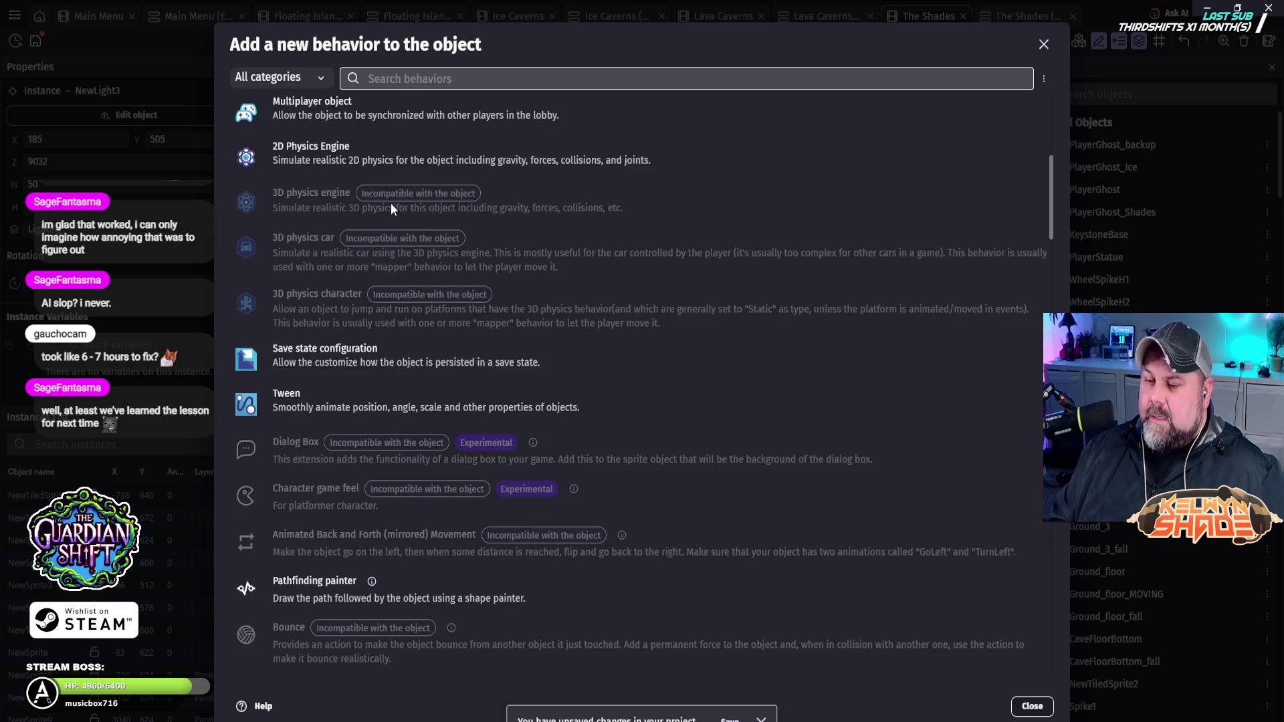
left_click(1044, 44)
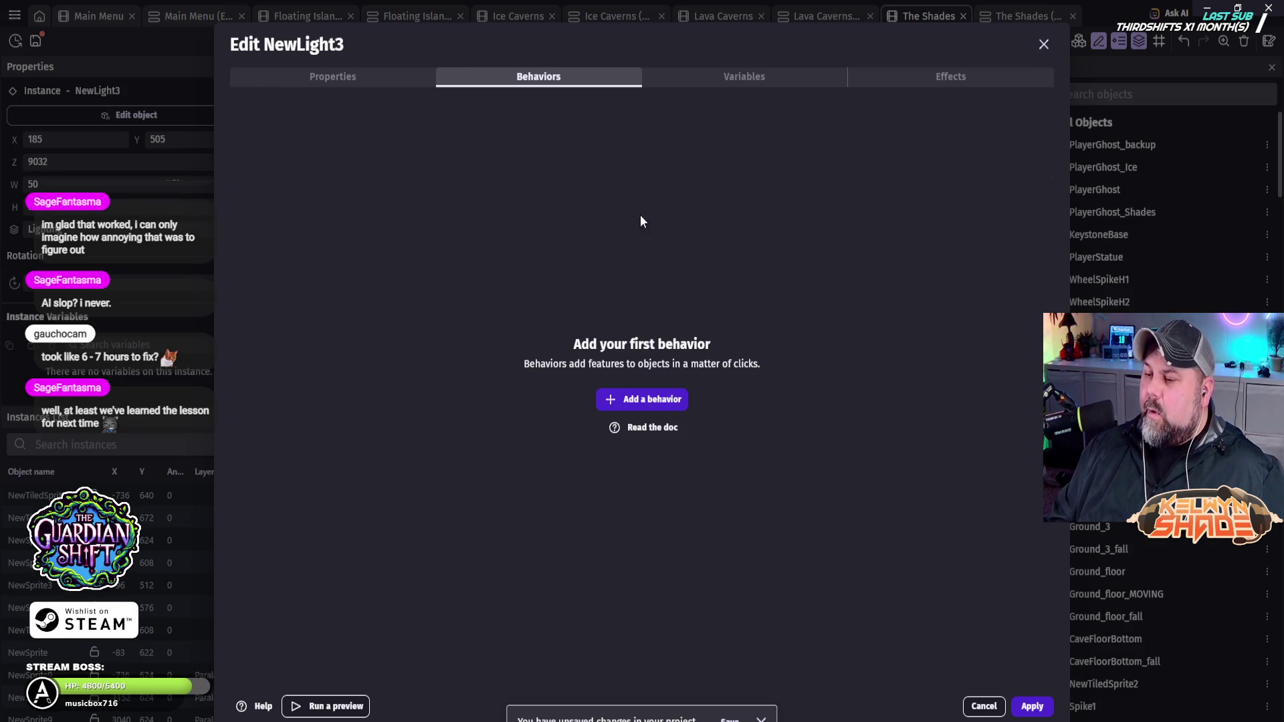
Step: Add a trial 2D effect of type Outline to NewLight3
left_click(960, 78)
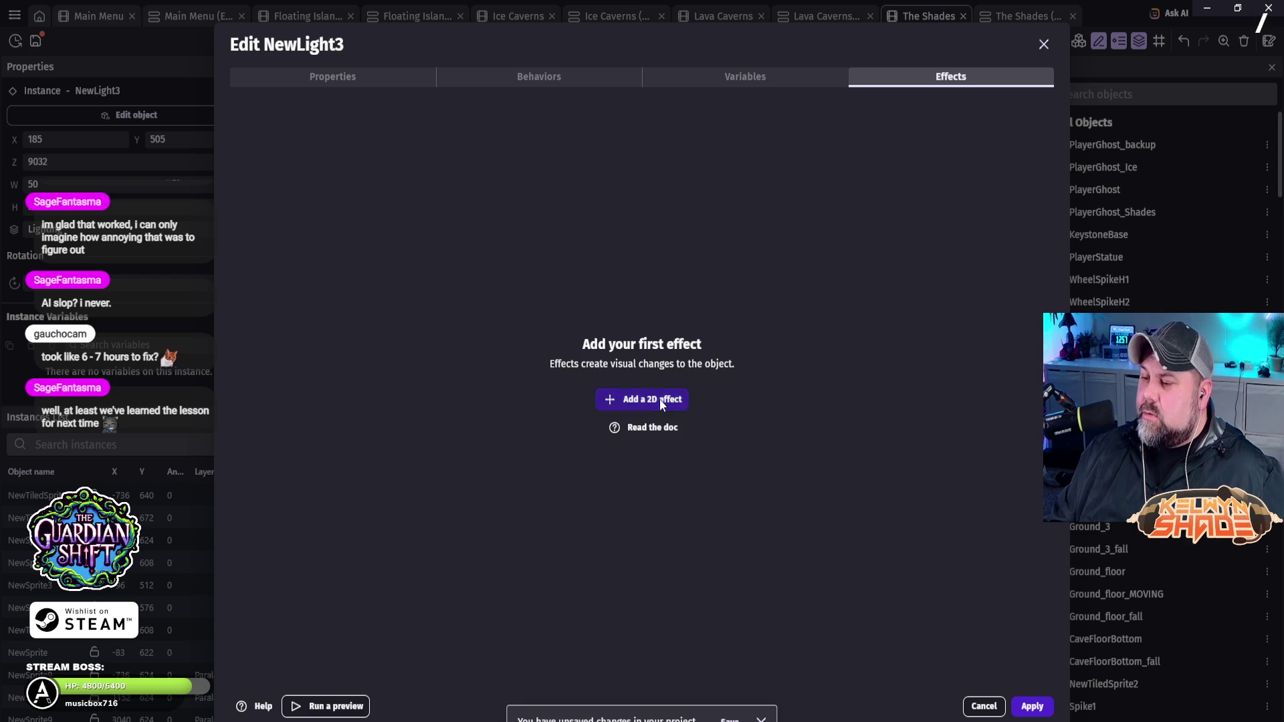
left_click(659, 399)
left_click(410, 119)
left_click(994, 111)
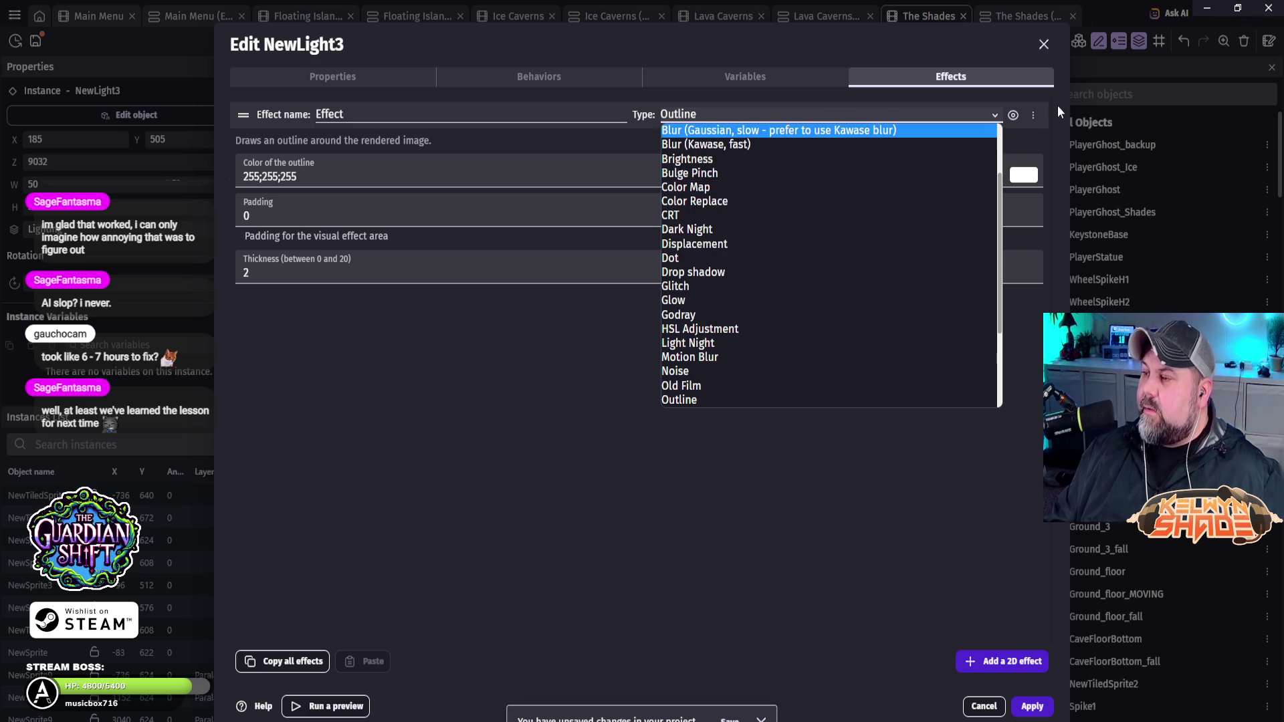
left_click(957, 451)
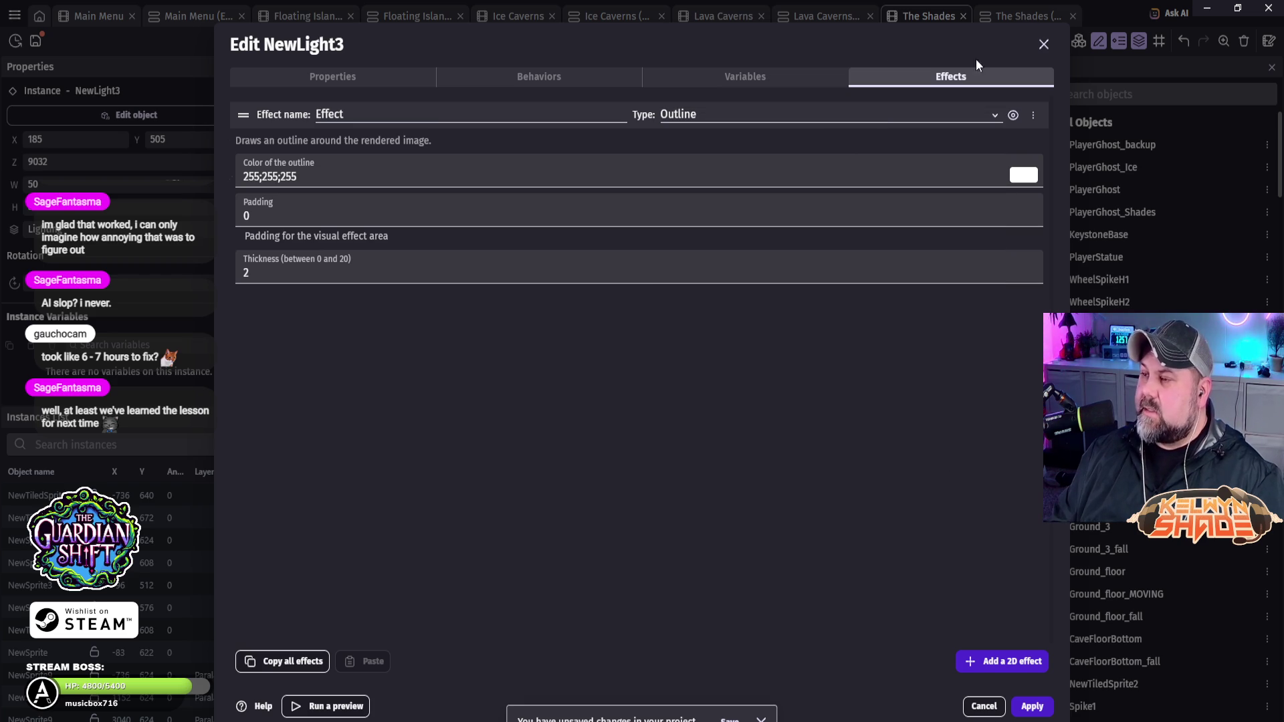
Step: Close NewLight3's settings discarding the effect changes, then switch to the Lava Caverns scene
left_click(1041, 45)
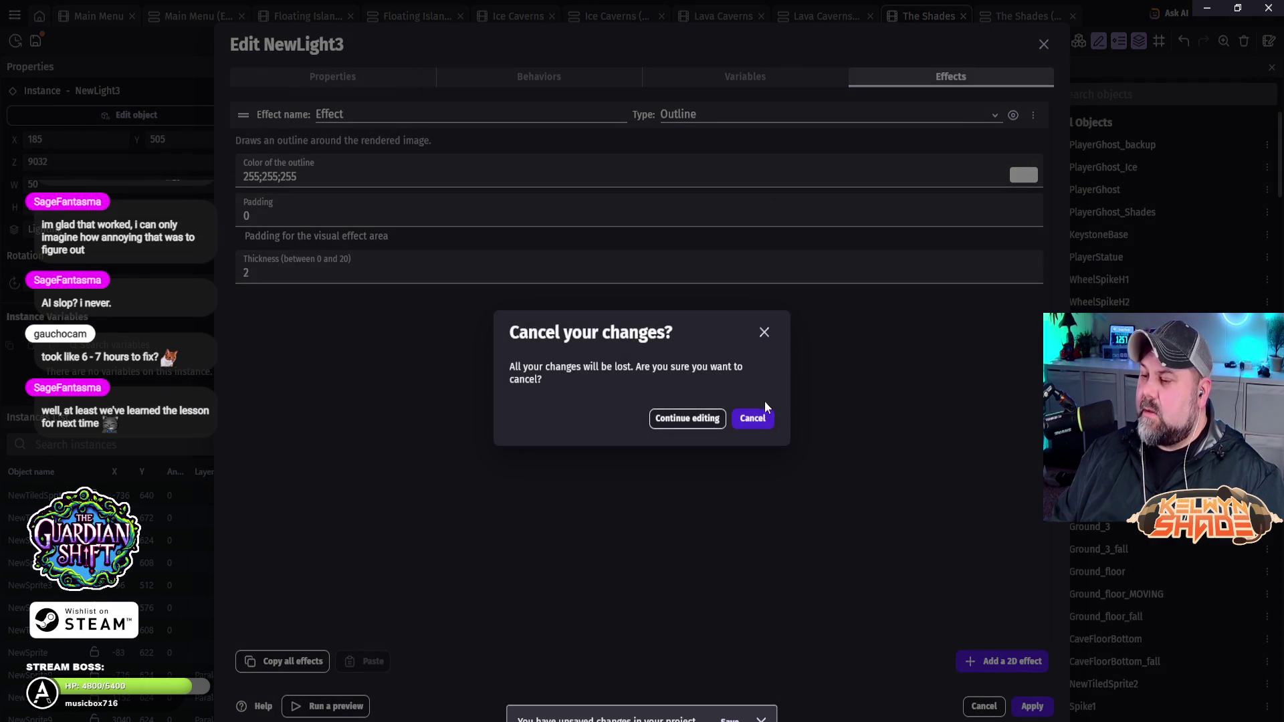
left_click(768, 419)
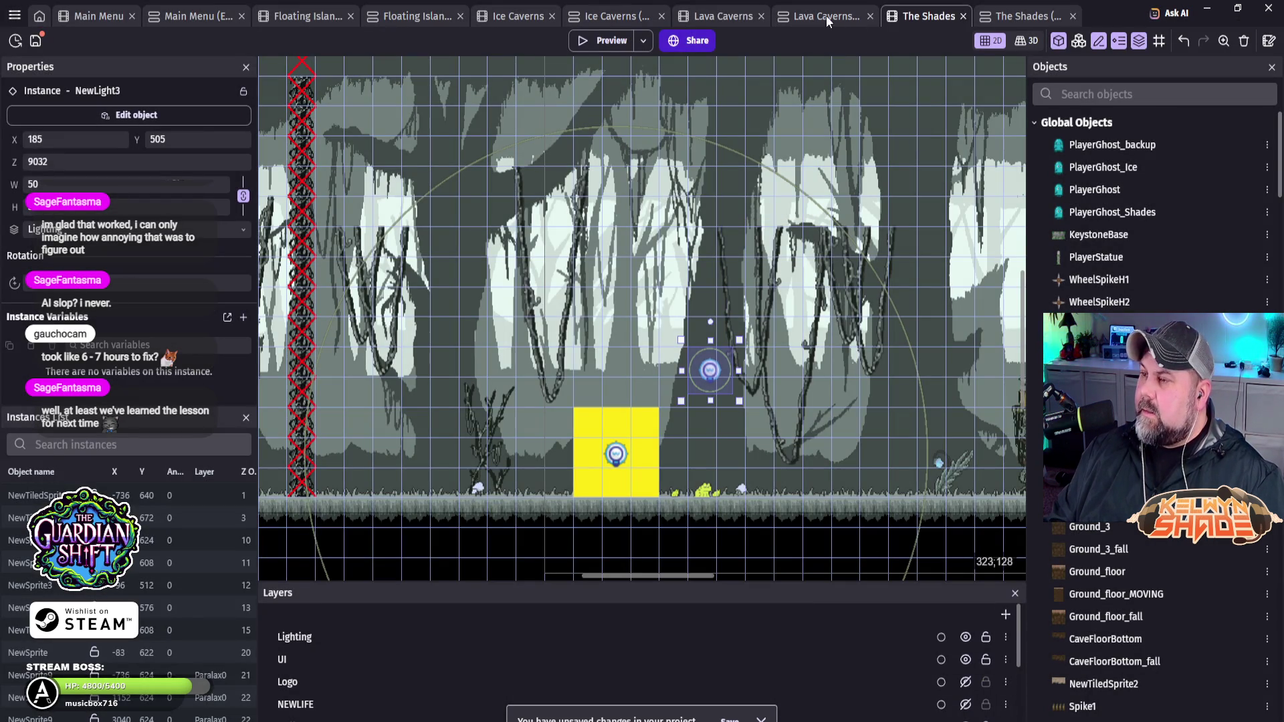
left_click(723, 18)
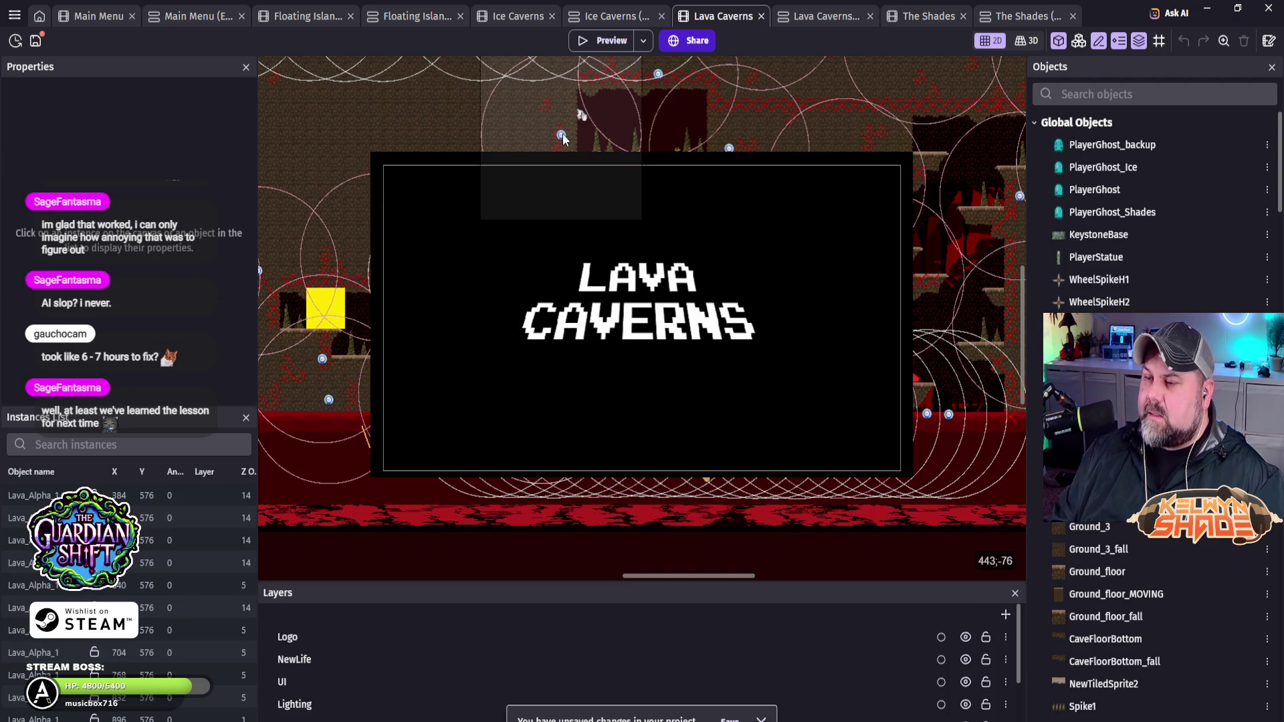
Step: Inspect the Lava Caverns NewLight light's behaviors, effects, and colour and radius properties
left_click(562, 138)
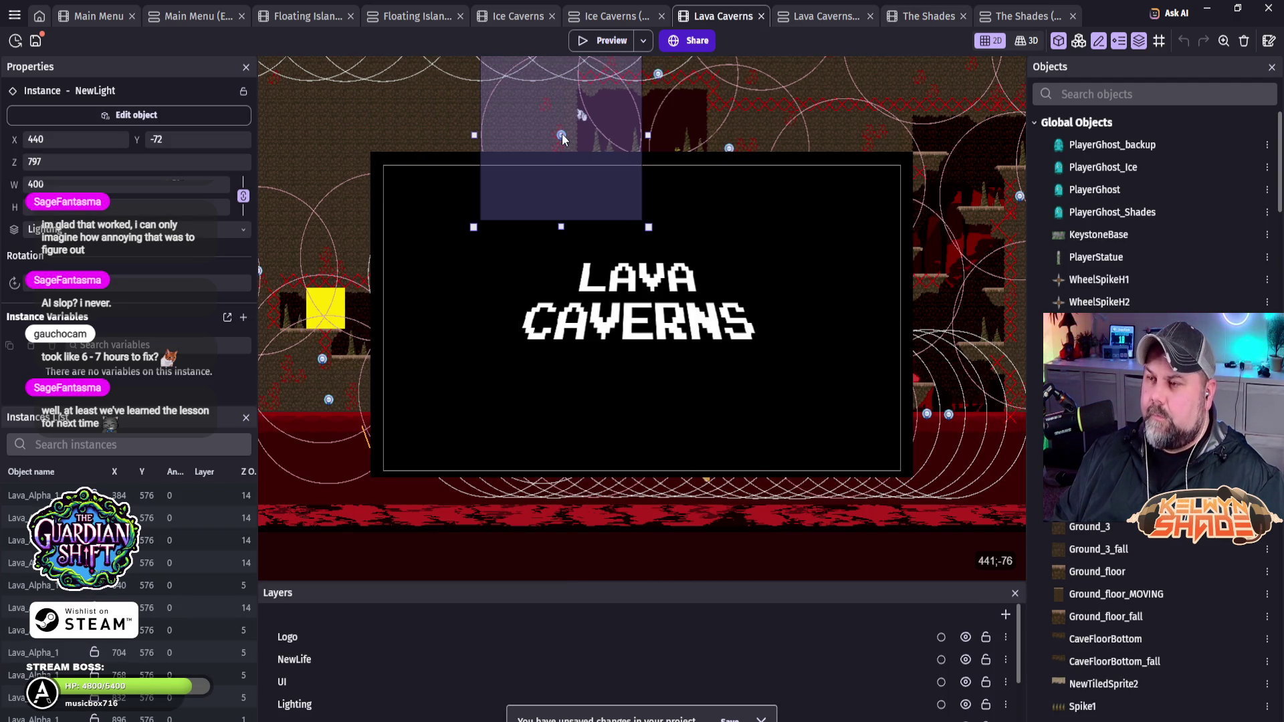
double_click(562, 138)
left_click(540, 86)
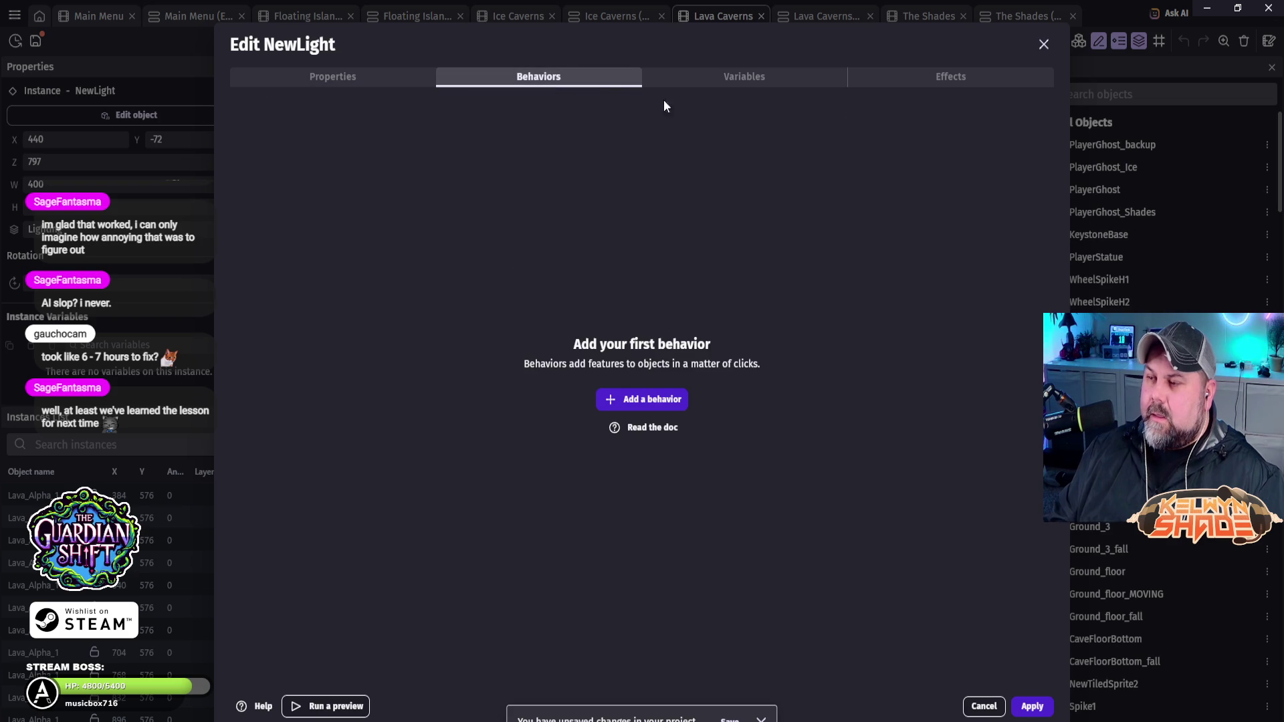
left_click(950, 77)
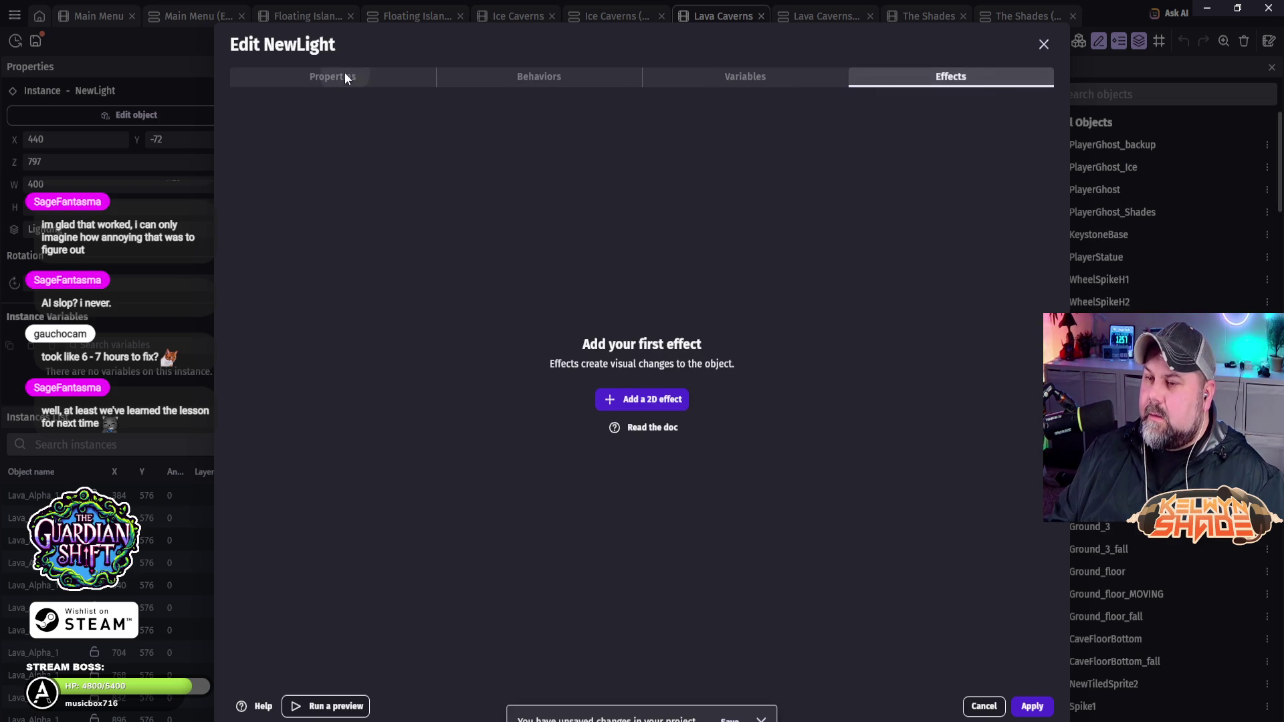
left_click(344, 75)
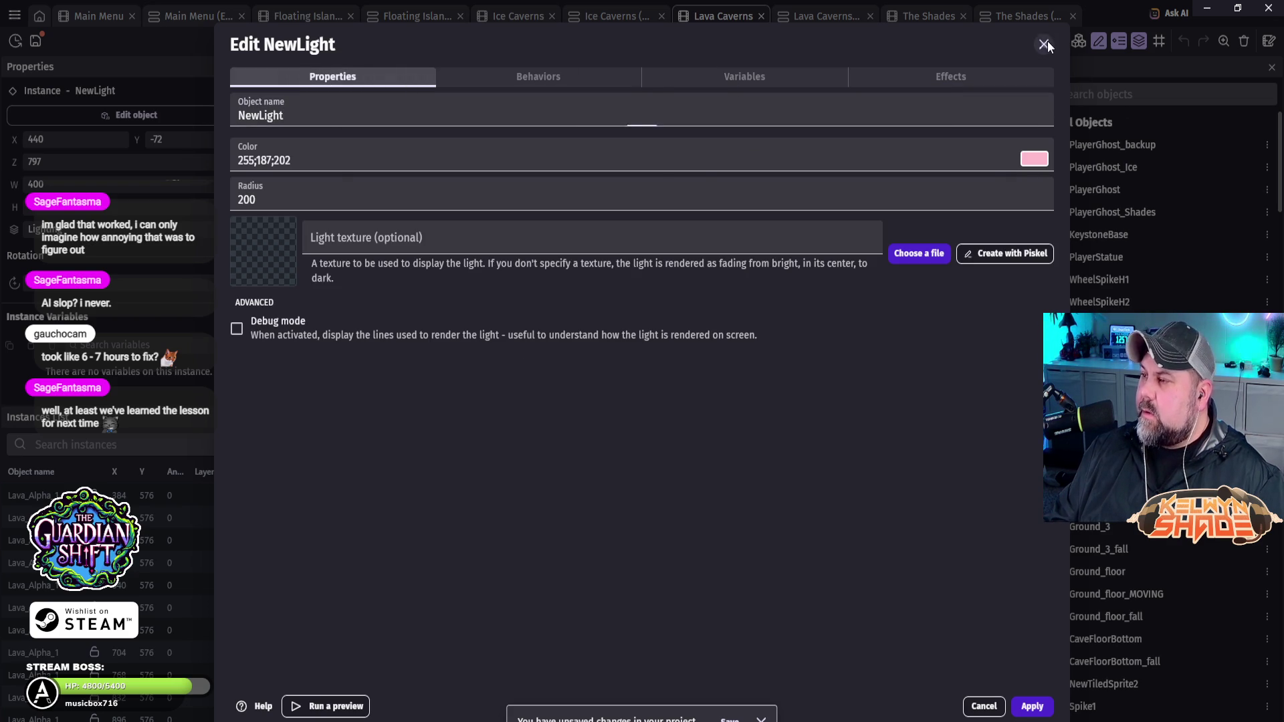
left_click(1044, 44)
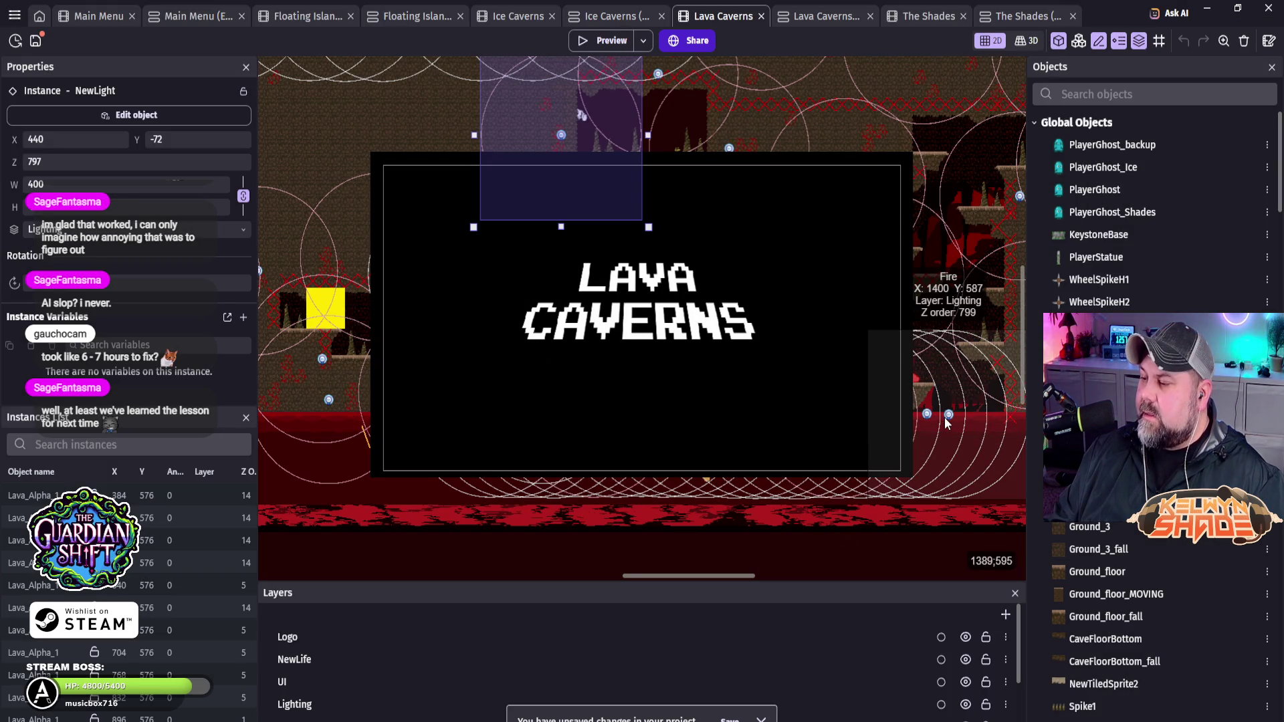
Step: Review the Fire light's behaviors, effects and variables, close it unchanged, and show Lava Caverns events
left_click(949, 415)
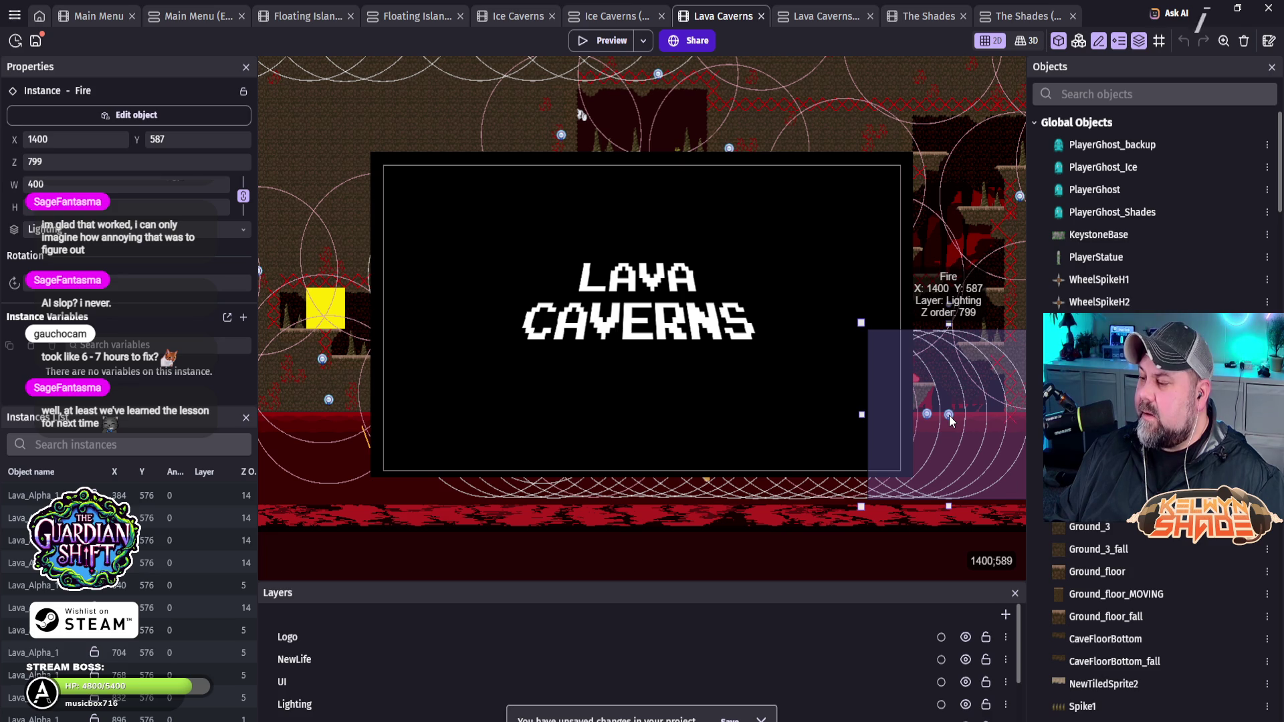
double_click(949, 415)
left_click(531, 73)
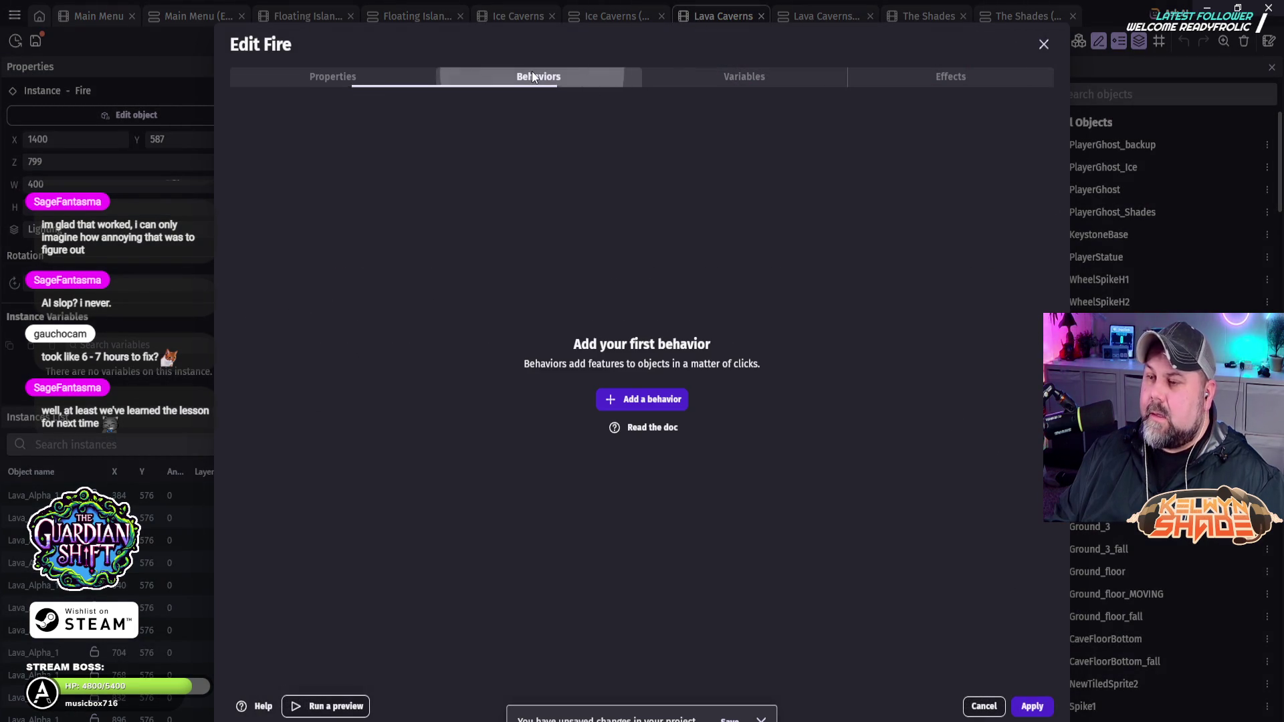
left_click(957, 76)
left_click(732, 77)
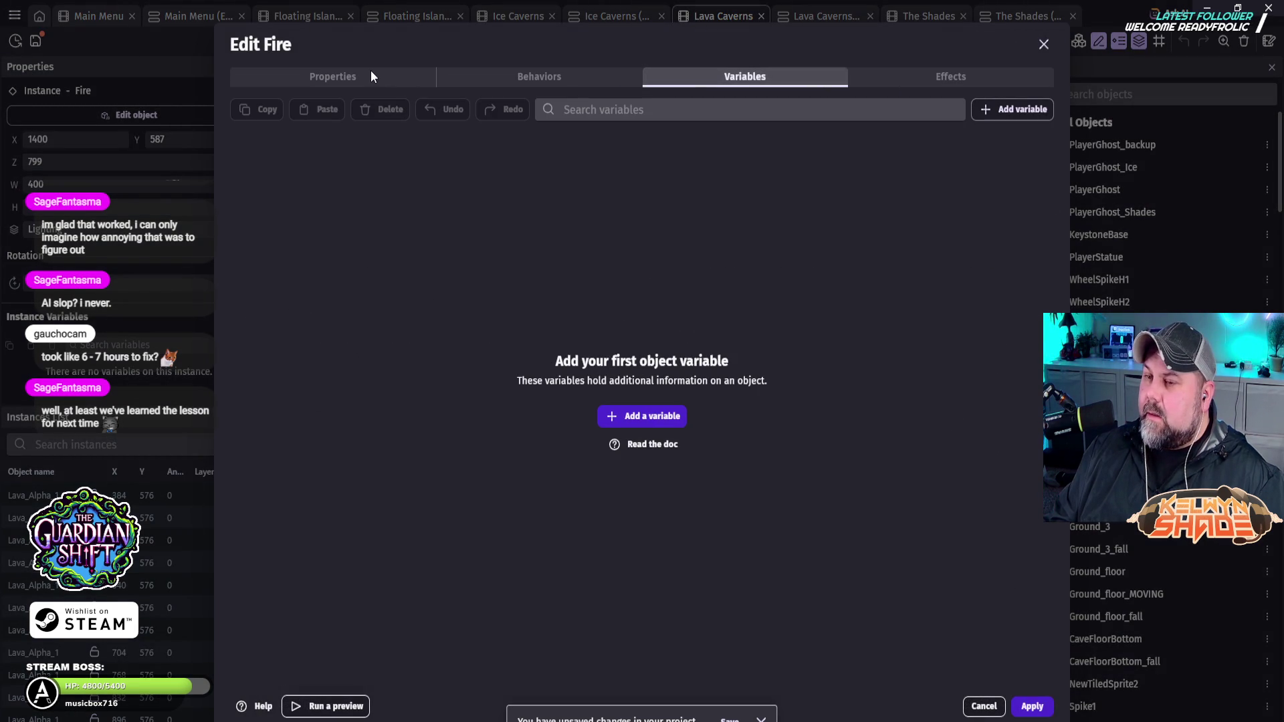
left_click(365, 72)
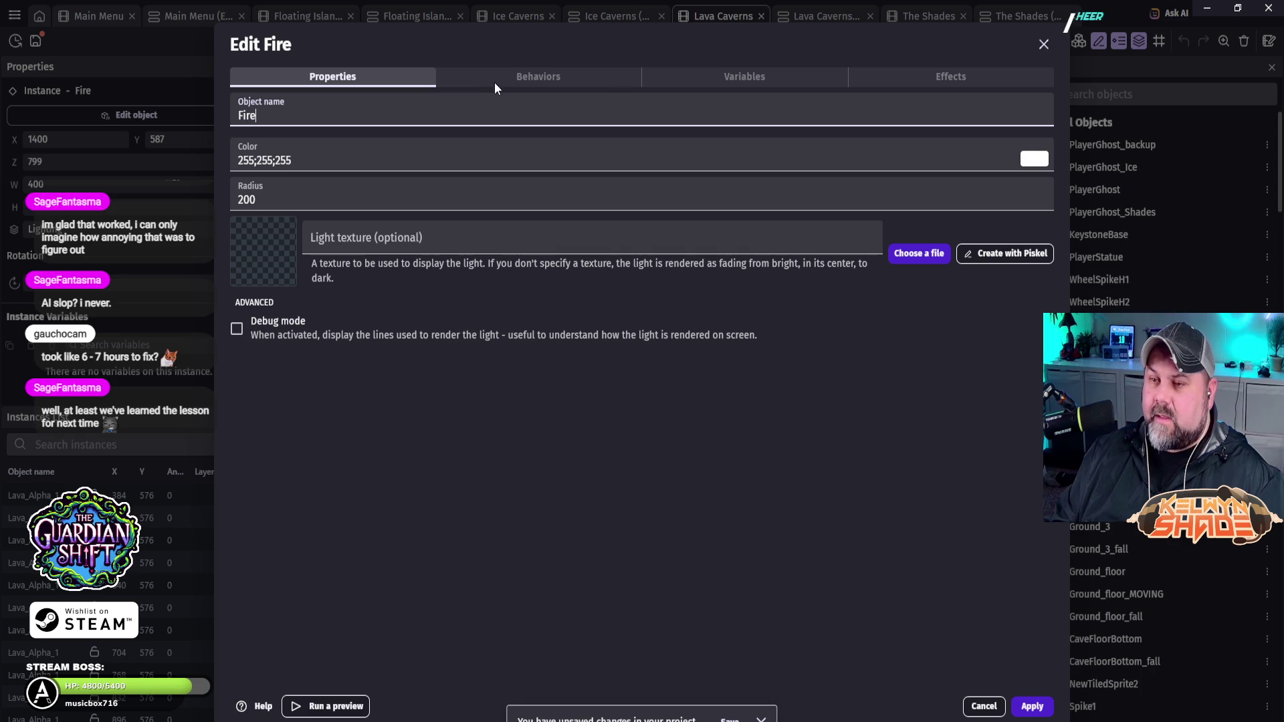
left_click(1044, 44)
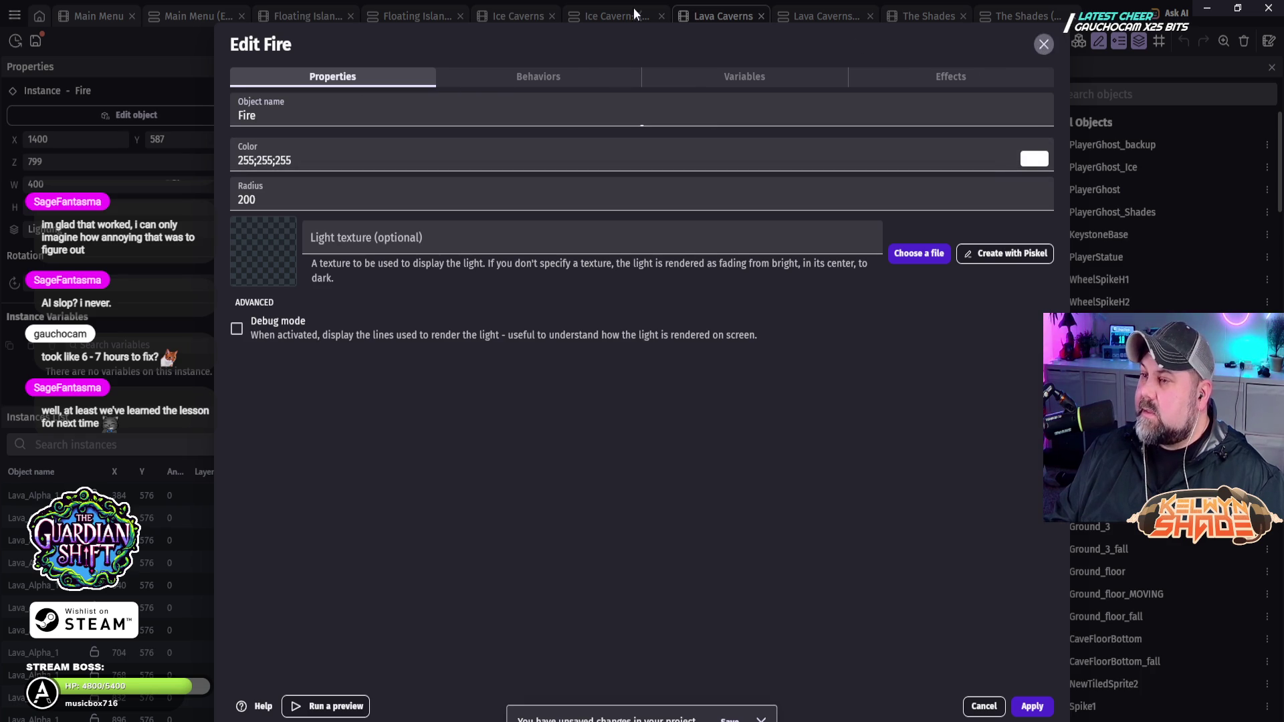
key("Escape")
left_click(809, 19)
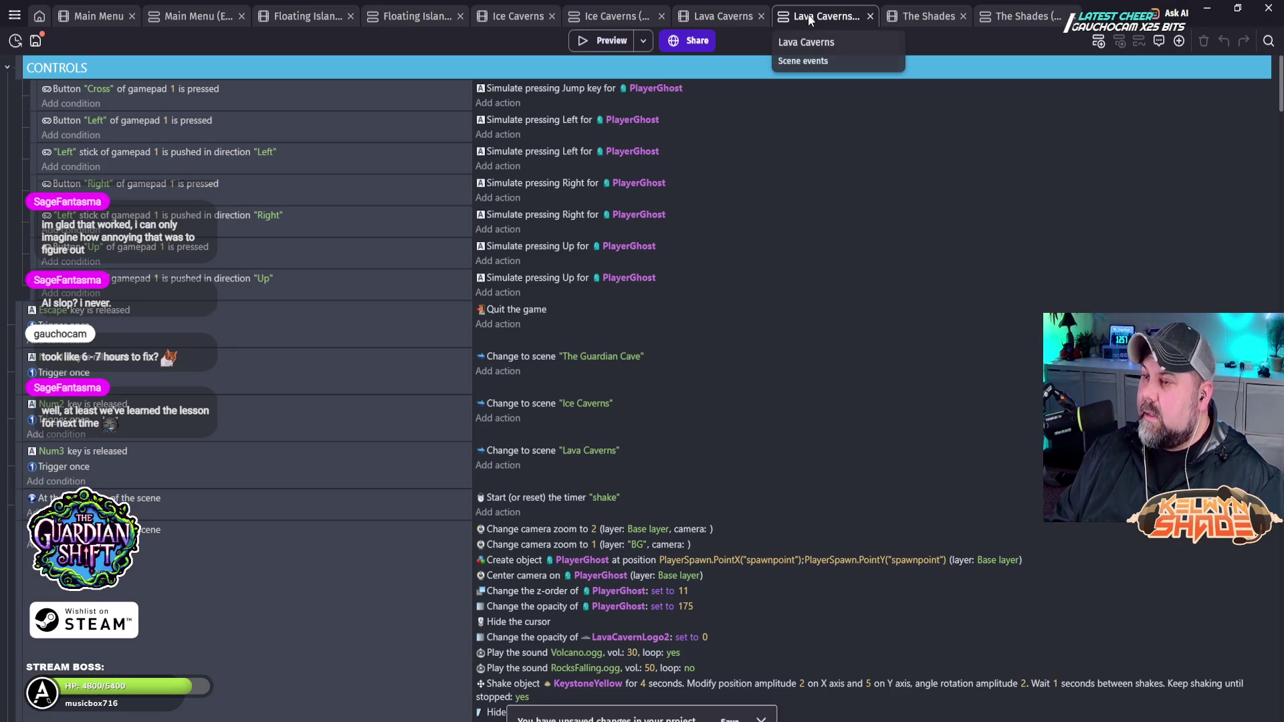
Step: Copy the lightsflashing 'Repeat every 0.1 seconds' event and go to The Shades events
scroll(651, 400, "down", 10)
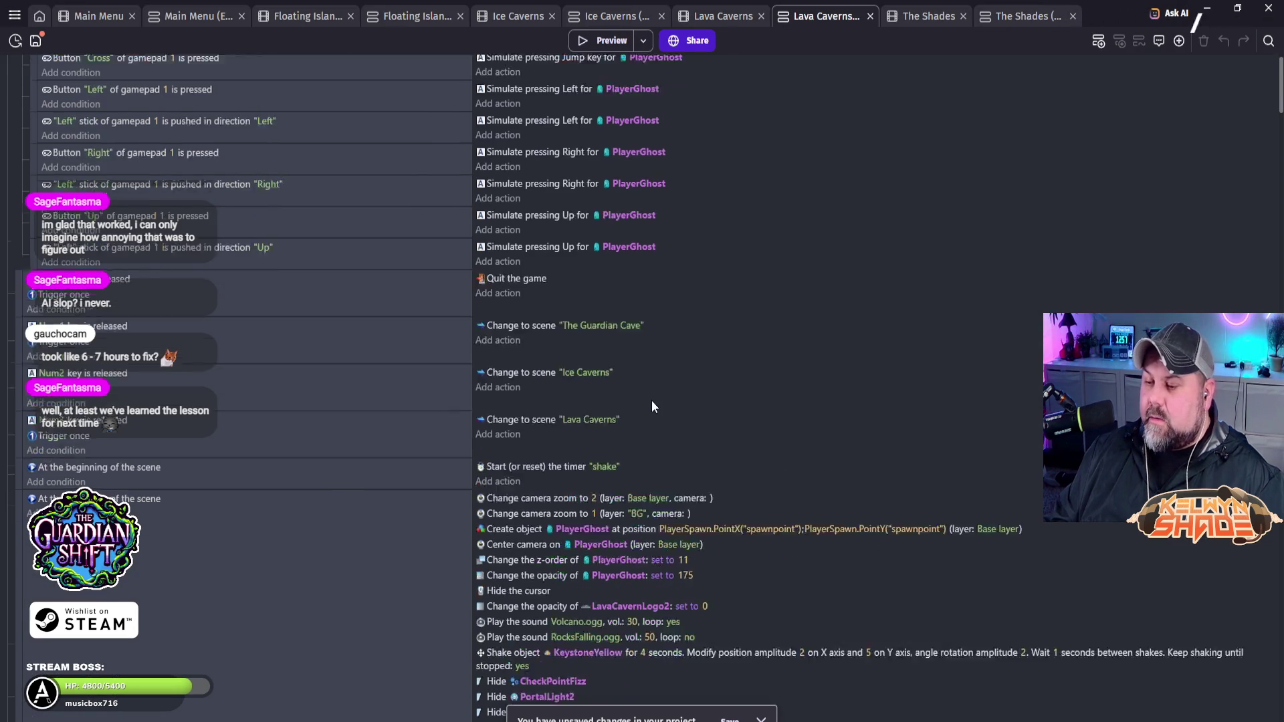
scroll(682, 385, "down", 10)
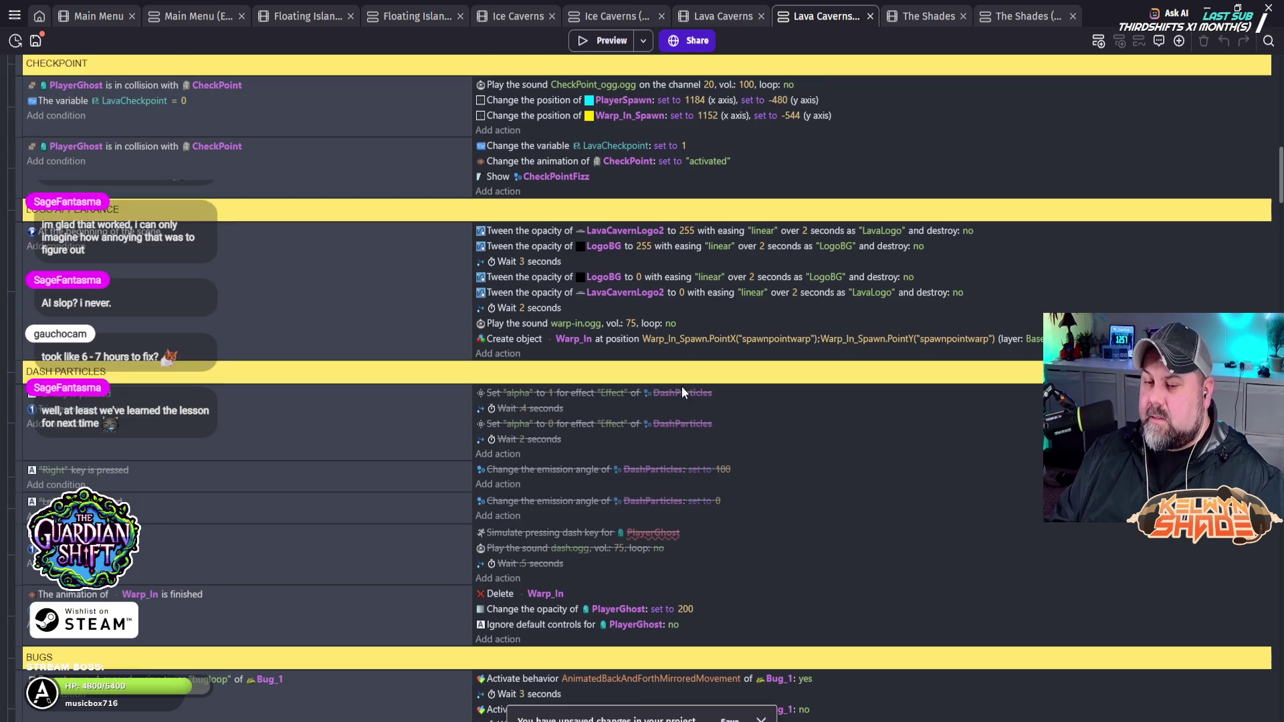
scroll(674, 390, "down", 10)
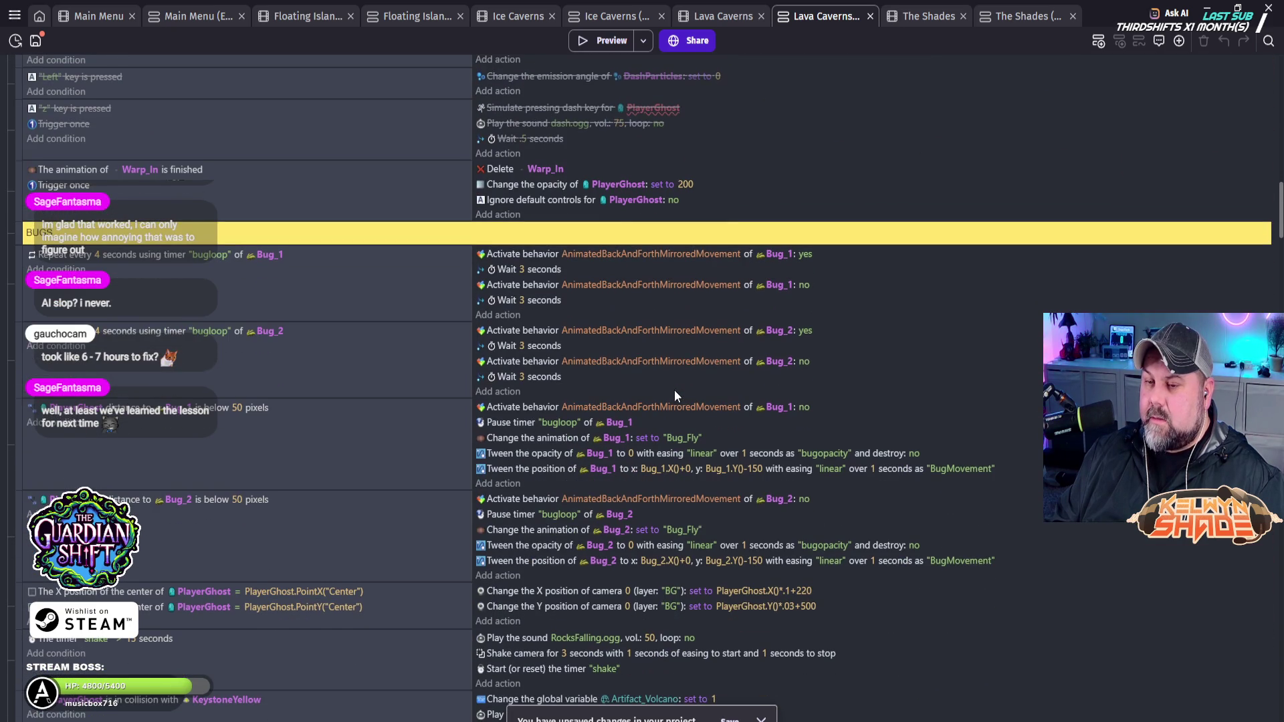
scroll(671, 391, "down", 5)
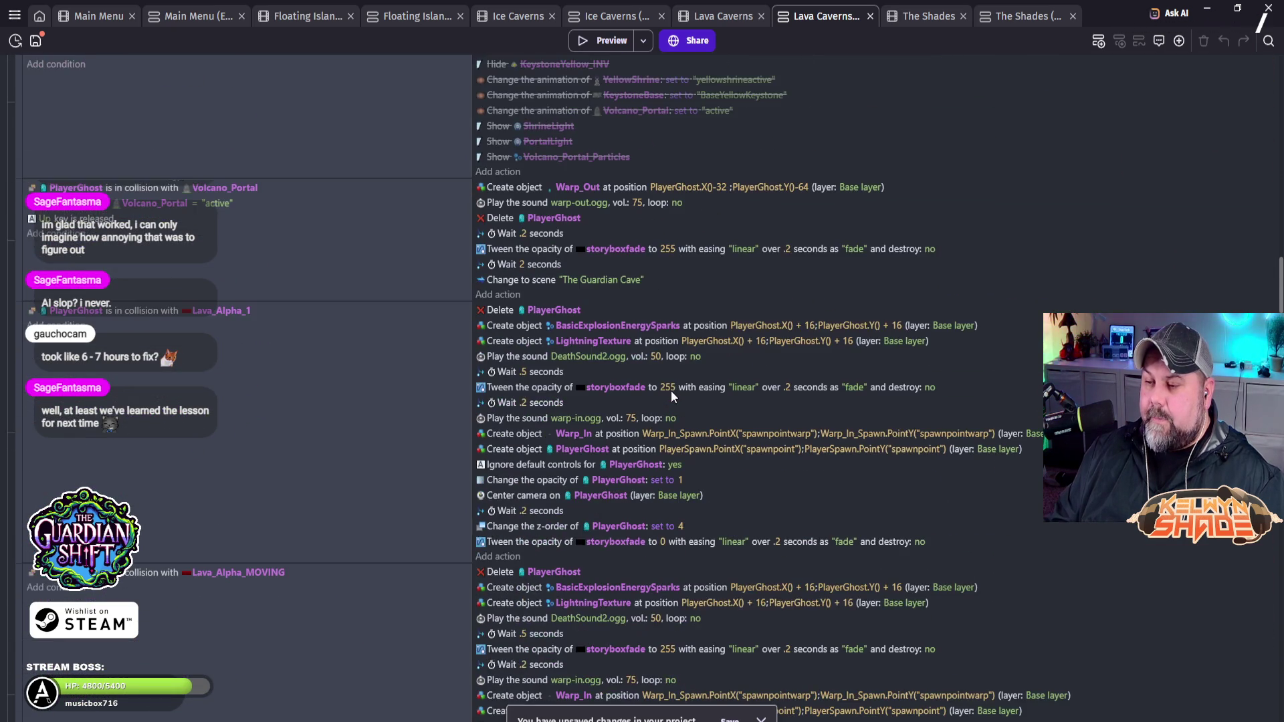
scroll(671, 392, "down", 8)
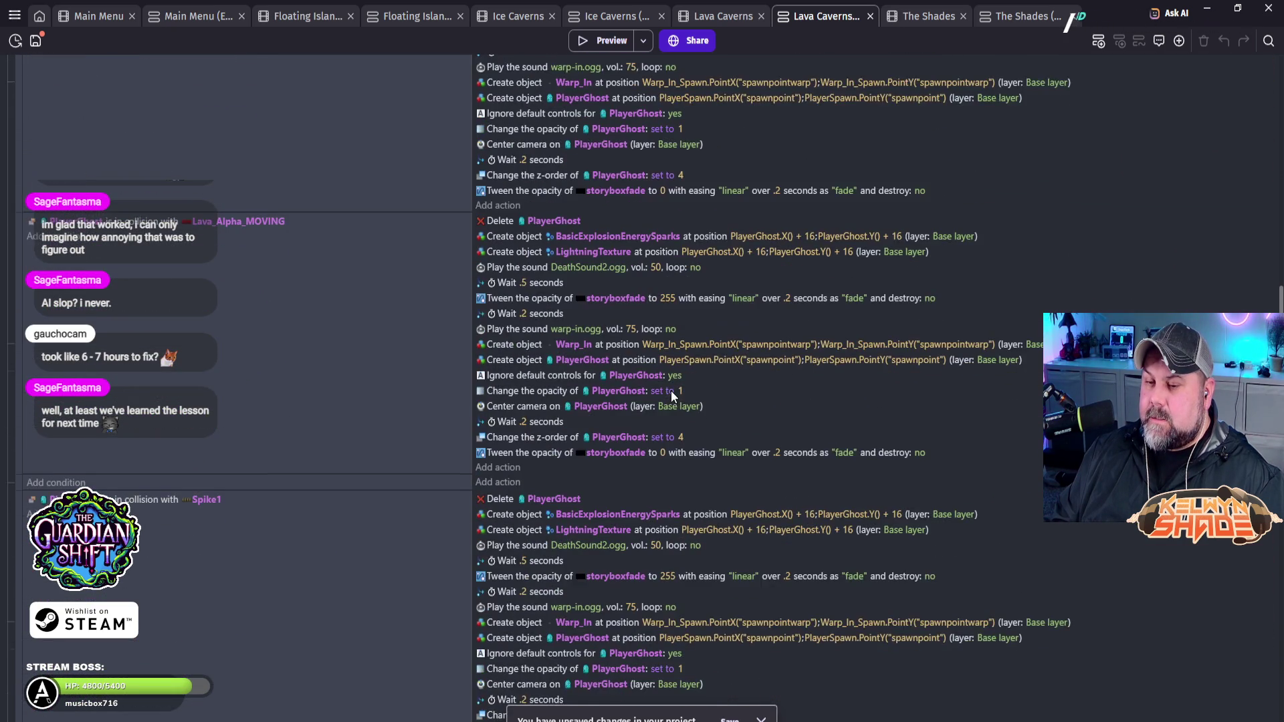
scroll(671, 393, "down", 7)
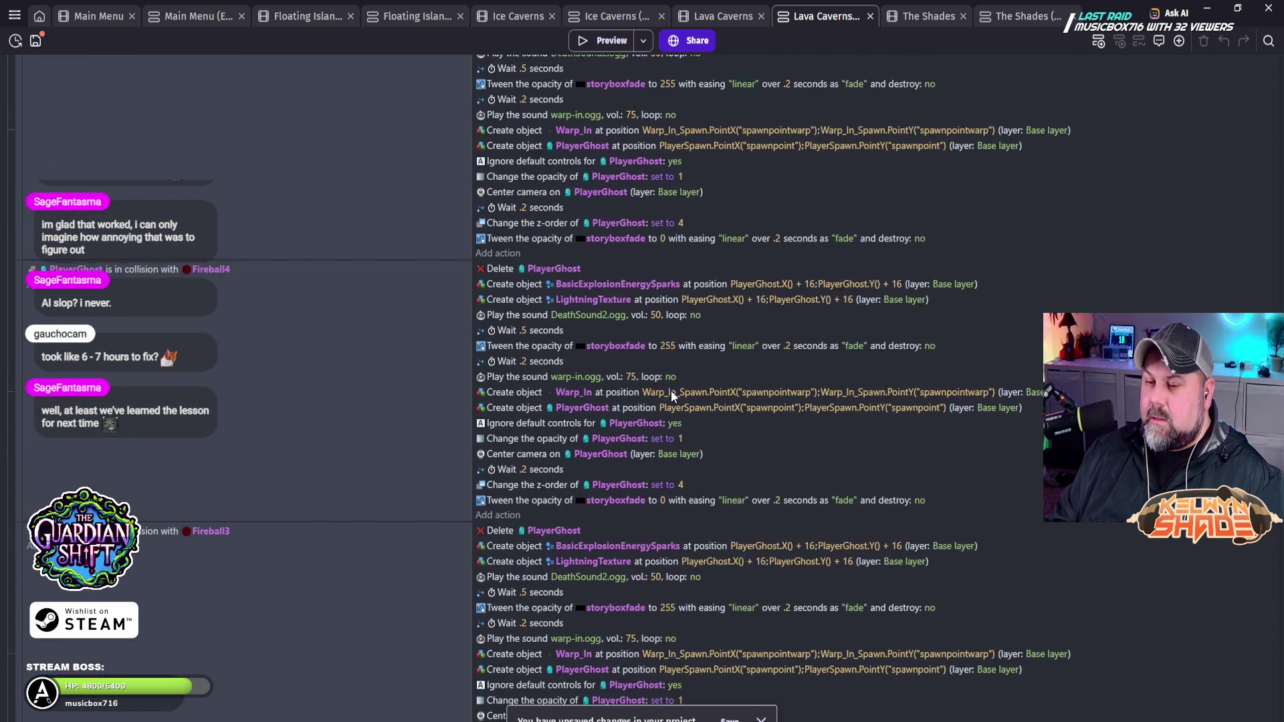
scroll(671, 390, "down", 9)
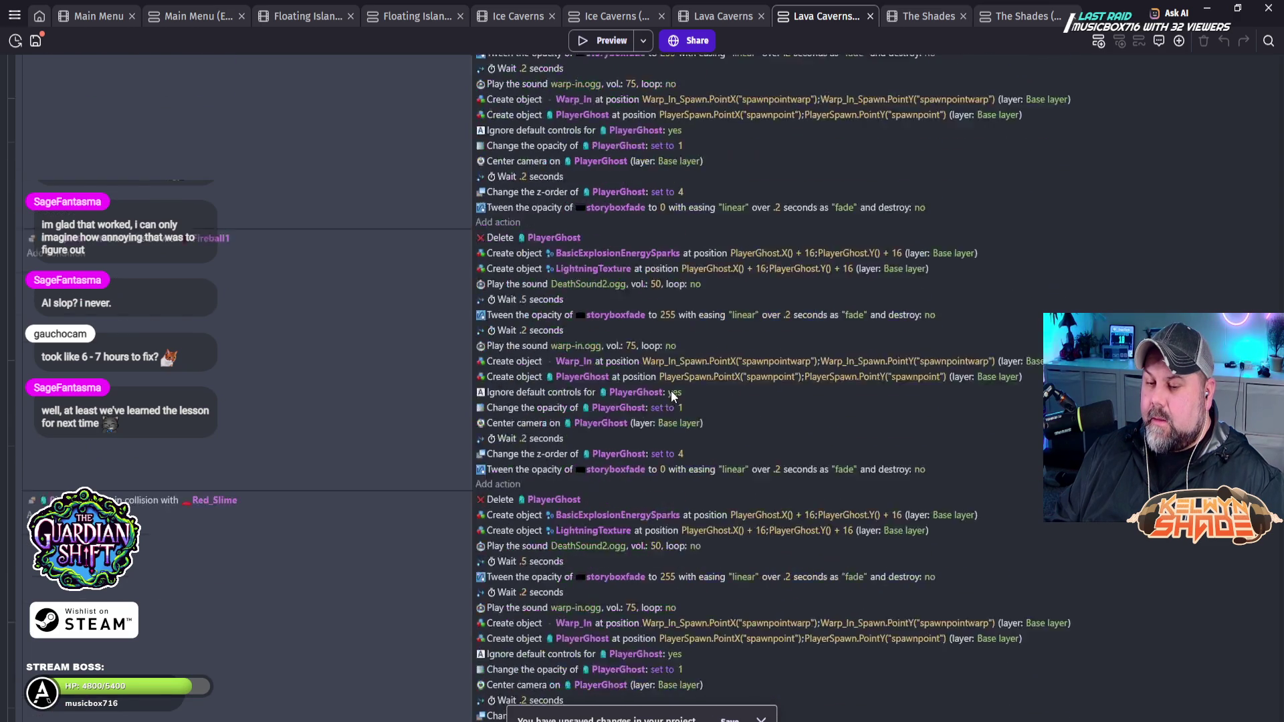
scroll(672, 391, "down", 2)
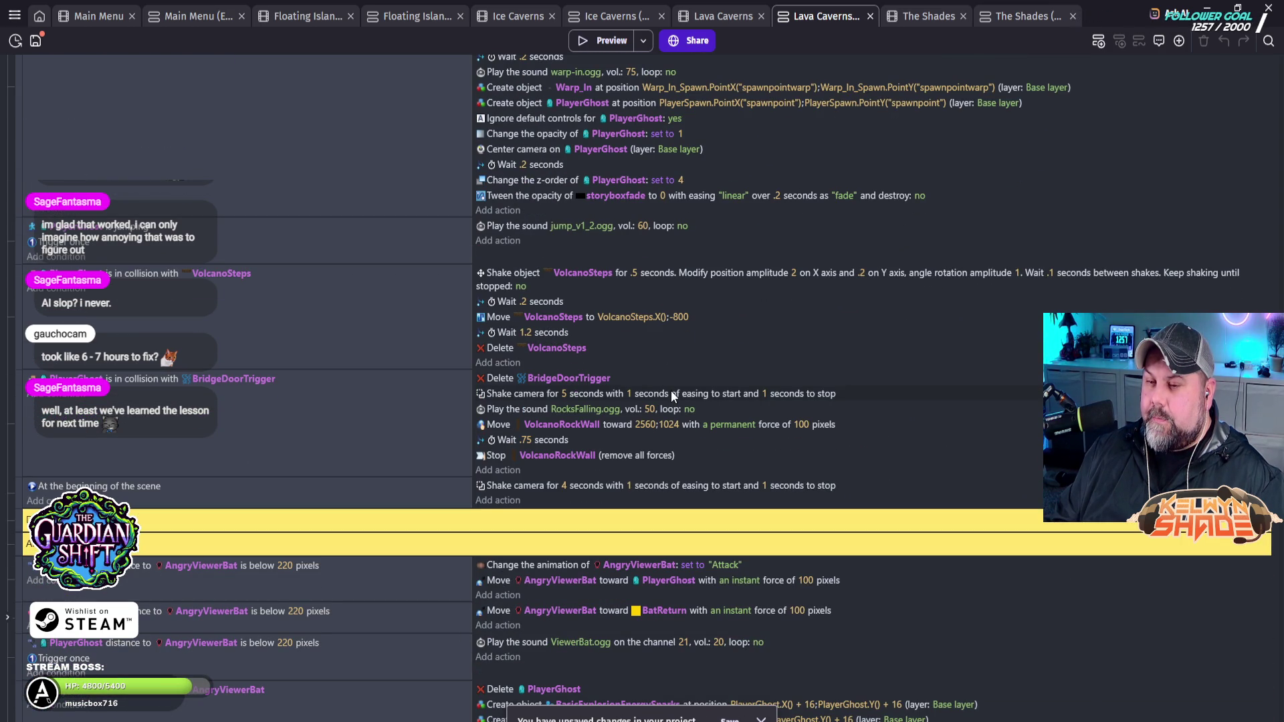
scroll(671, 390, "down", 7)
scroll(671, 390, "down", 11)
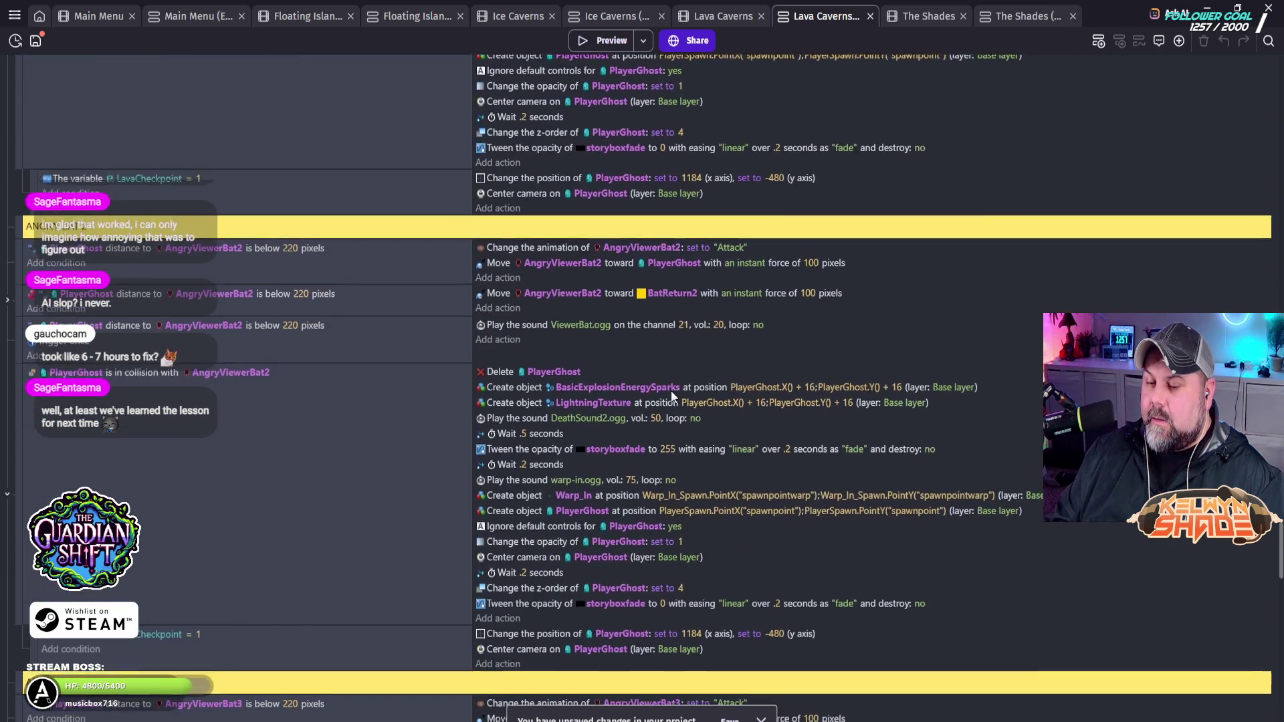
scroll(672, 390, "down", 10)
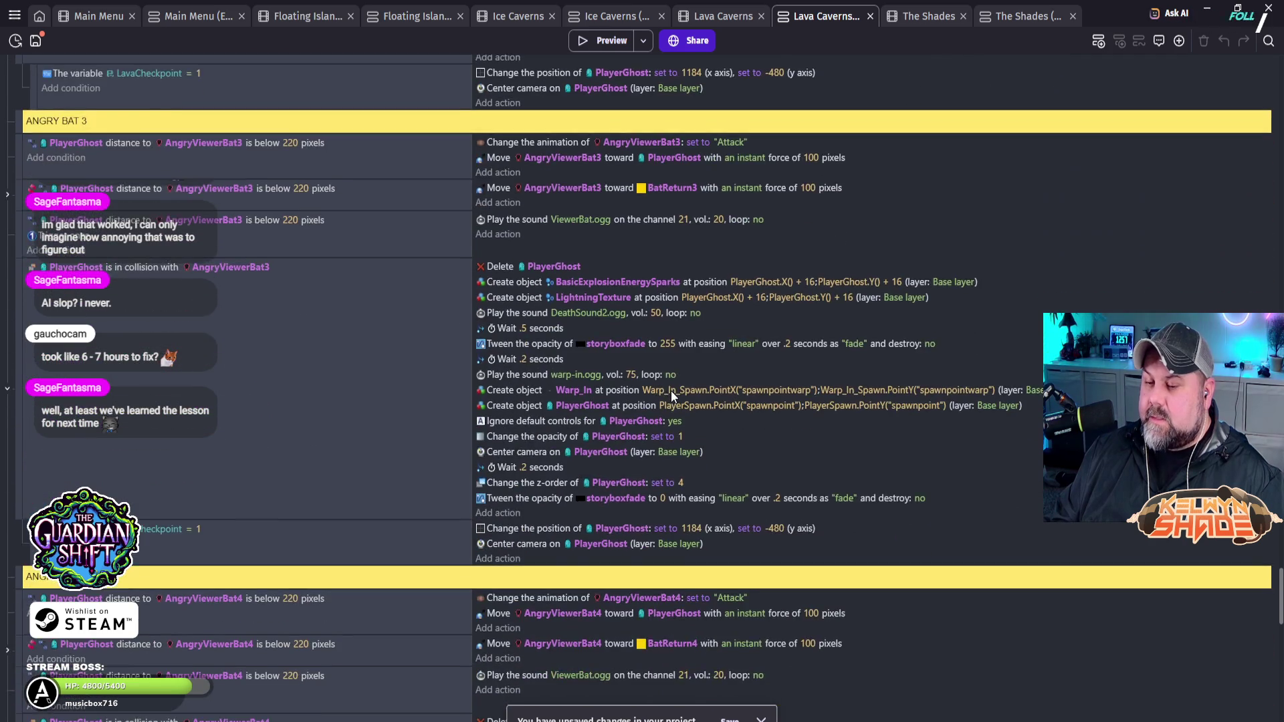
scroll(672, 391, "down", 7)
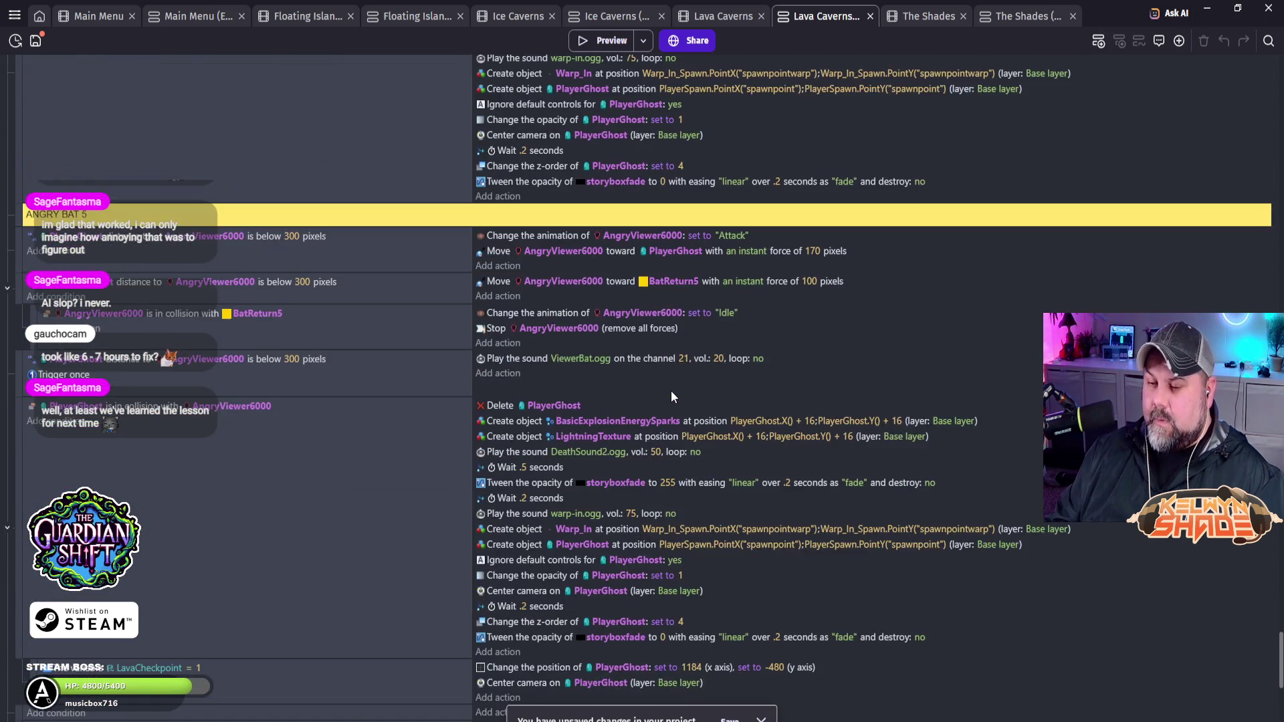
scroll(671, 391, "down", 3)
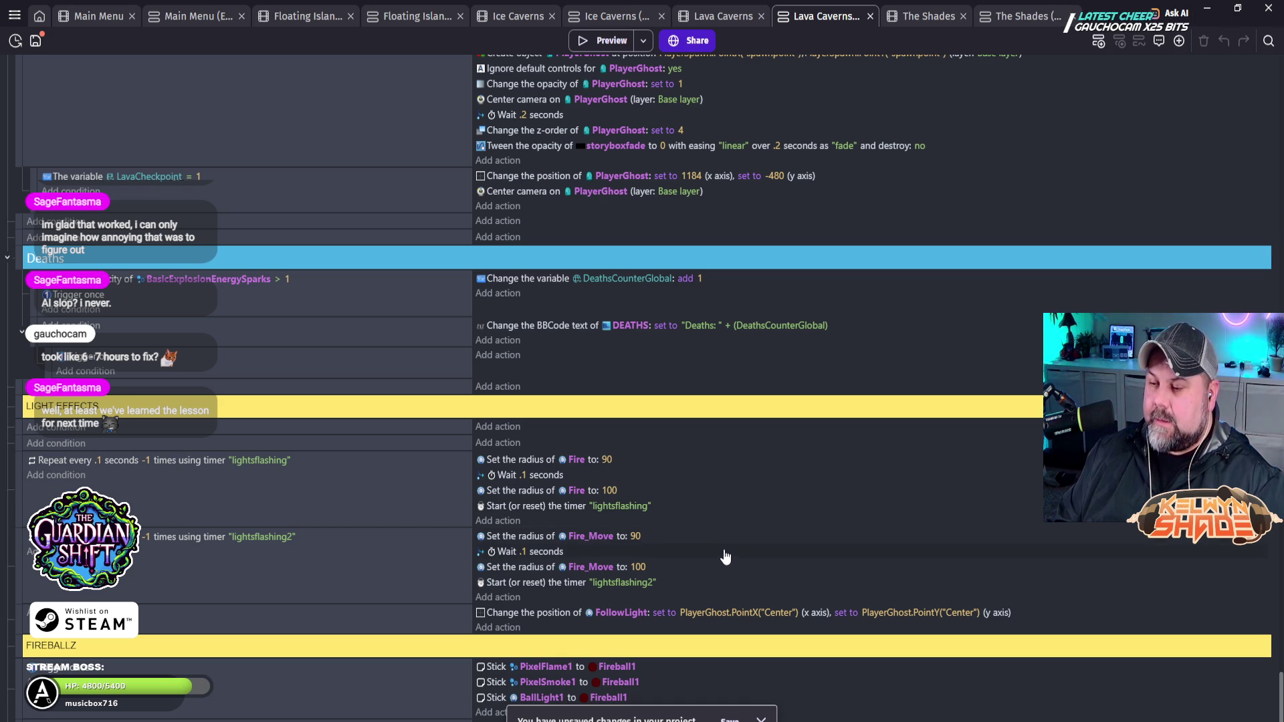
scroll(715, 545, "down", 1)
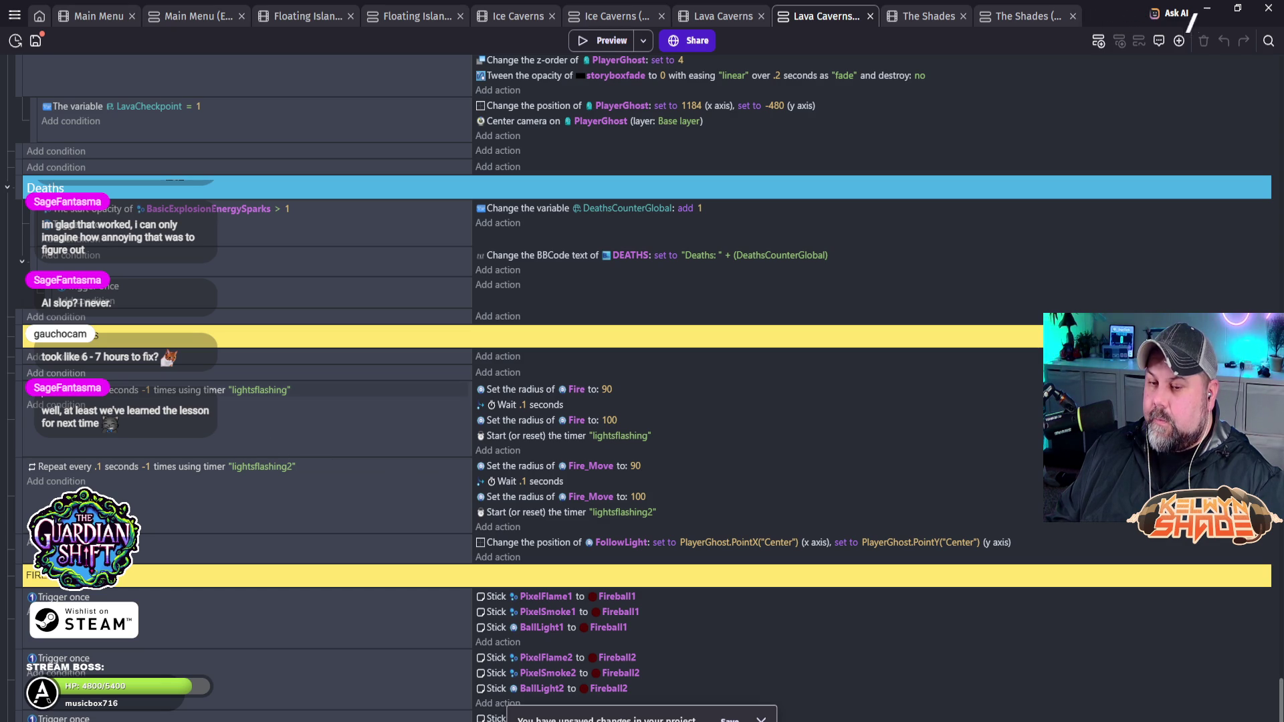
right_click(18, 396)
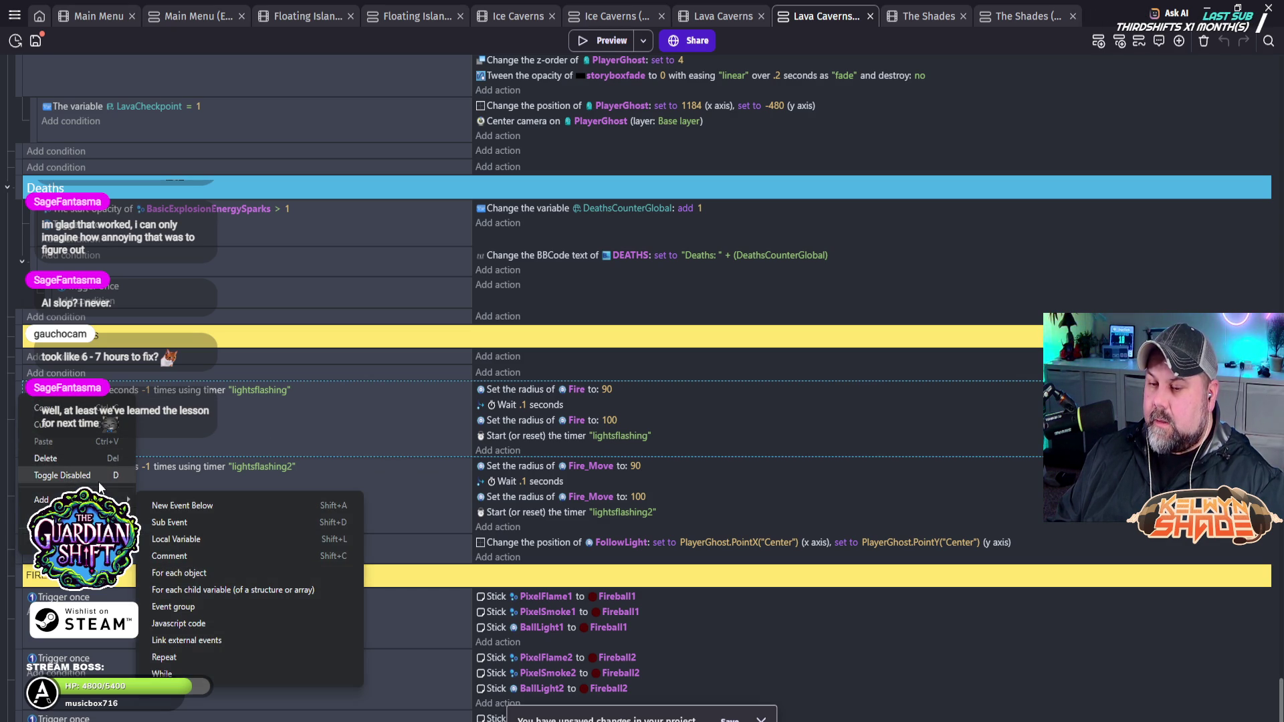
left_click(45, 408)
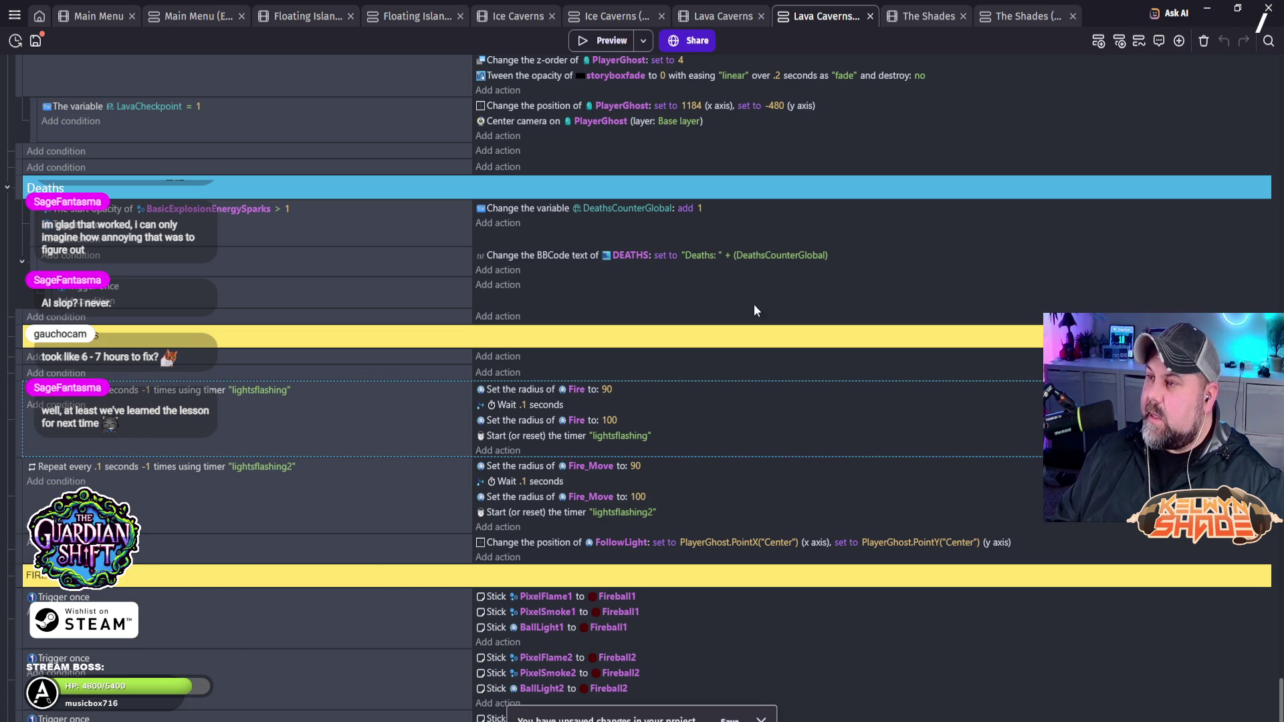
left_click(1020, 17)
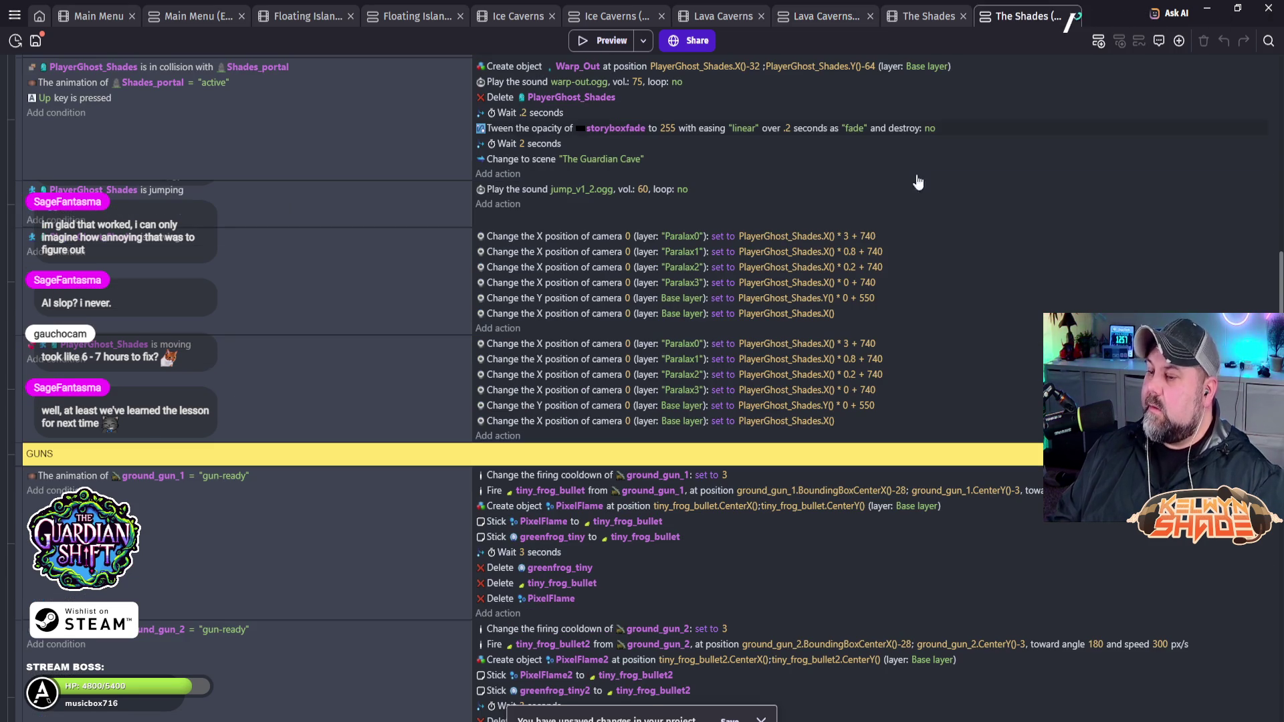
Step: Paste the copied lightsflashing event below The Shades' LIGHTING EFFECTS group
scroll(260, 447, "down", 10)
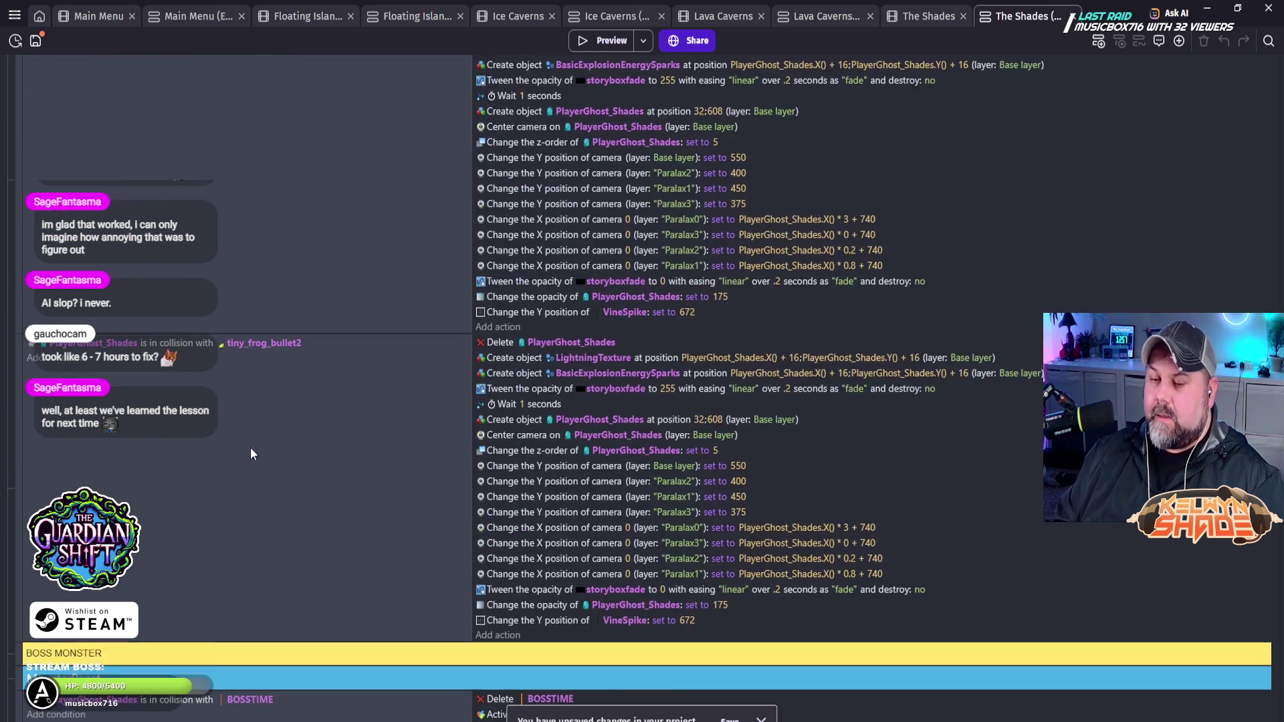
scroll(256, 453, "down", 10)
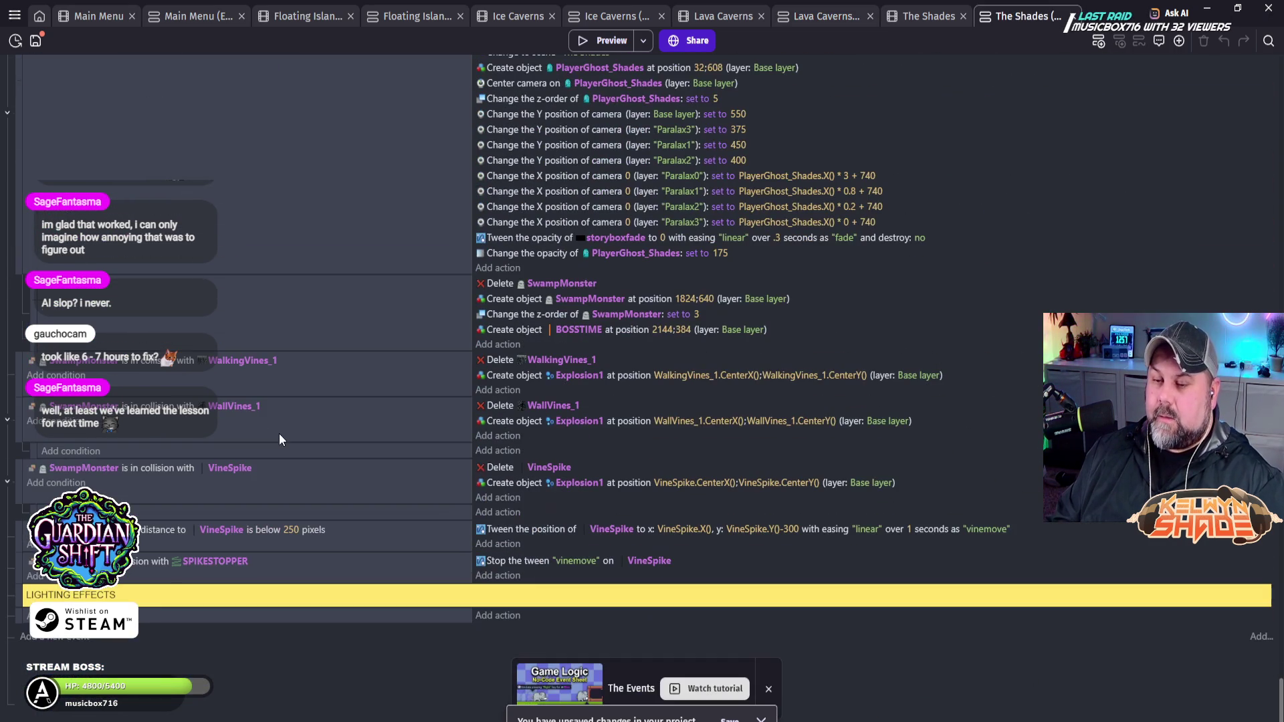
right_click(19, 622)
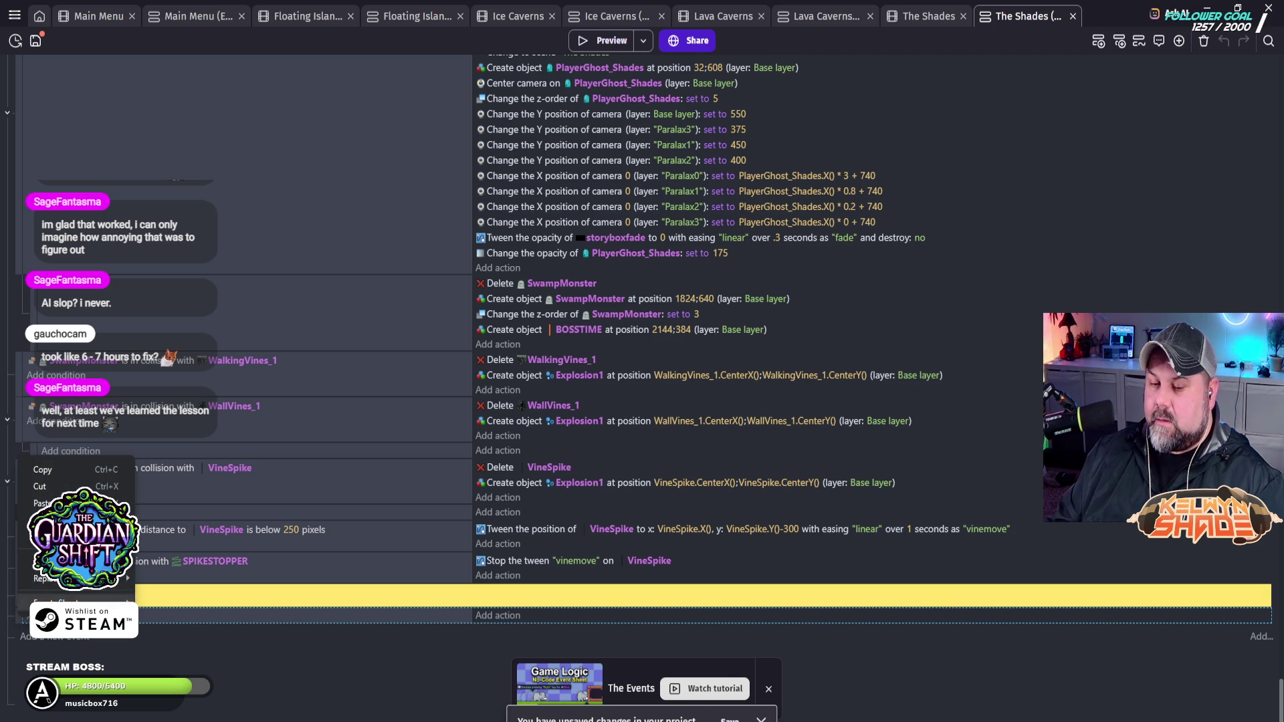
mouse_move(74, 589)
left_click(156, 568)
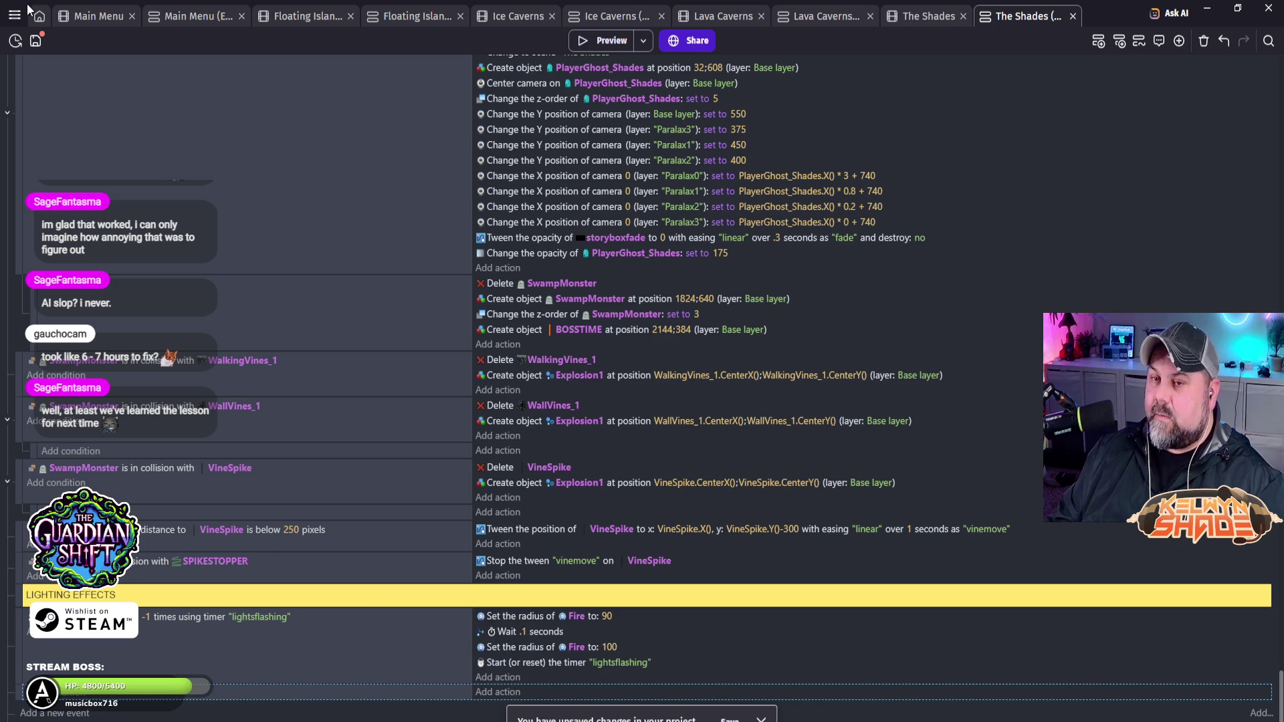
left_click(940, 16)
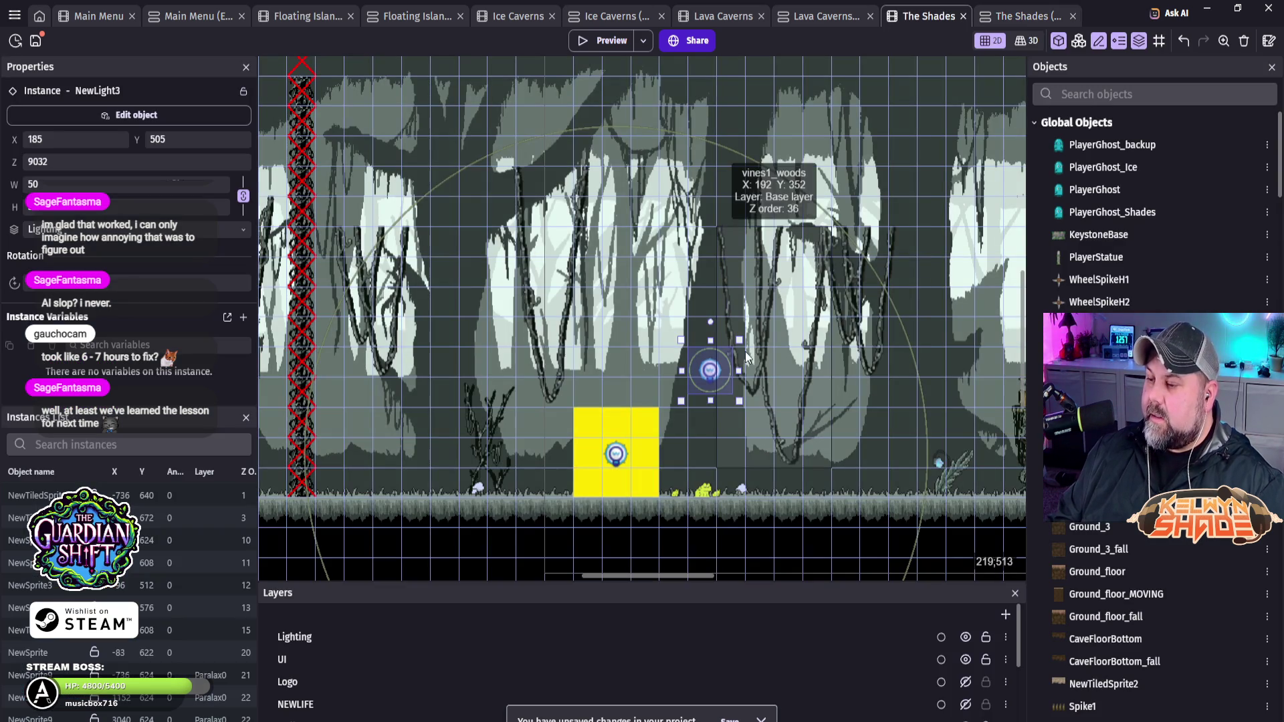
Step: Move NewLight2 up to X 66, Y 254, confirm it has no effects, and view its properties
left_click(619, 460)
left_click_drag(619, 456, 611, 132)
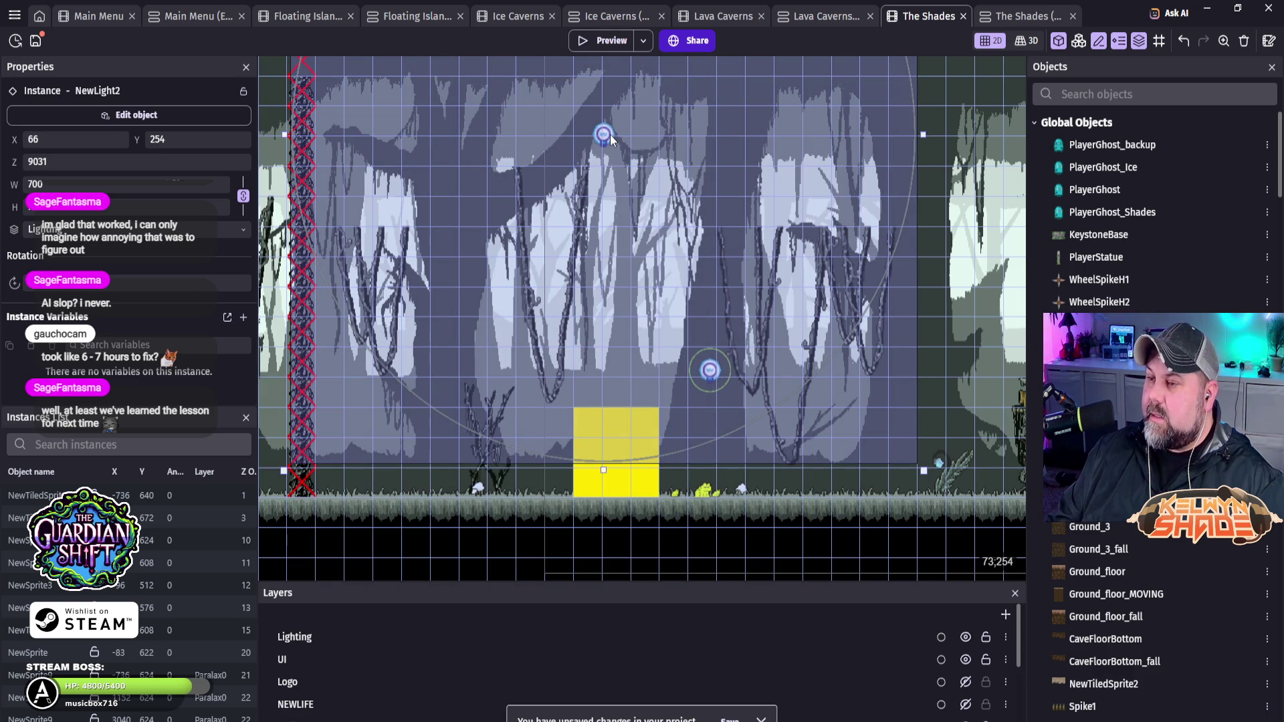
double_click(610, 134)
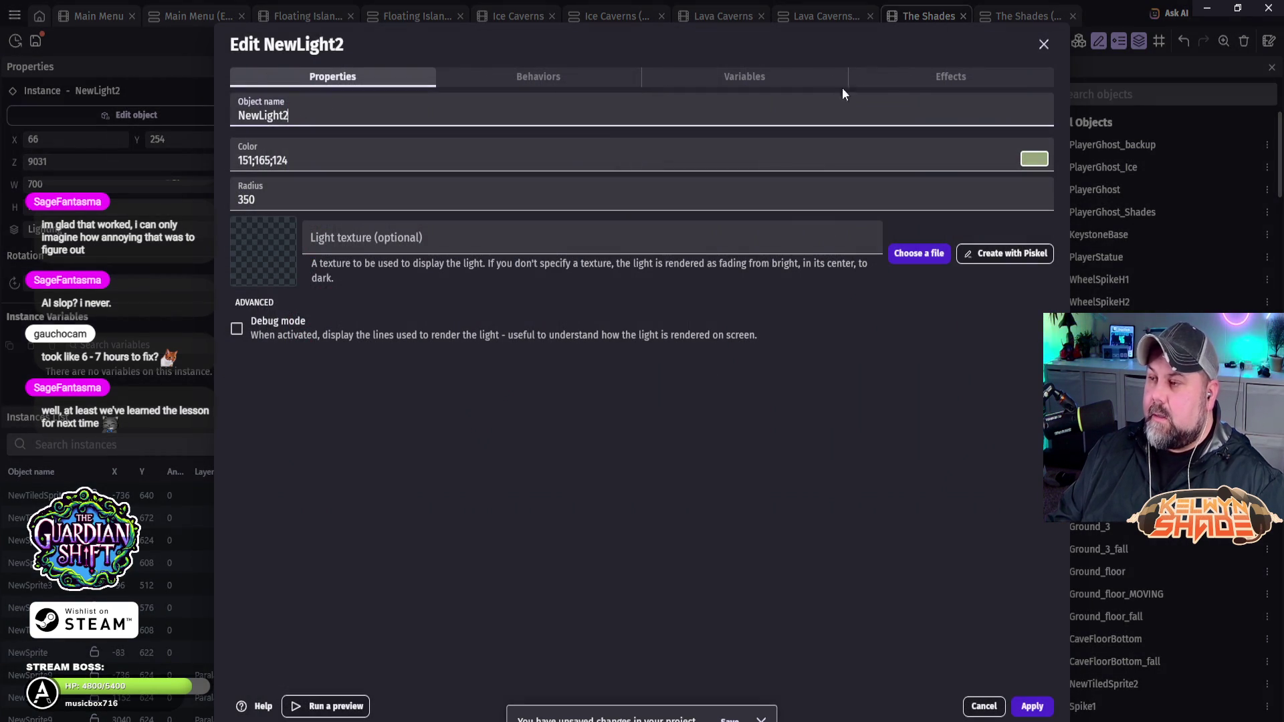
left_click(553, 75)
left_click(921, 80)
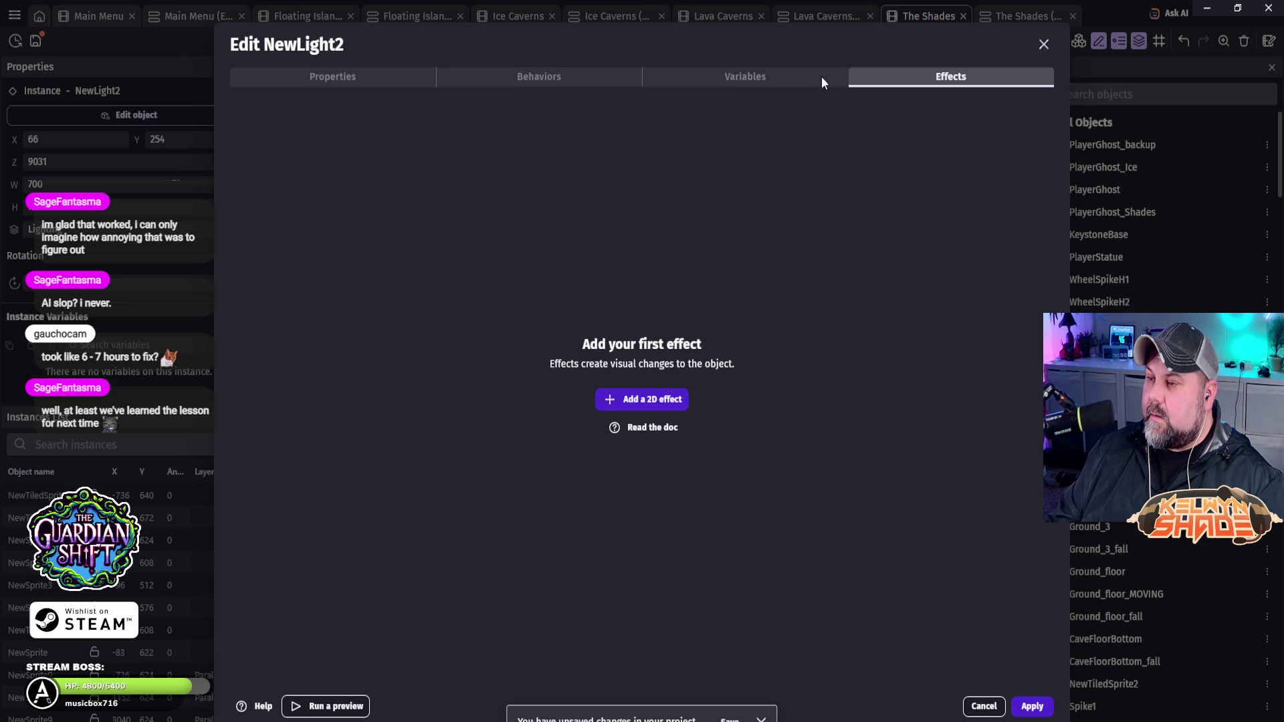
left_click(344, 80)
left_click(987, 707)
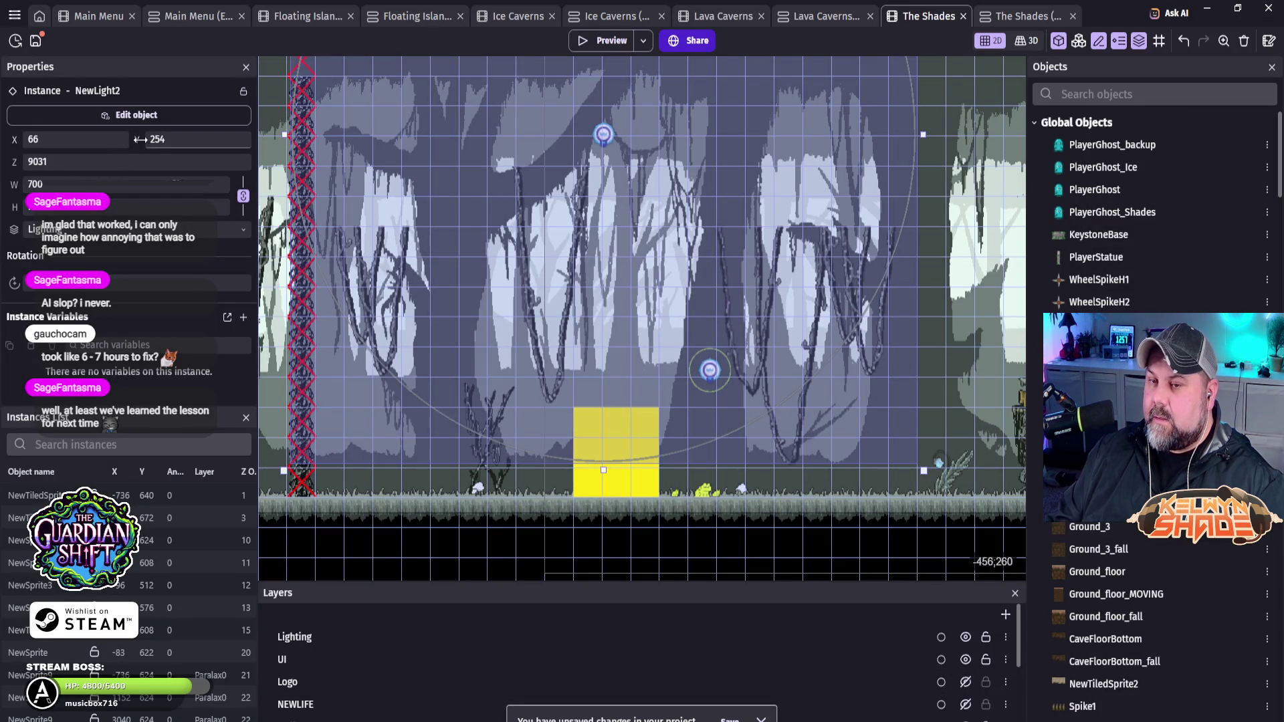
left_click(137, 117)
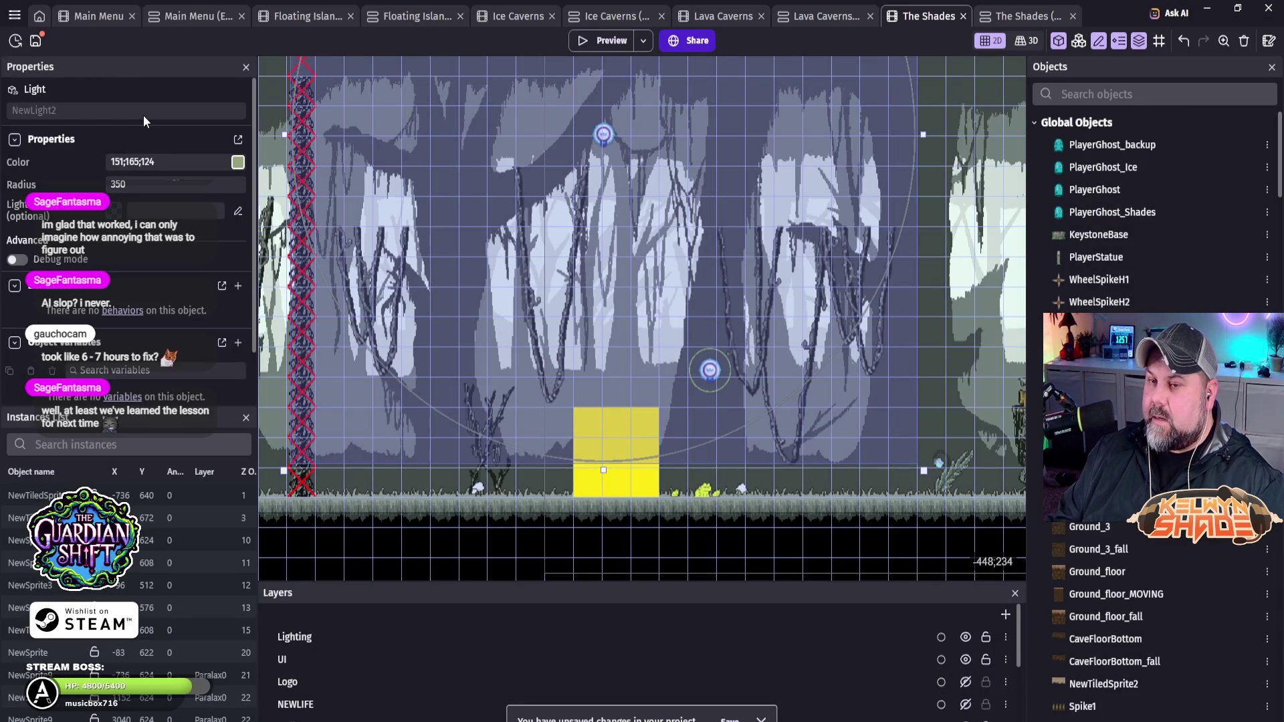
scroll(184, 258, "down", 1)
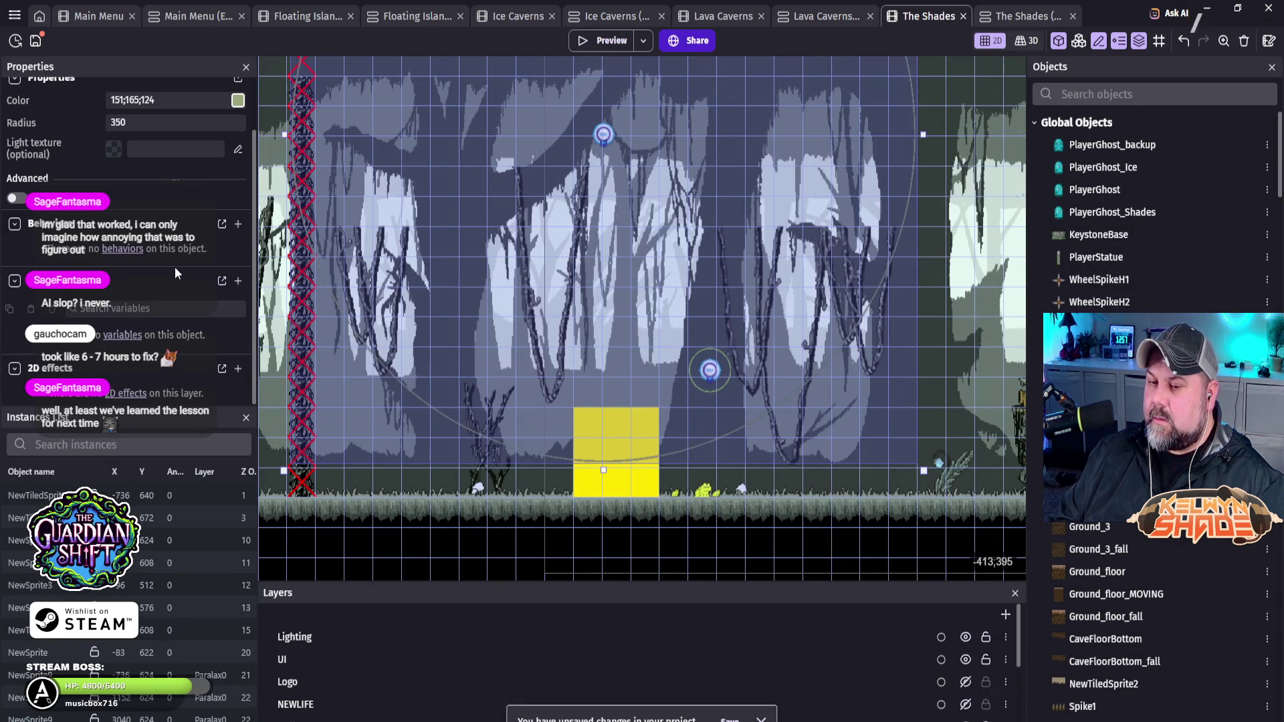
Step: Review NewLight2's variables, effects and main properties in its object settings
scroll(175, 267, "up", 1)
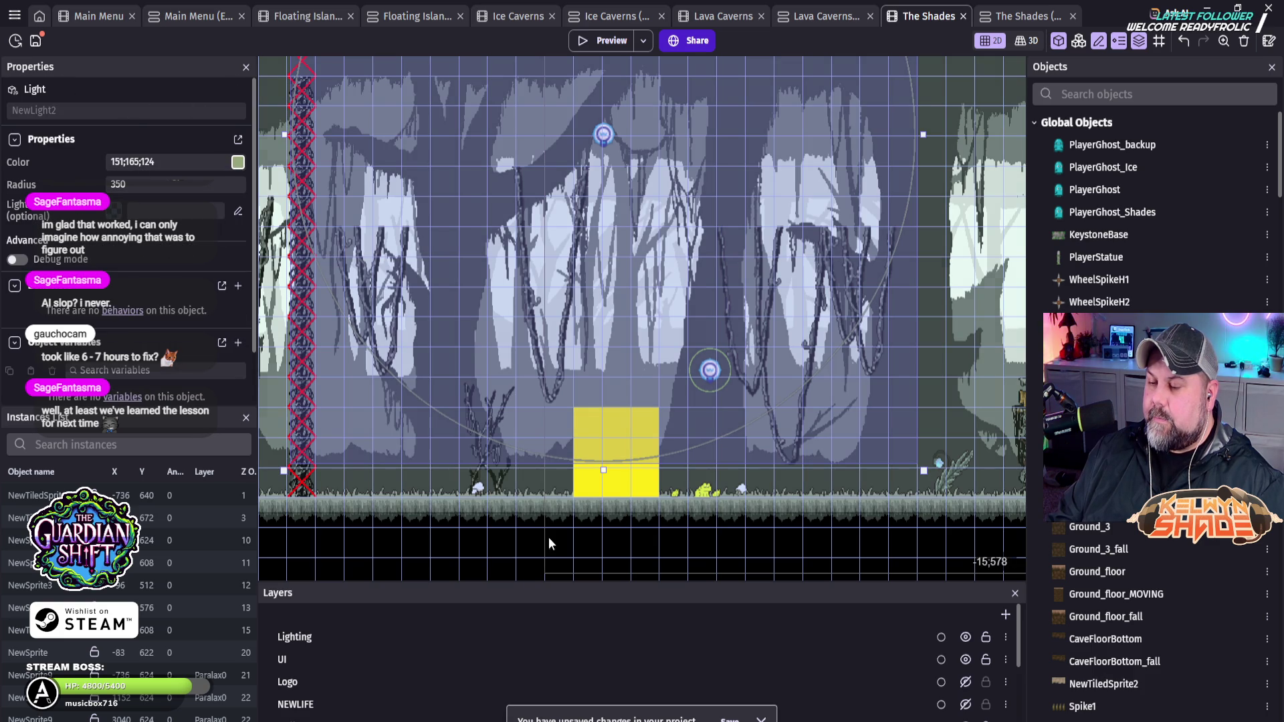
double_click(604, 133)
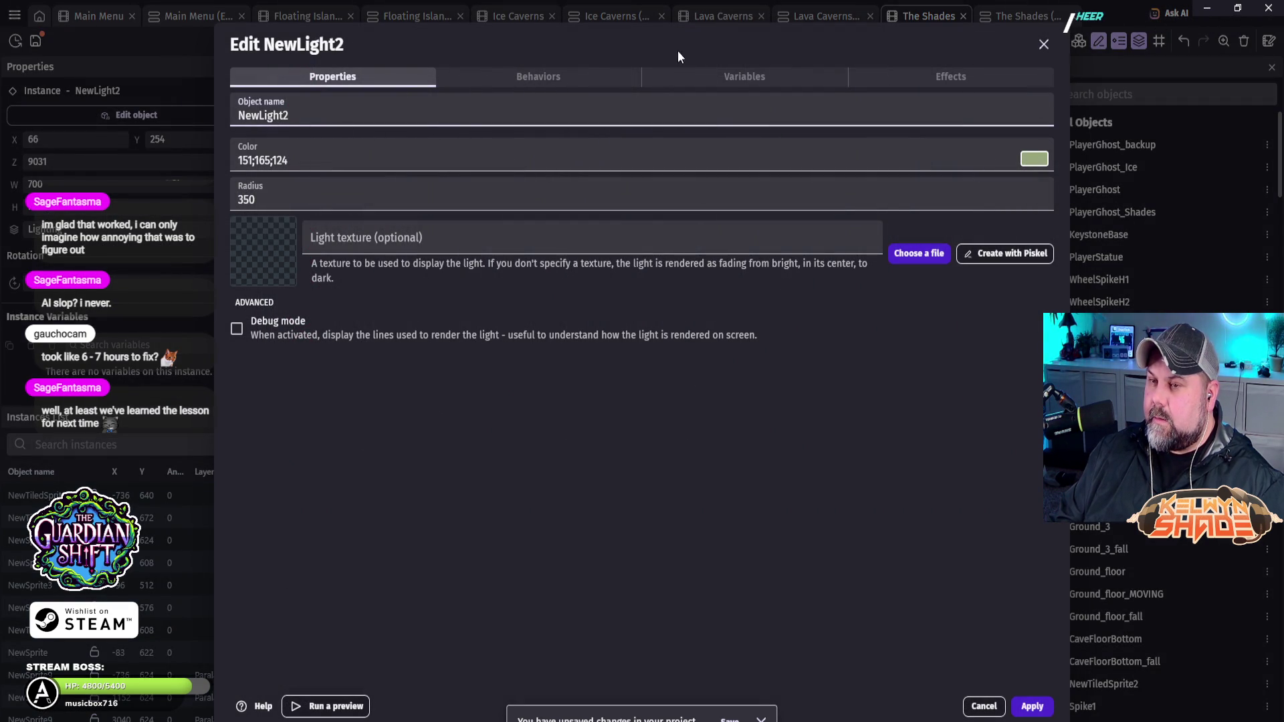
left_click(551, 73)
left_click(762, 73)
left_click(963, 82)
left_click(732, 81)
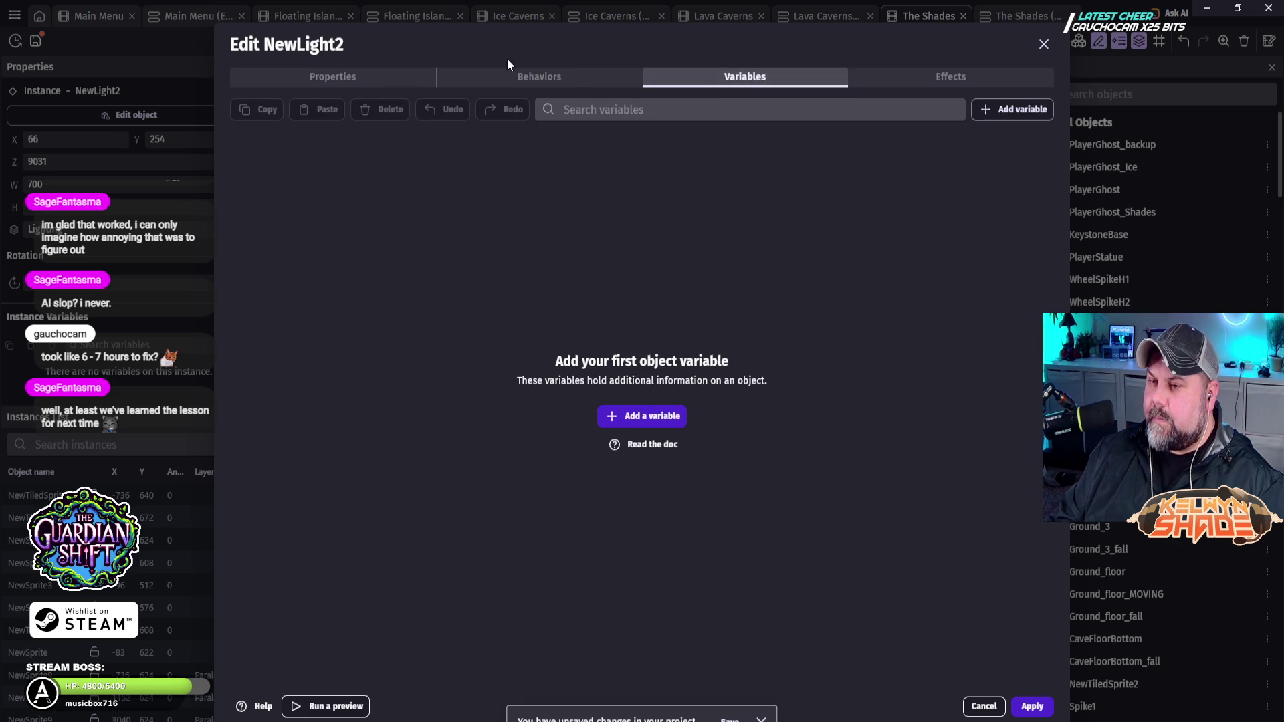
left_click(319, 75)
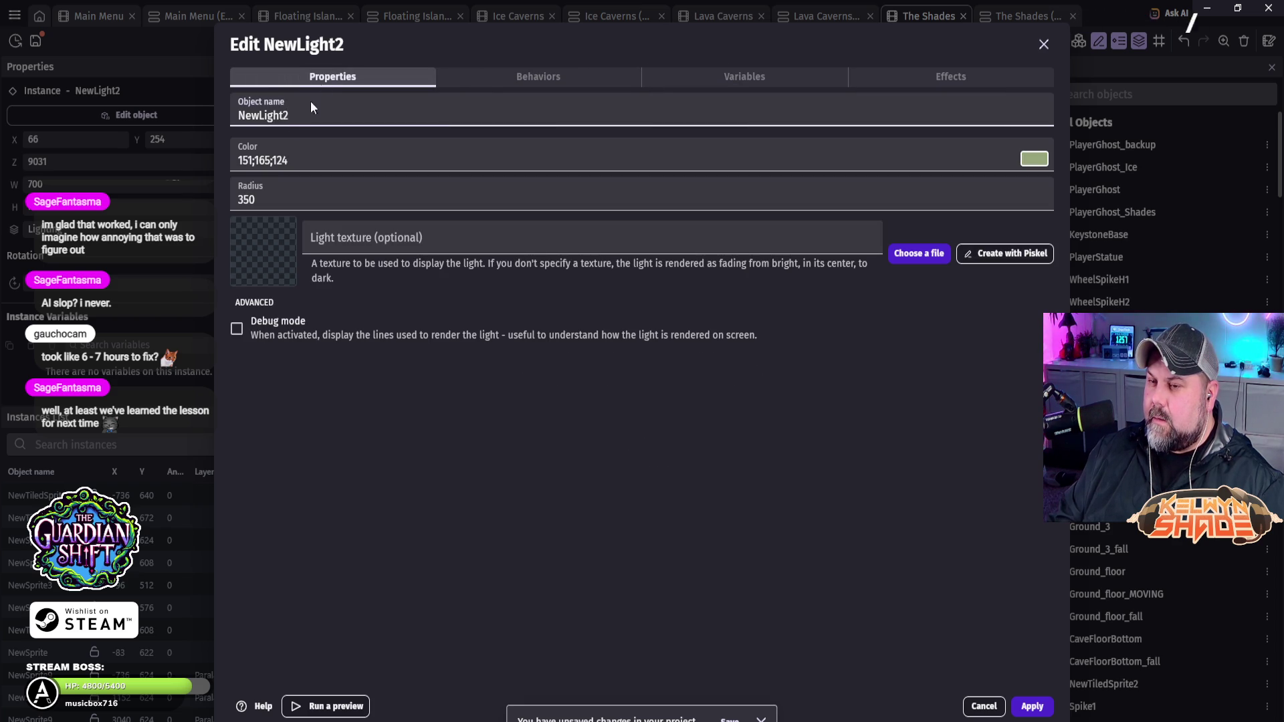
Step: Set the light's radius to 250 and rename it ShadesGlowLarge
left_click(291, 194)
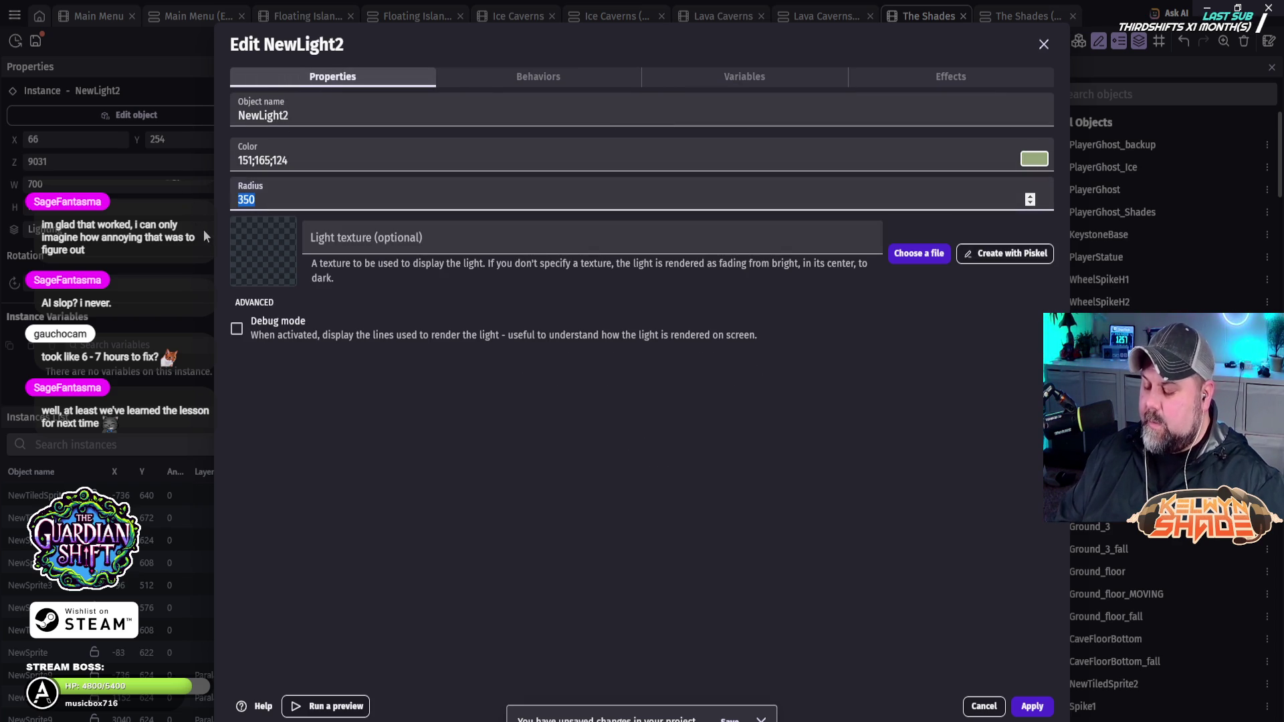
type("250")
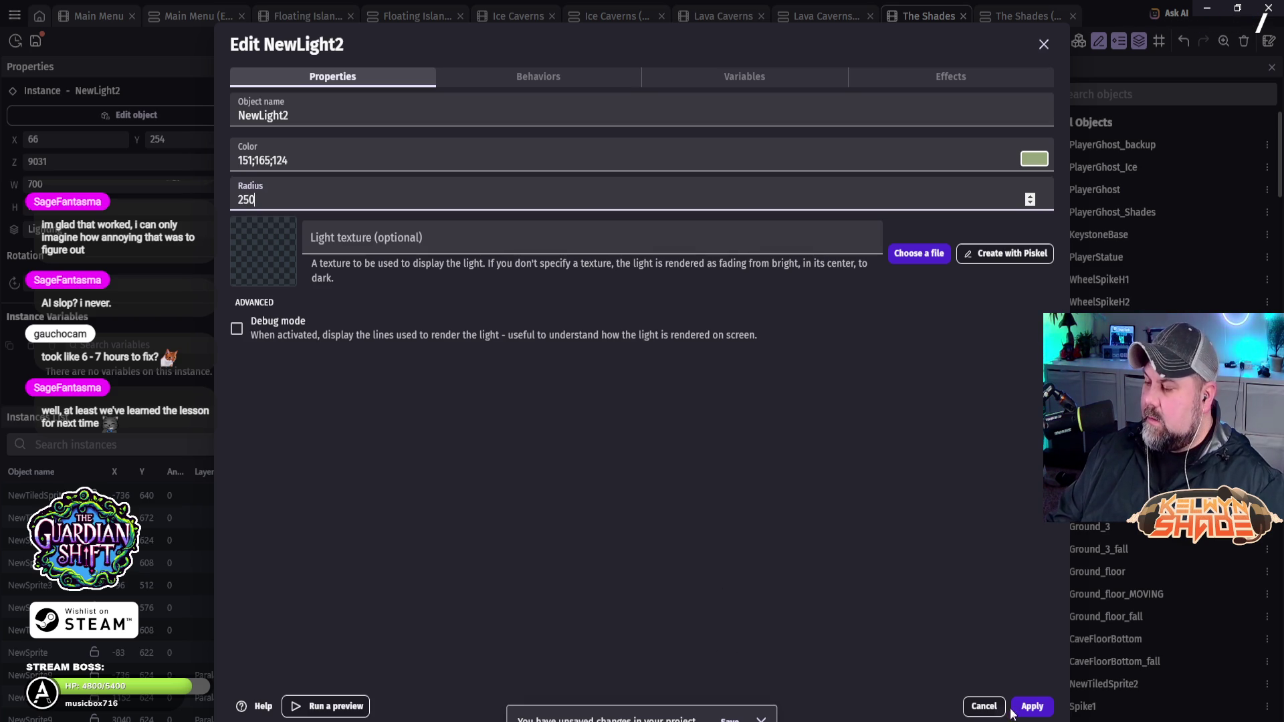
key("shift+Tab")
key("shift+Tab")
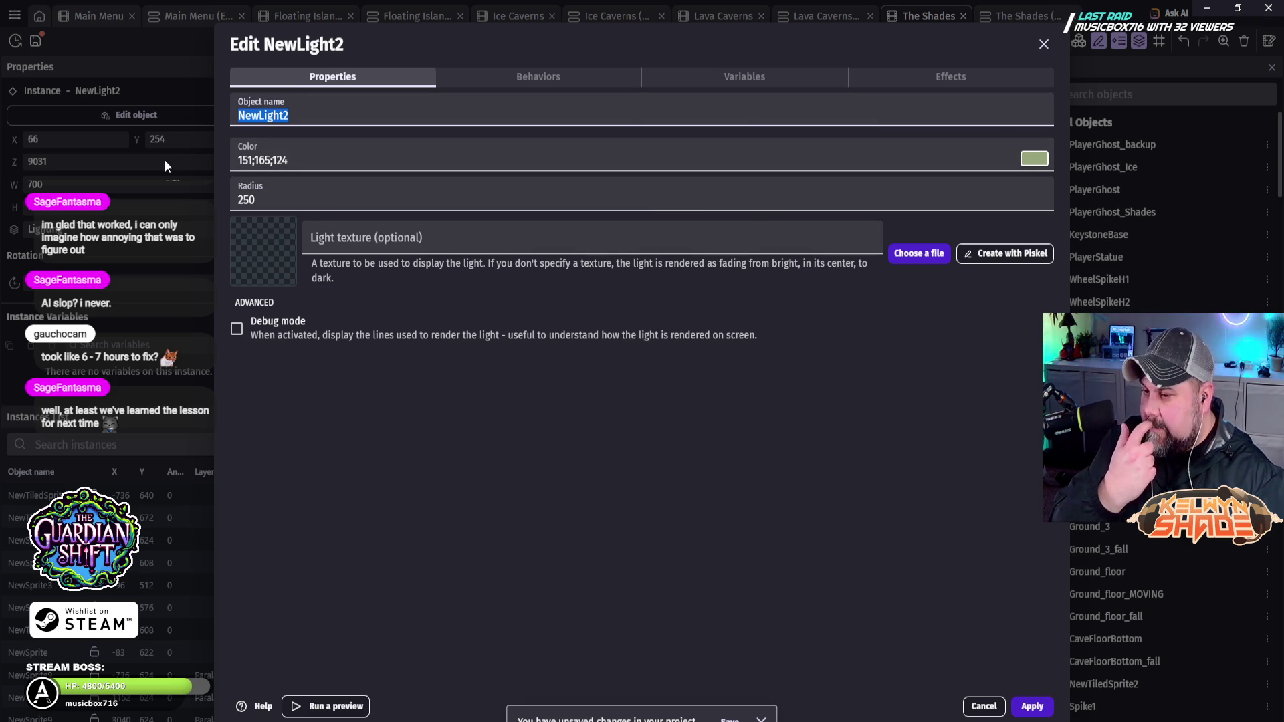
type("Shad")
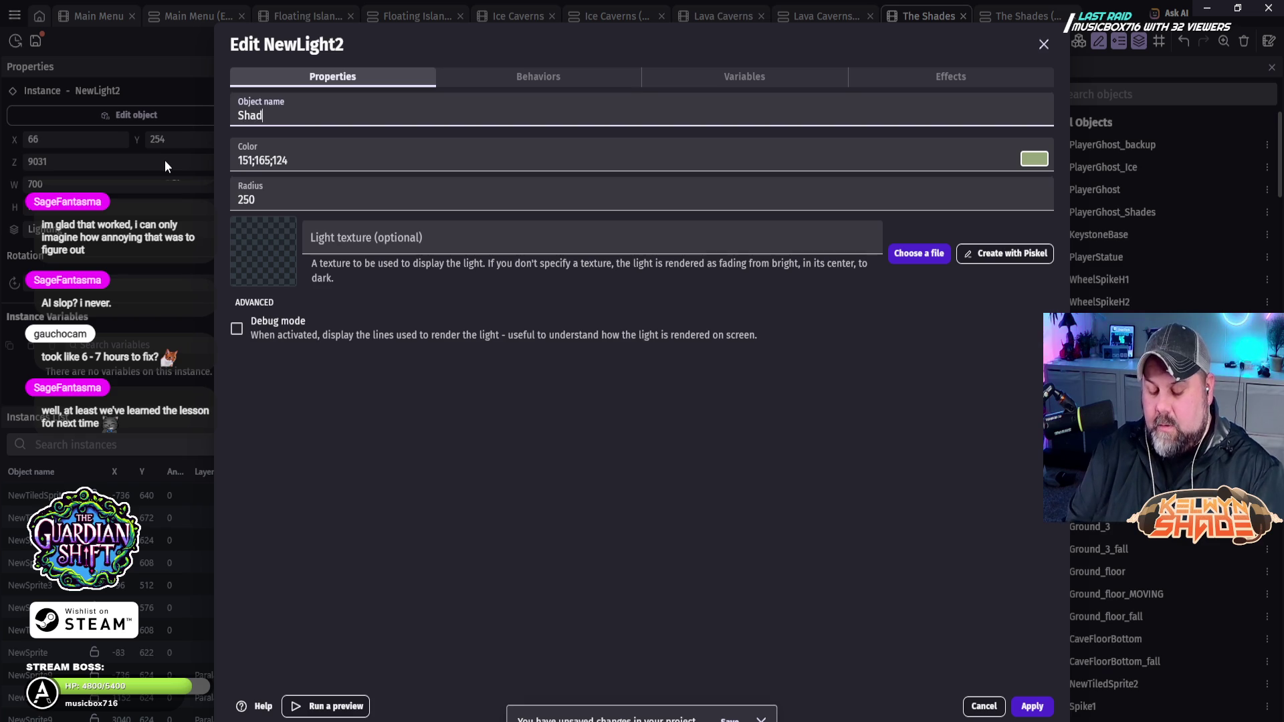
type("esGlow1")
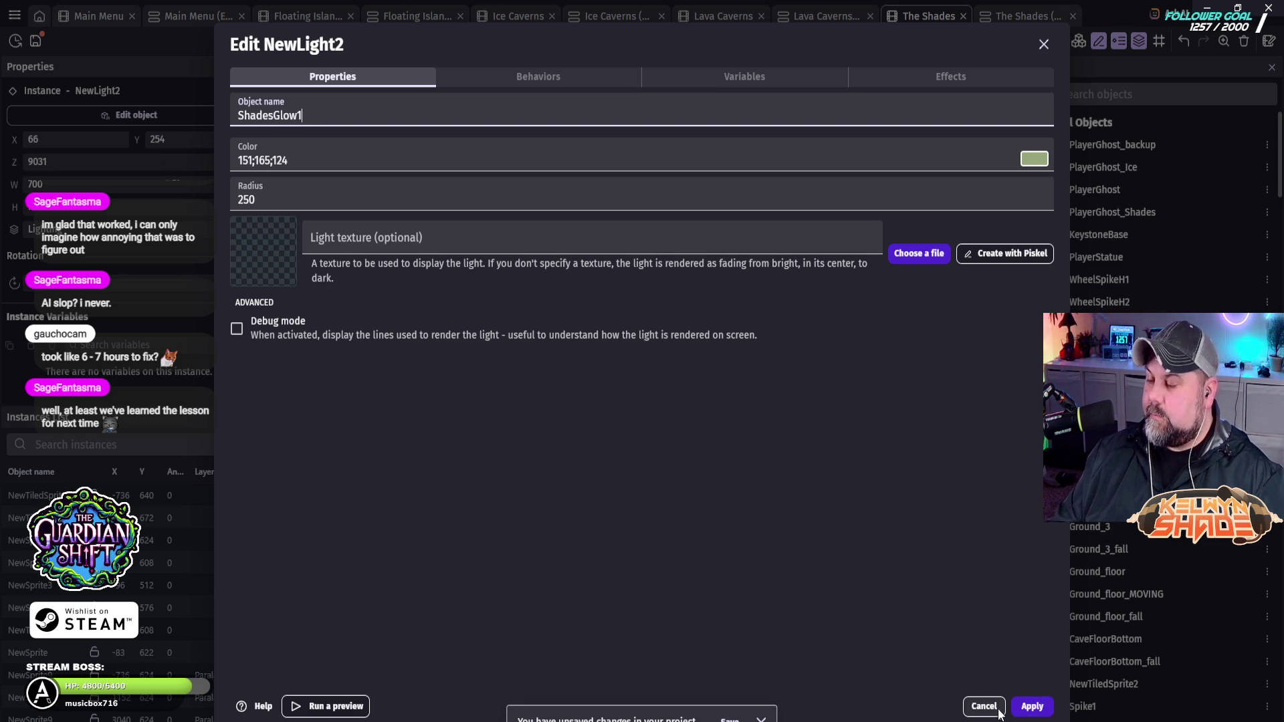
key("BackSpace")
type("Large")
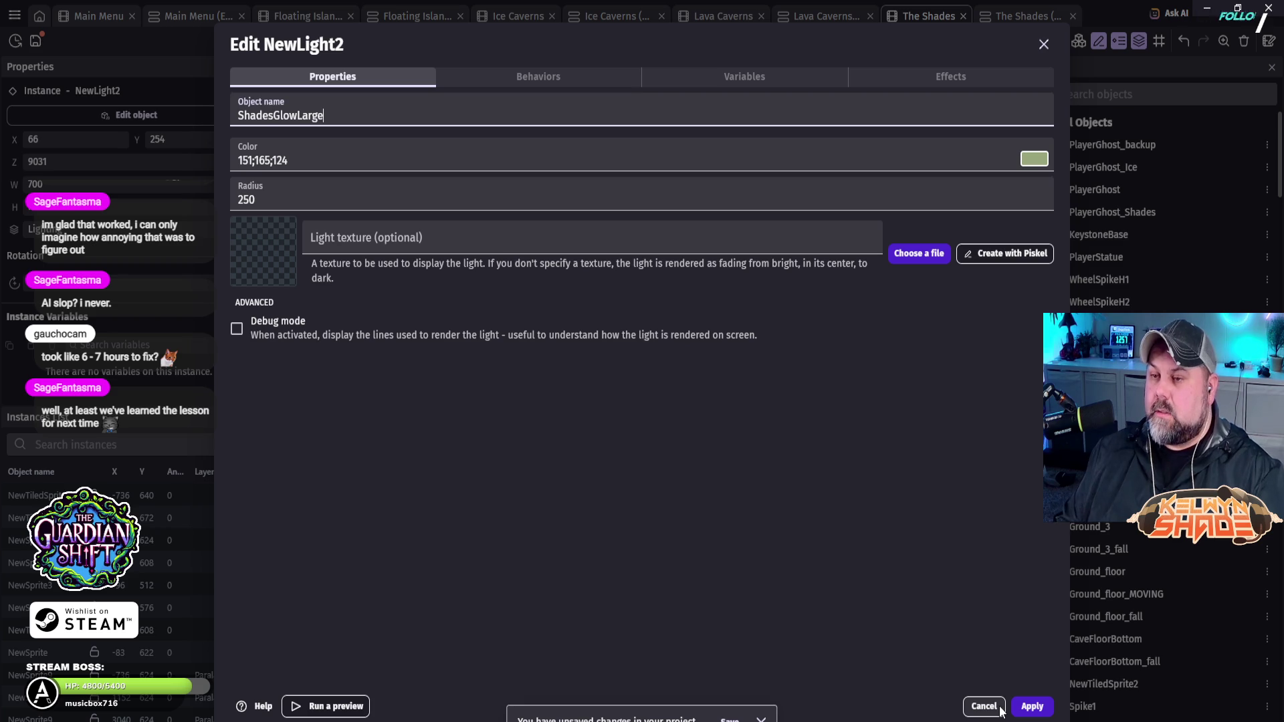
left_click(1041, 713)
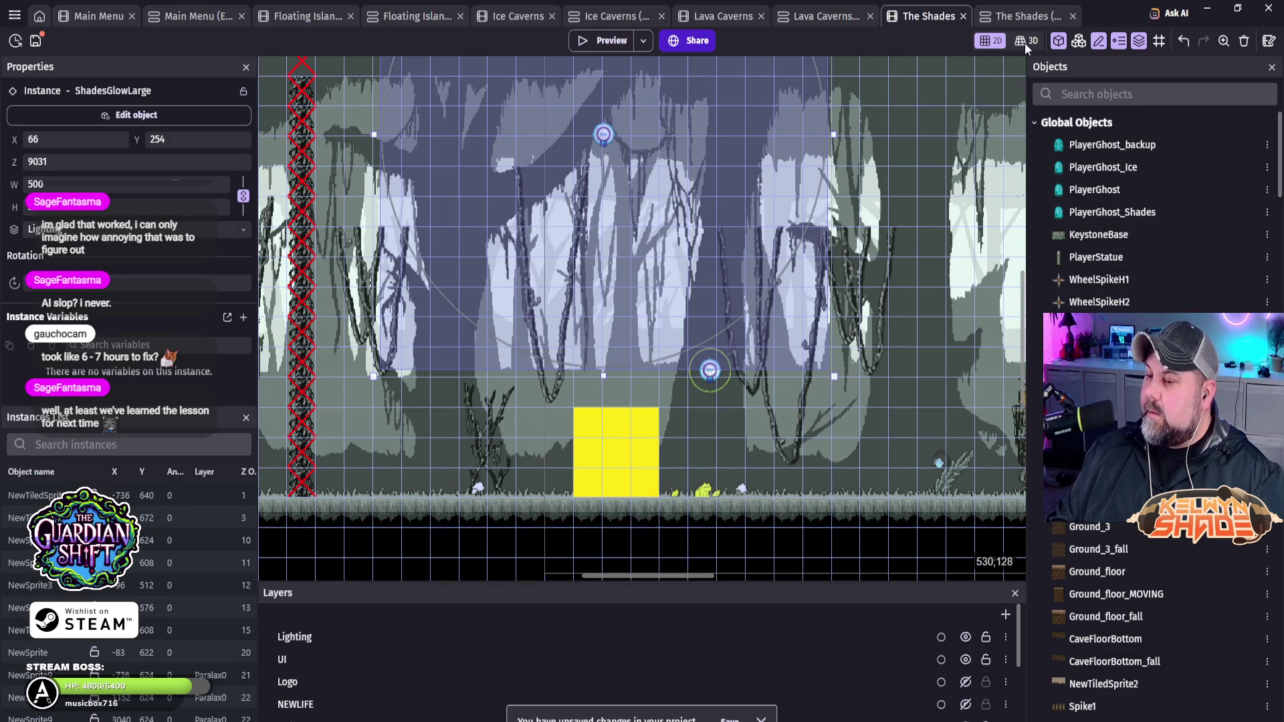
left_click(1024, 16)
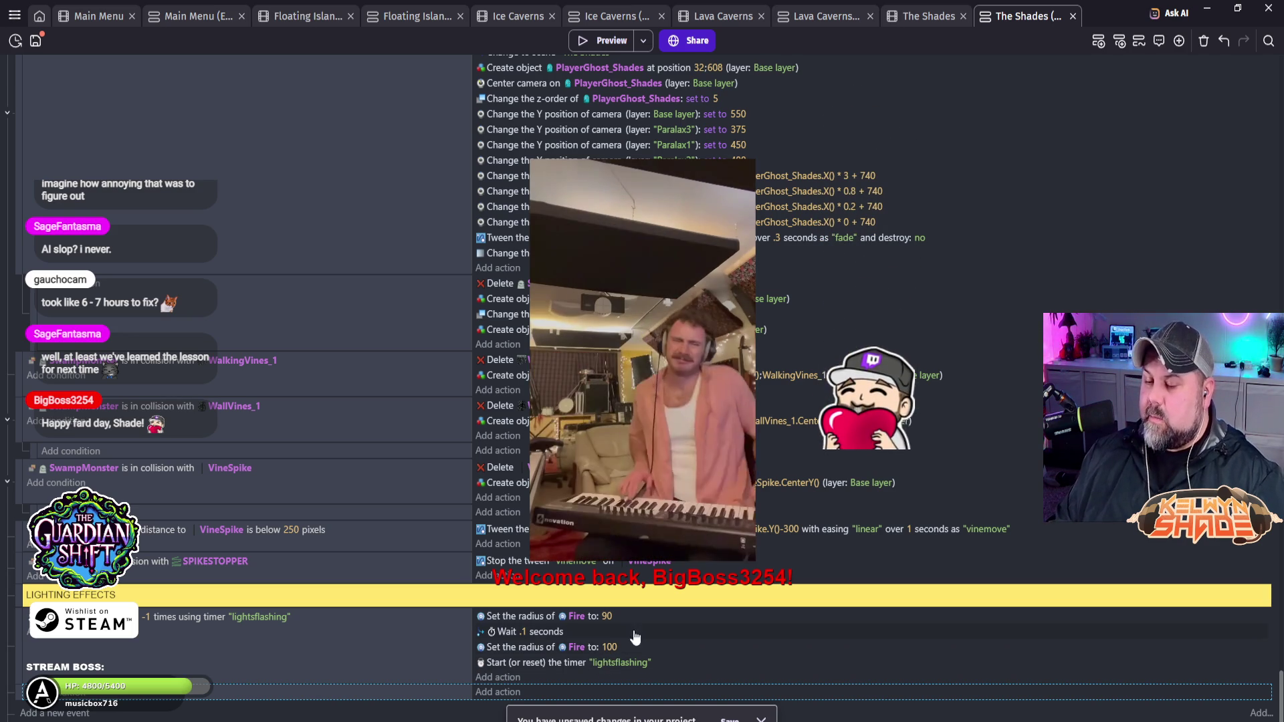
Step: Retarget both Set radius actions from Fire to ShadesGlowLarge
scroll(602, 664, "down", 2)
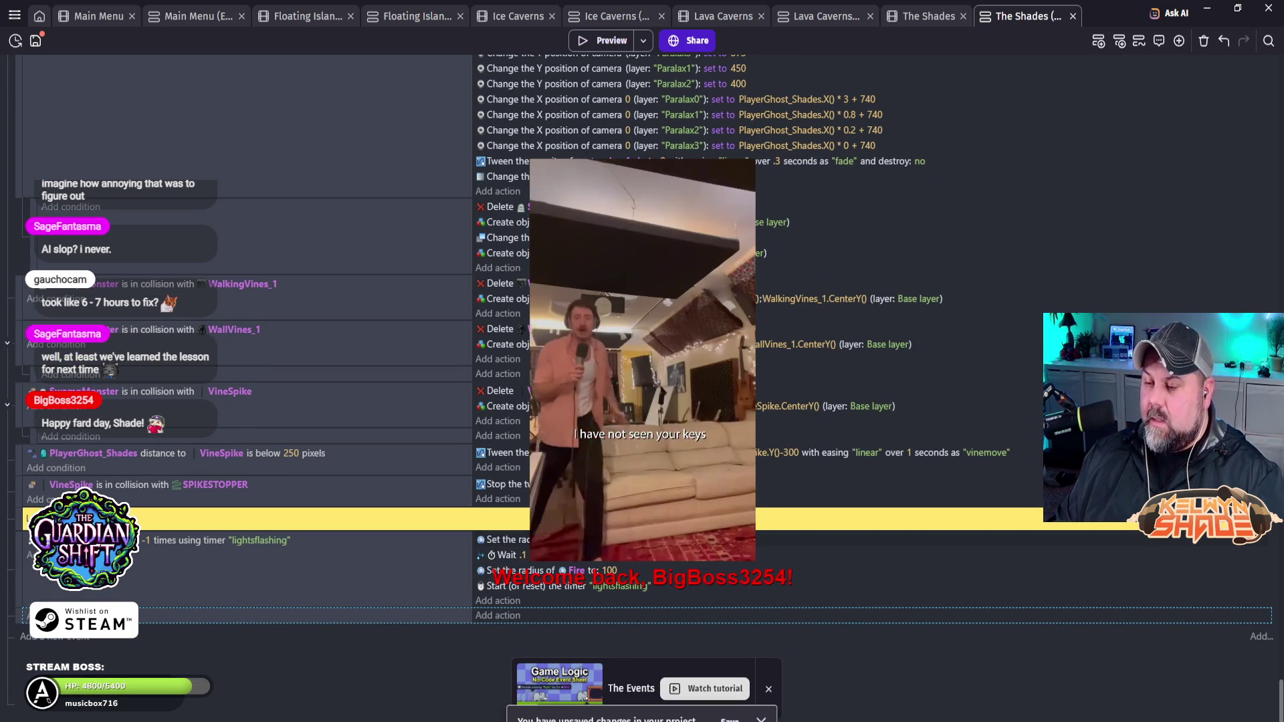
left_click(574, 571)
type("Shad")
left_click(628, 620)
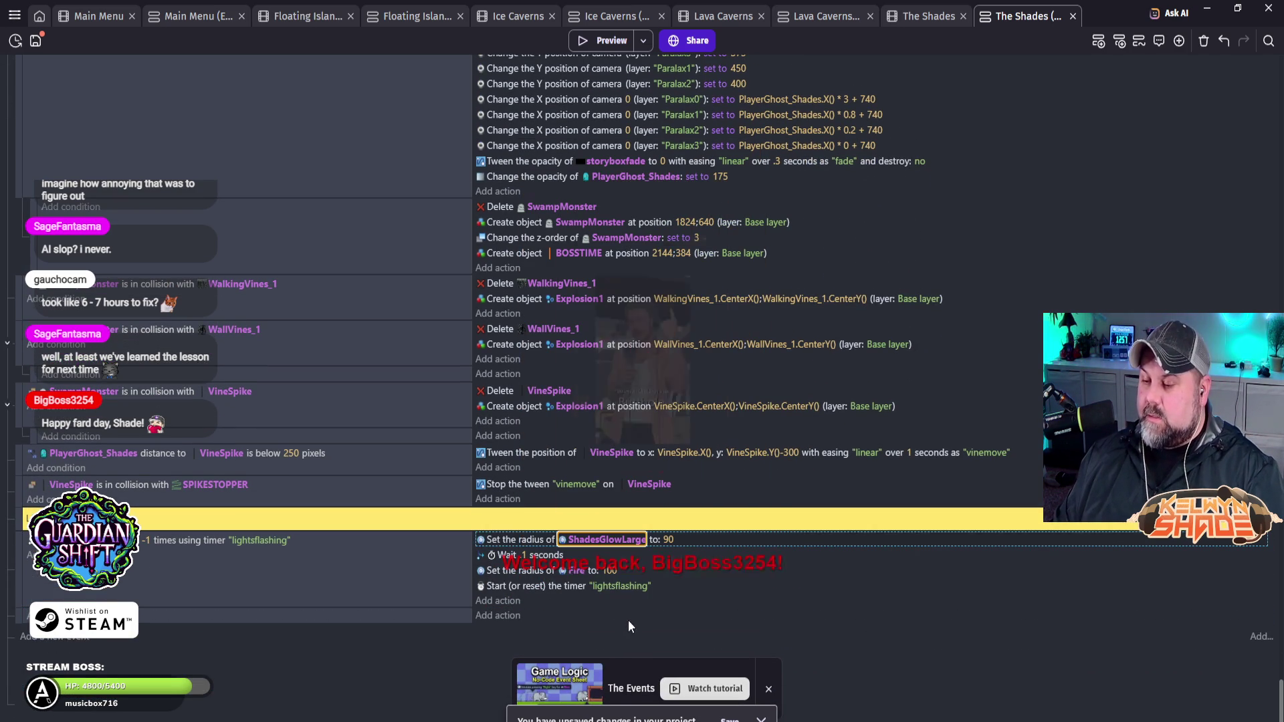
left_click(574, 569)
type("Shades")
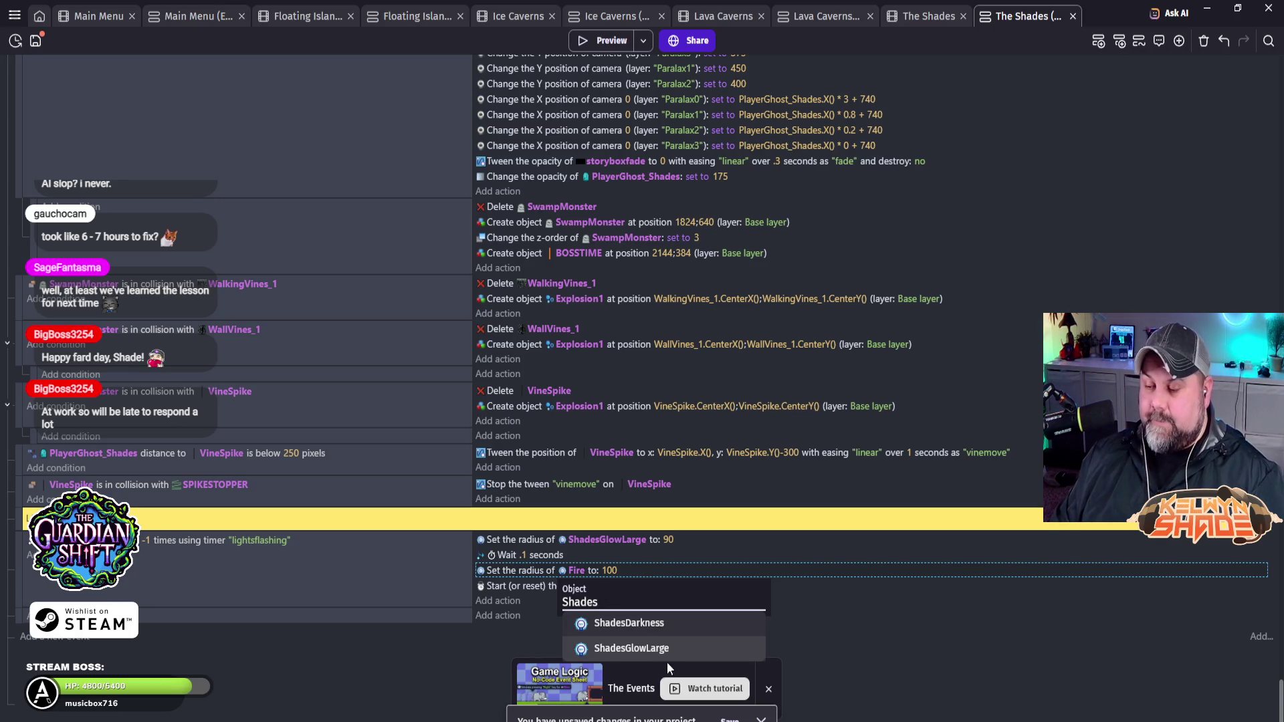
left_click(649, 648)
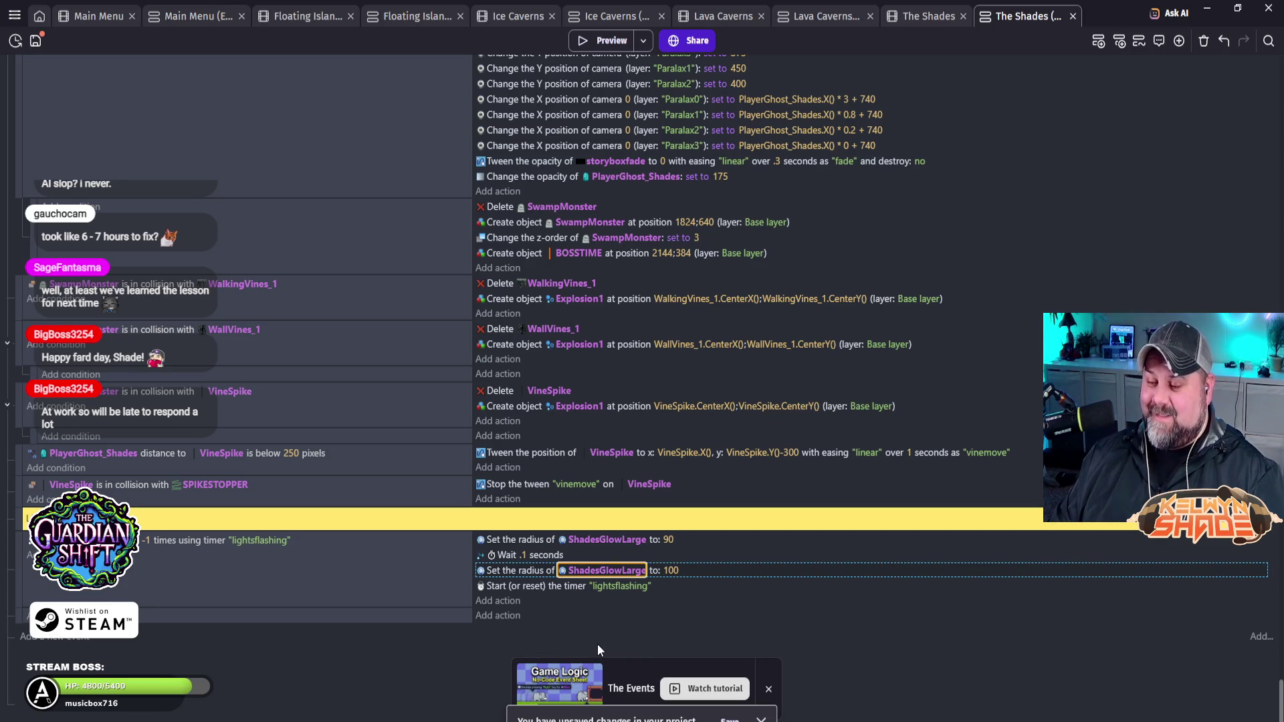
Step: Set the two radius values to 250 and 275, then launch a test preview
left_click(669, 539)
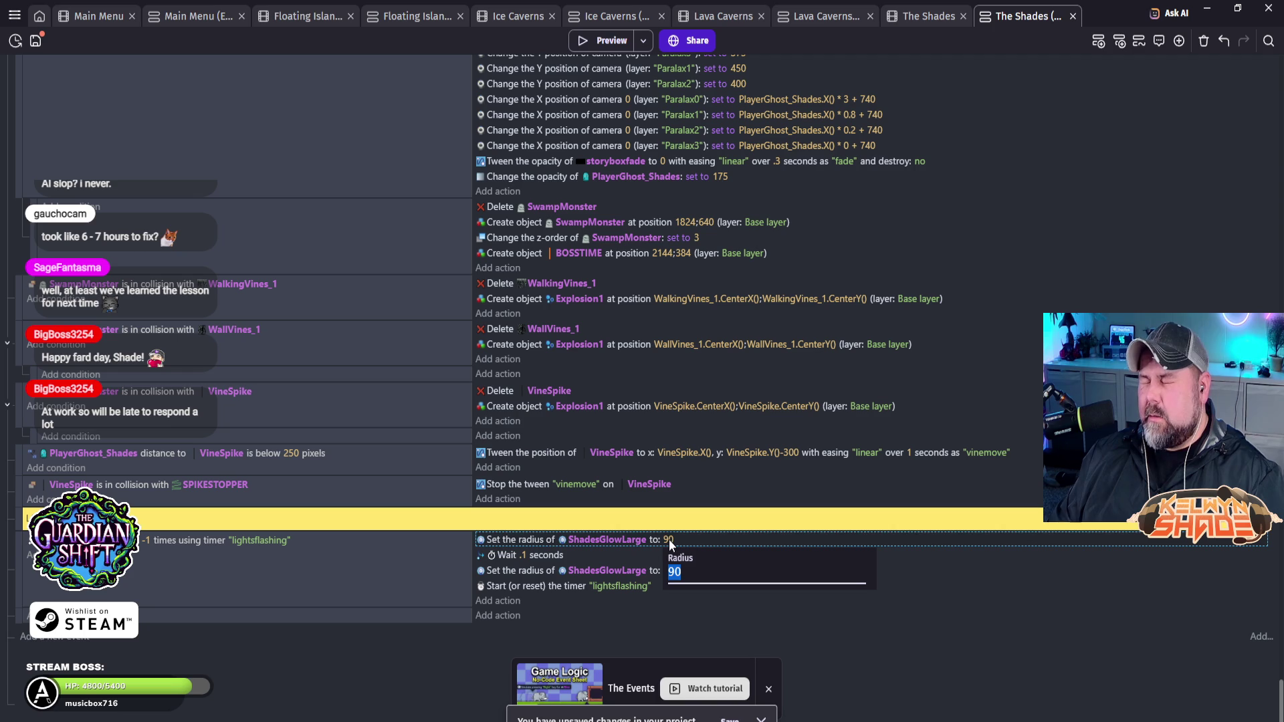
type("250")
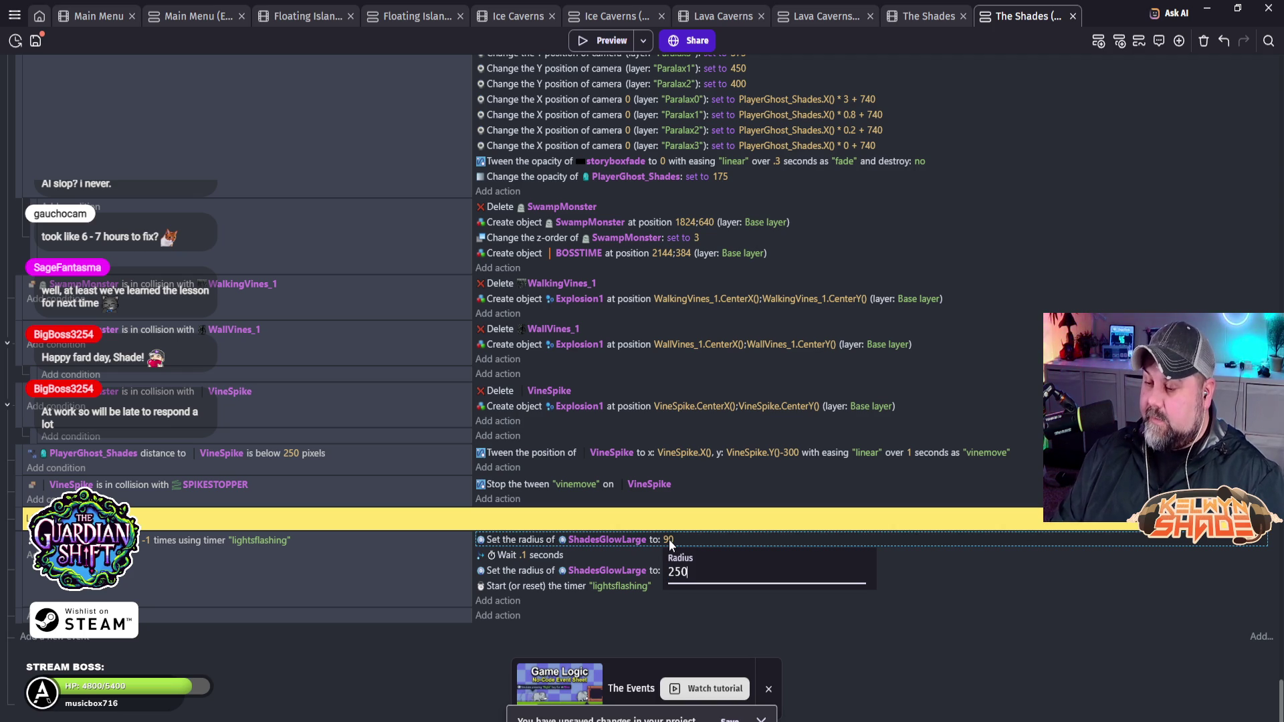
left_click(663, 615)
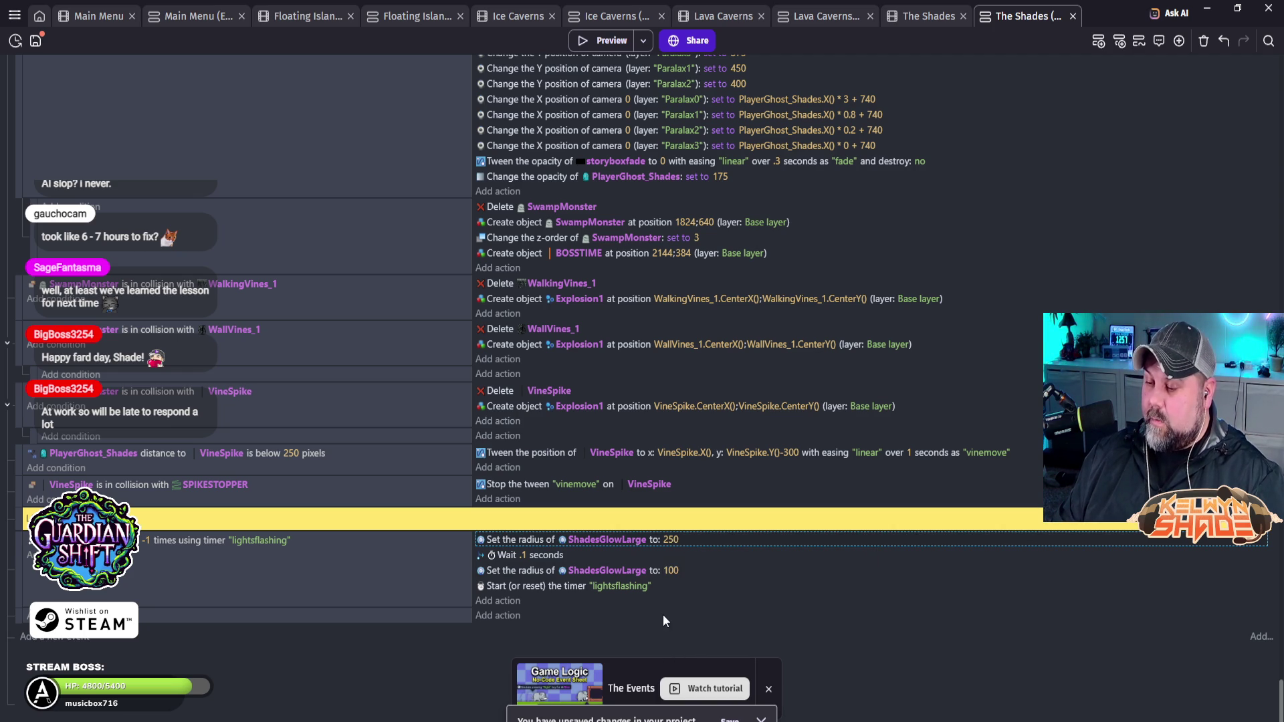
left_click(670, 570)
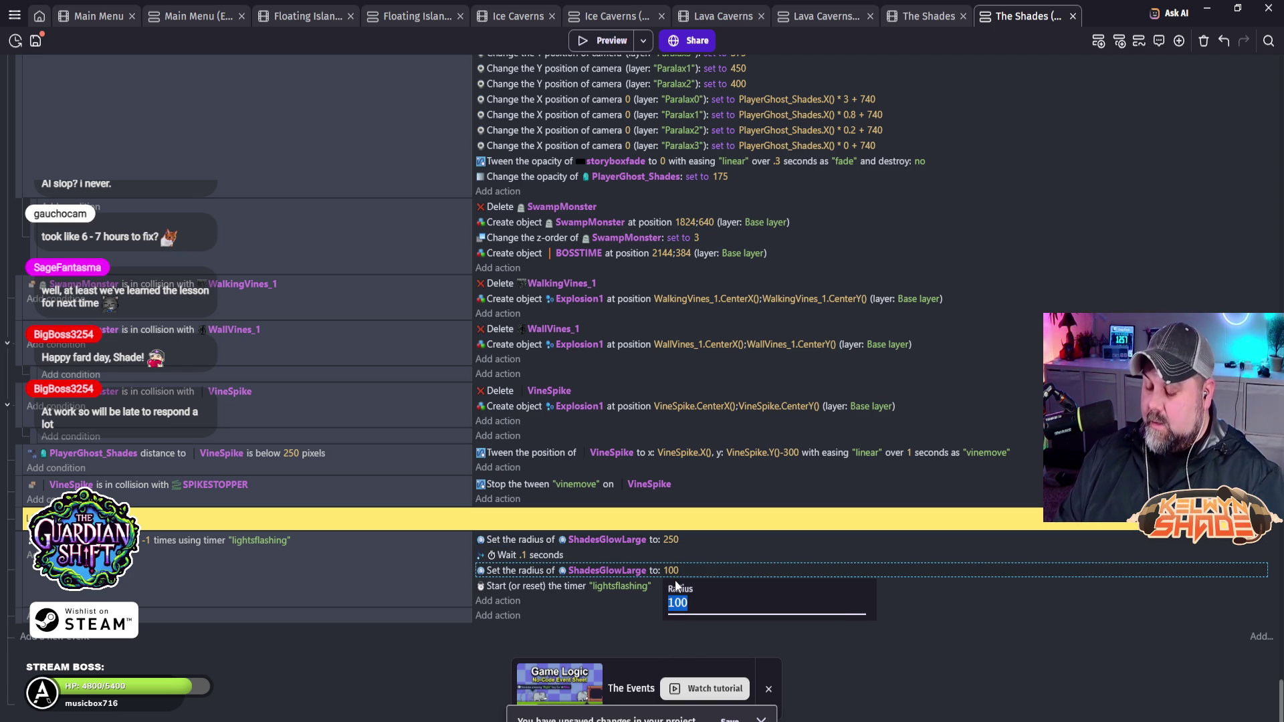
type("275")
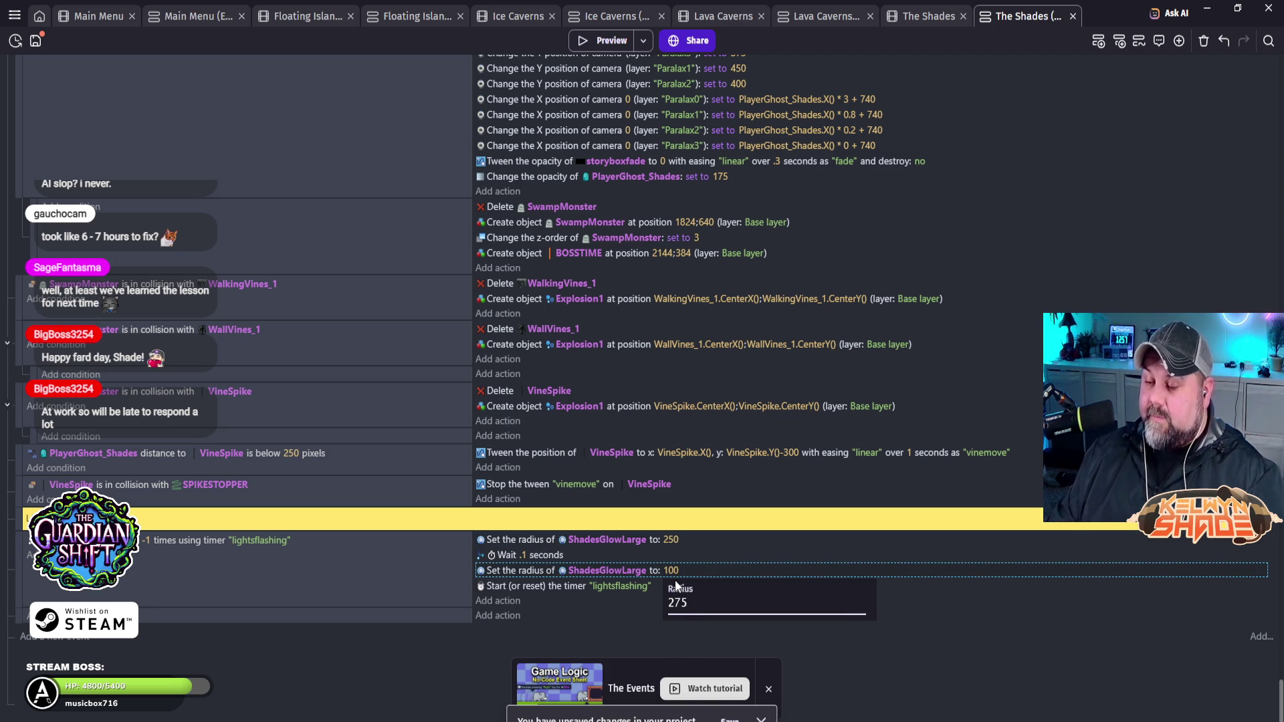
key("Return")
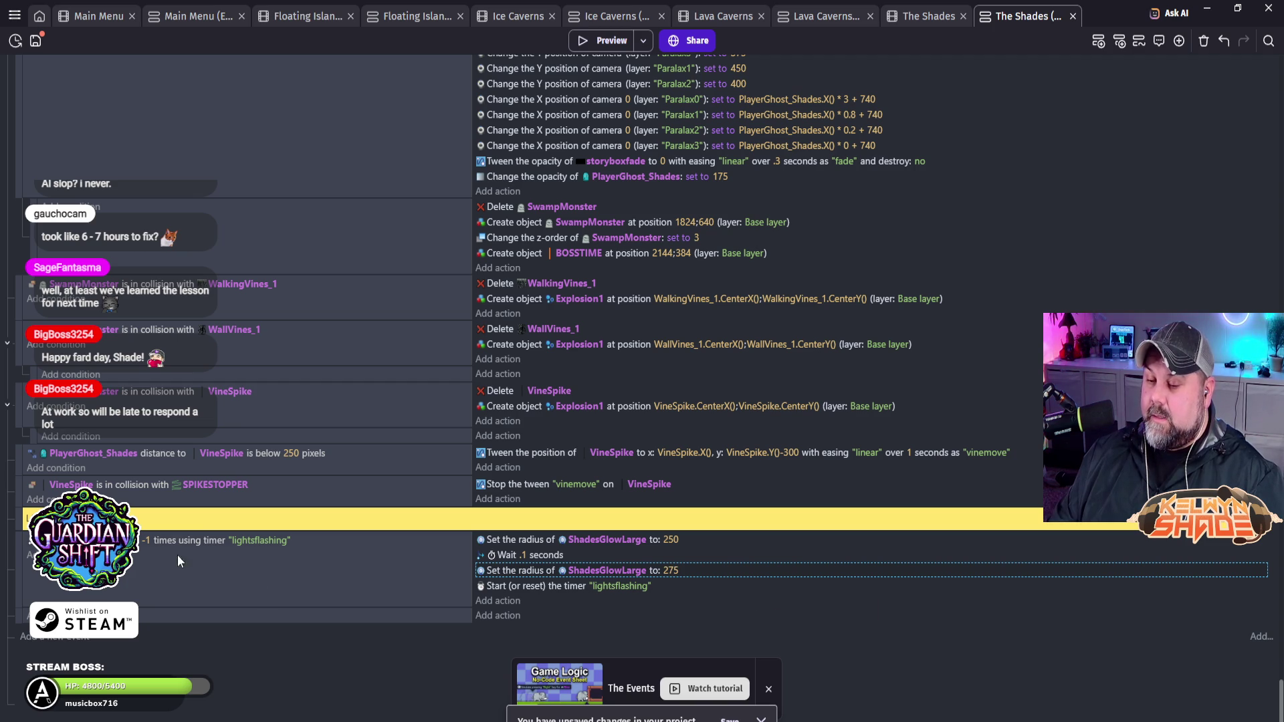
left_click(599, 41)
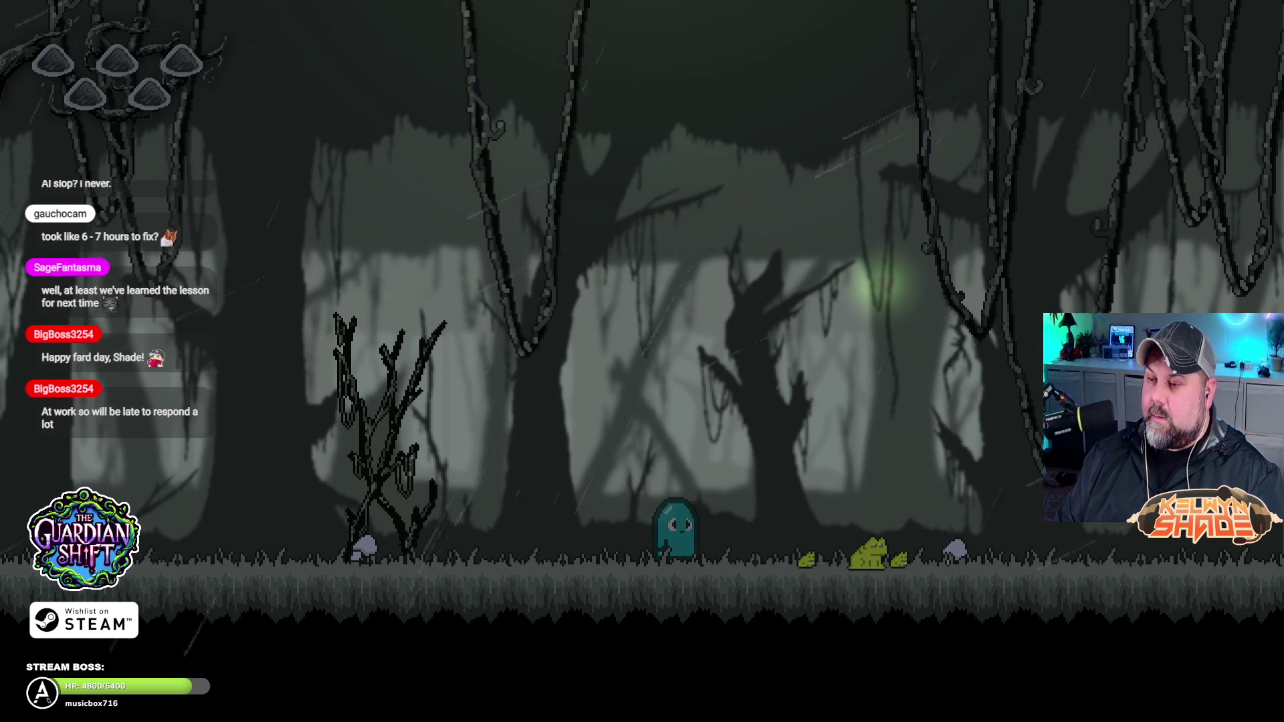
key("Right")
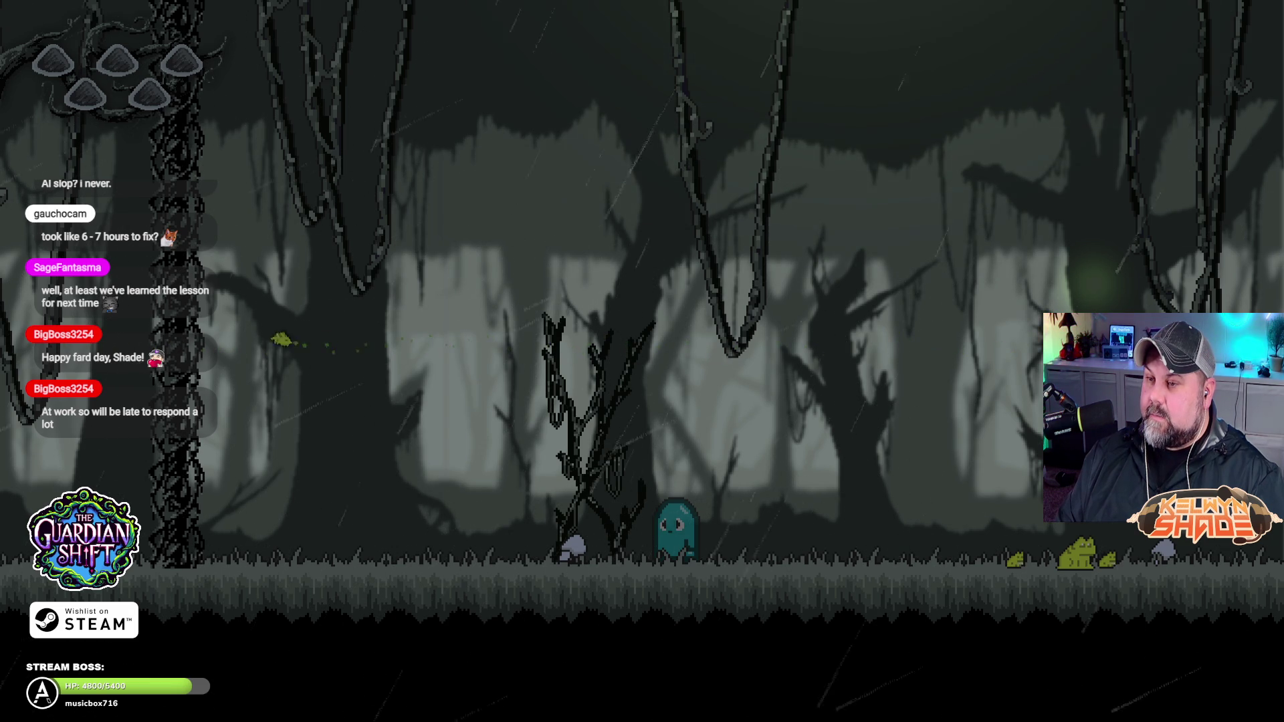
key("Right")
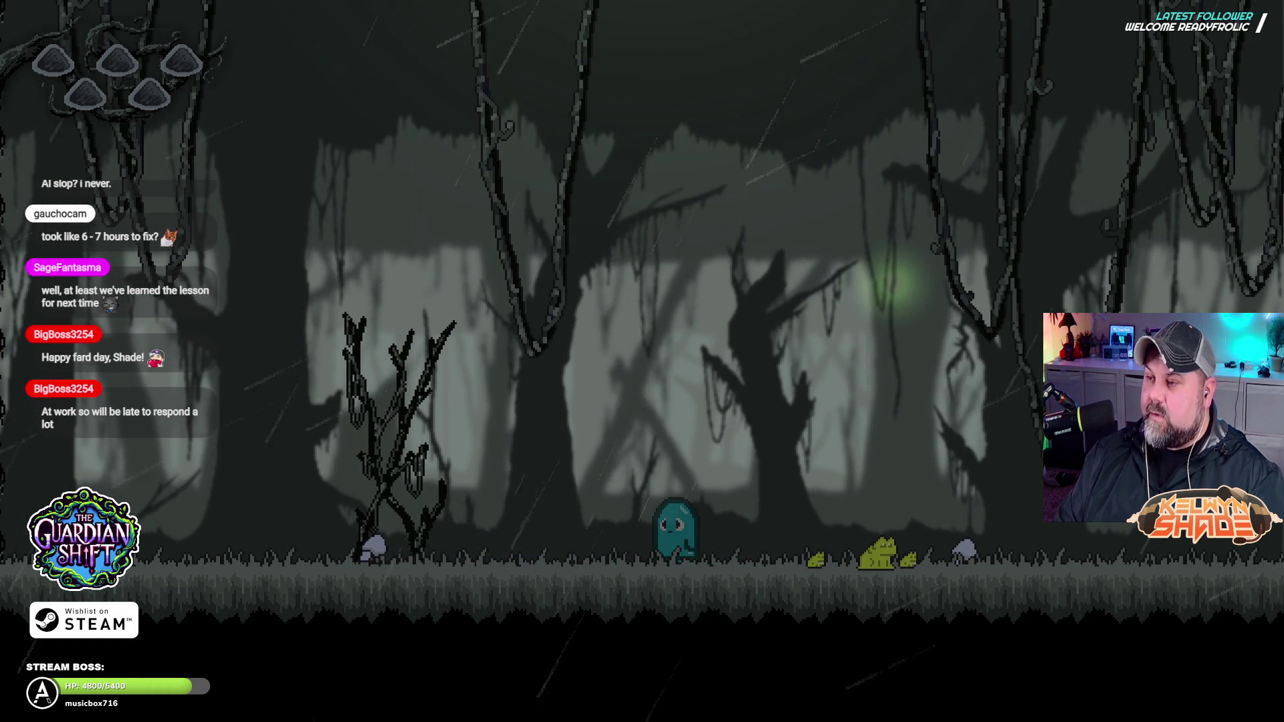
key("F11")
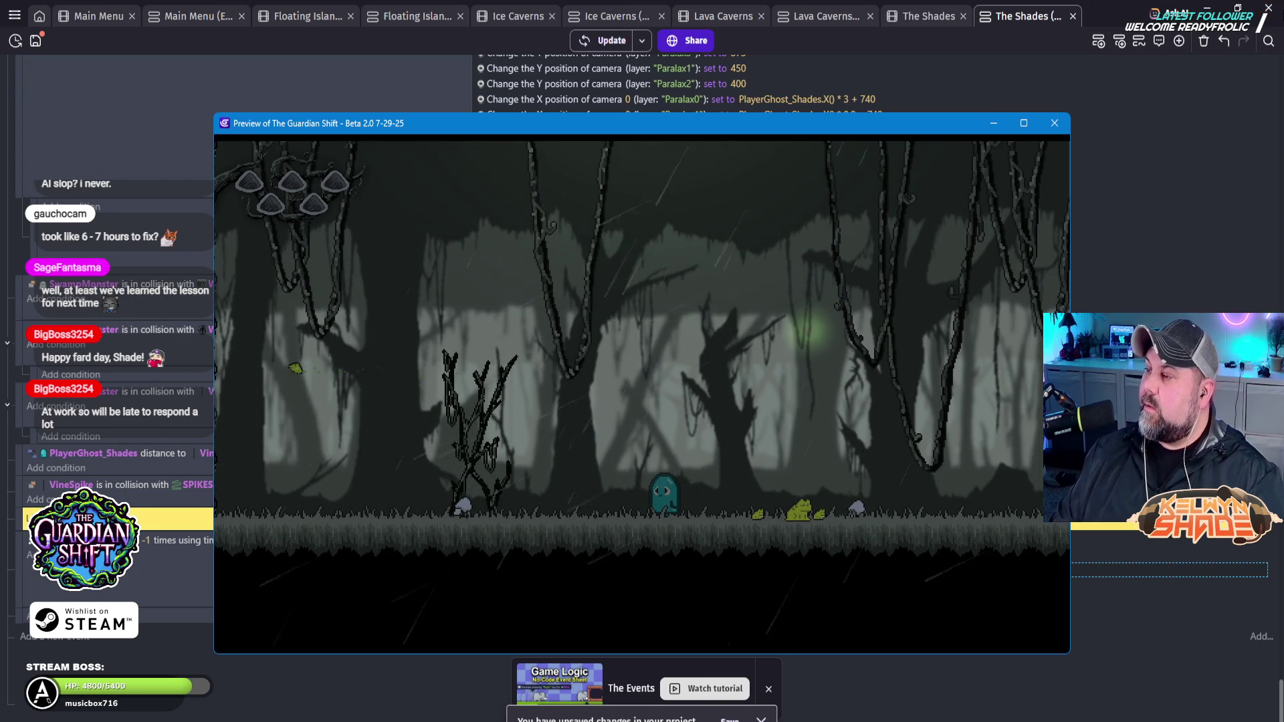
left_click(1054, 123)
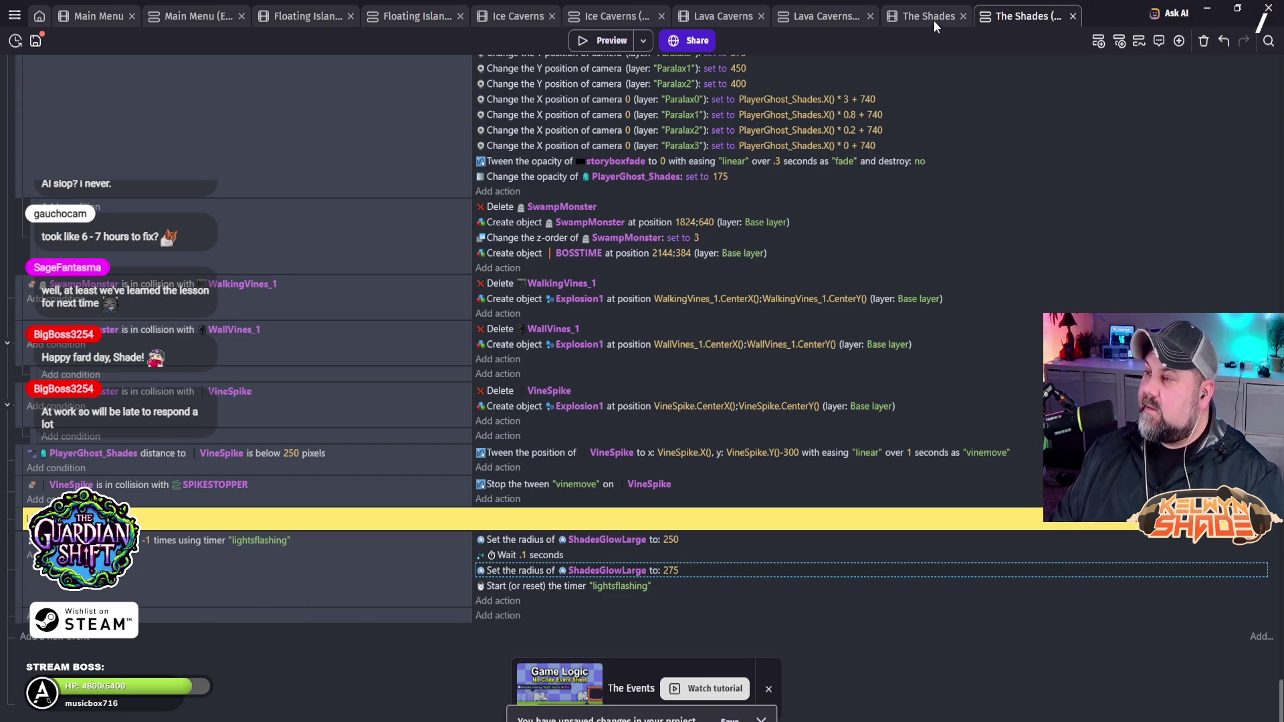
Step: Move ShadesGlowLarge to X -6, Y 454 and delete the NewLight3 light
key("ctrl+shift+Tab")
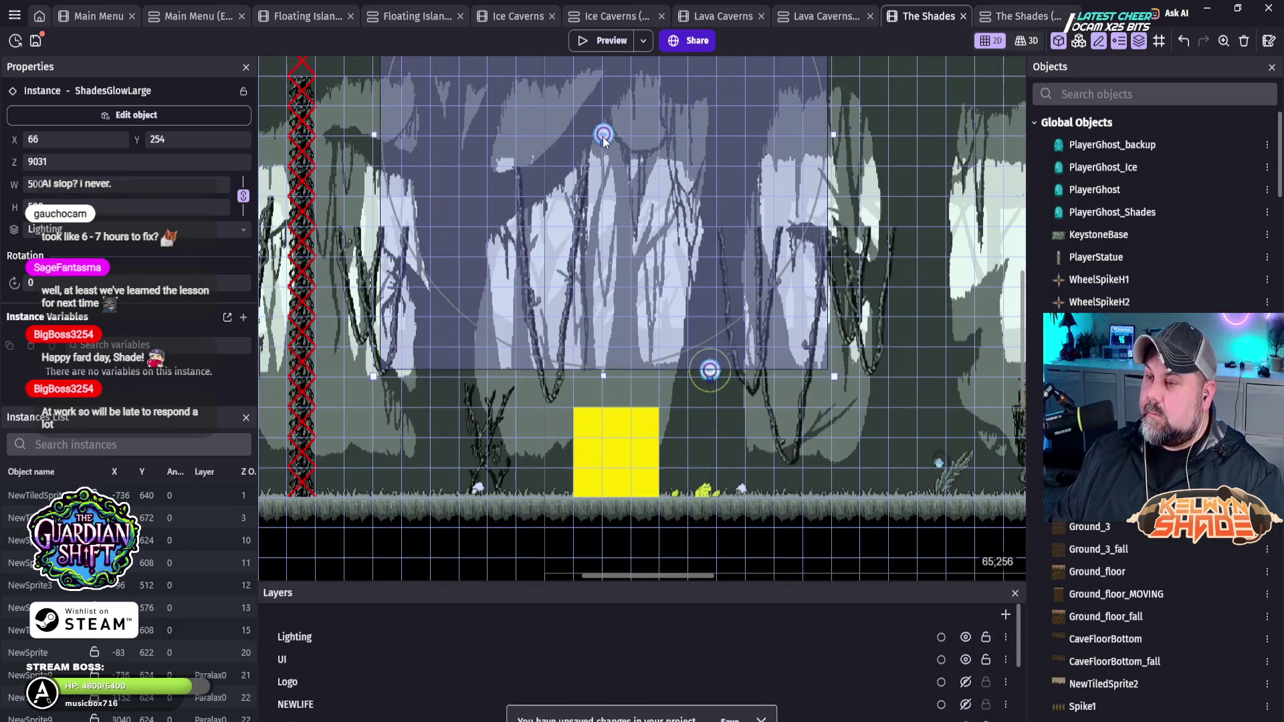
left_click_drag(603, 185, 531, 322)
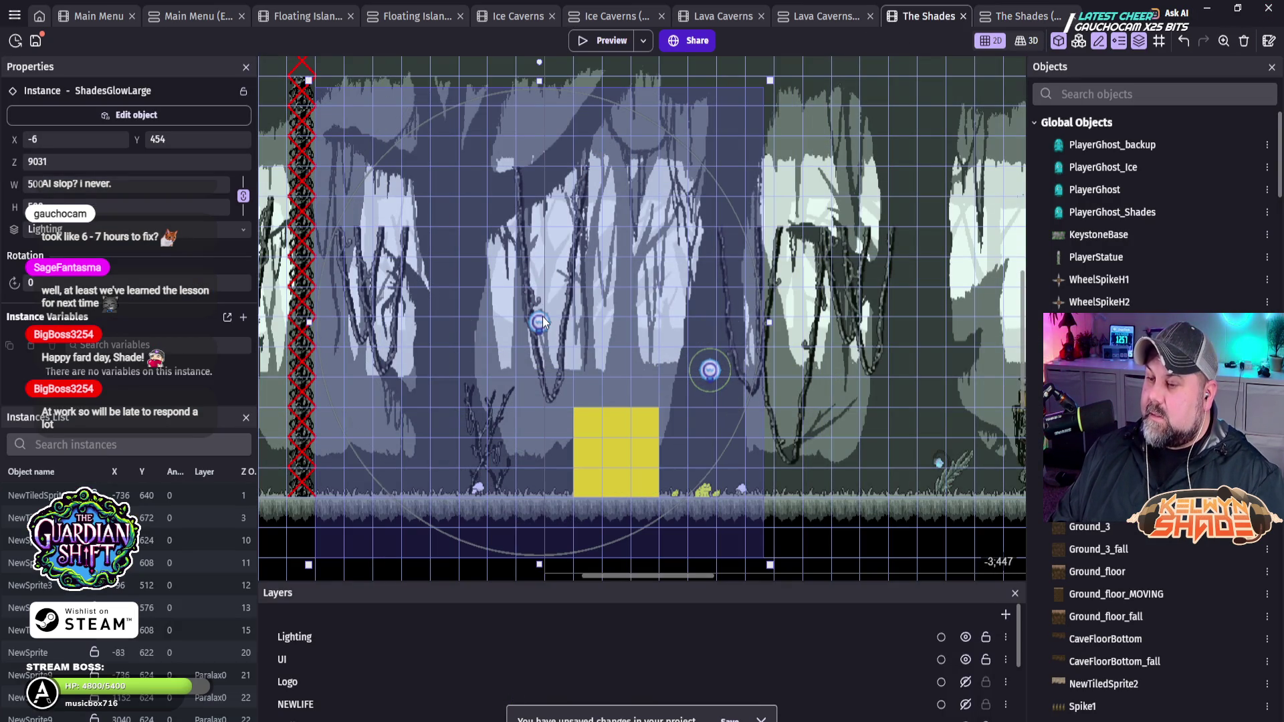
left_click(710, 370)
key("Delete")
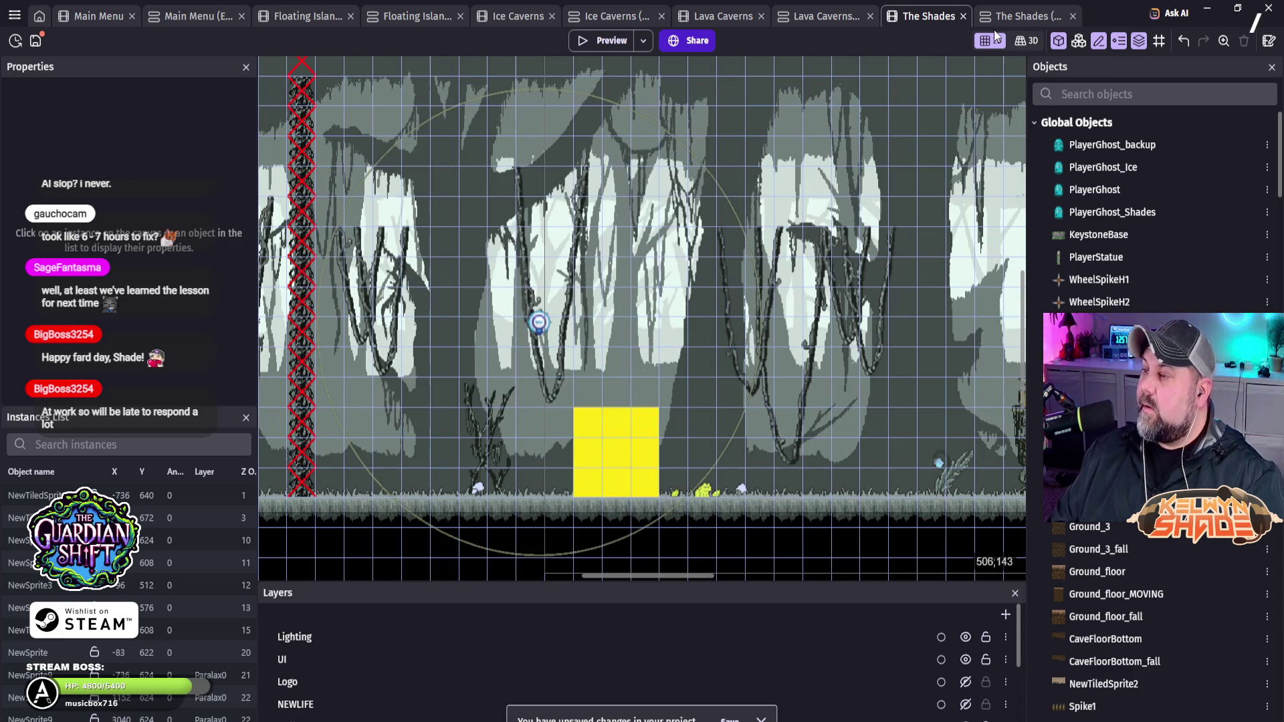
left_click(1013, 20)
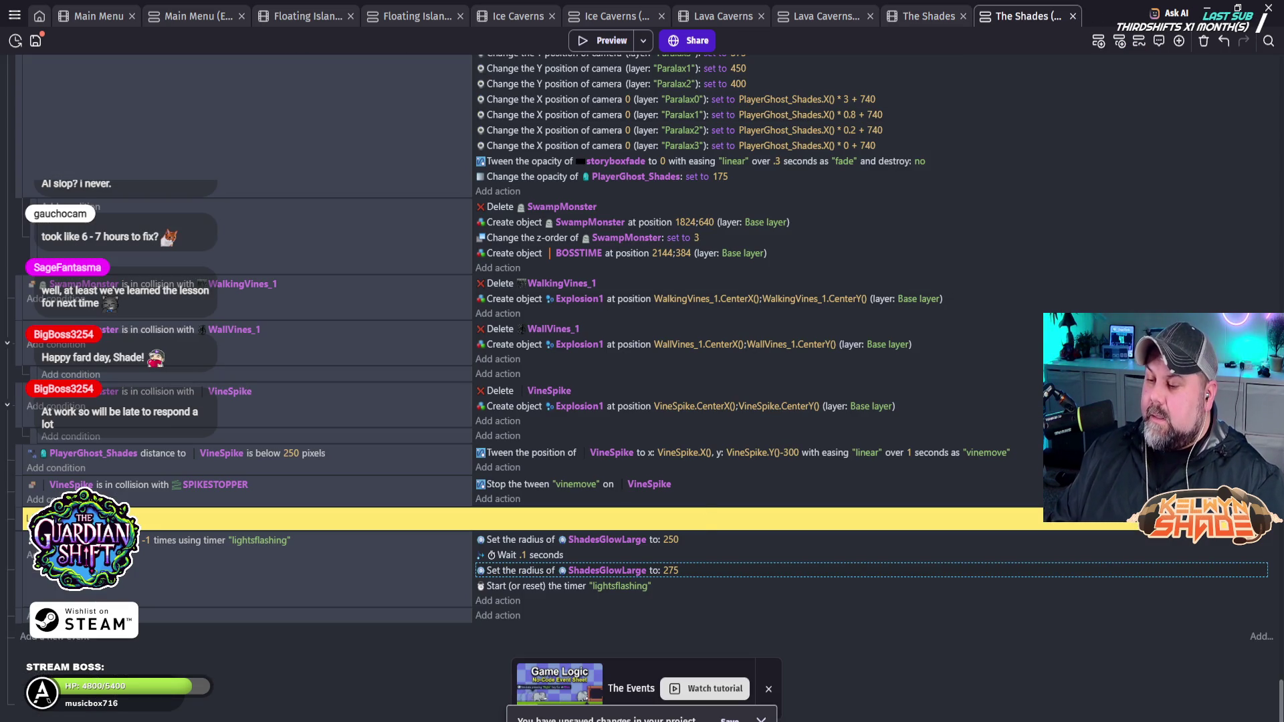
Step: Change the second radius from 275 to 350 and start another preview
left_click(677, 572)
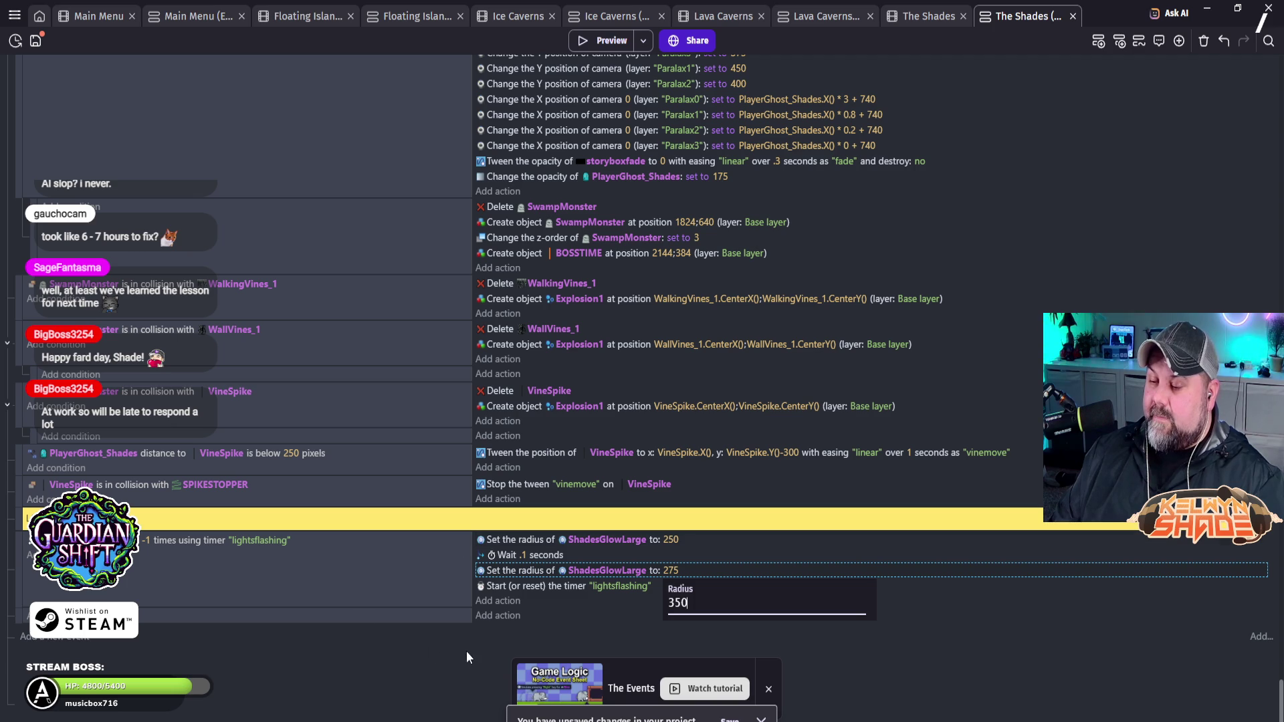
key("Return")
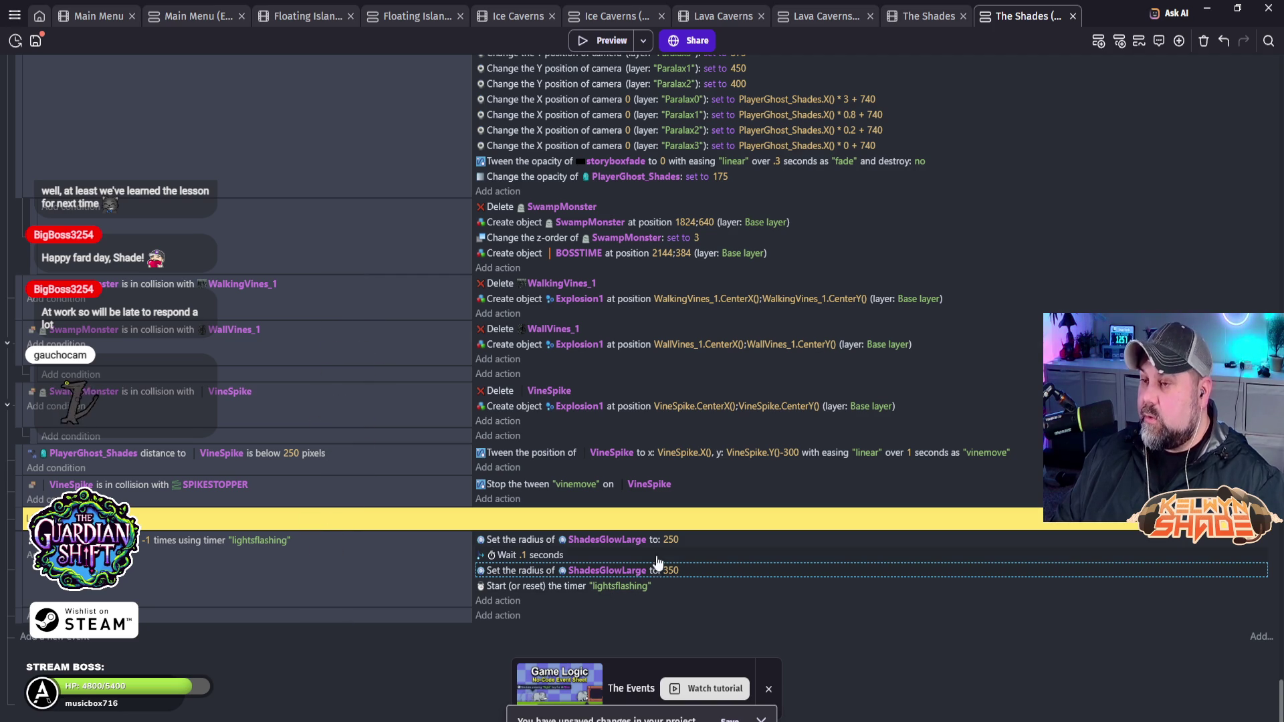
left_click(616, 40)
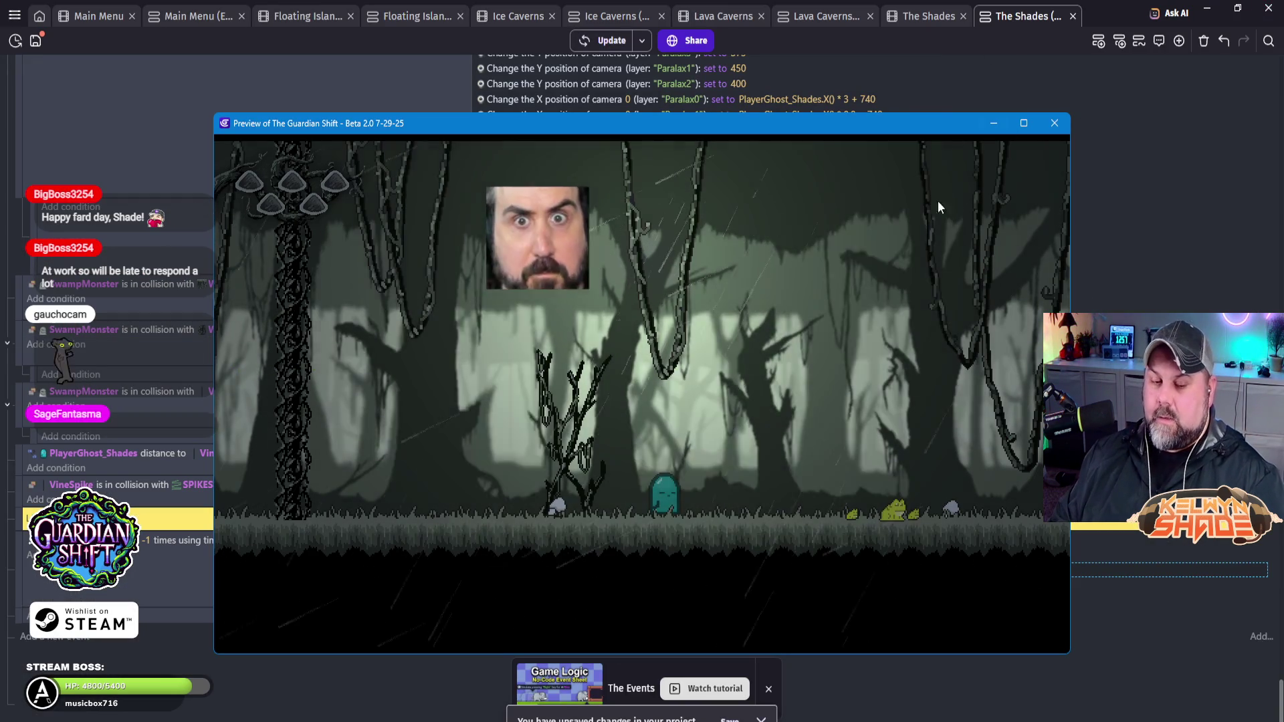
Step: Close the game preview after playing the swamp level
left_click(1055, 123)
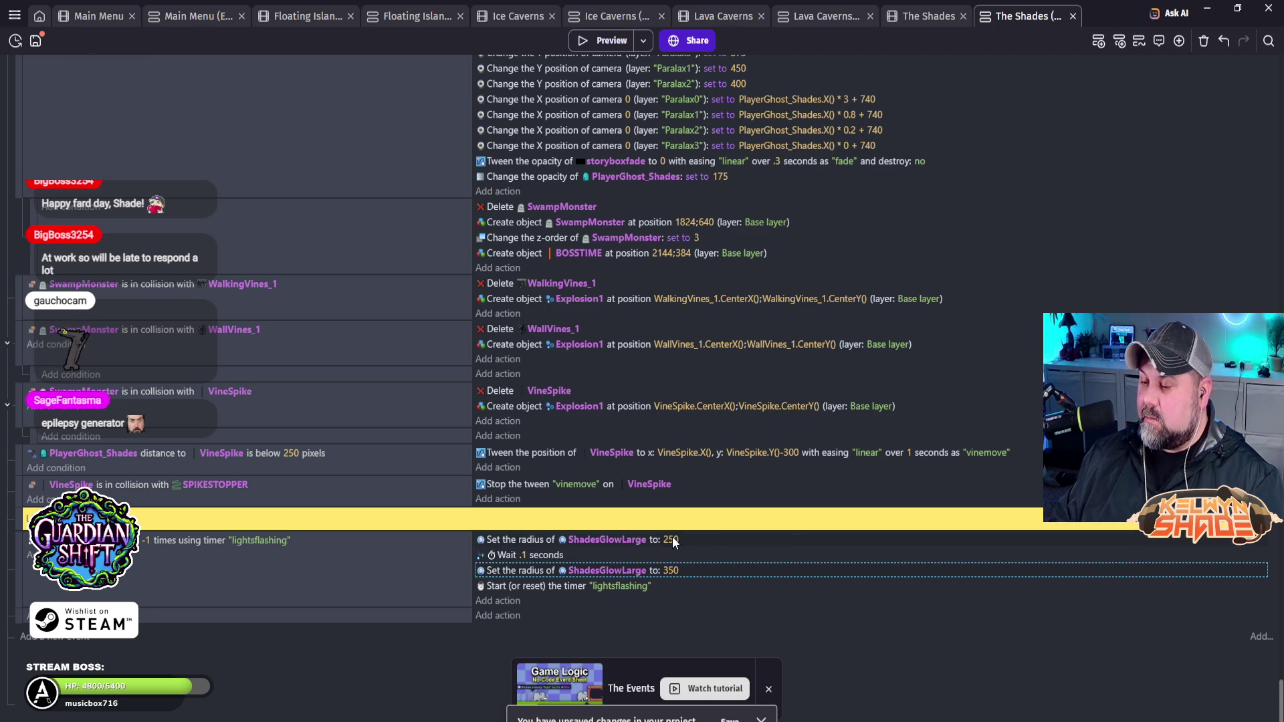
Step: Dismiss the first action's object picker, then select ShadesGlowLarge in The Shades scene
left_click(612, 541)
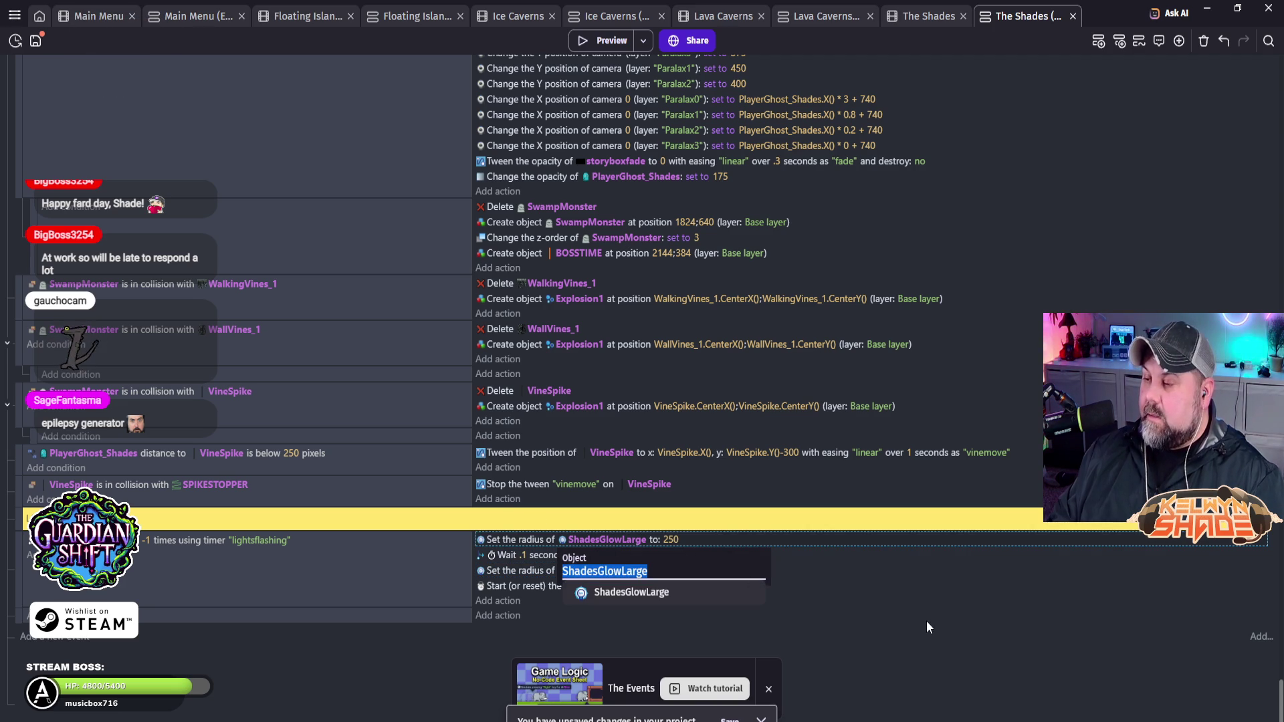
key("Escape")
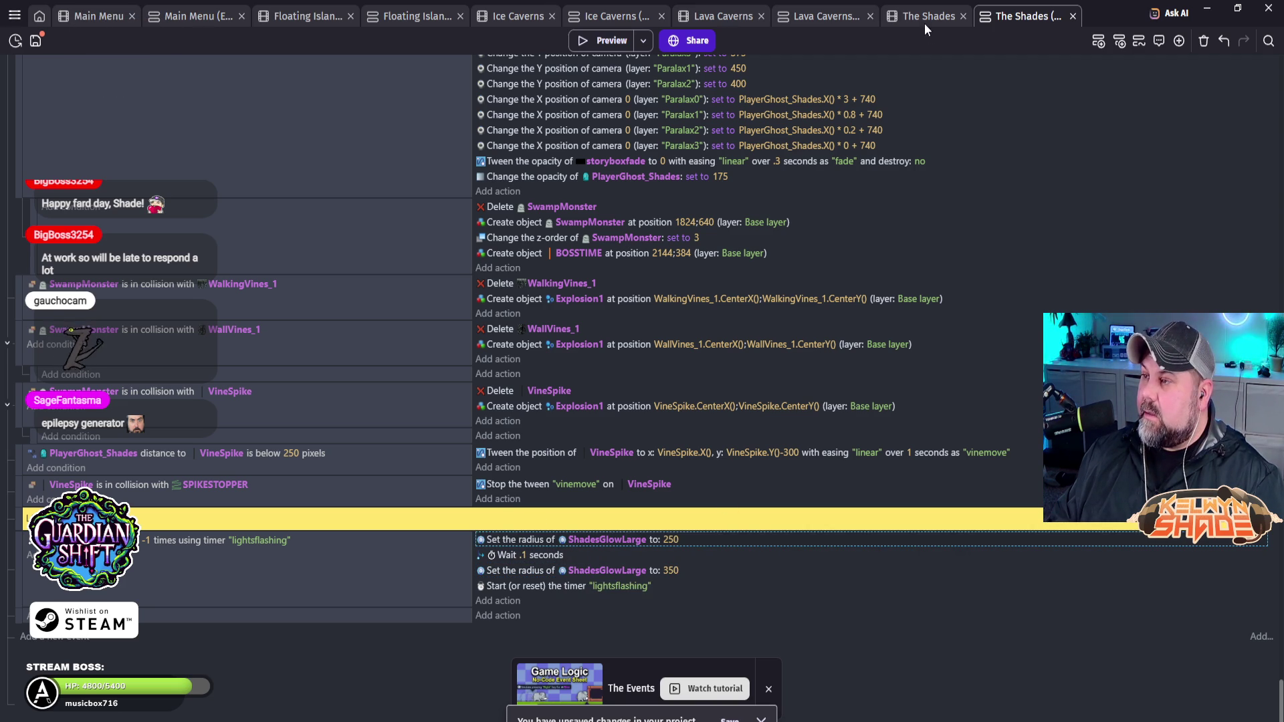
left_click(921, 15)
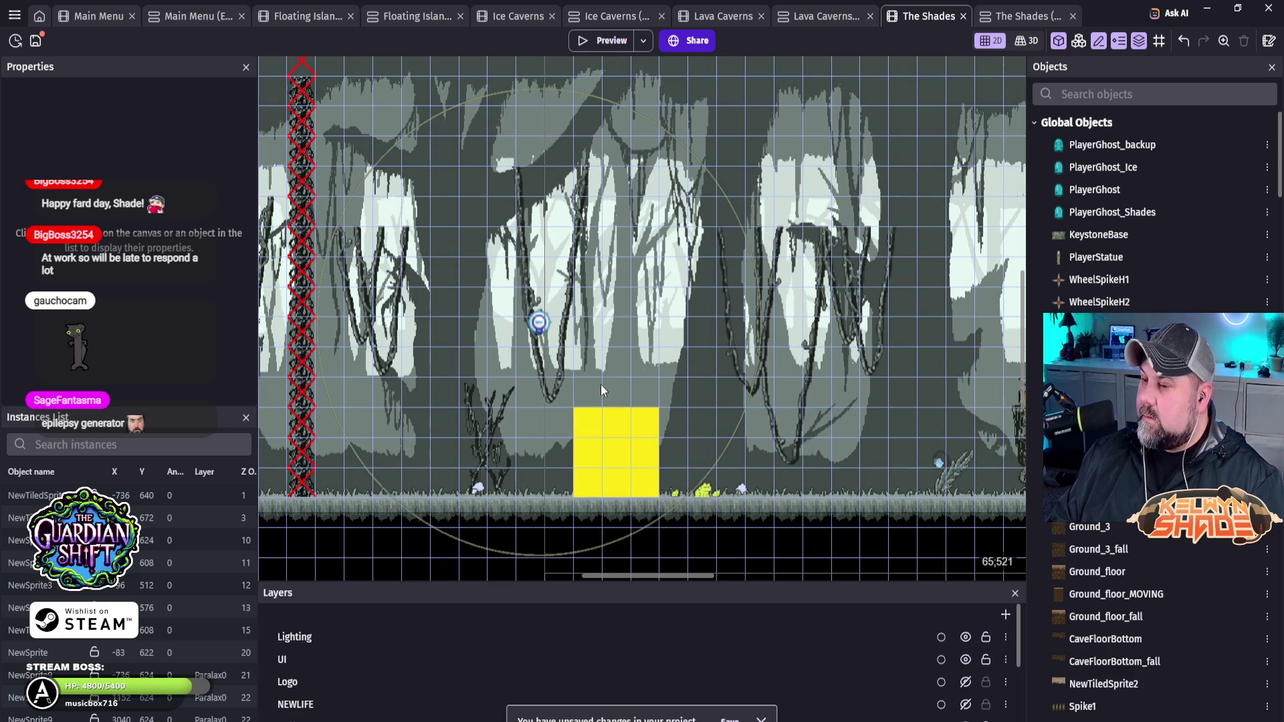
left_click(539, 326)
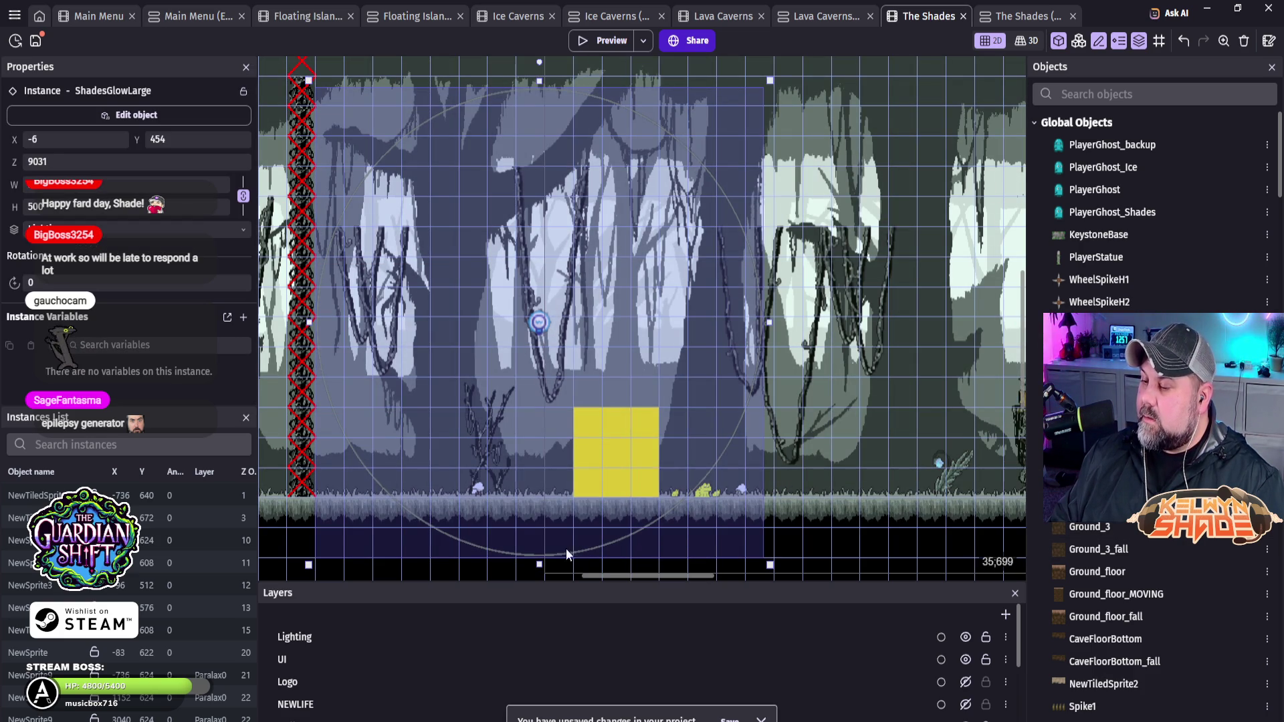
Step: Set up the SwanFlowerSmall light with blue colour 58;151;248 and radius 50, and apply it
double_click(539, 324)
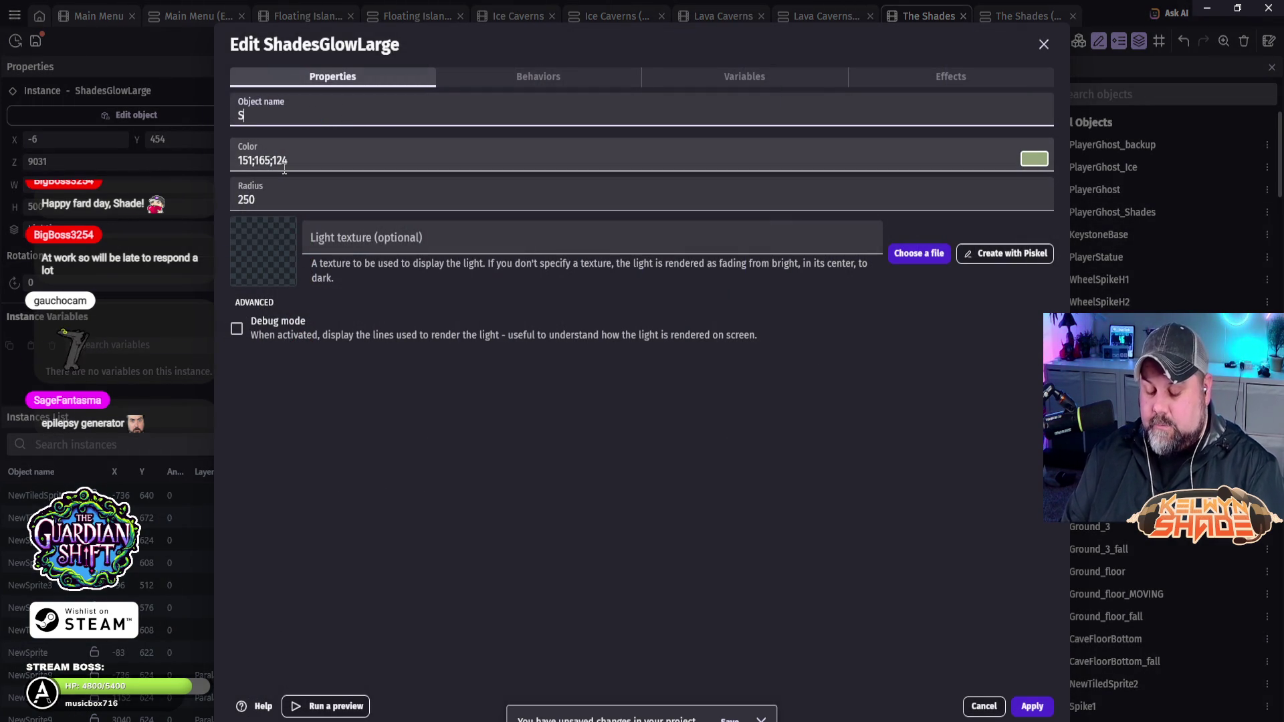
type("wanFlowerSmall")
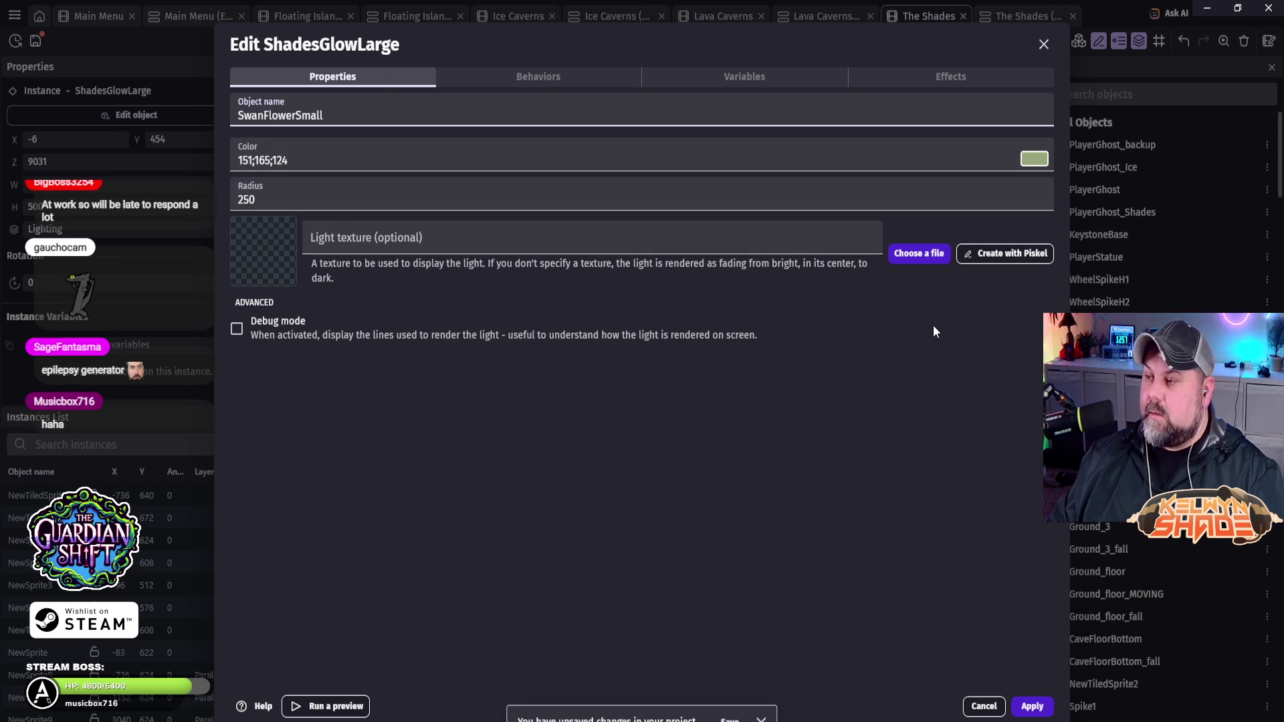
left_click(1030, 167)
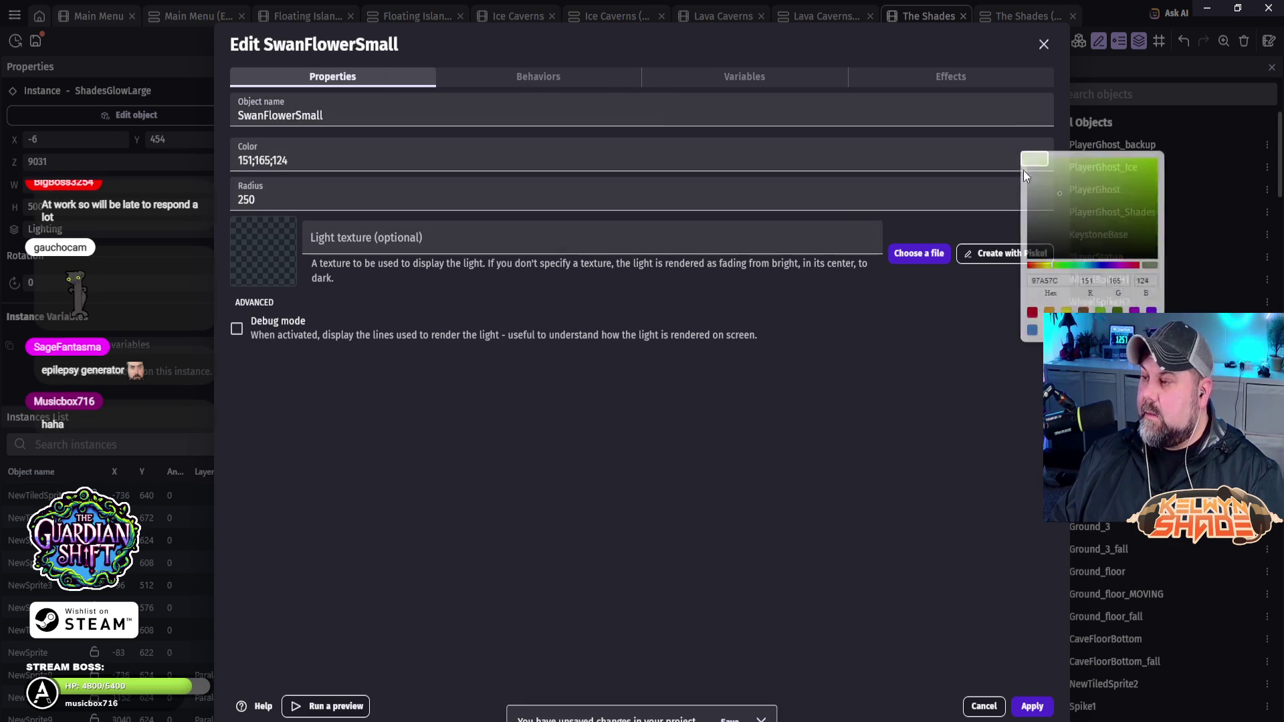
left_click(1095, 270)
left_click(1109, 229)
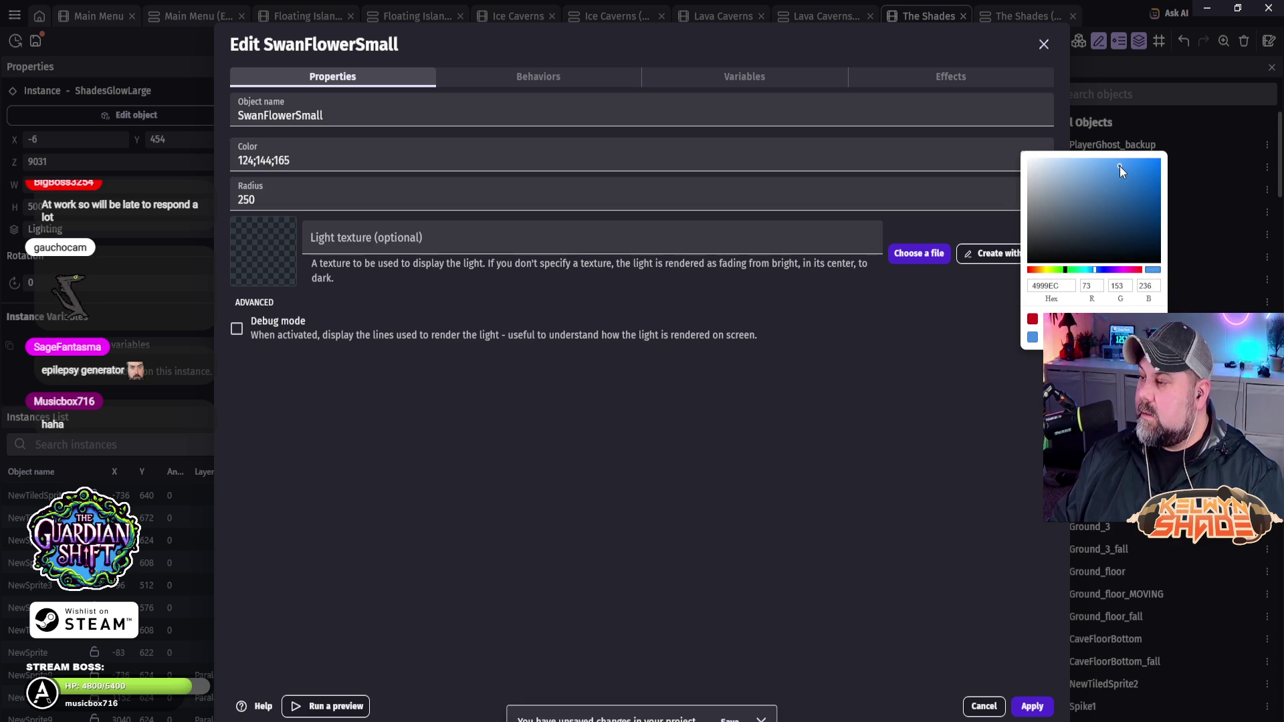
mouse_move(1120, 166)
left_mouse_down()
mouse_move(1137, 170)
mouse_move(1129, 162)
left_mouse_up()
left_click(909, 338)
left_click(258, 183)
type("50")
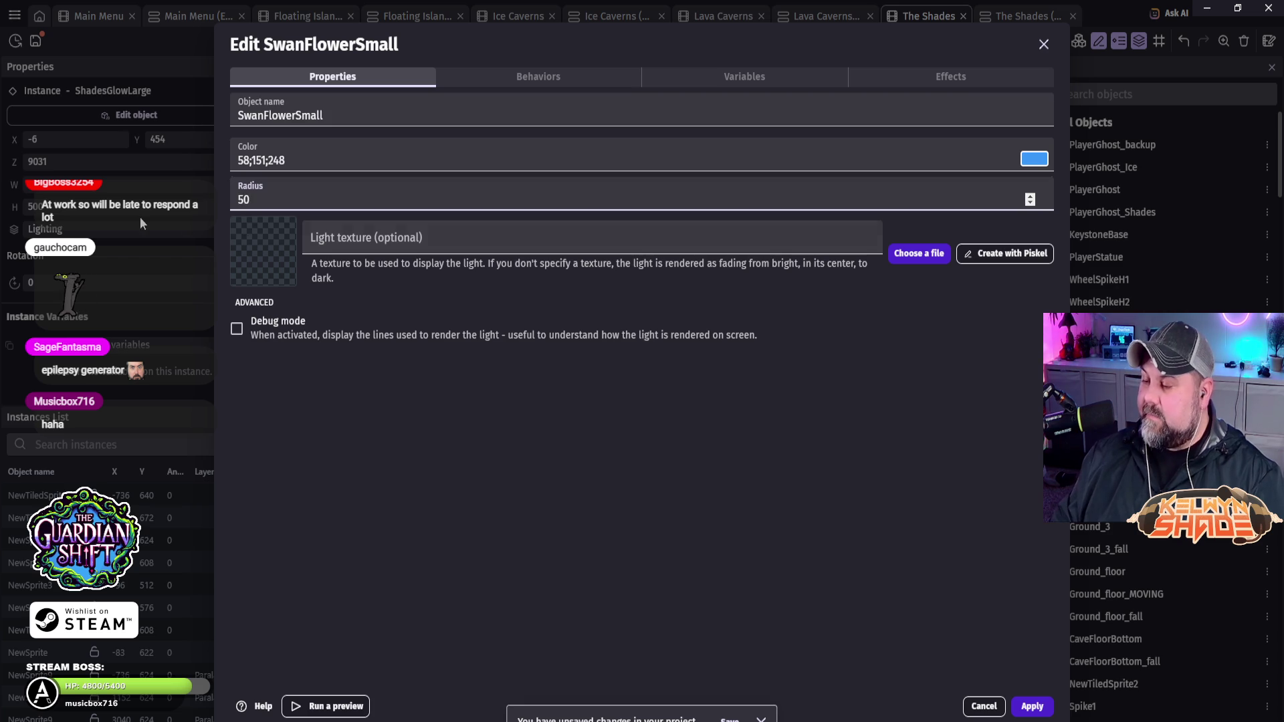
left_click(1032, 707)
Step: Move the blue light onto the swan flower by the ground and nudge it into position
mouse_move(544, 322)
left_mouse_down()
mouse_move(748, 428)
mouse_move(933, 469)
mouse_move(933, 449)
mouse_move(929, 462)
left_mouse_up()
key("Right")
key("Right")
key("Right")
key("Down")
key("Down")
key("Down")
key("Right")
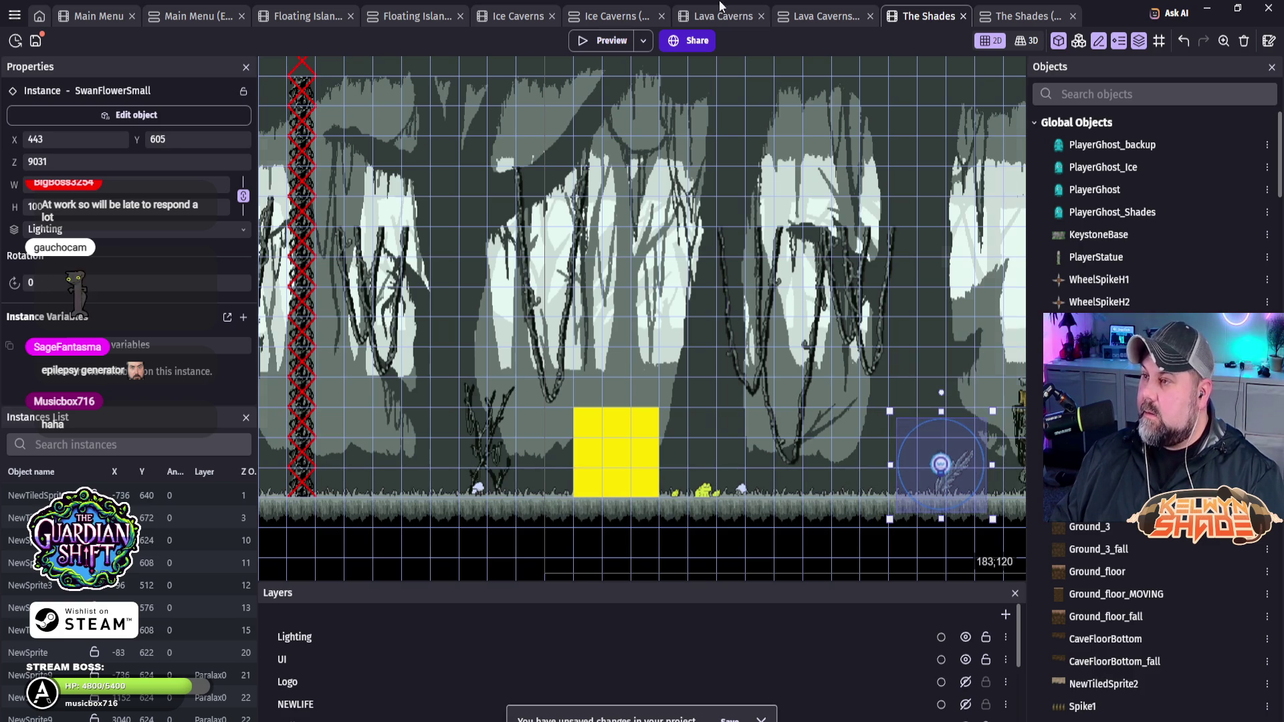
Step: Change the flashing Set radius values from 250 and 350 to 25 and 35, then start a preview
left_click(1017, 16)
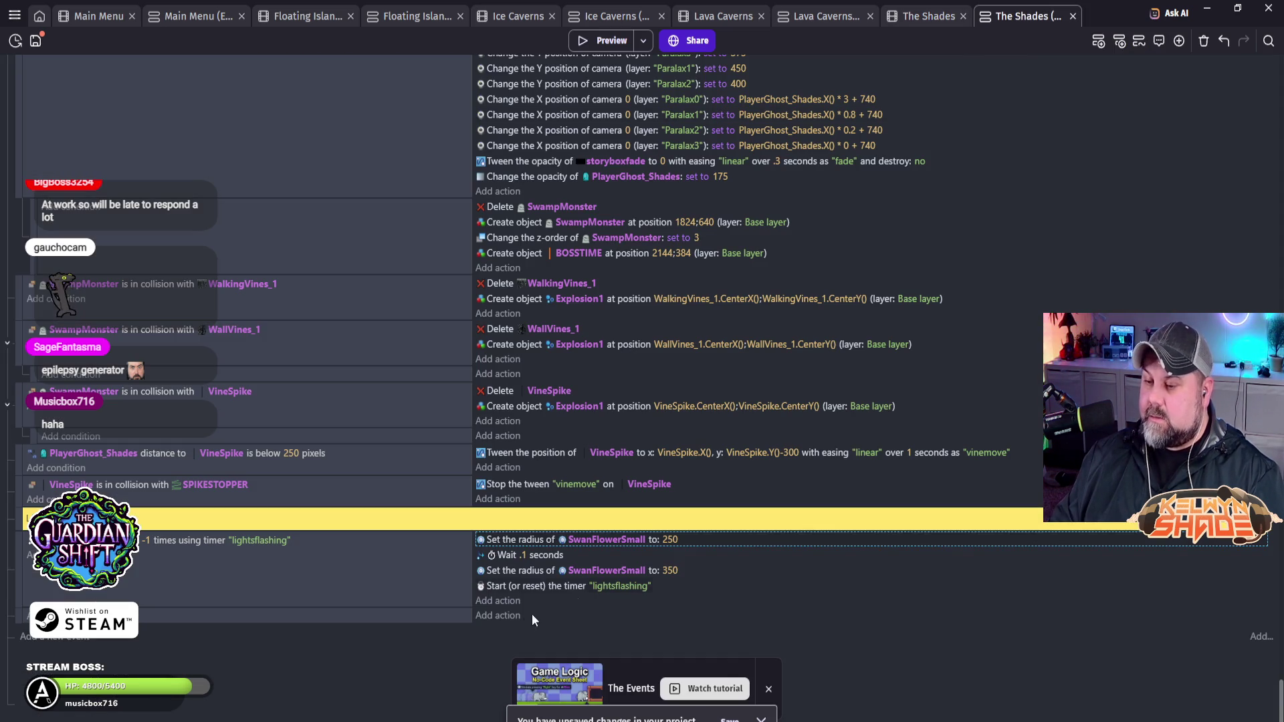
left_click(627, 540)
left_click(672, 539)
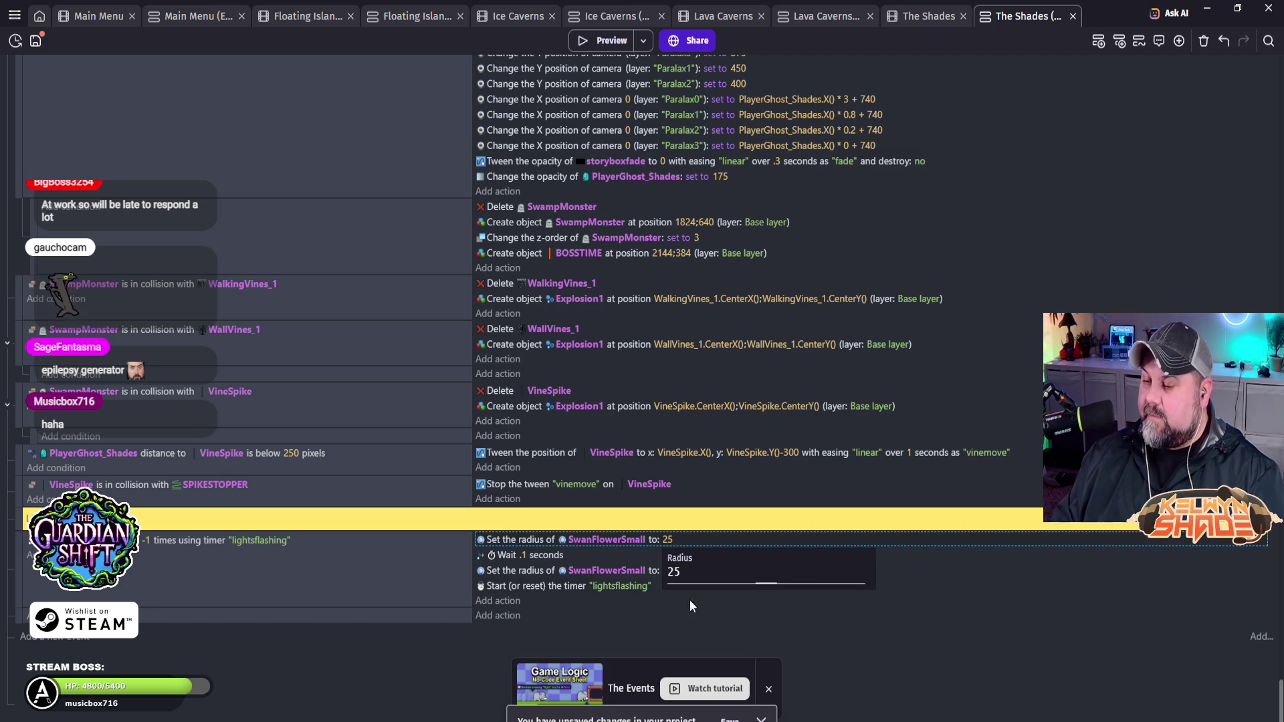
key("Return")
left_click(671, 570)
type("350")
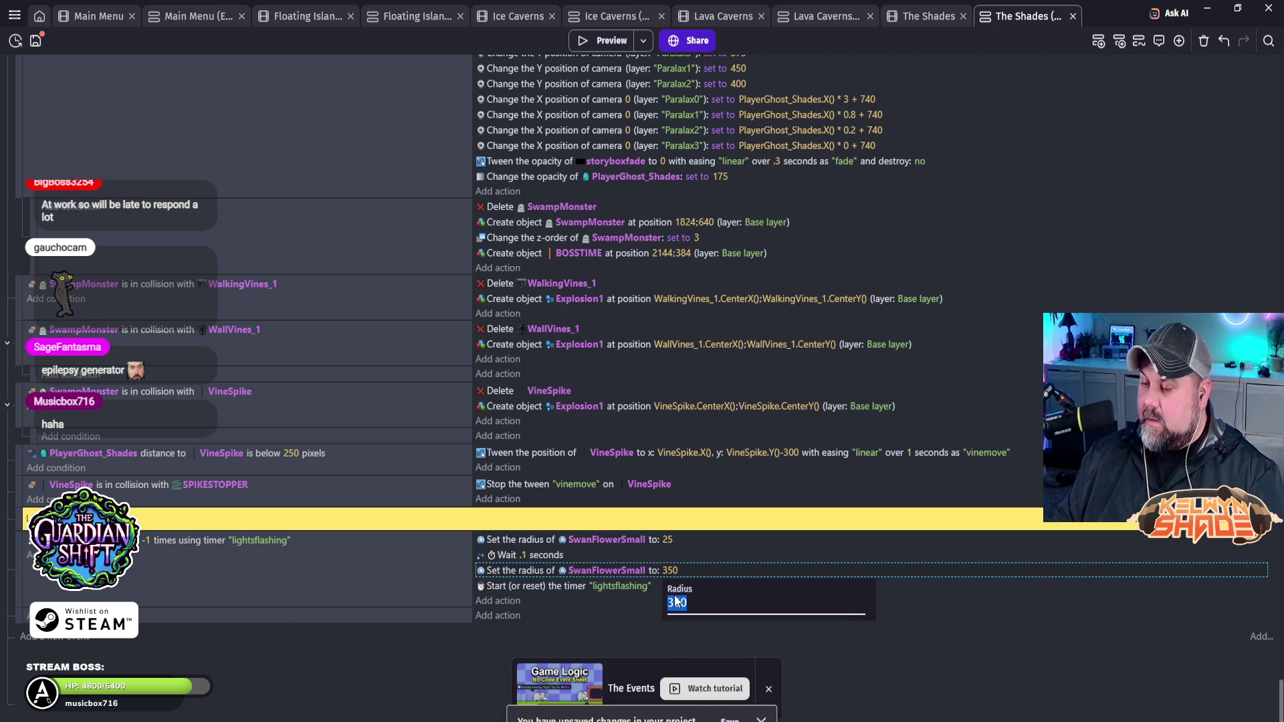
key("Return")
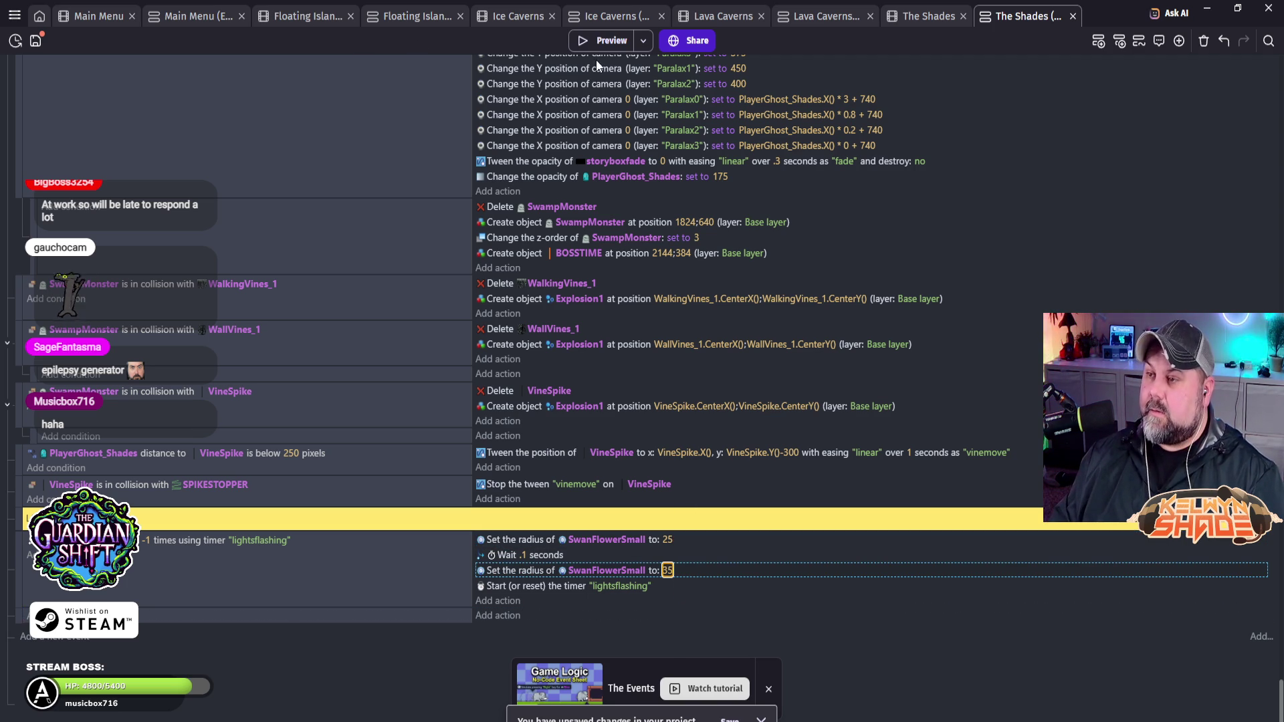
left_click(603, 42)
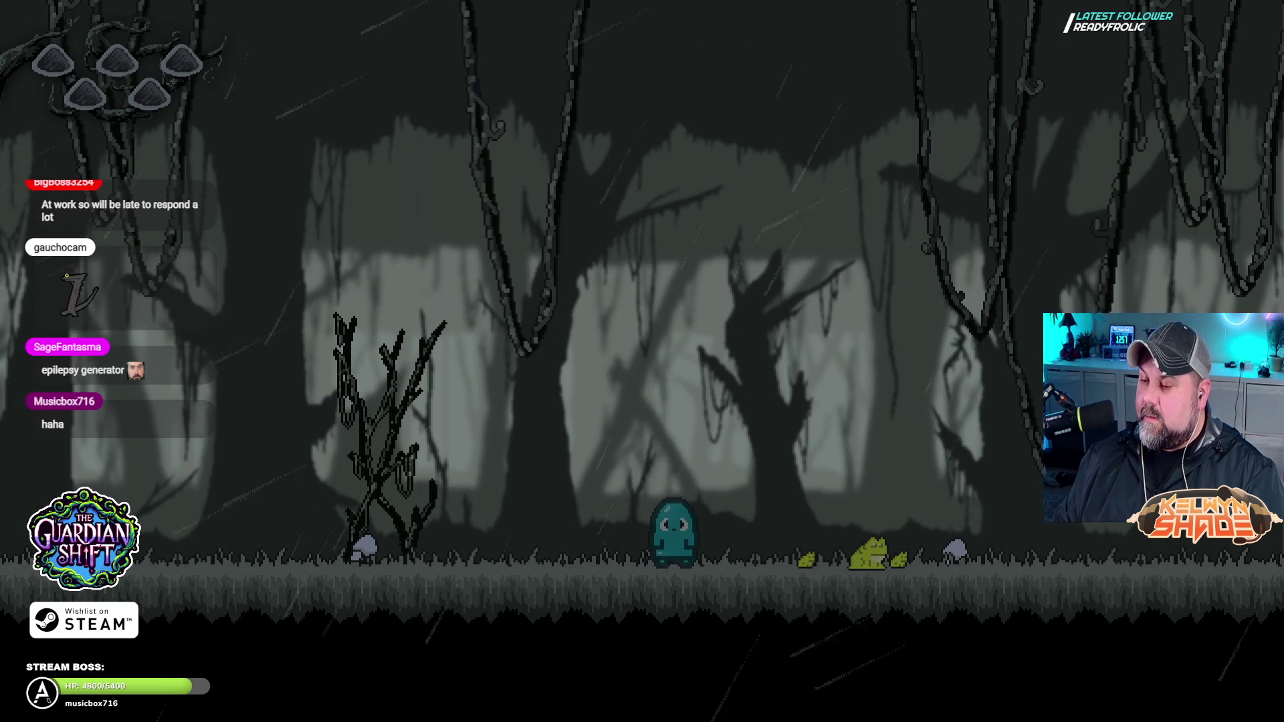
Step: Walk the ghost back and forth past the blue-glowing flower, then exit fullscreen and close the preview
key("Right")
key("Right")
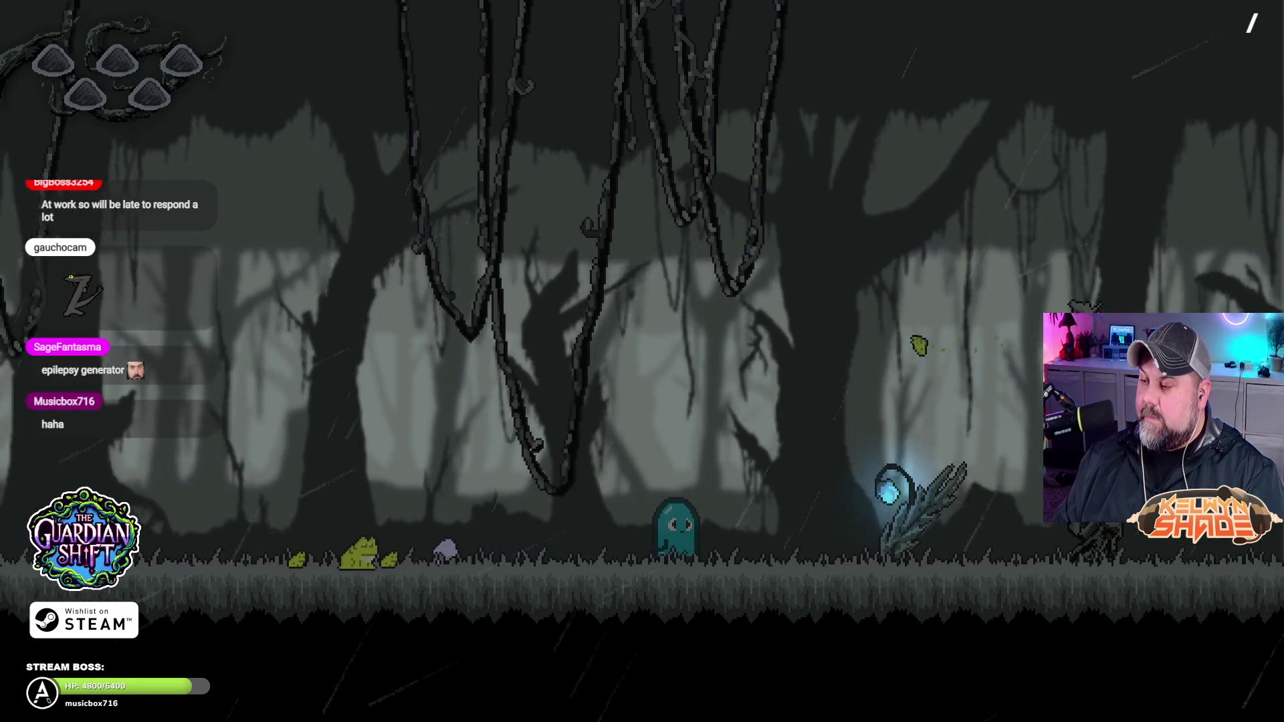
key("Right")
key("Right")
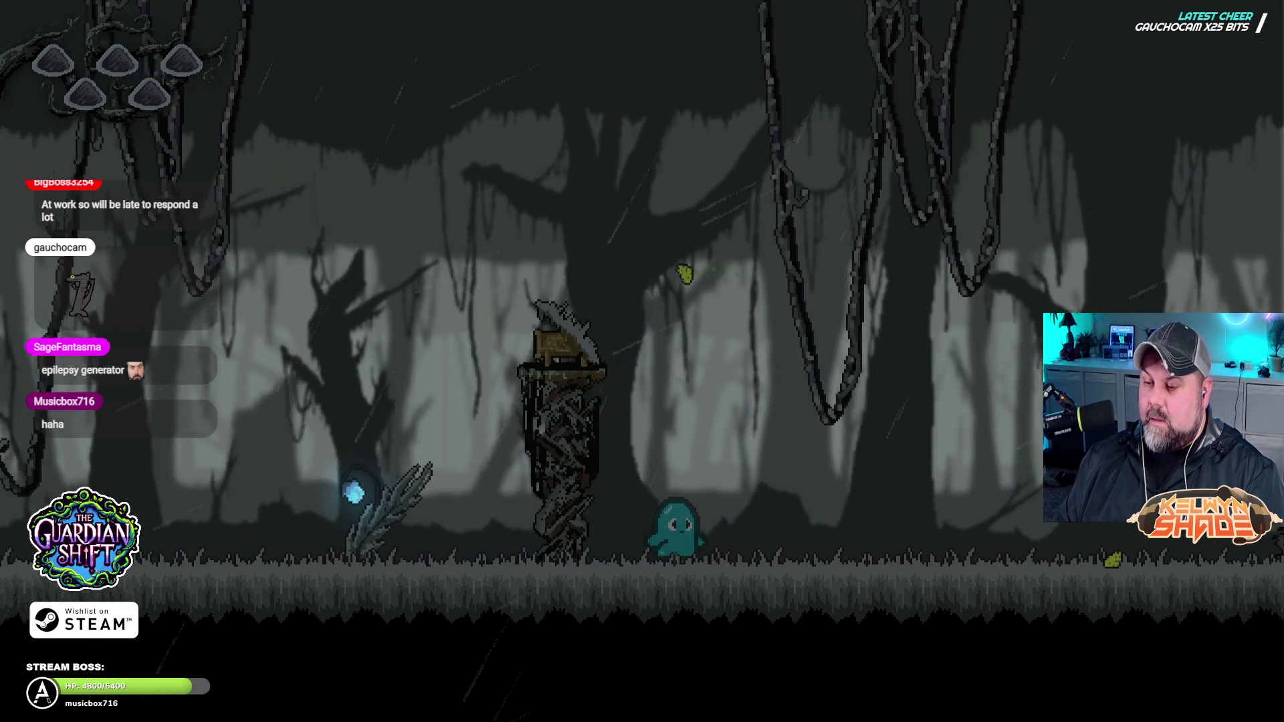
key("Left")
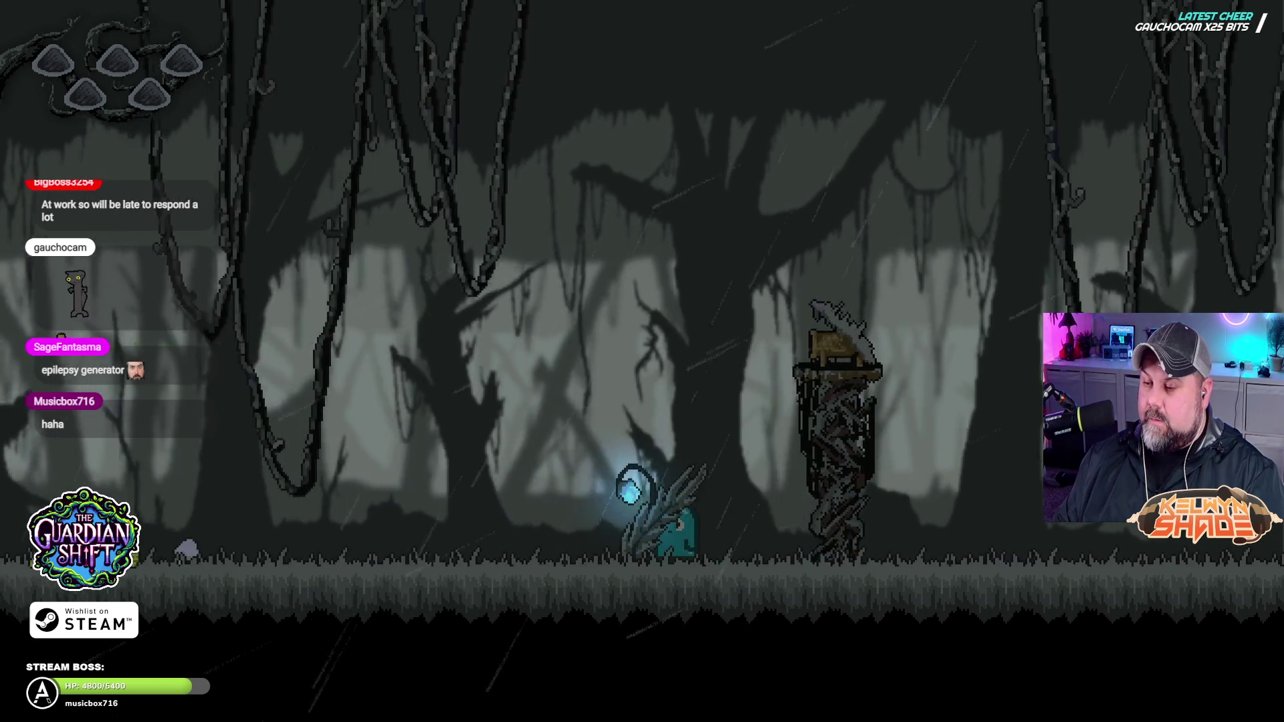
key("Right")
key("Left")
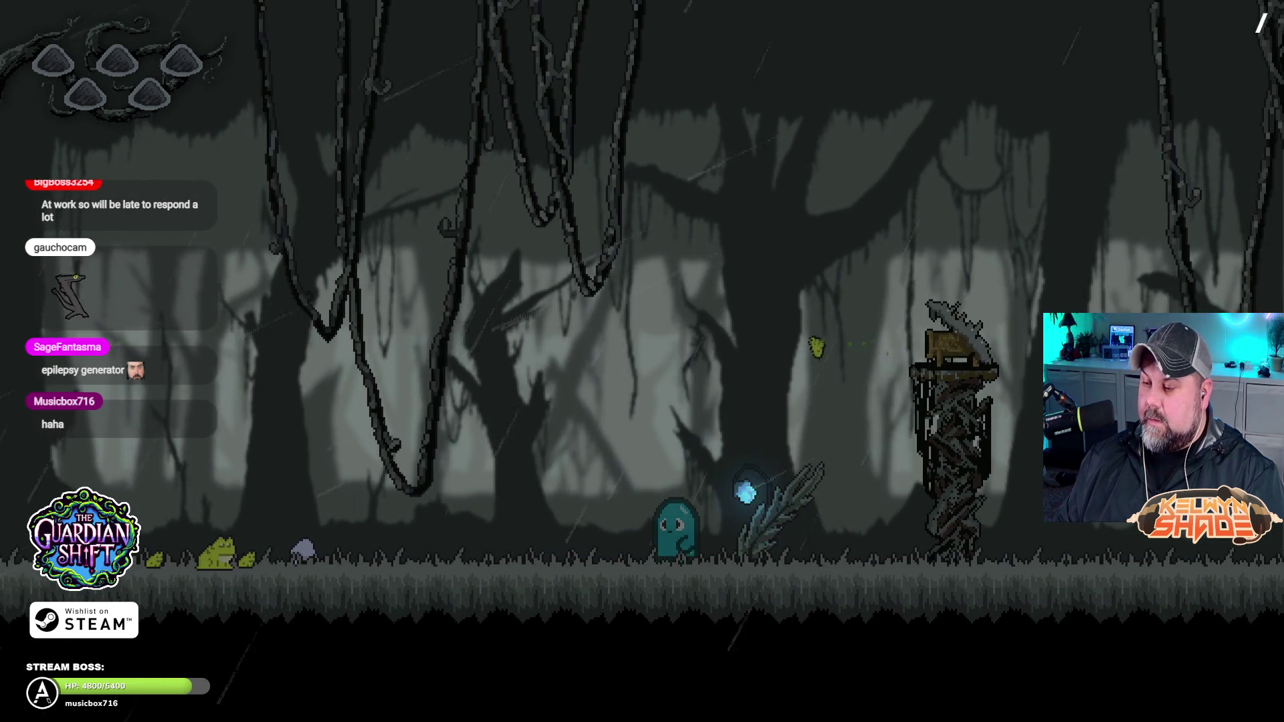
key("Left")
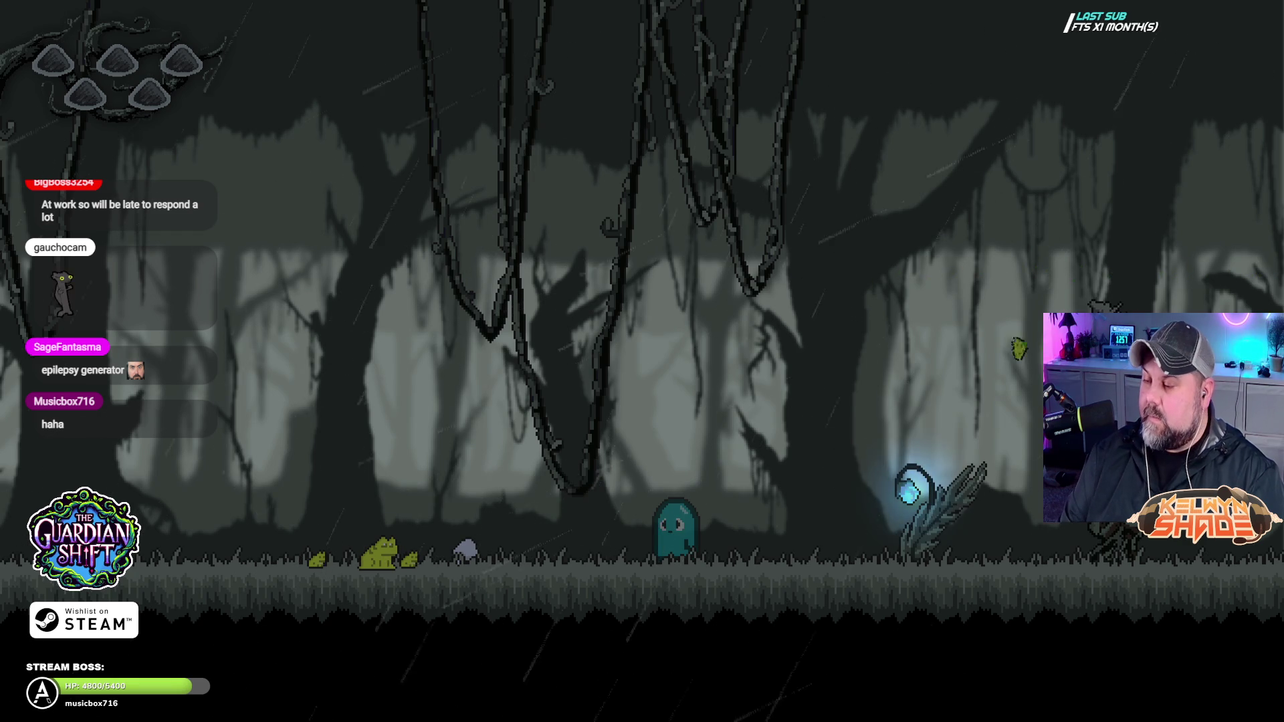
key("Left")
key("F11")
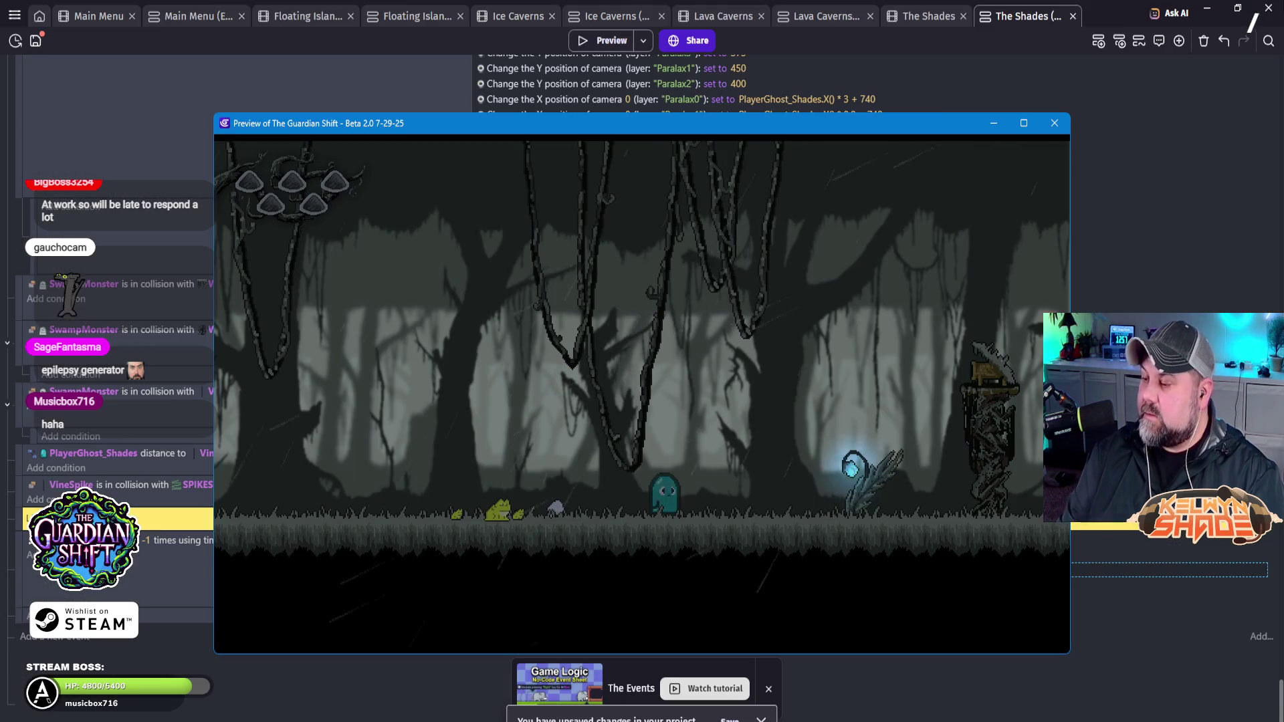
left_click(1053, 127)
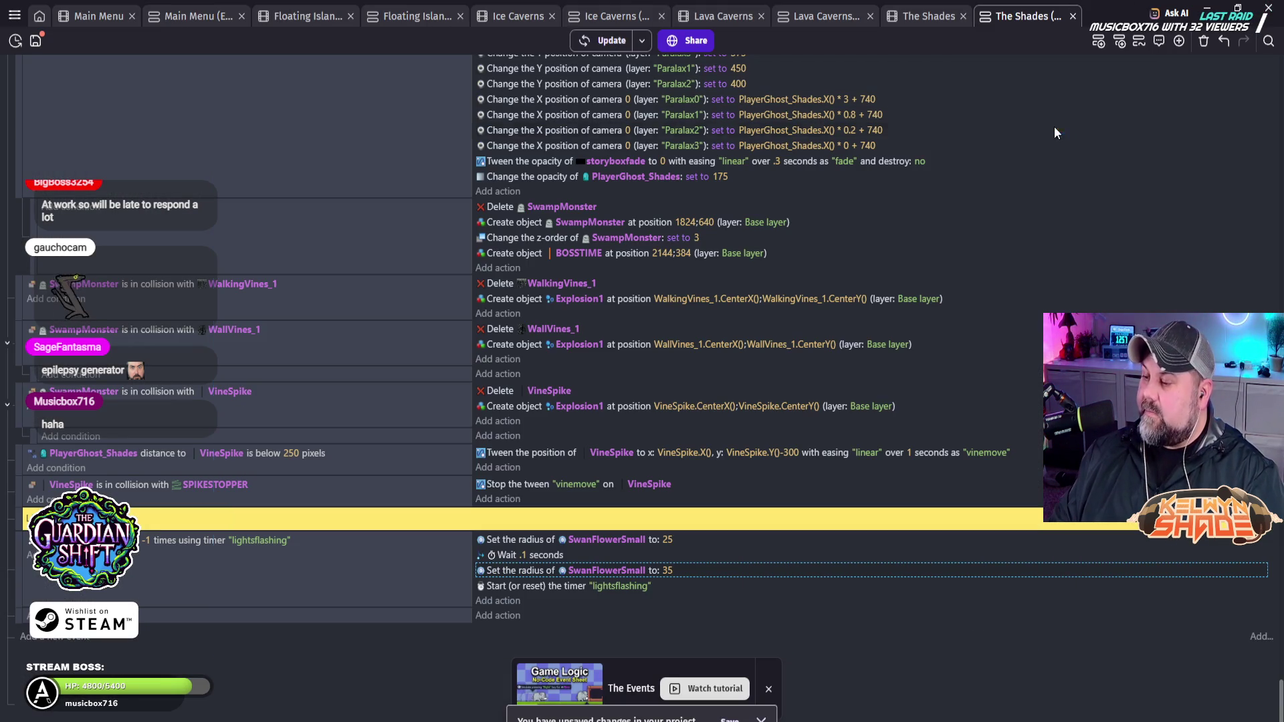
Step: Change the second SwanFlowerSmall radius from 35 to 30 and launch a new preview
left_click(670, 571)
type("30")
key("Return")
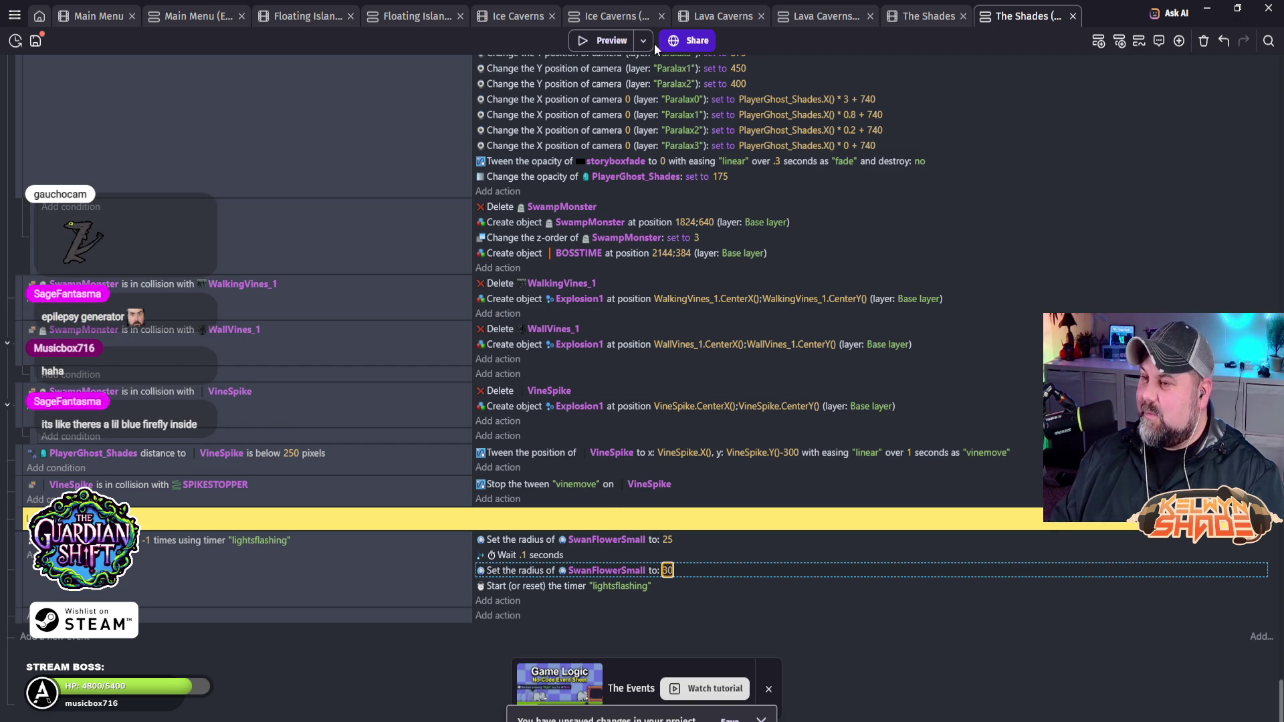
left_click(606, 39)
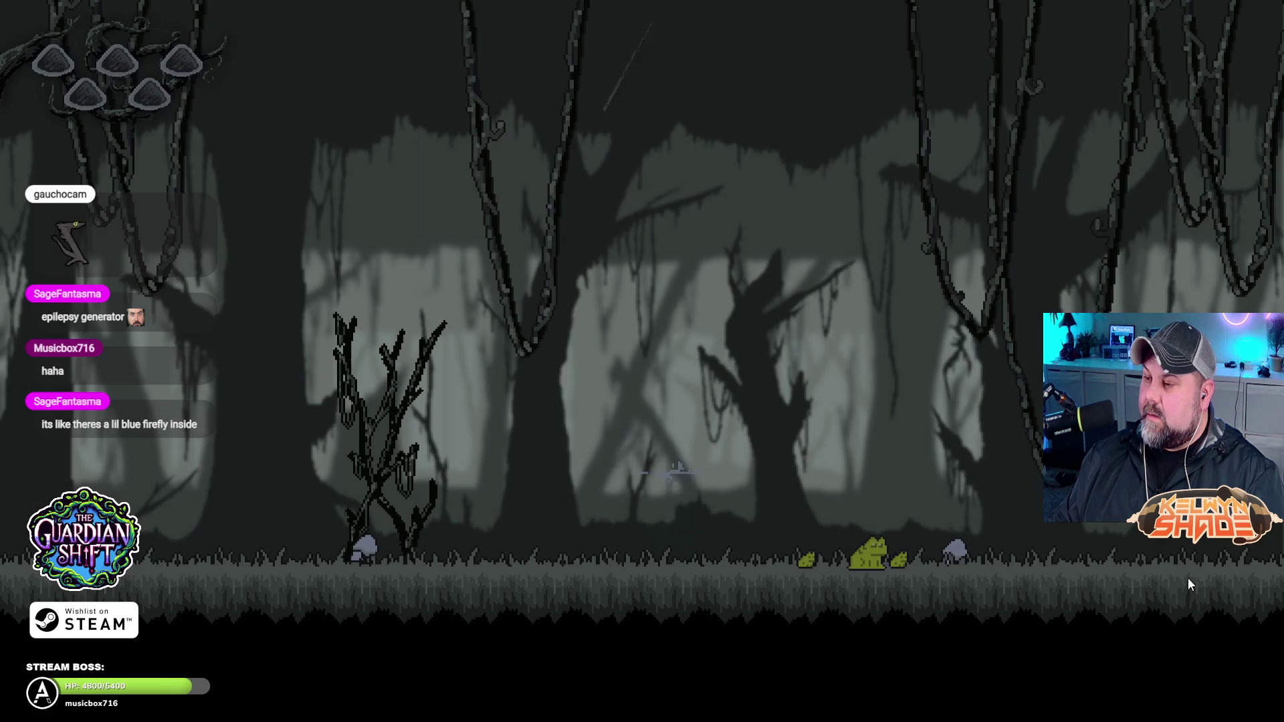
Step: Walk the ghost back and forth past the pulsing flower to the stump tower, then exit fullscreen
key("Right")
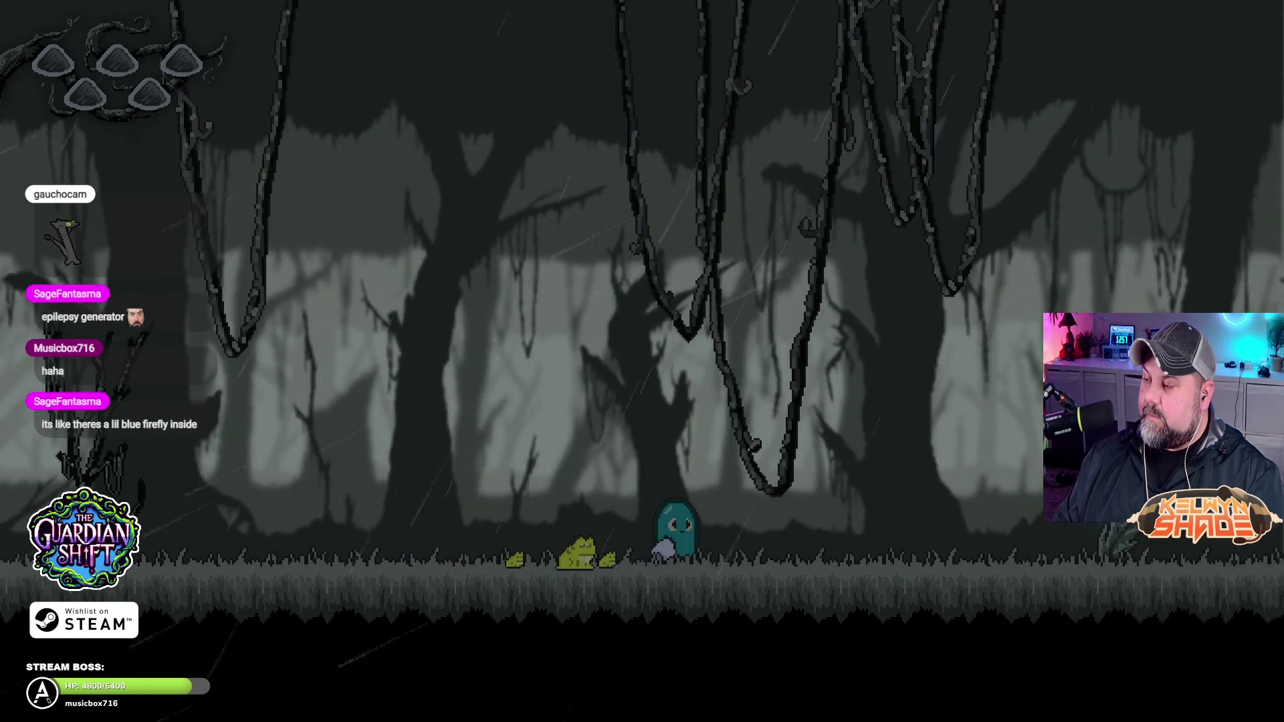
key("Right")
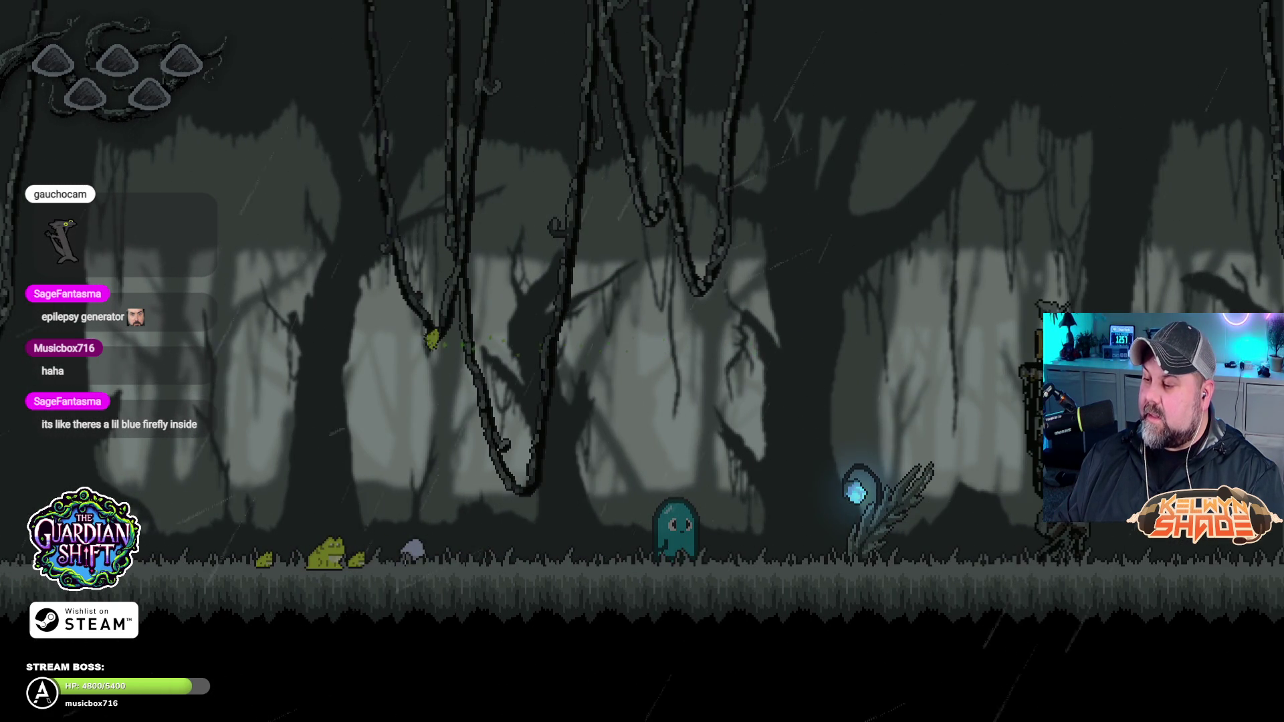
key("Right")
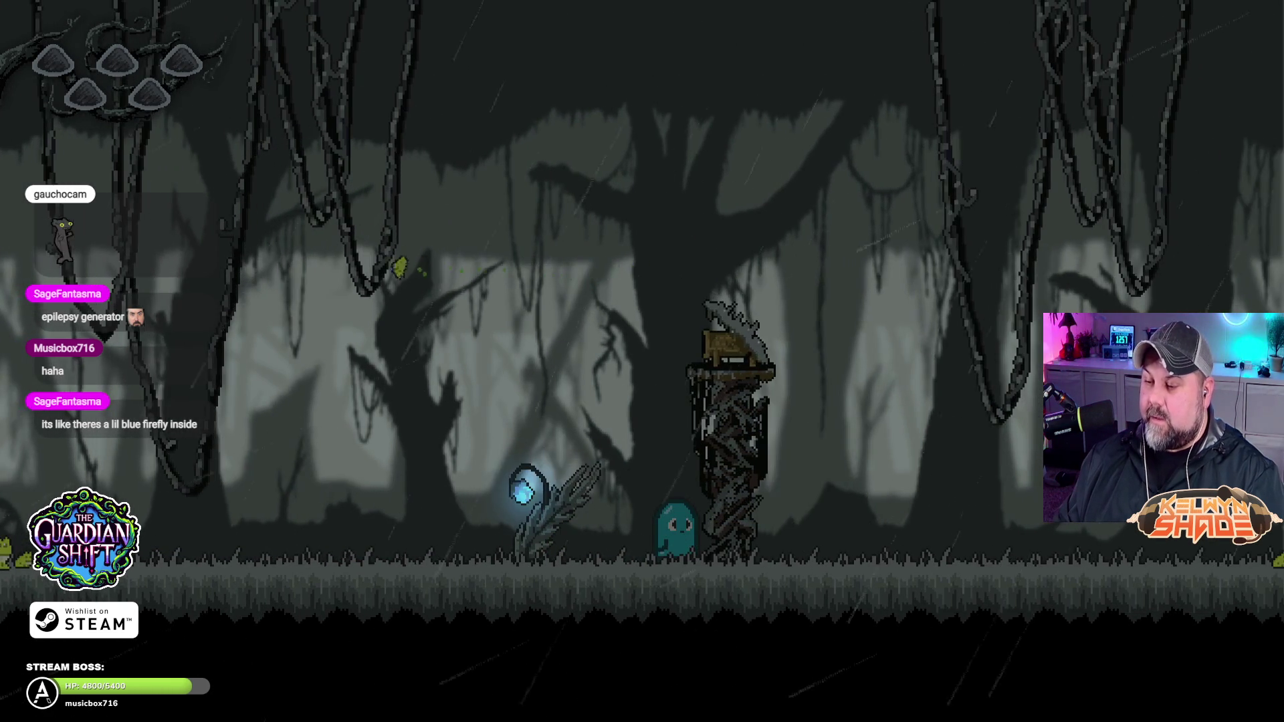
key("Left")
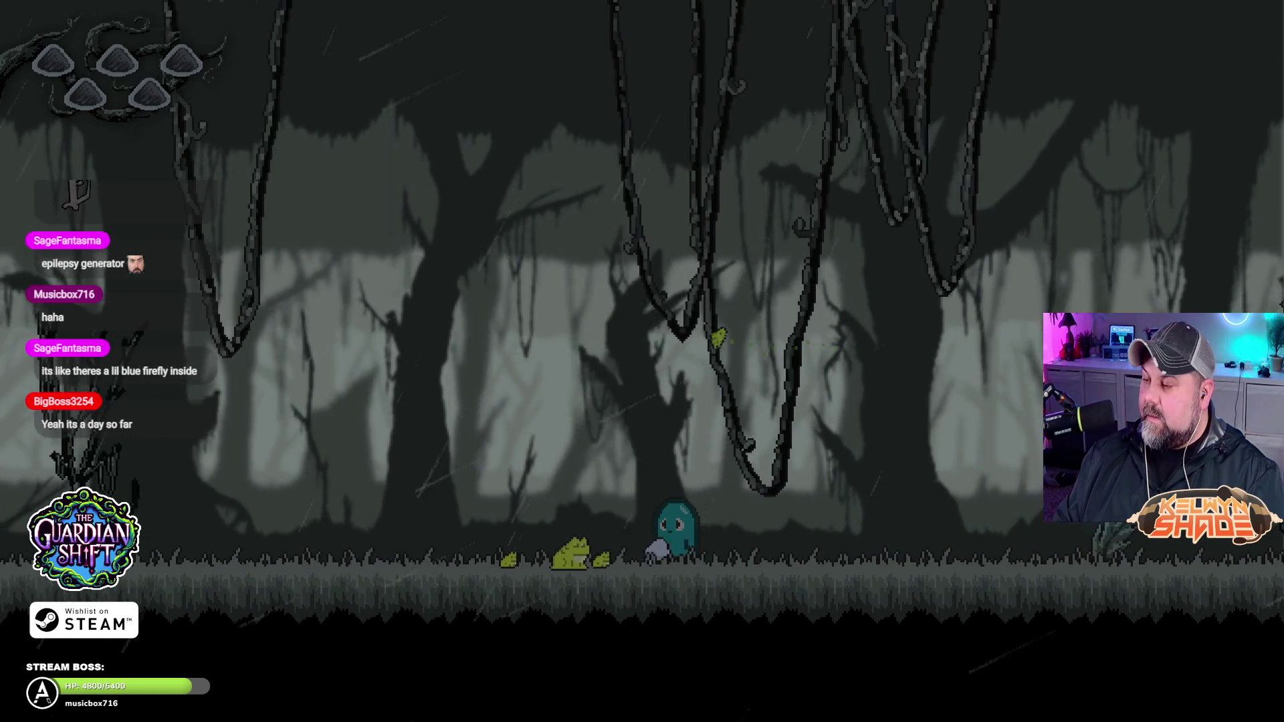
key("Right")
key("Right")
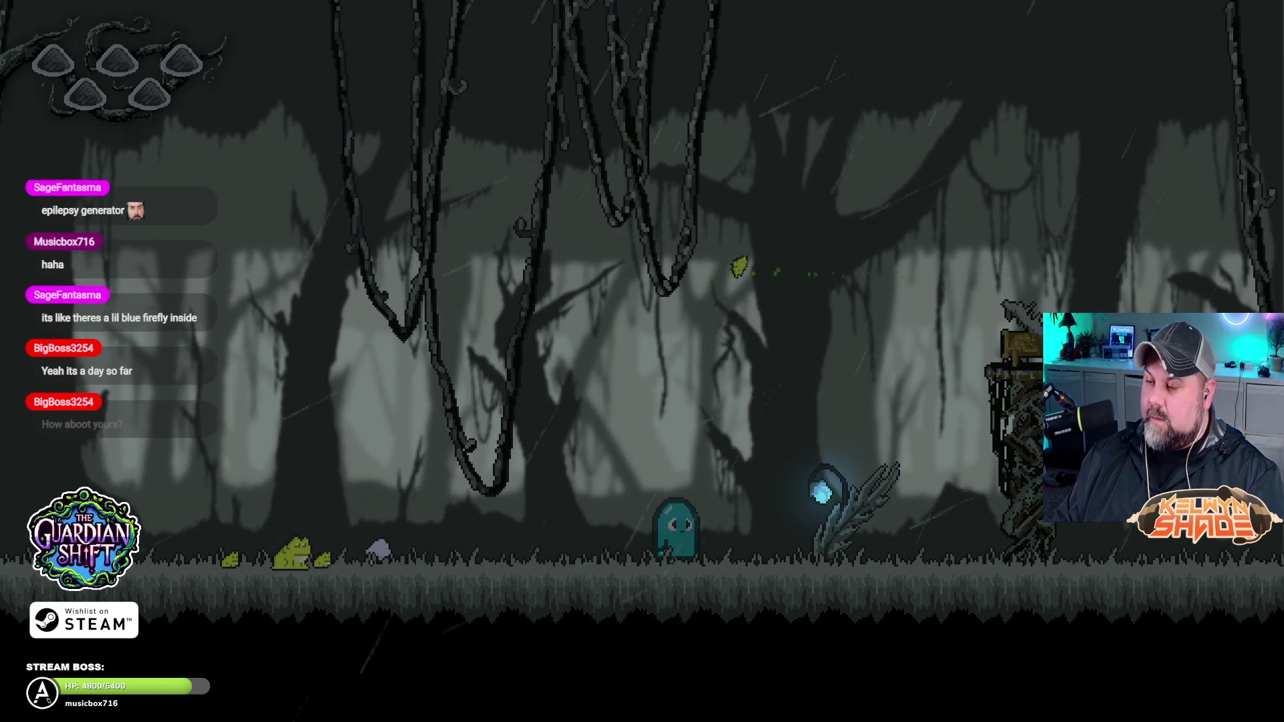
key("Right")
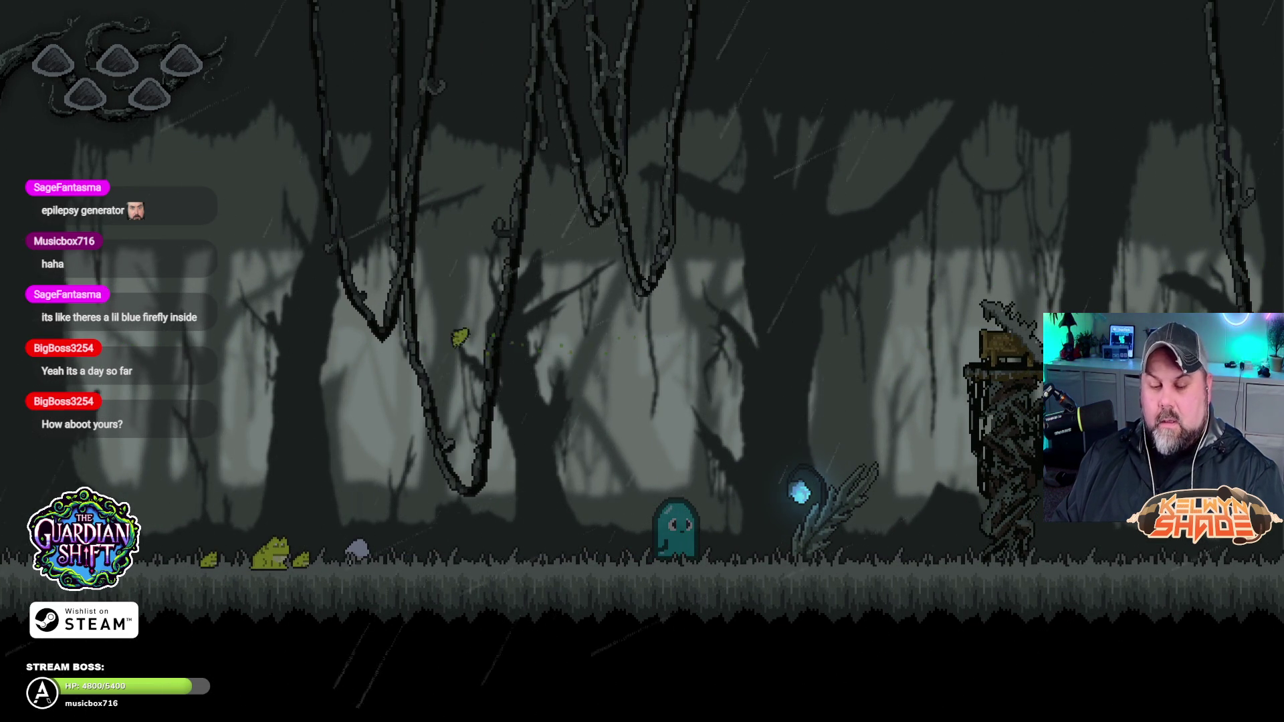
key("Left")
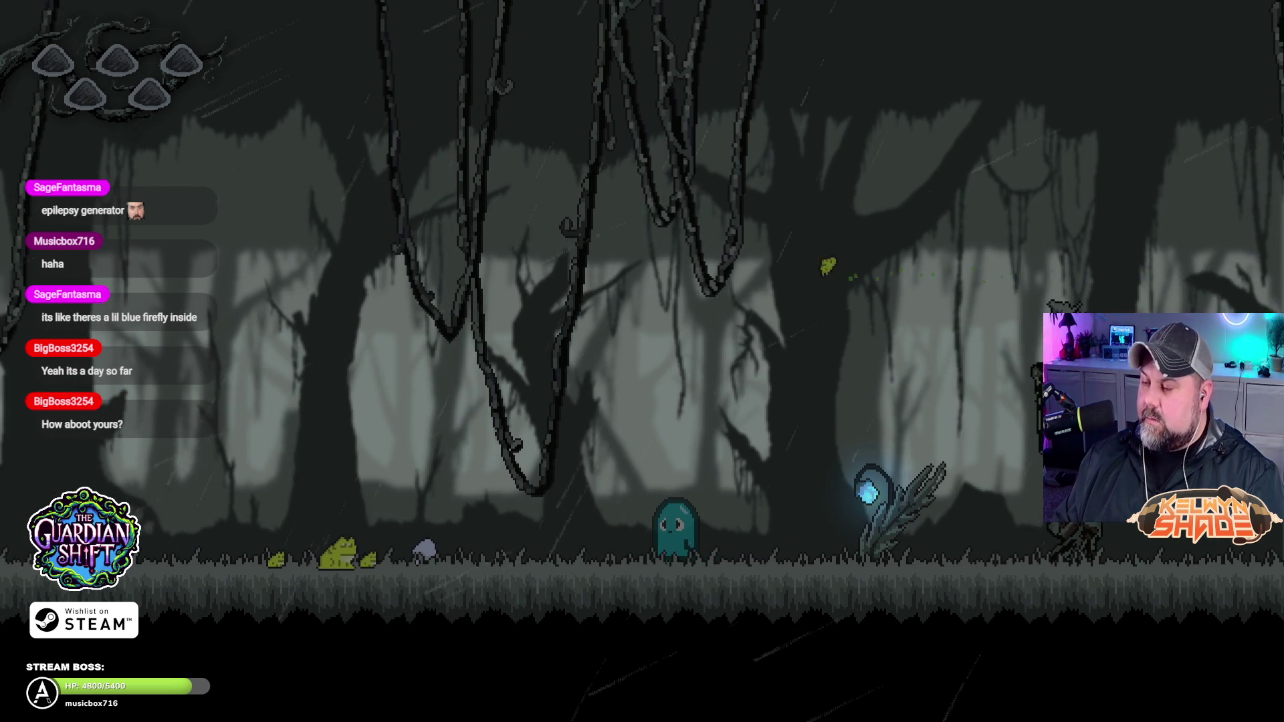
key("Left")
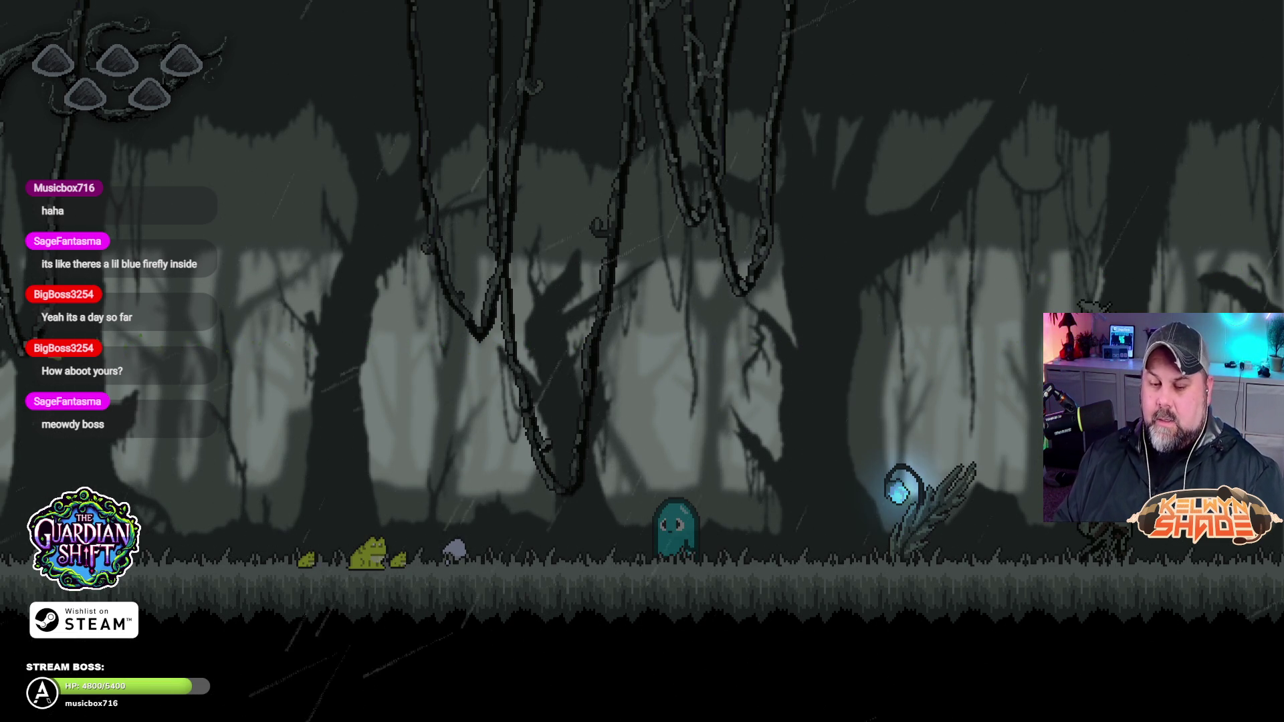
key("Right")
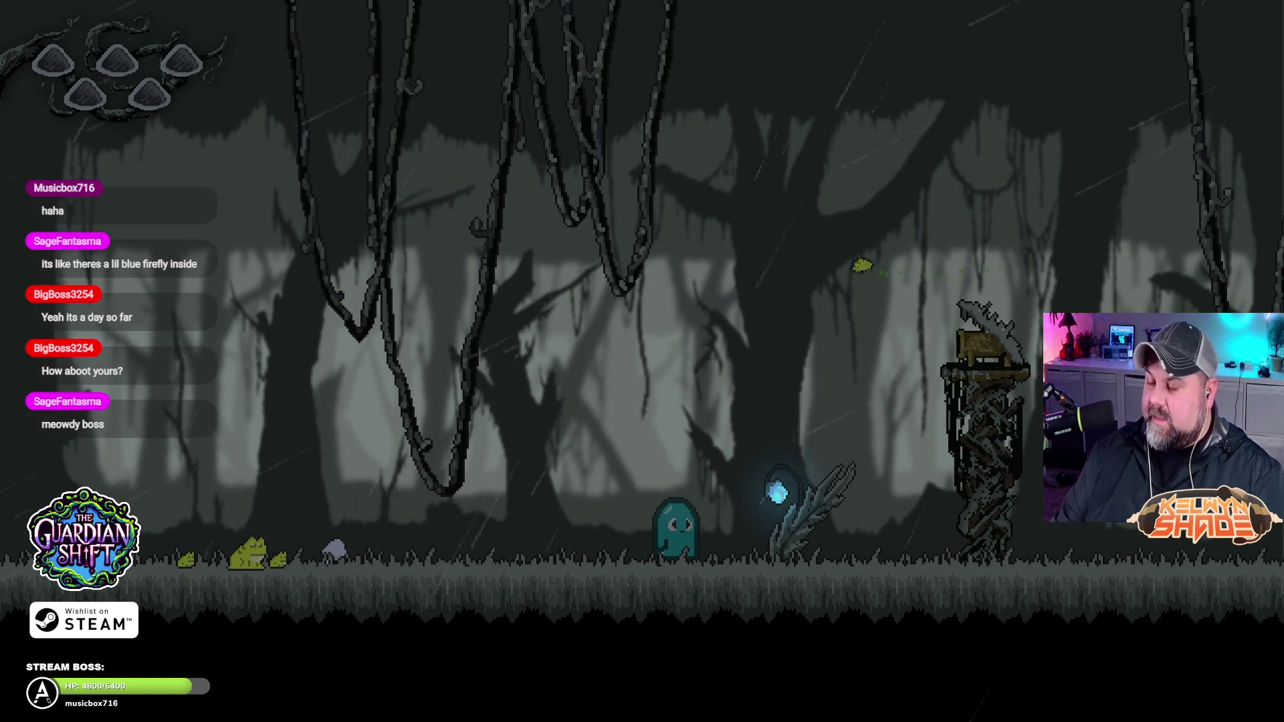
key("Right")
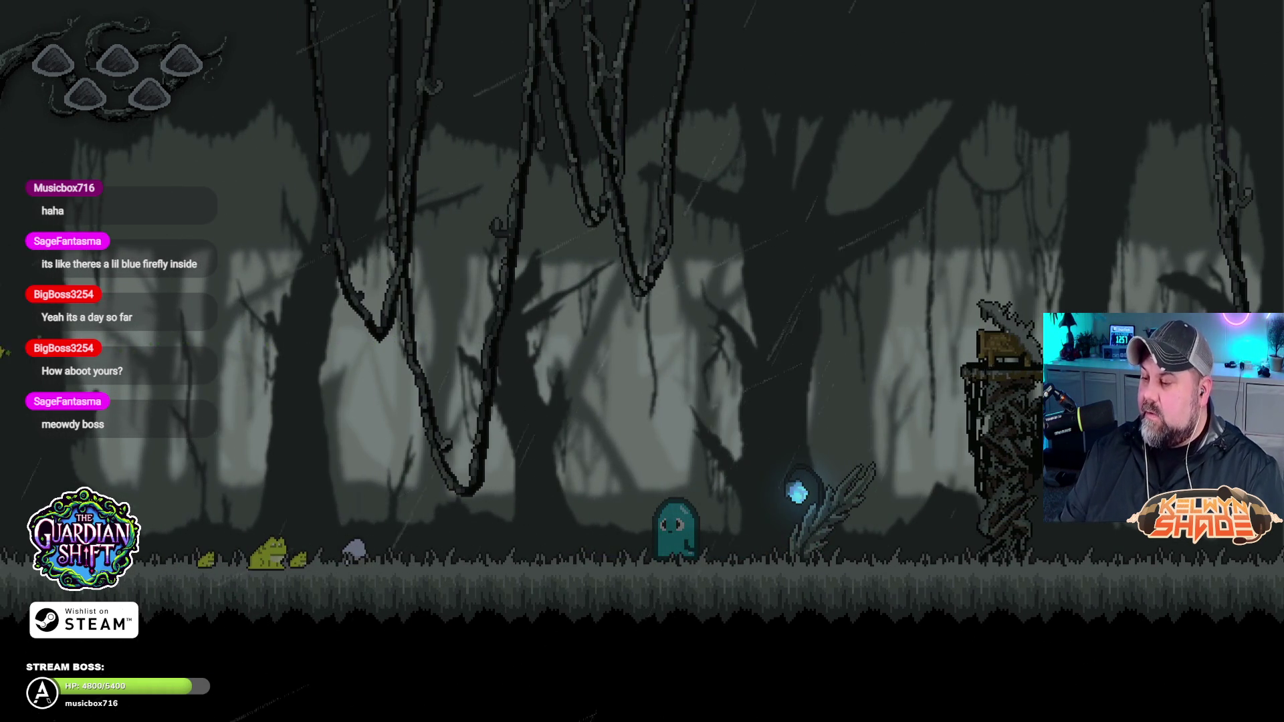
key("Escape")
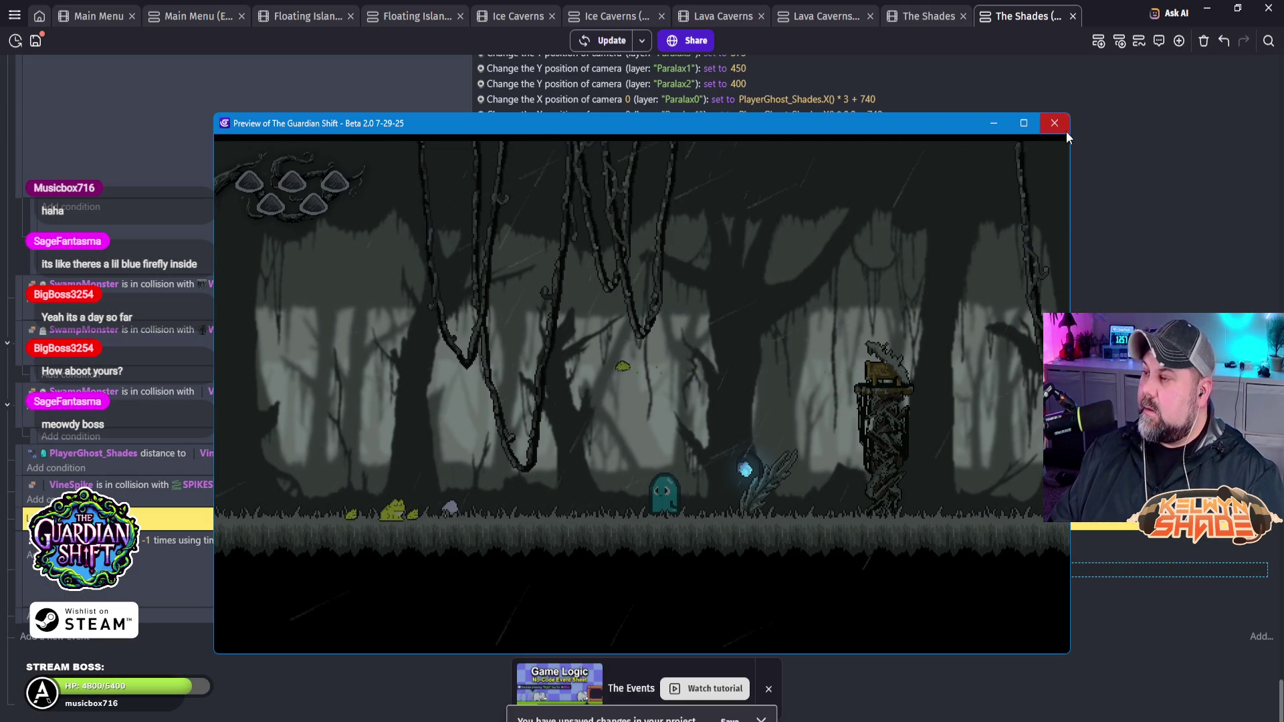
Step: Close the preview and return to The Shades scene layout
left_click(1067, 127)
key("ctrl+shift+Tab")
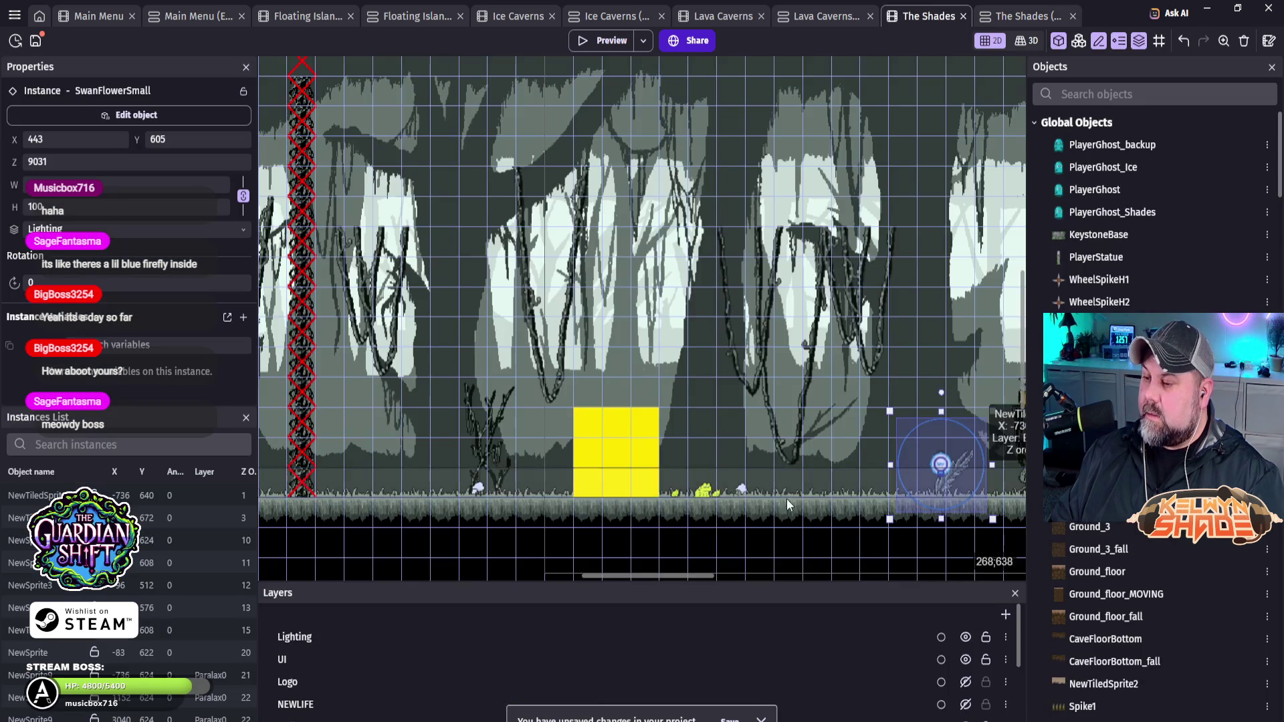
scroll(937, 481, "up", 5)
scroll(949, 466, "up", 2)
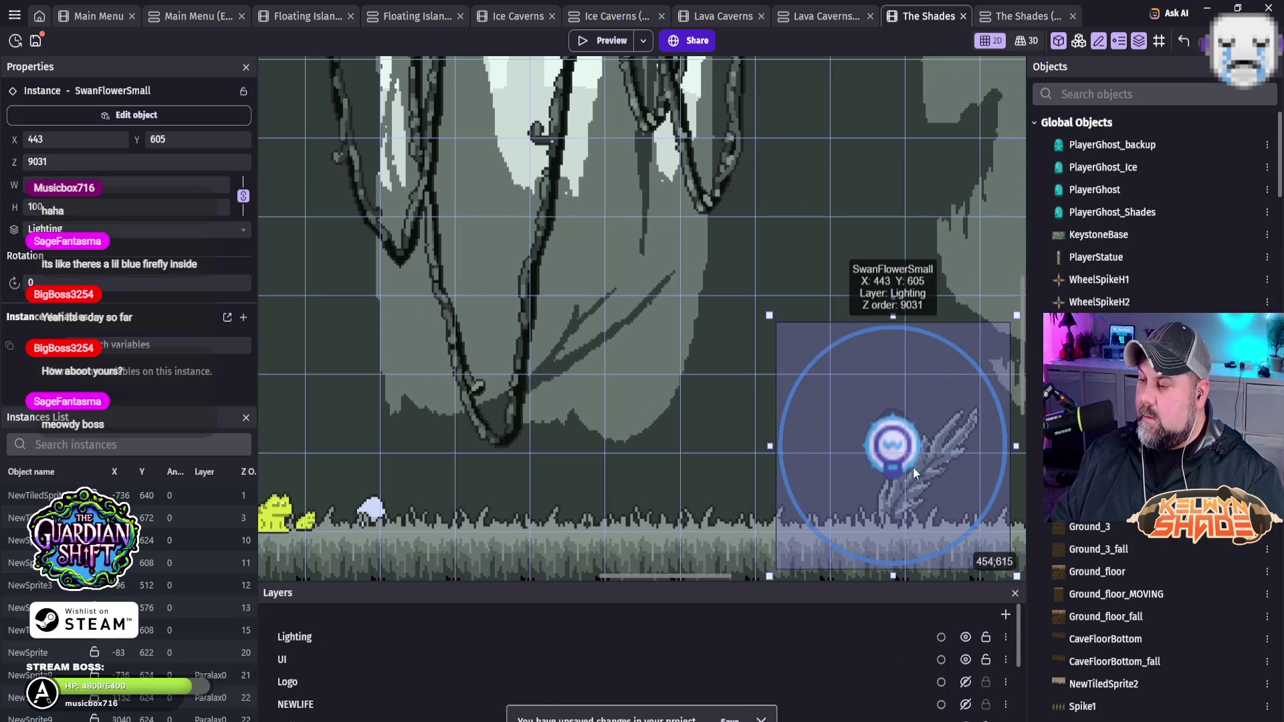
Step: Nudge the SwanFlowerSmall light to X 440, Y 605 and launch a preview
left_click(837, 419)
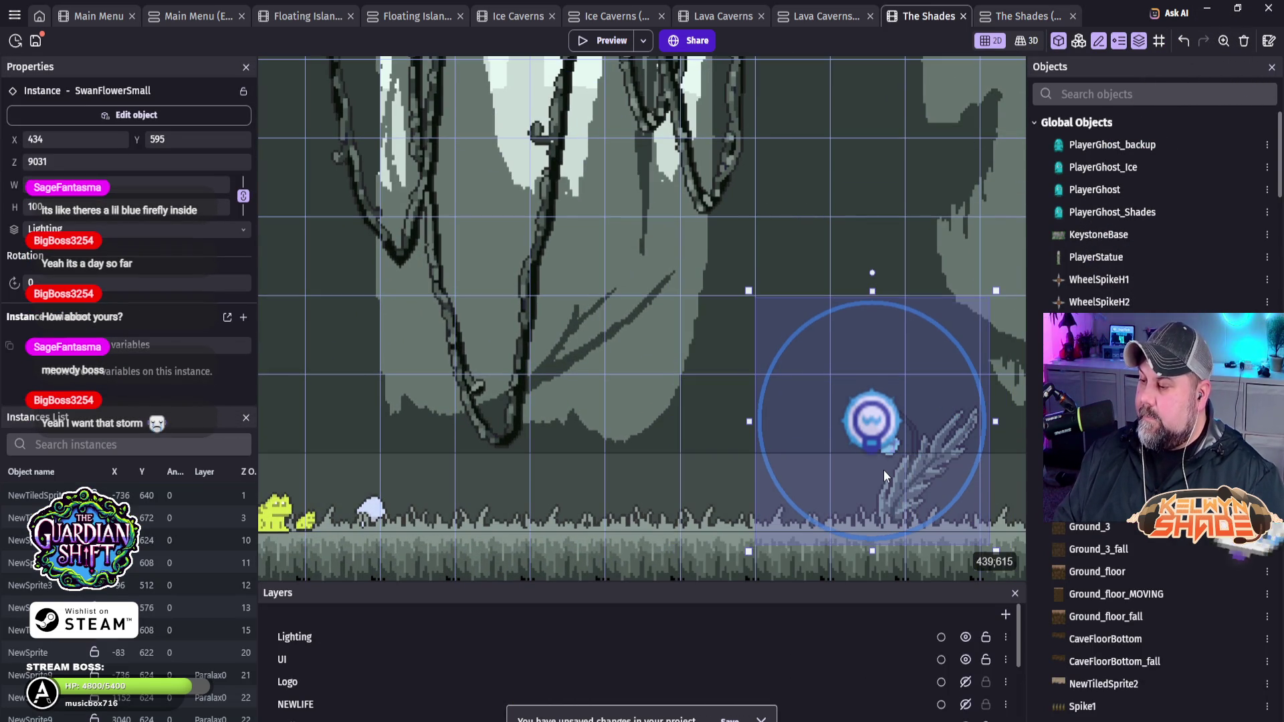
key("Down")
key("Down")
key("Down")
key("Right")
key("Right")
key("Right")
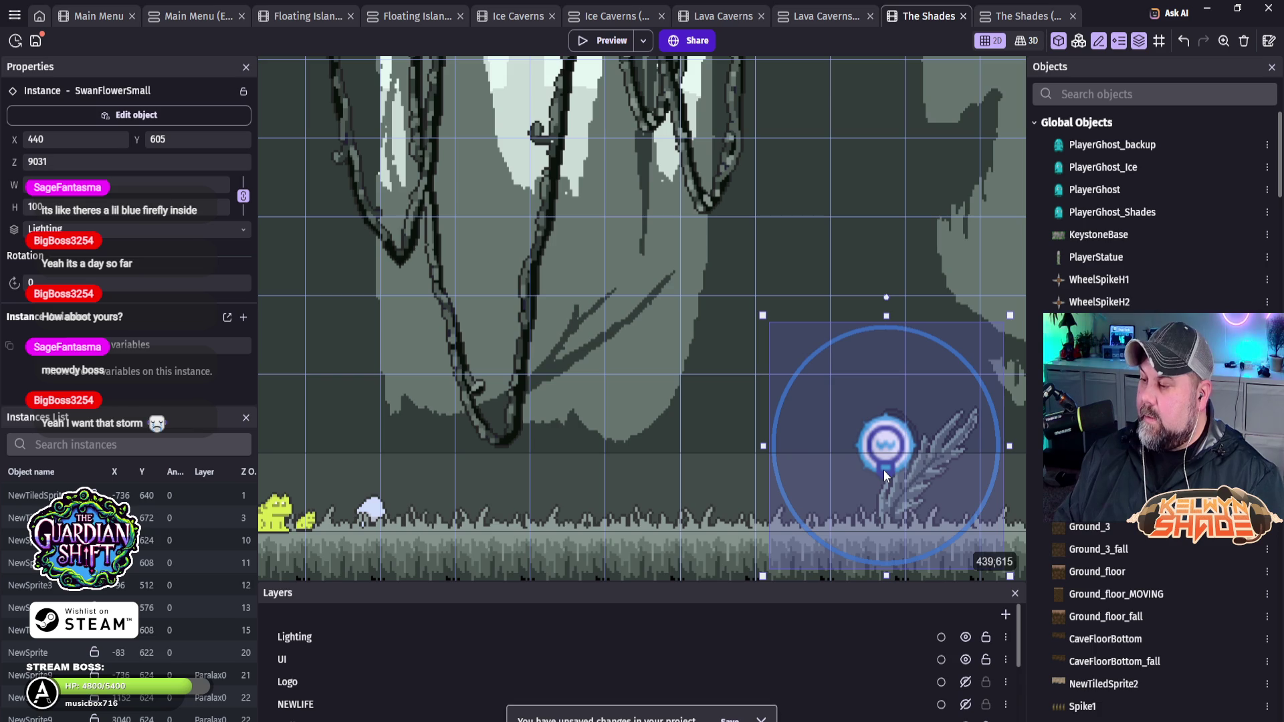
left_click(592, 42)
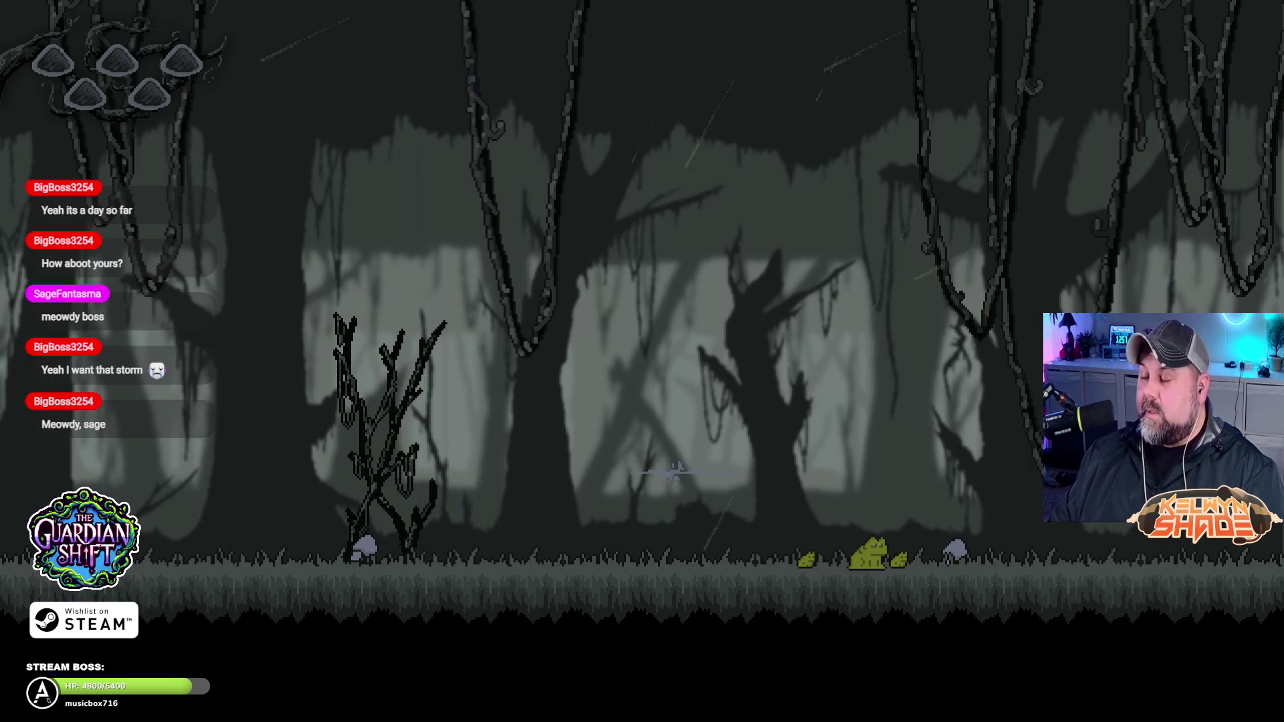
Step: Walk the ghost past the blue-glowing flower, window the preview, and close it
key("Right")
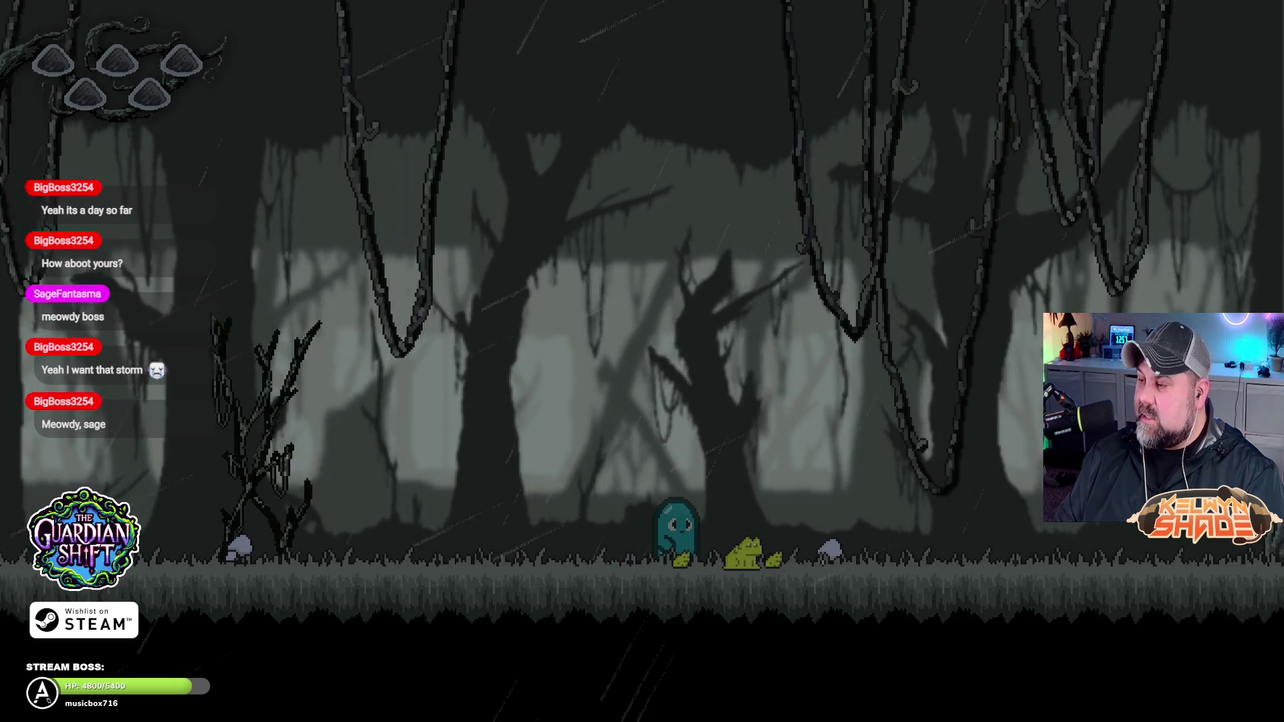
key("Right")
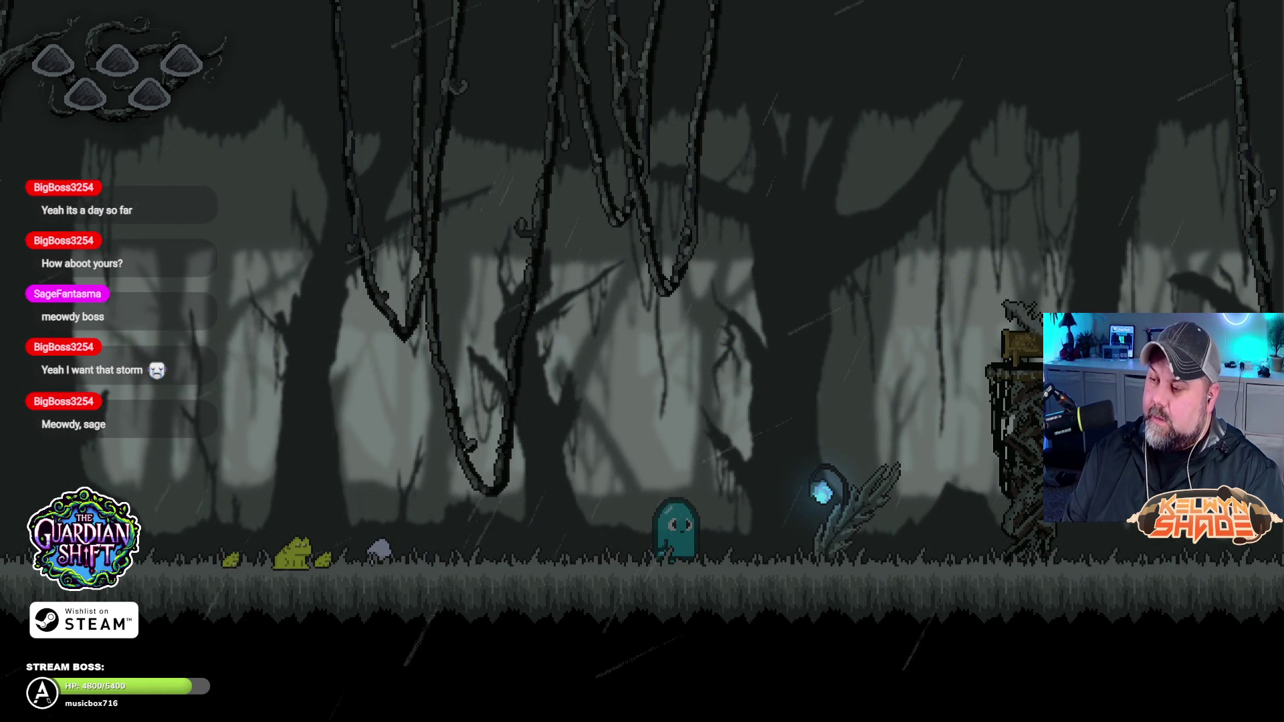
key("F11")
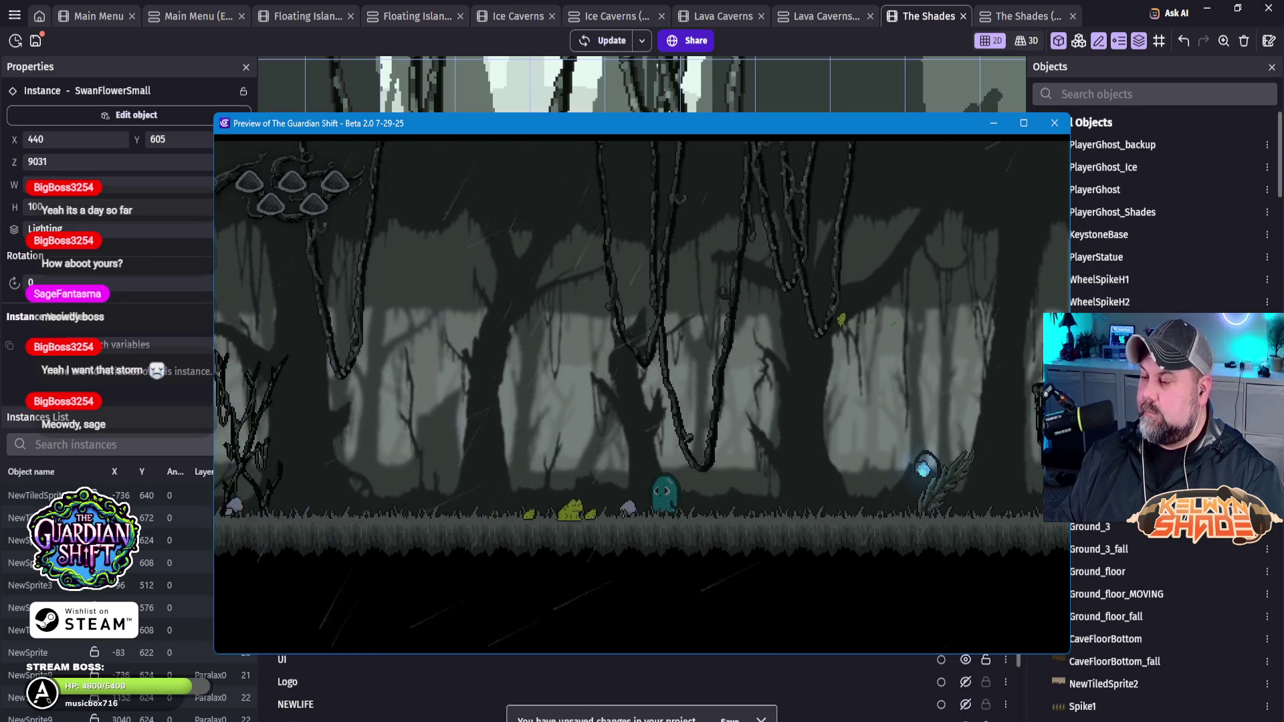
key("Right")
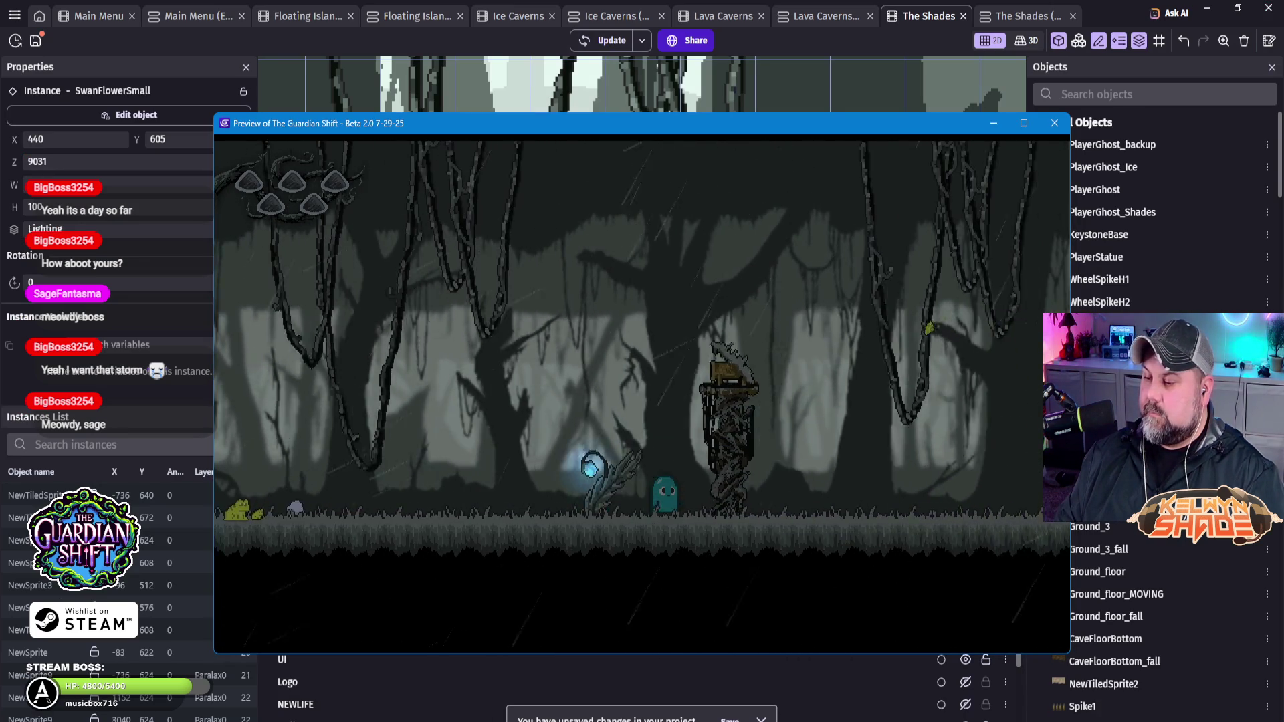
key("Left")
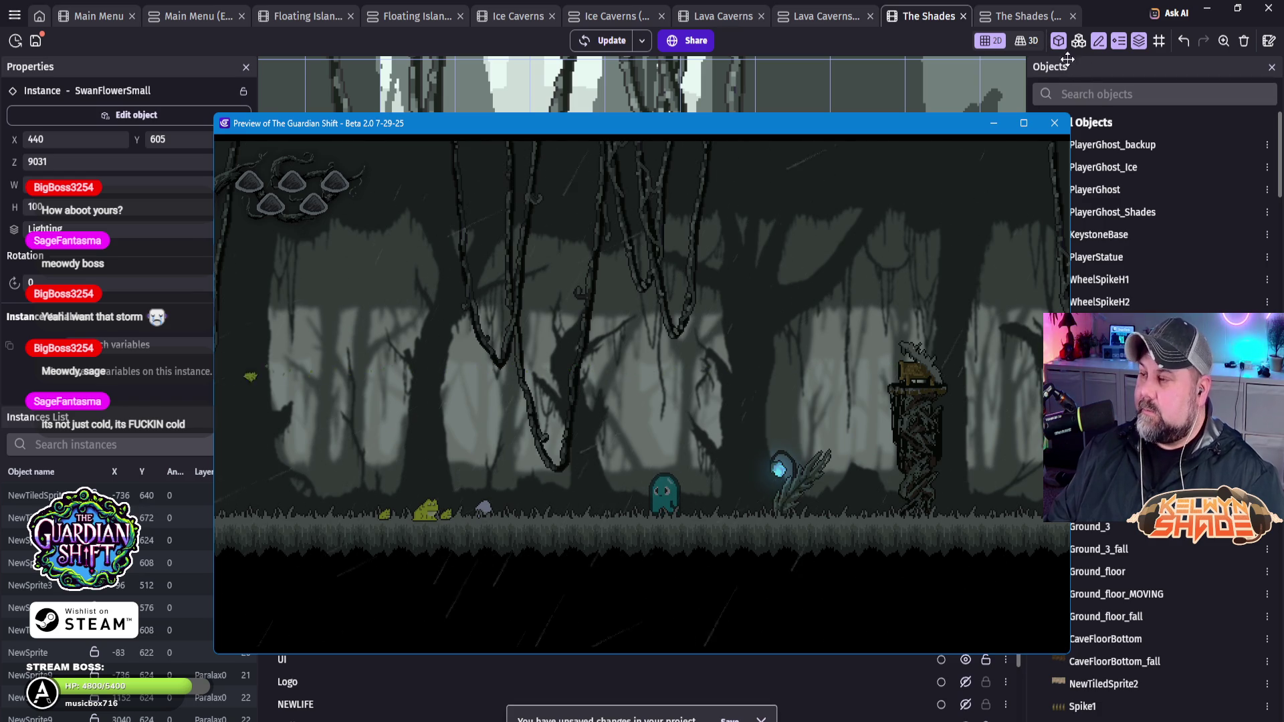
left_click(1056, 124)
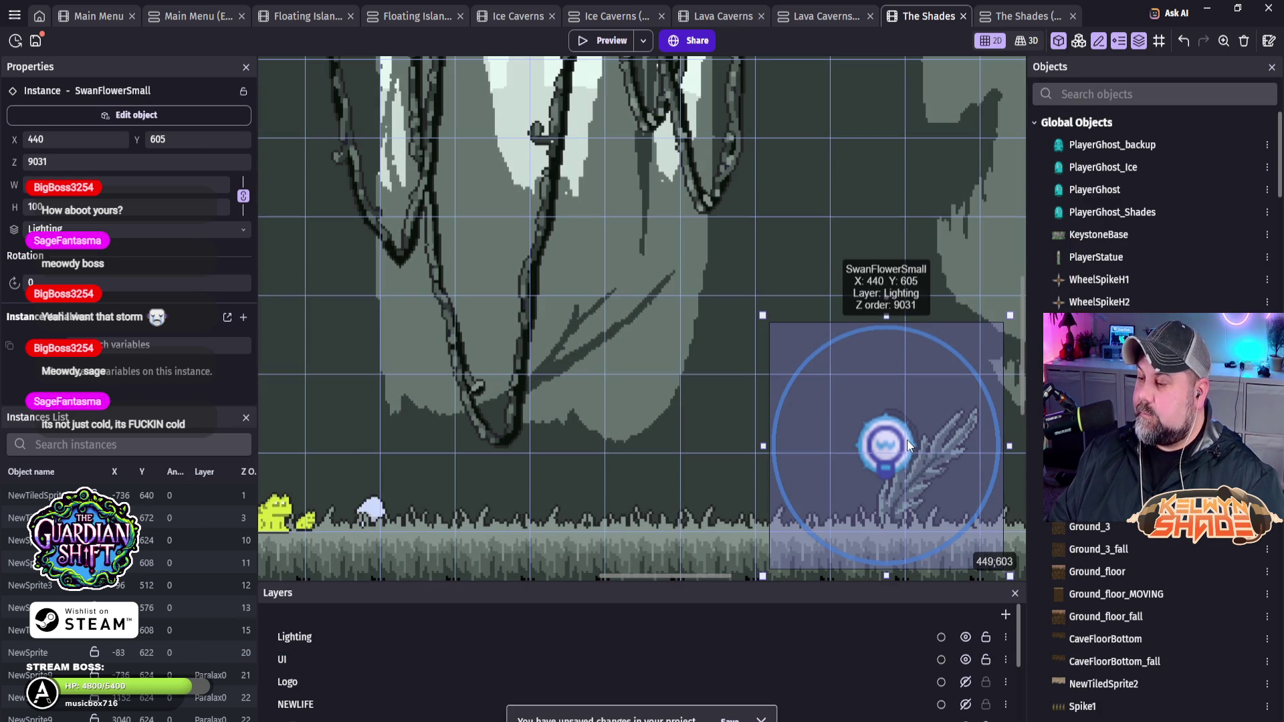
Step: Drag the SwanFlowerSmall light up to Y 602 and start a new preview
left_click_drag(908, 443, 907, 440)
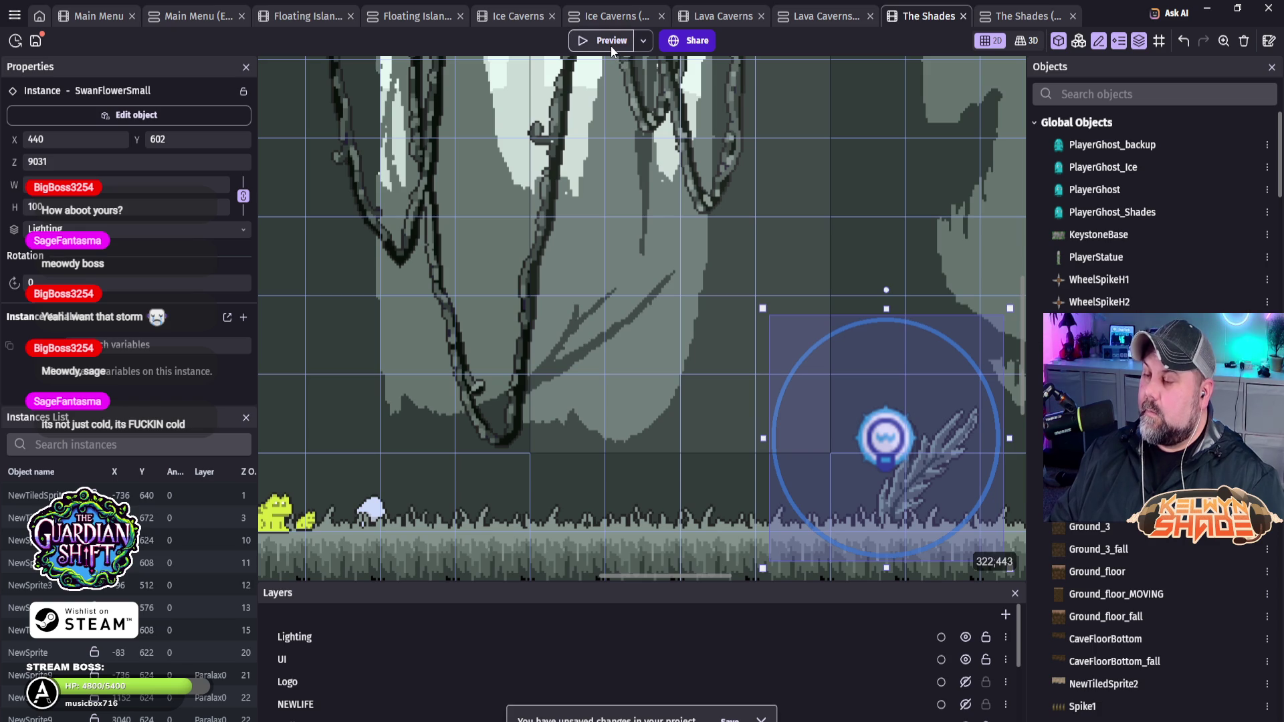
left_click(611, 42)
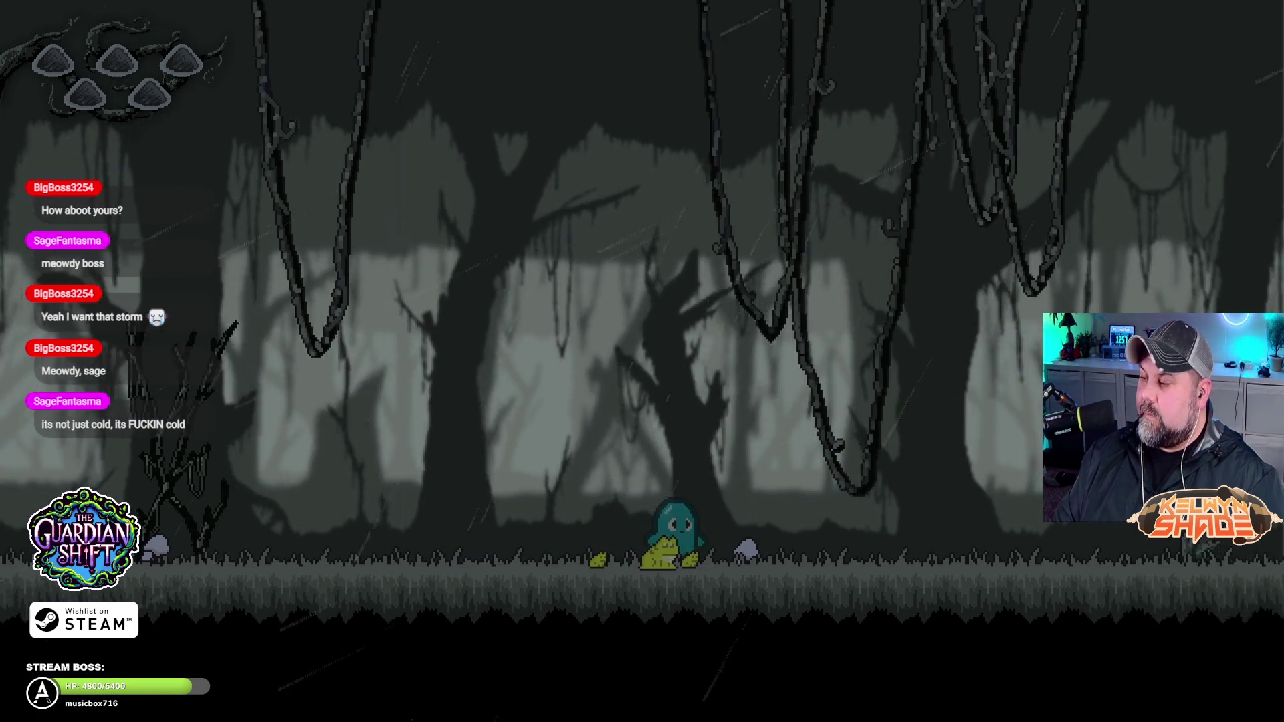
Step: Walk the ghost left past the frogs and right past the totem, then close the preview
key("Right")
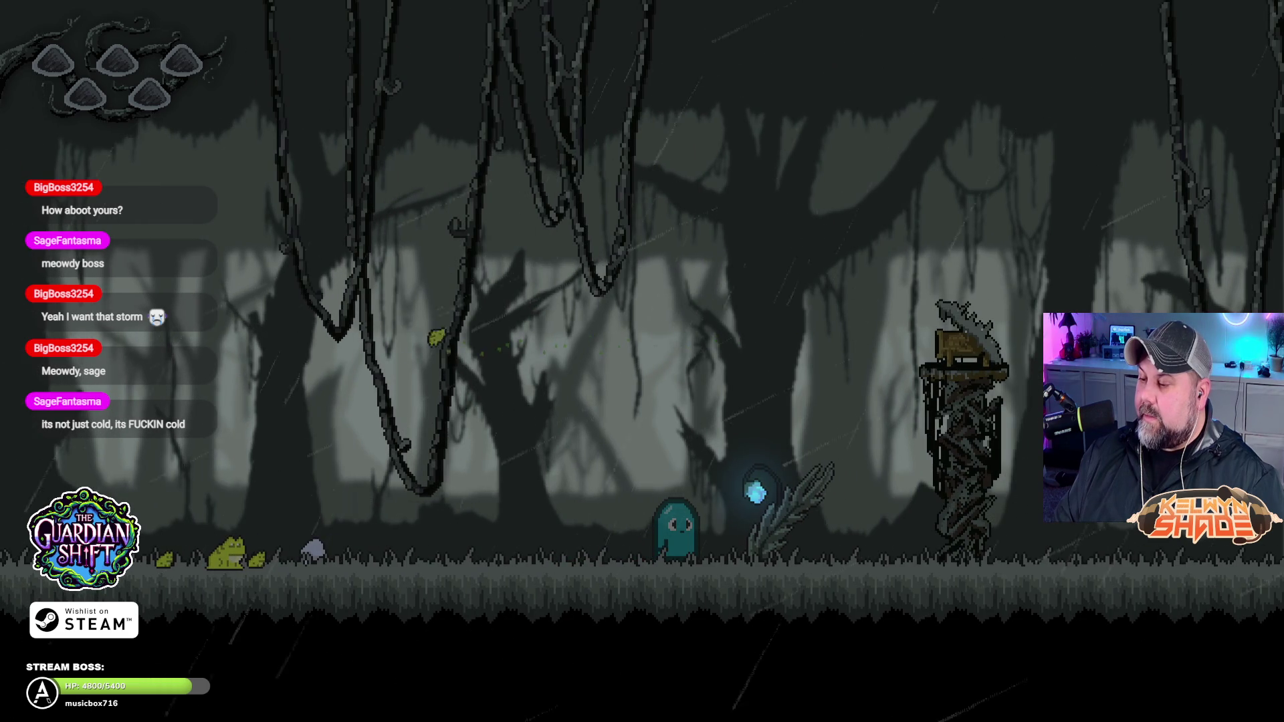
key("Right")
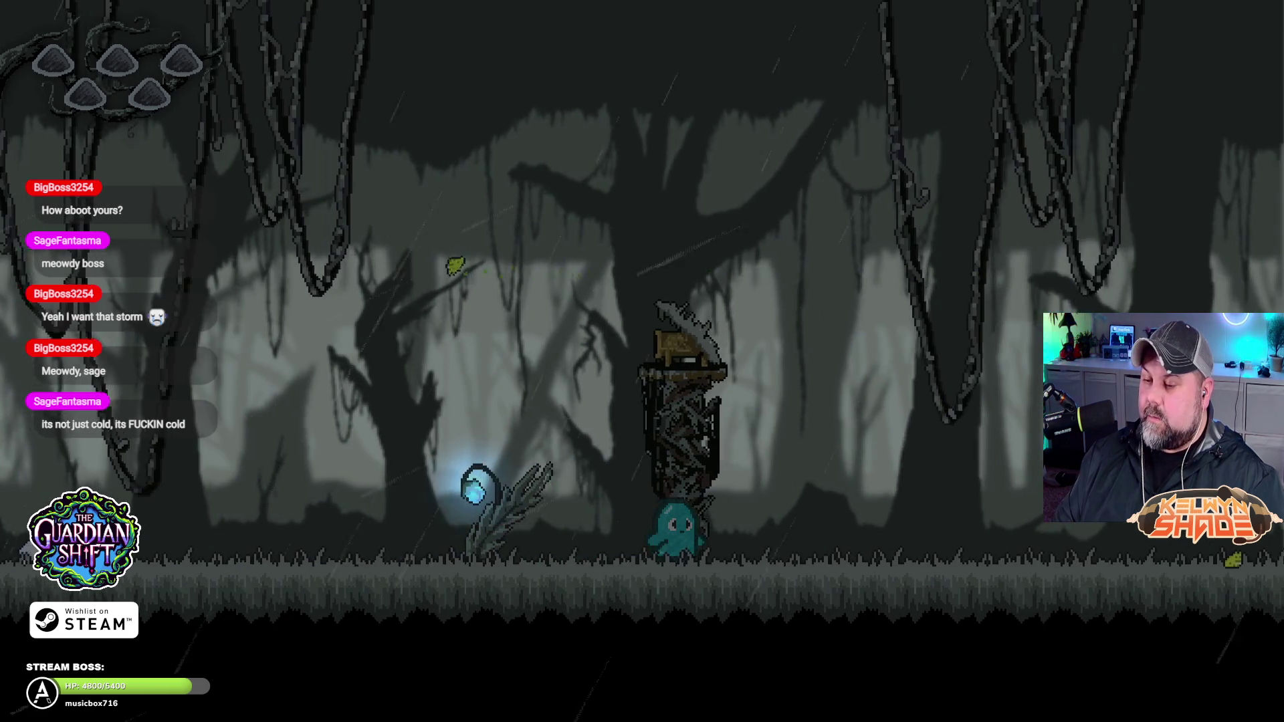
key("Left")
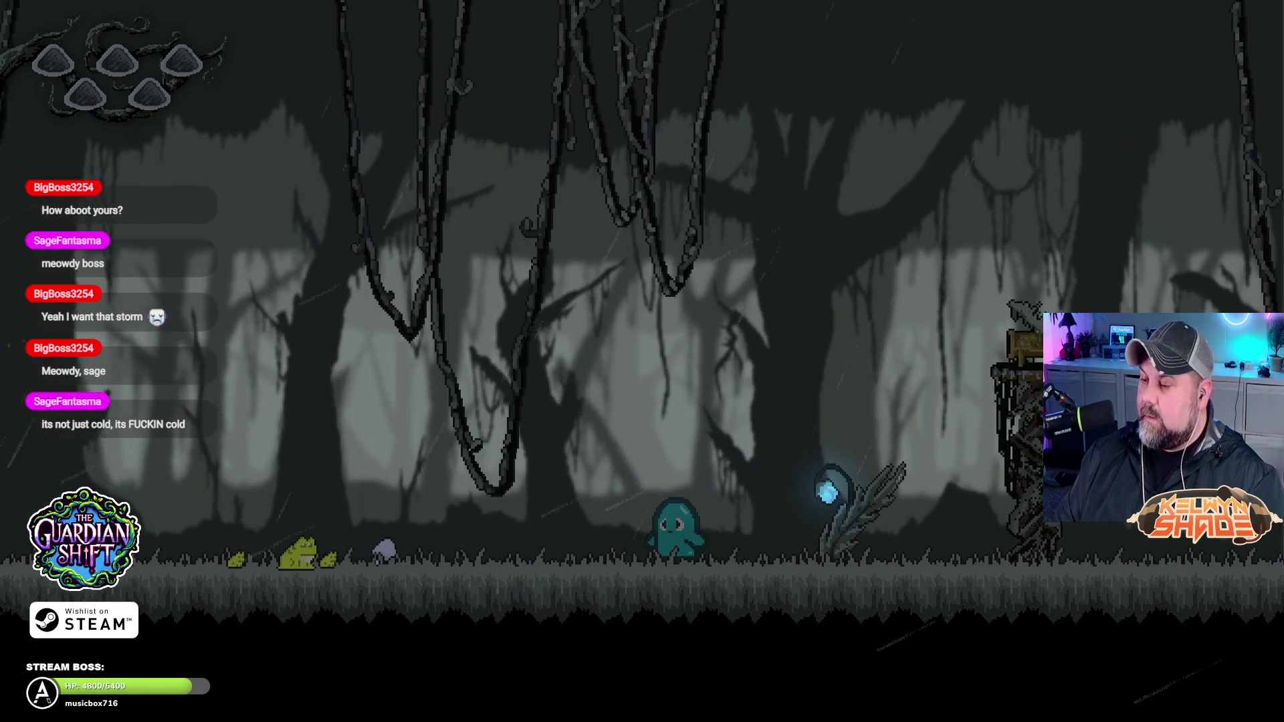
key("Left")
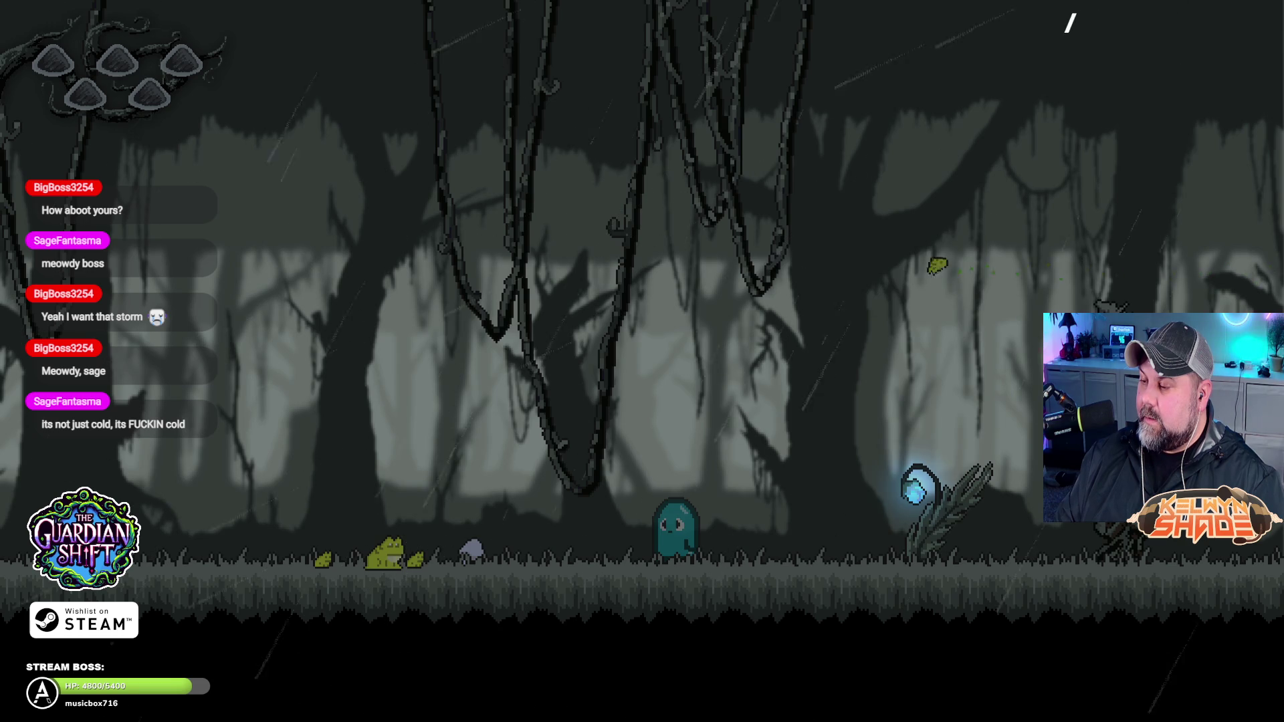
key("Left")
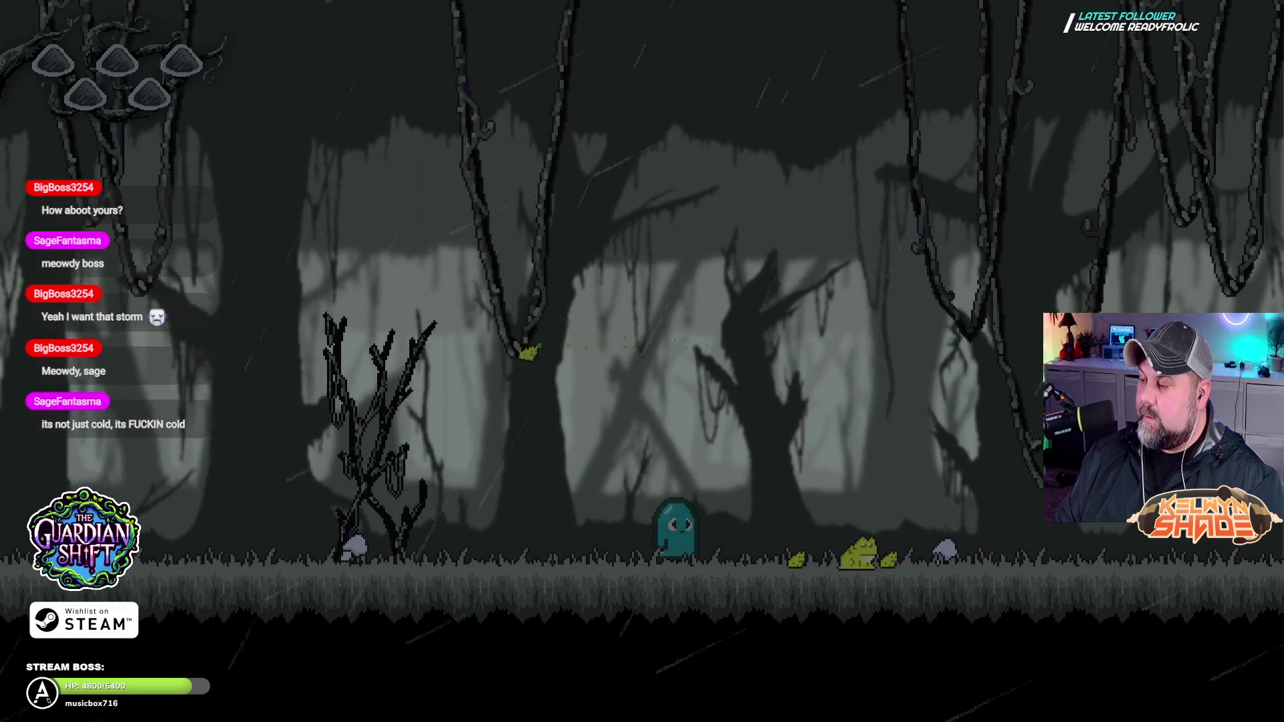
key("Right")
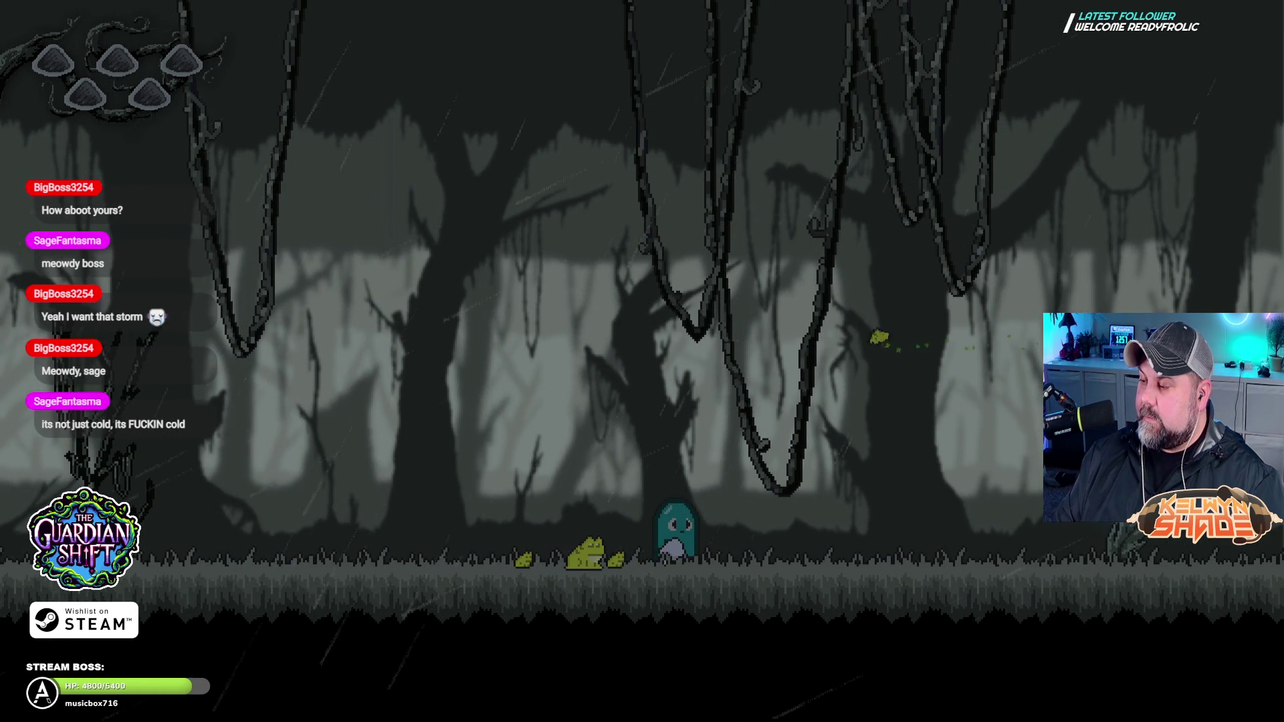
key("Right")
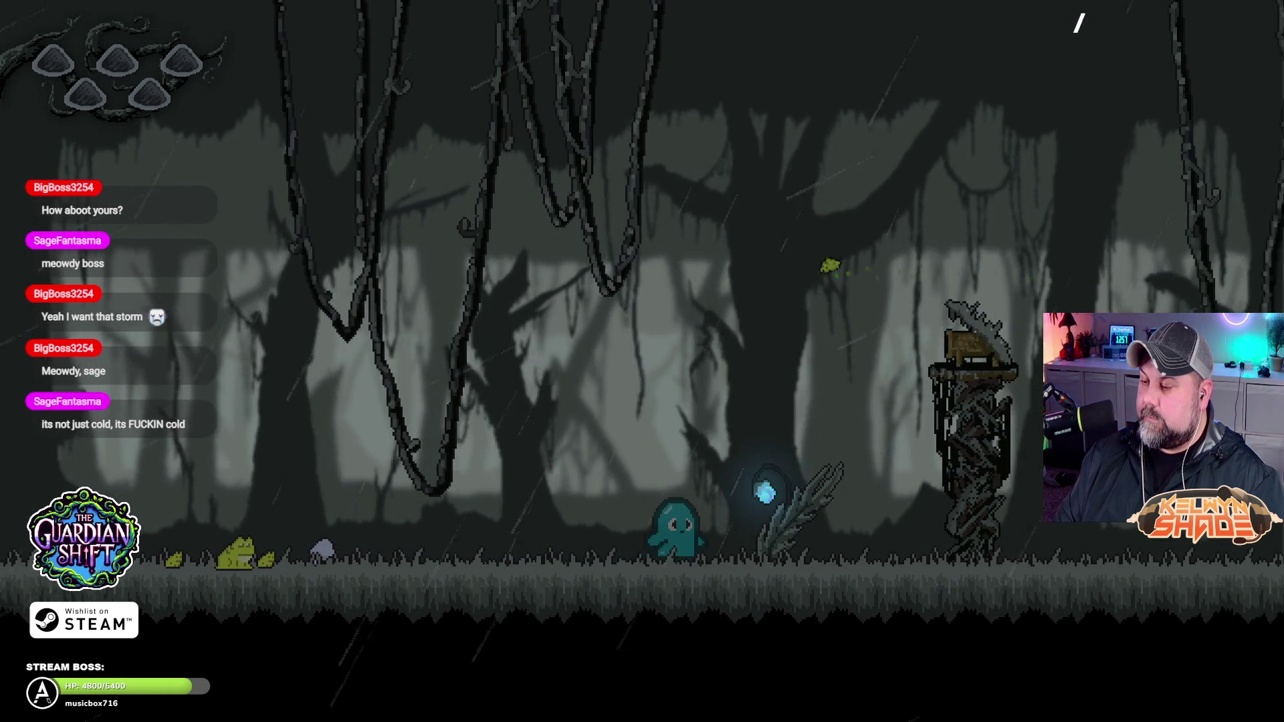
key("Right")
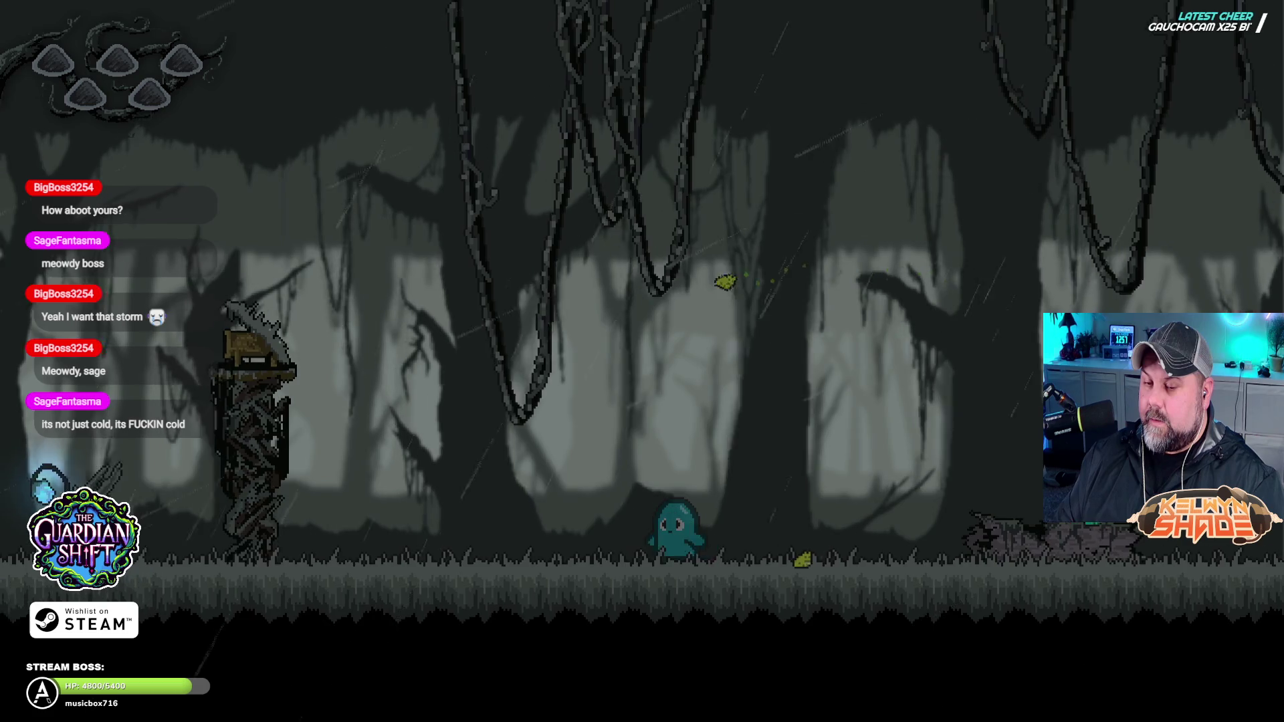
key("Left")
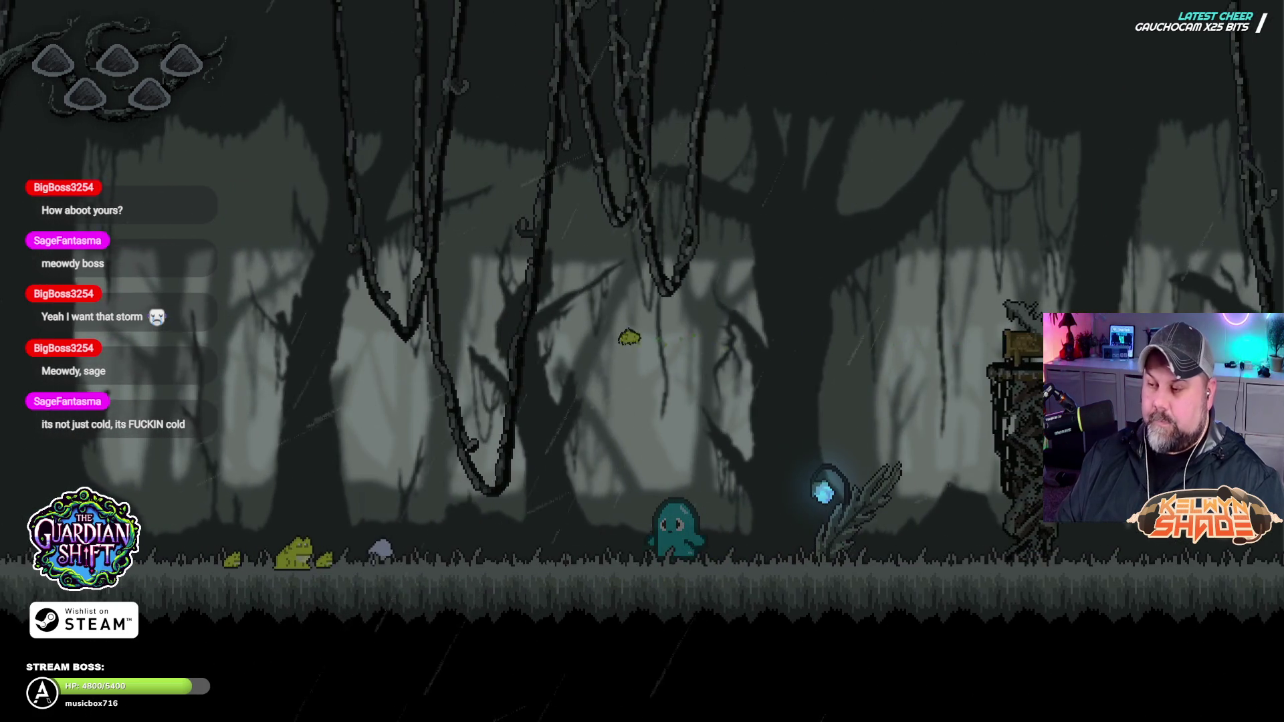
key("F11")
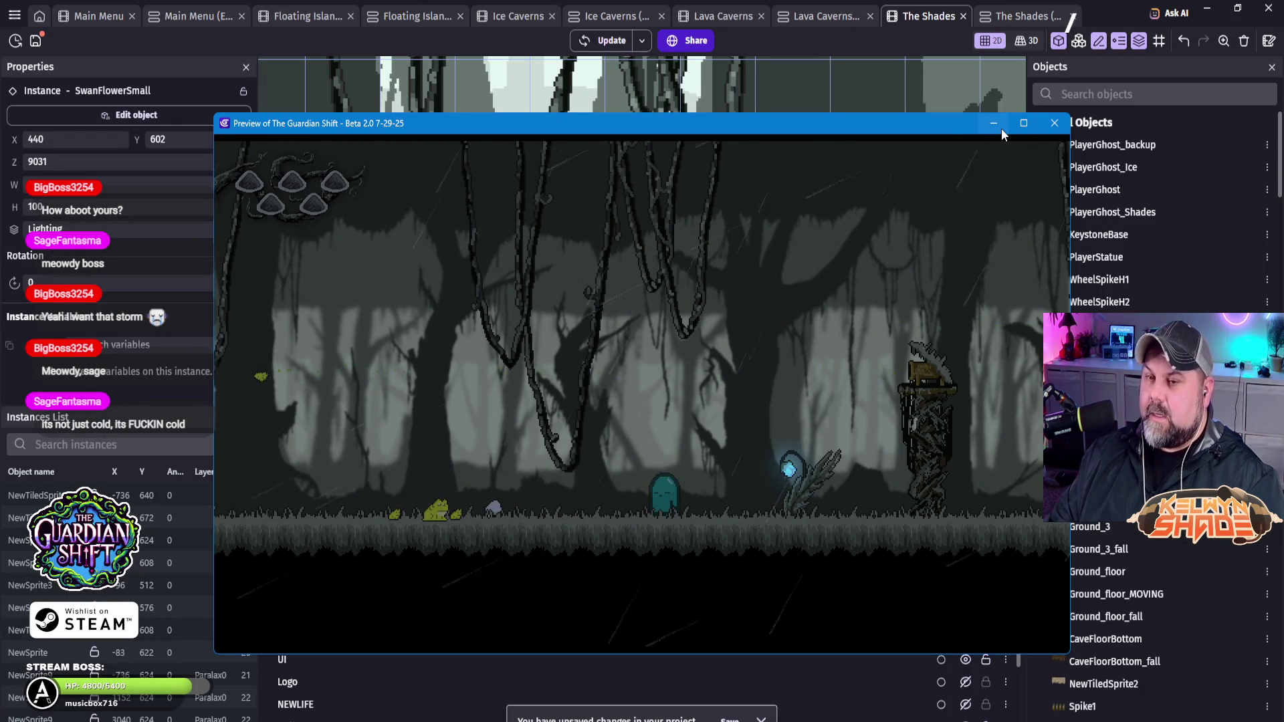
mouse_move(1016, 126)
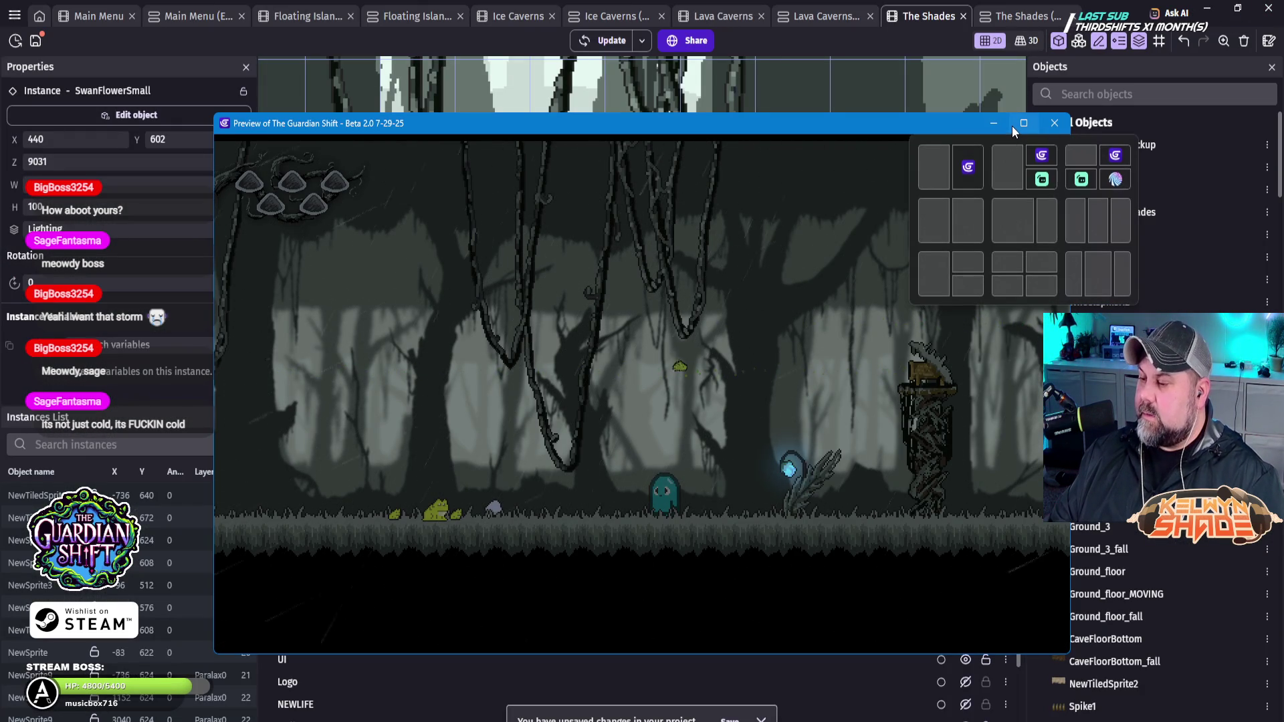
left_click(1054, 123)
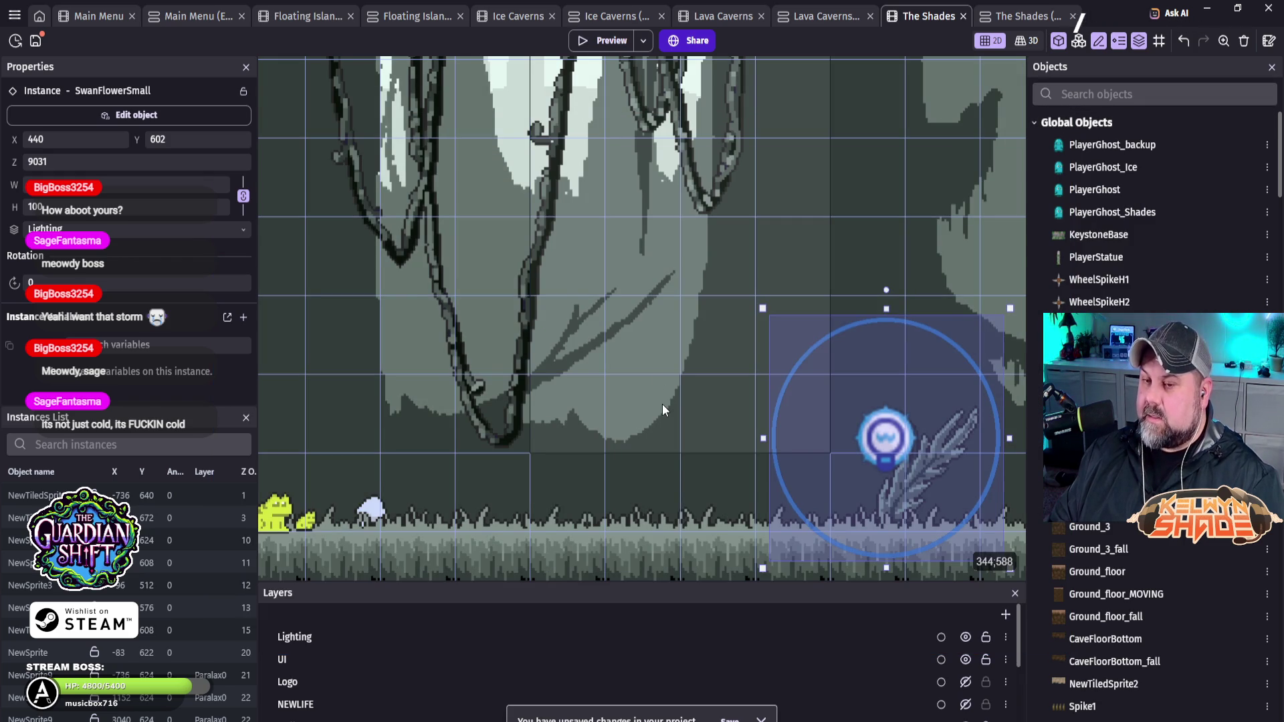
scroll(662, 404, "down", 5)
scroll(660, 392, "up", 3)
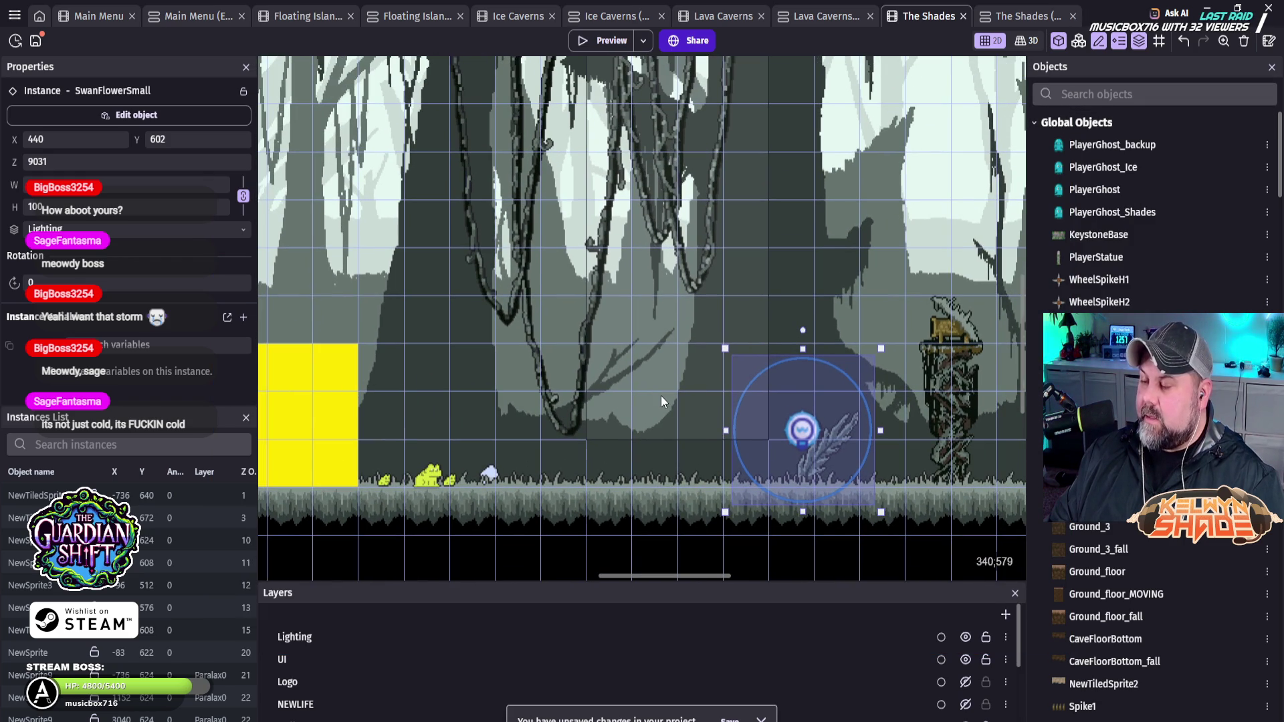
left_click(1023, 16)
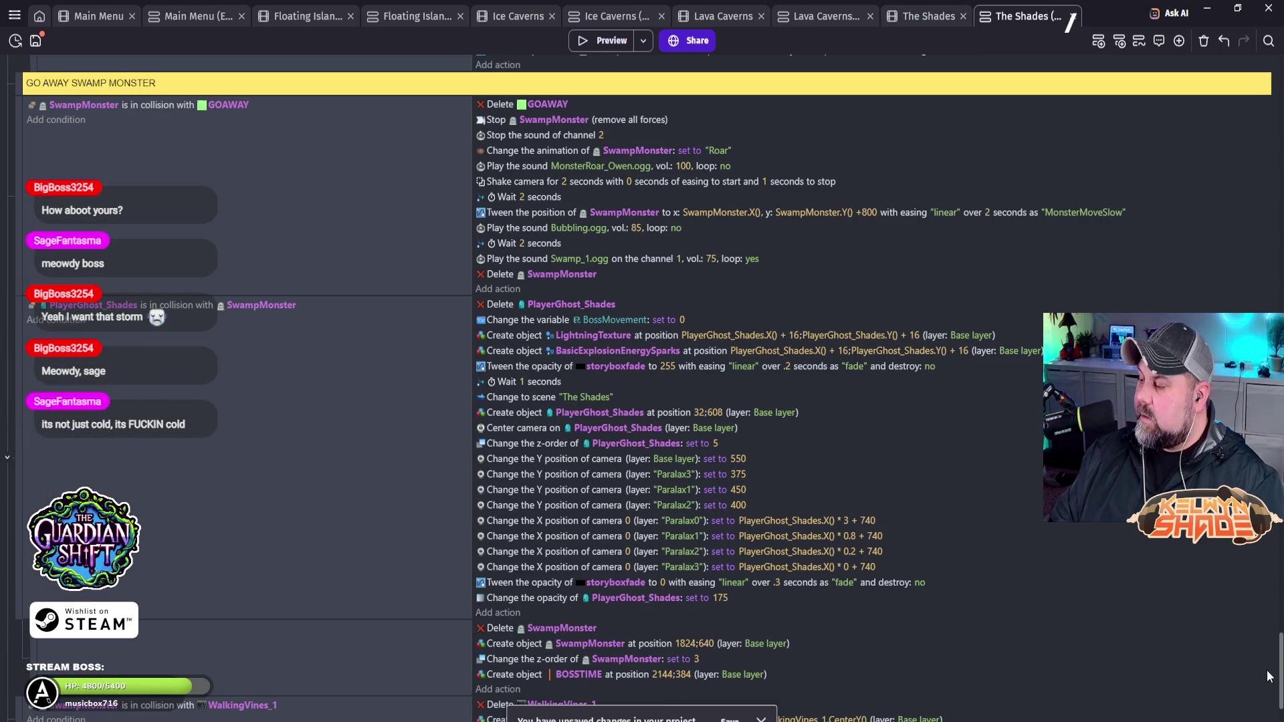
Step: Scroll down through The Shades event sheet, then switch back to The Shades scene layout tab
left_click_drag(1280, 668, 1280, 73)
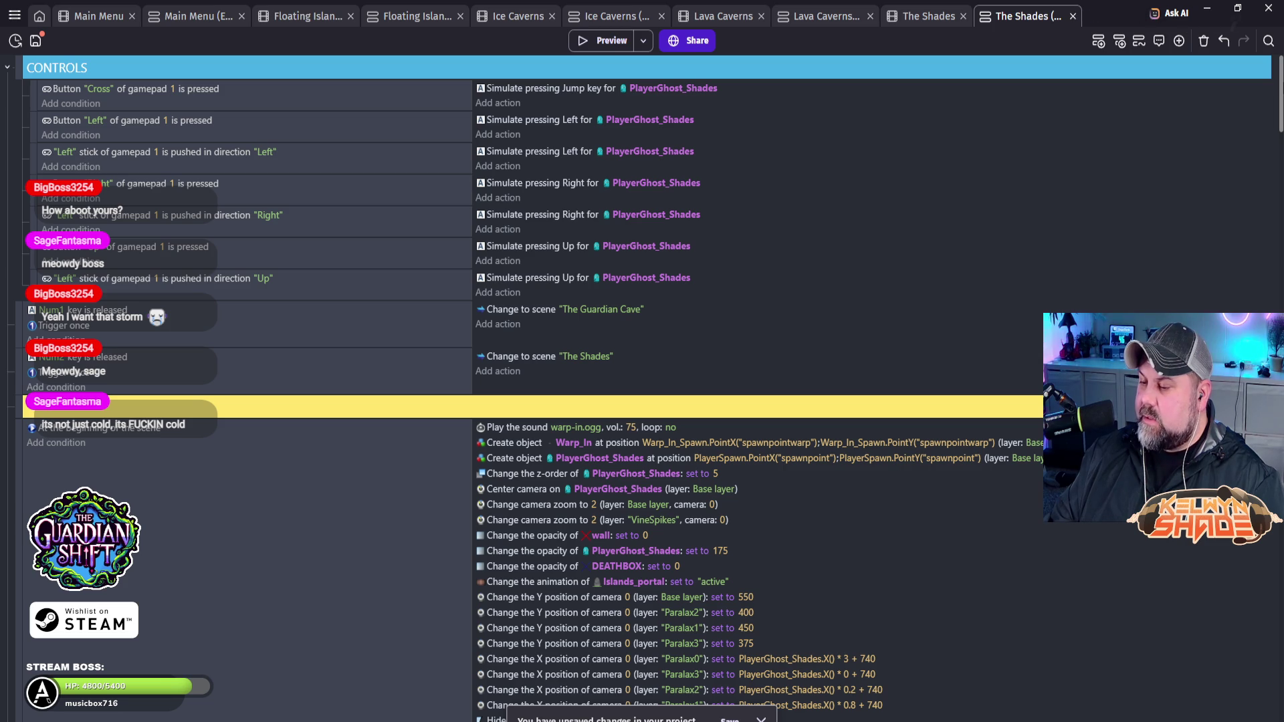
scroll(642, 388, "down", 3)
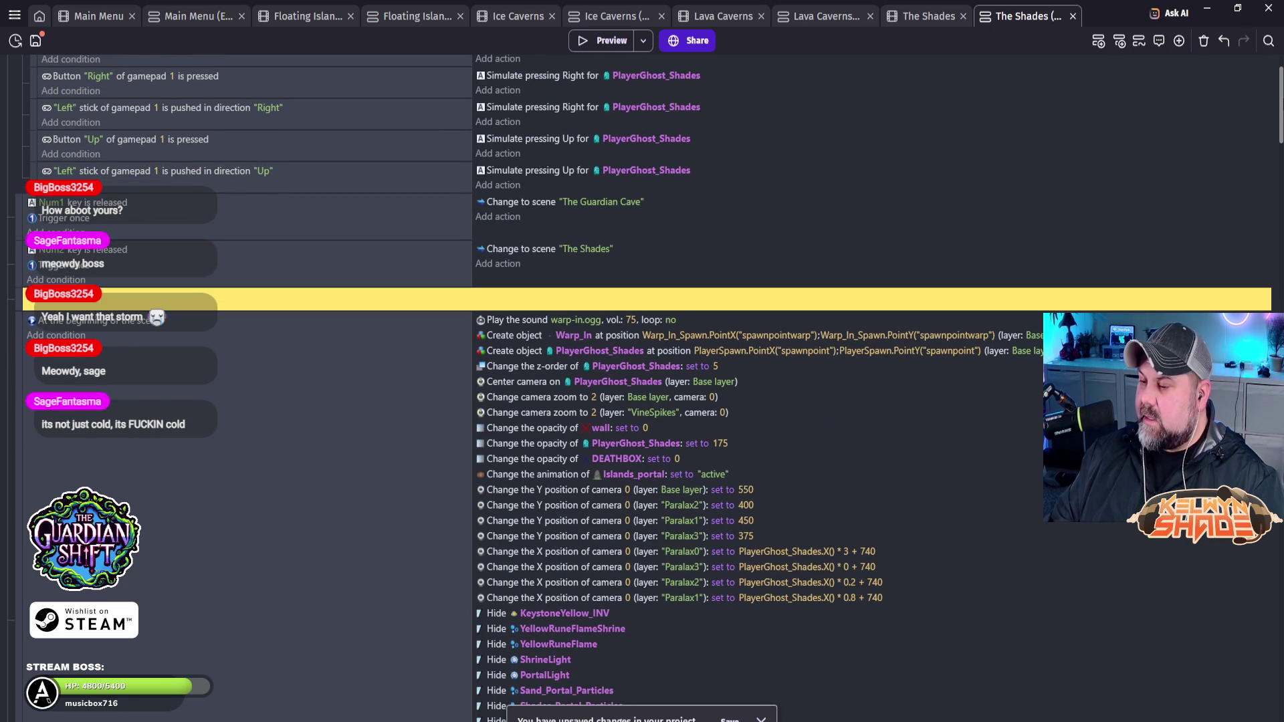
scroll(642, 388, "down", 15)
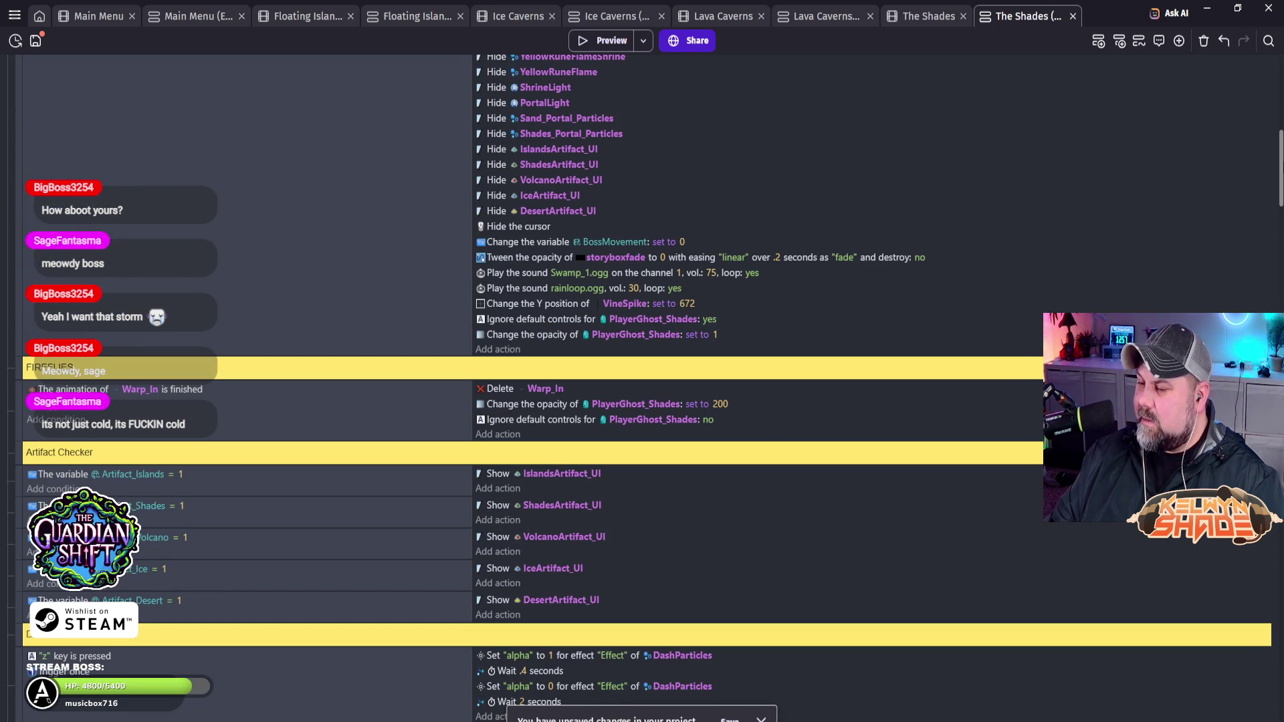
scroll(642, 388, "down", 5)
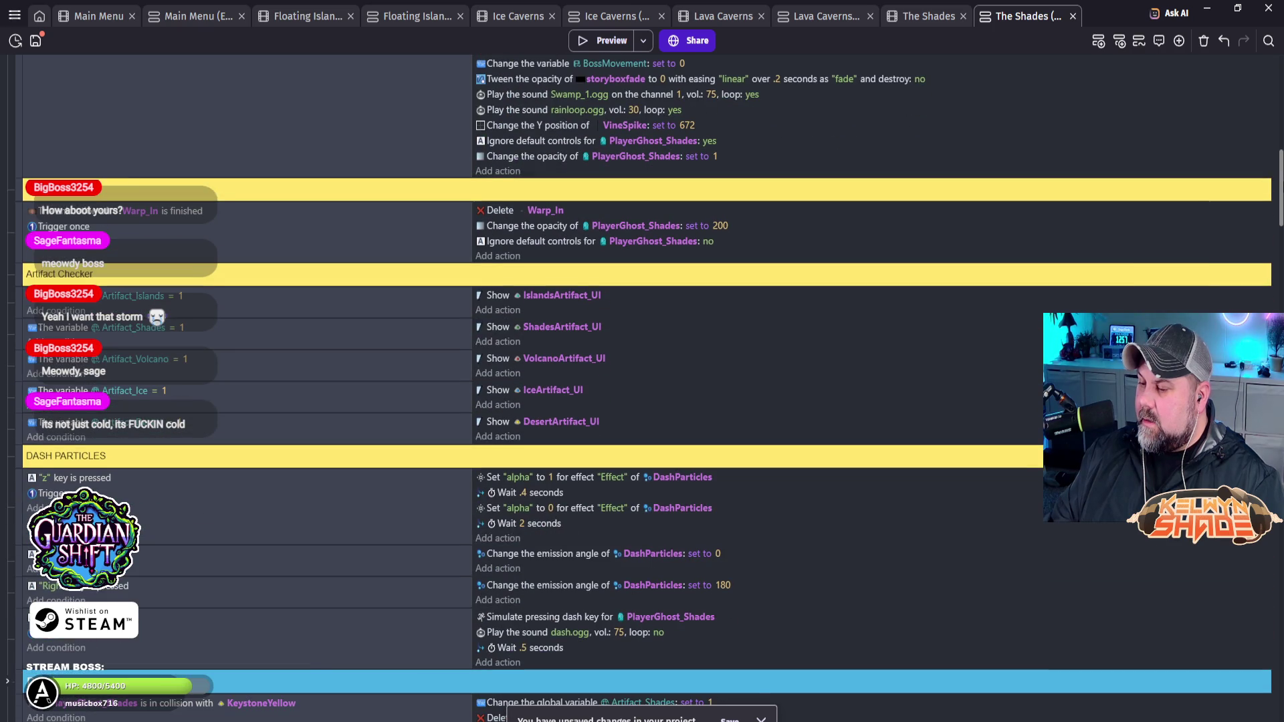
scroll(642, 388, "down", 3)
scroll(642, 388, "down", 7)
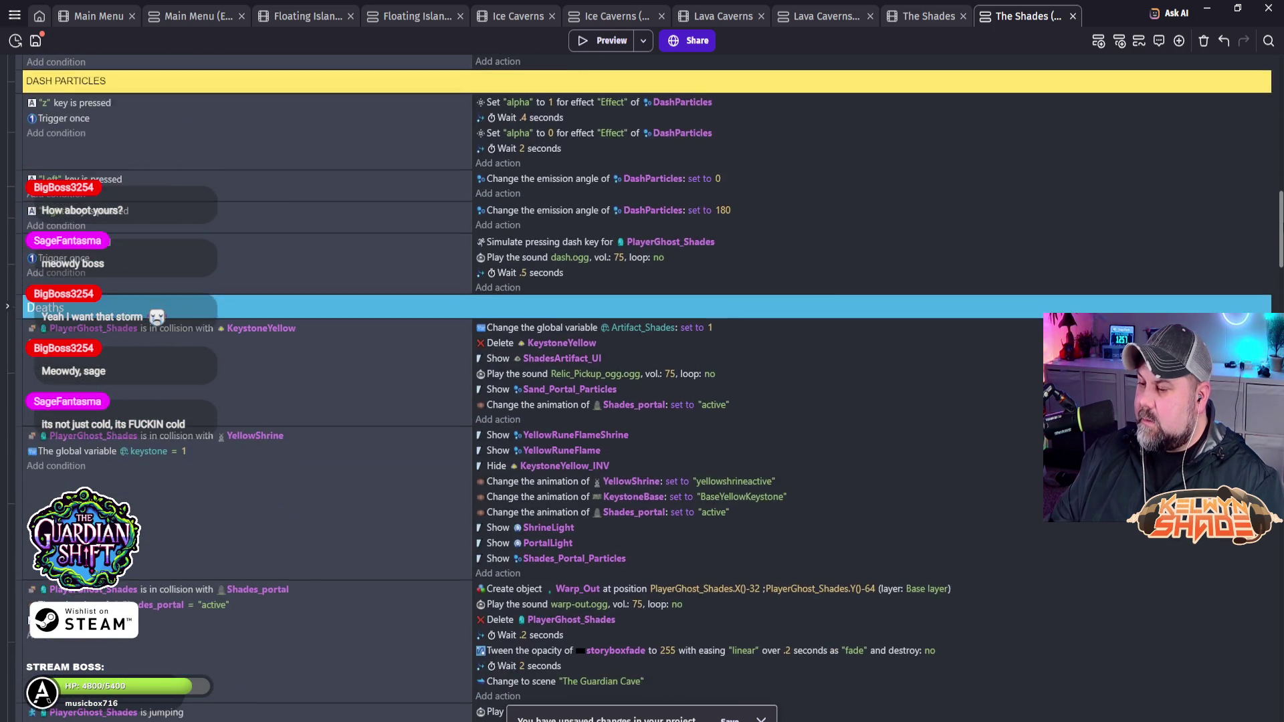
scroll(642, 387, "up", 2)
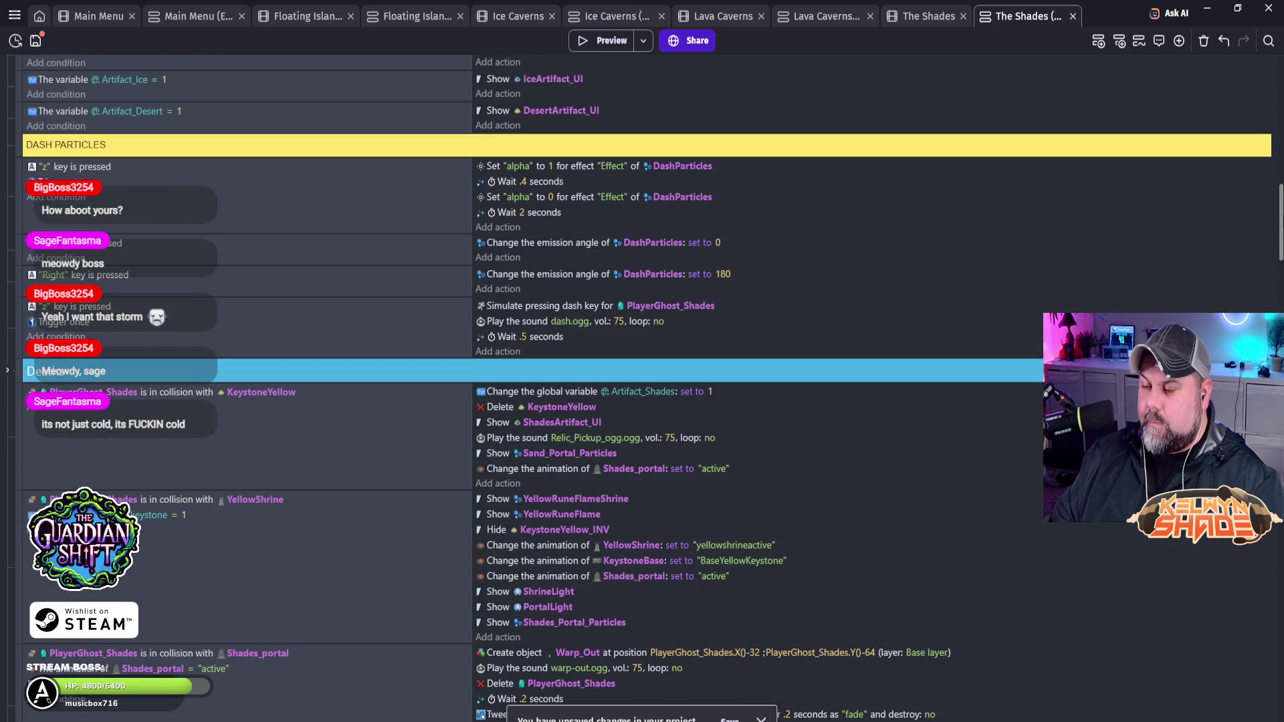
scroll(642, 388, "down", 15)
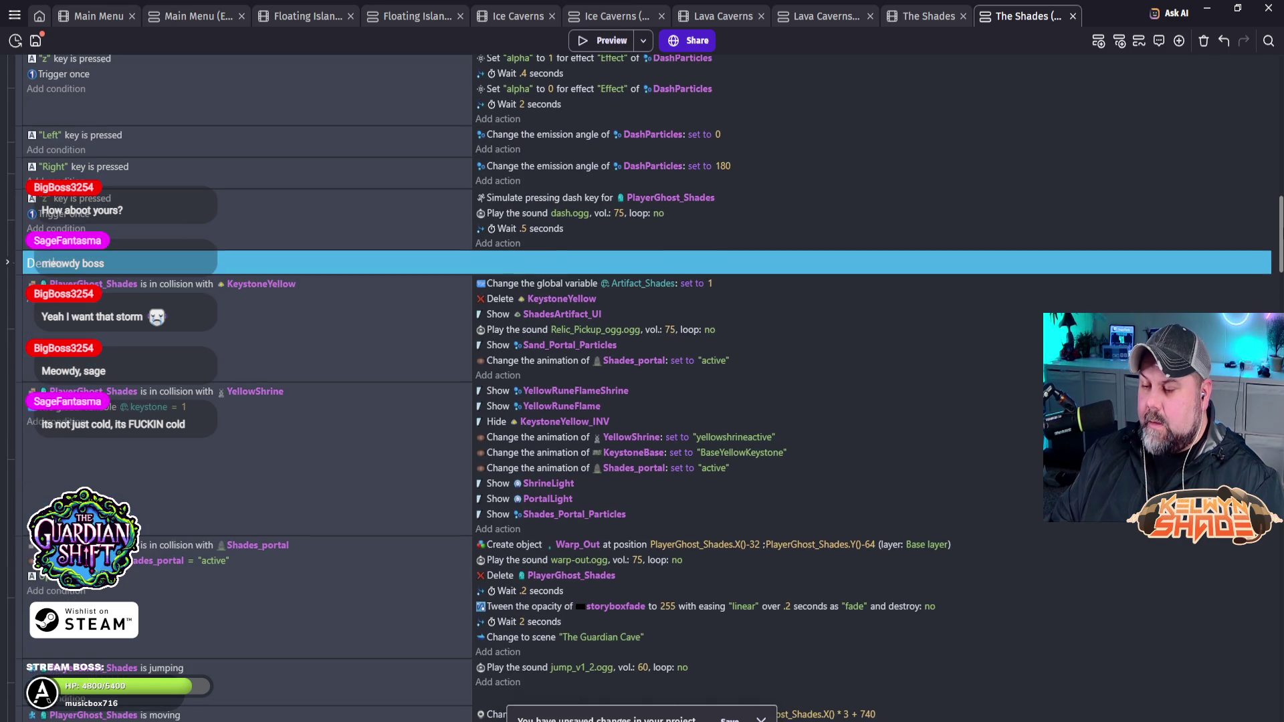
mouse_move(1280, 280)
left_mouse_down()
mouse_move(1280, 311)
mouse_move(1280, 94)
left_mouse_up()
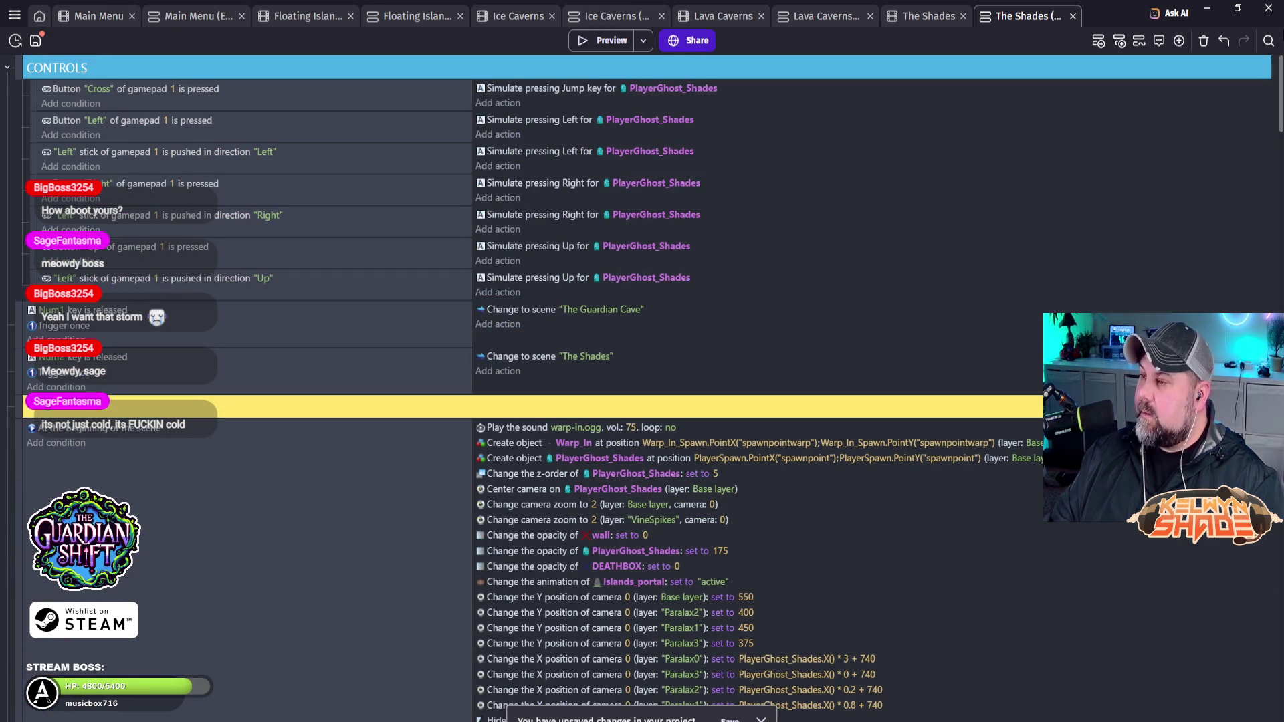
left_click(923, 17)
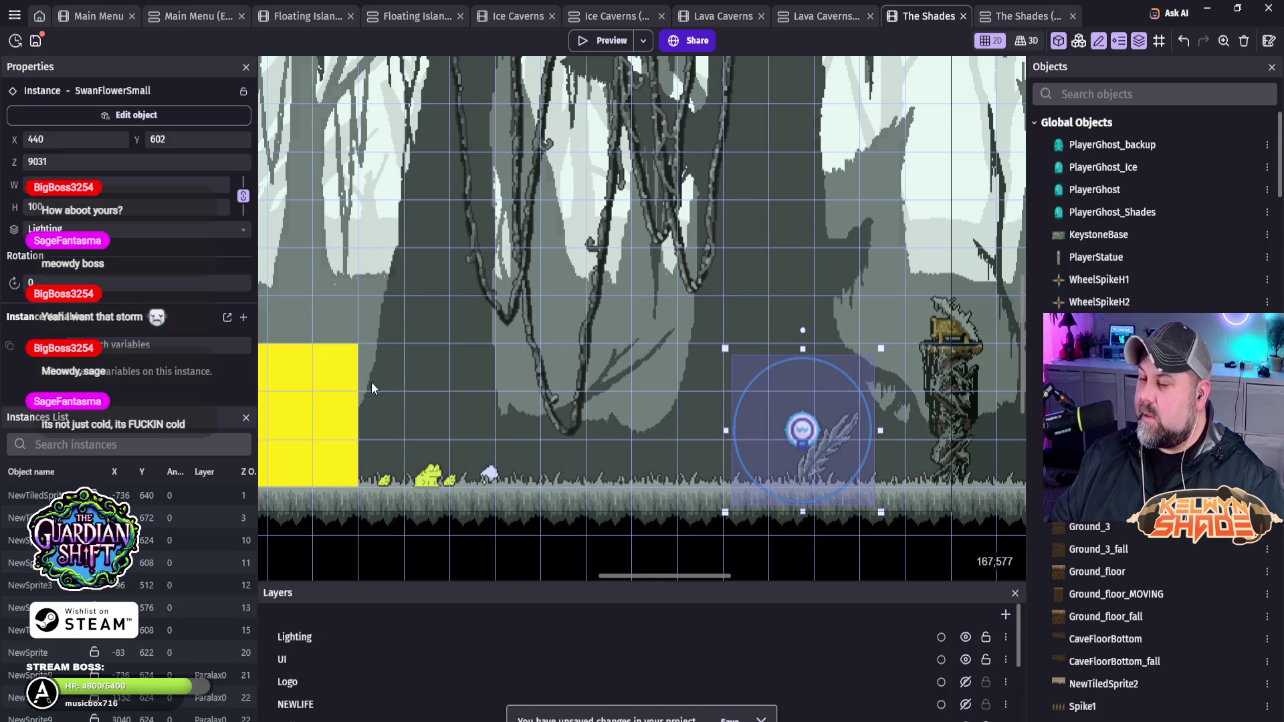
scroll(578, 153, "down", 2)
left_click_drag(577, 152, 698, 320)
left_click_drag(697, 309, 673, 254)
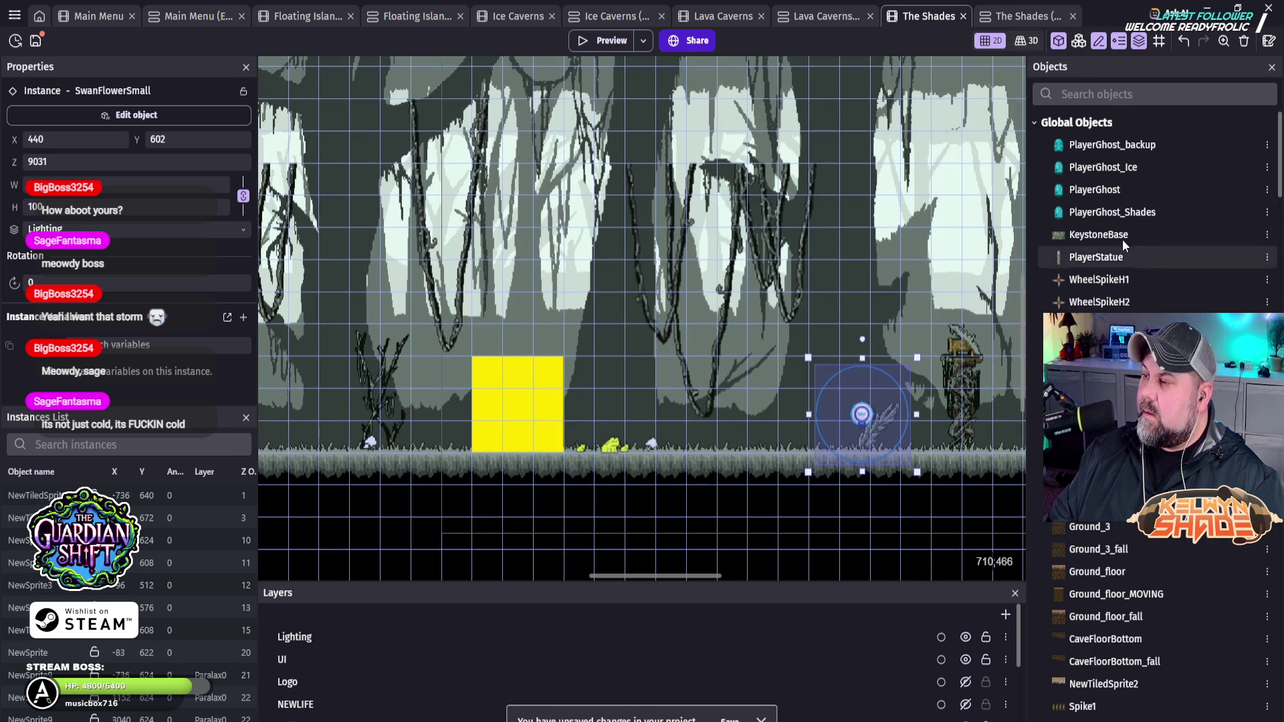
scroll(1136, 212, "down", 8)
scroll(1137, 415, "down", 10)
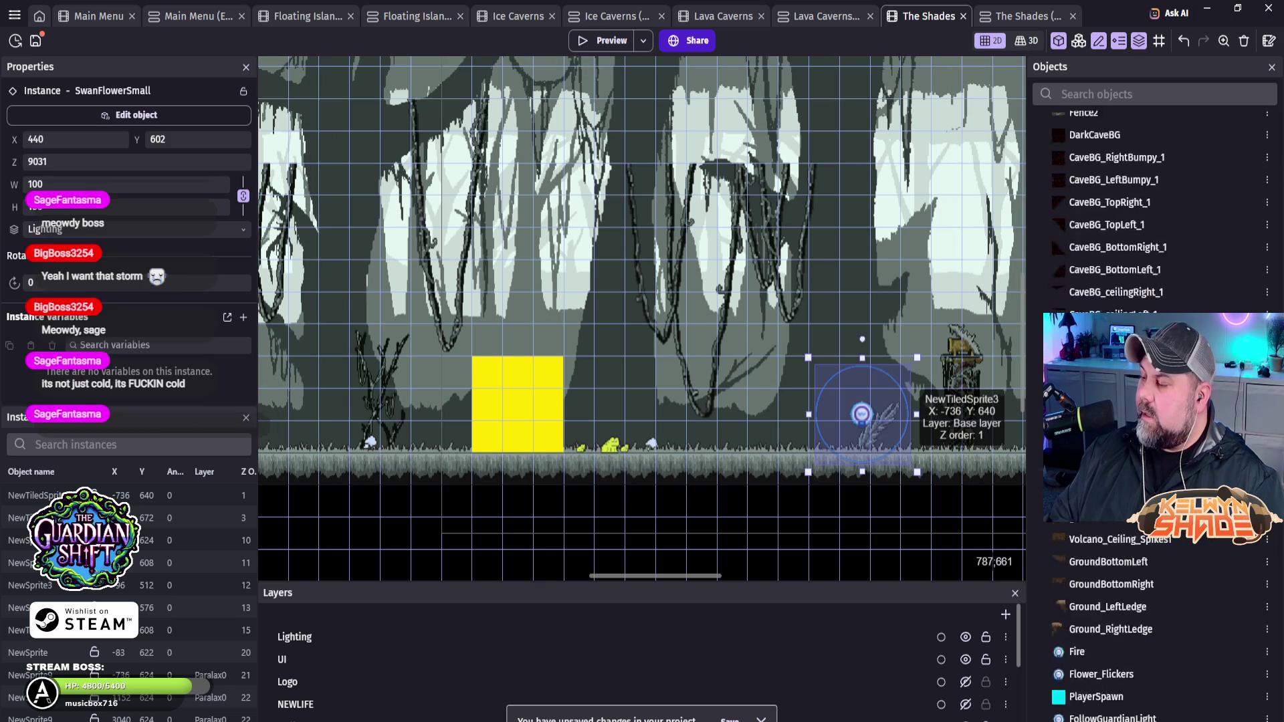
scroll(1137, 214, "down", 6)
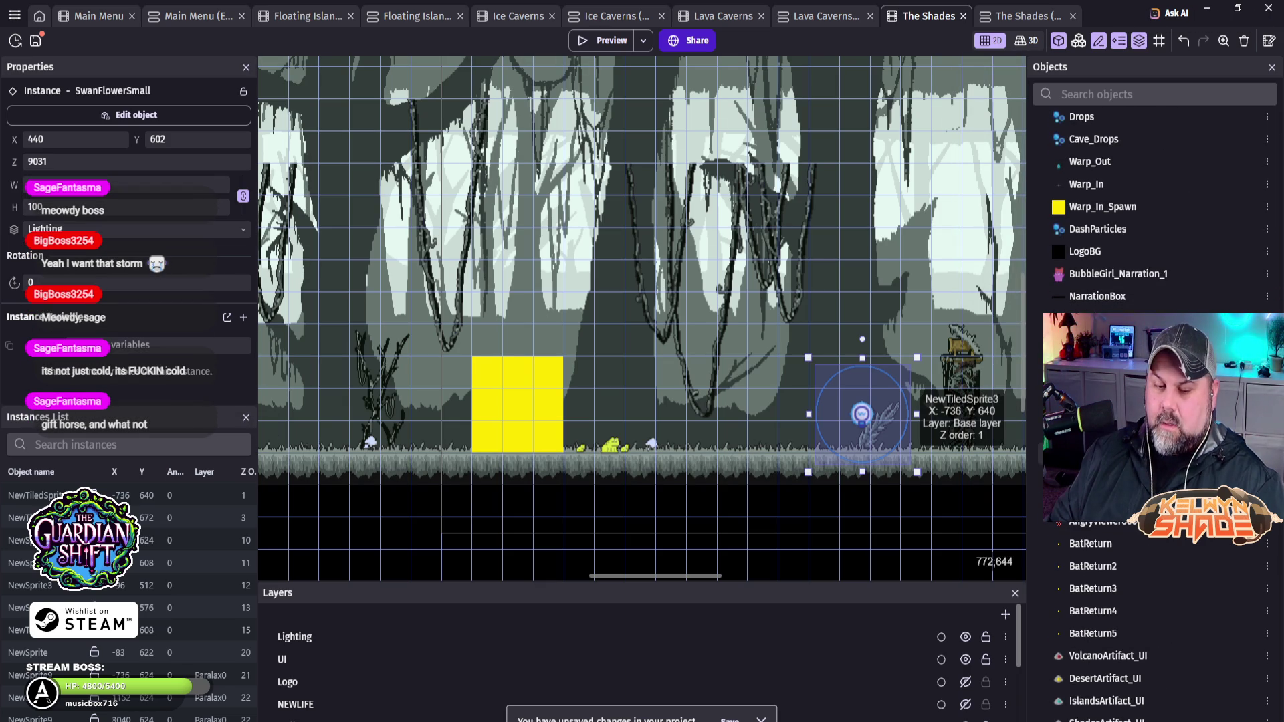
scroll(1137, 214, "down", 5)
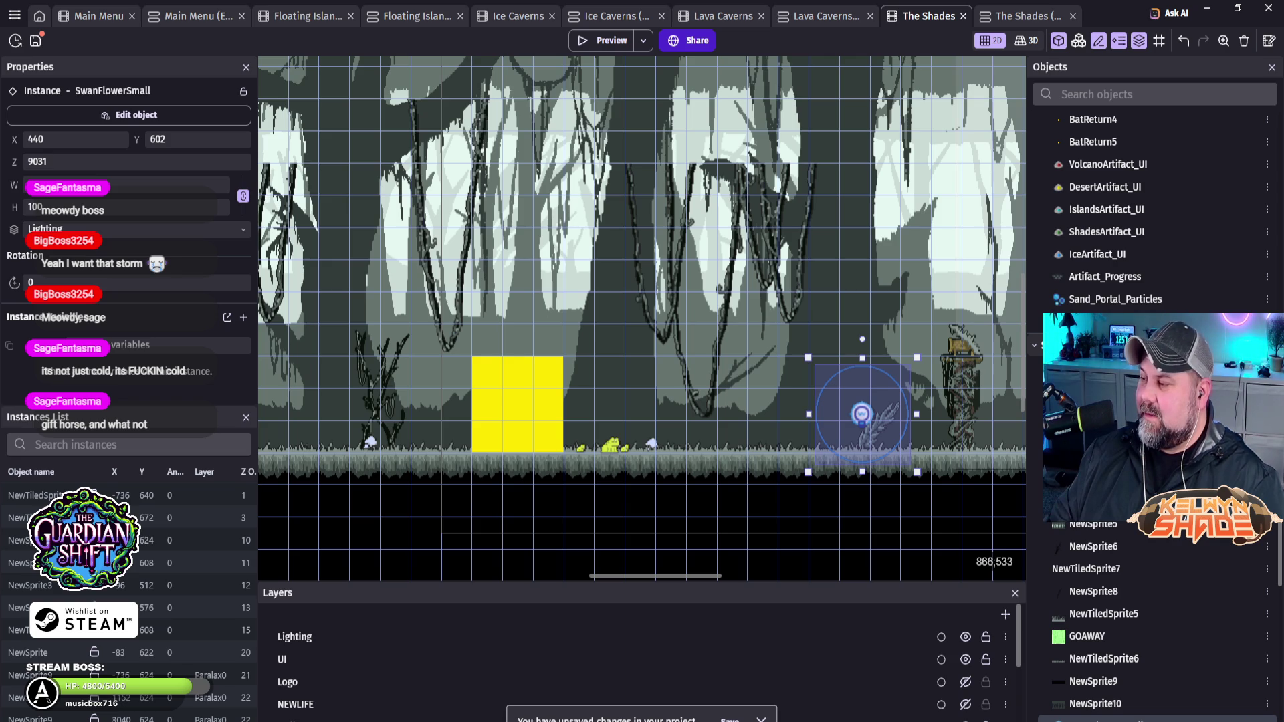
left_click(1162, 717)
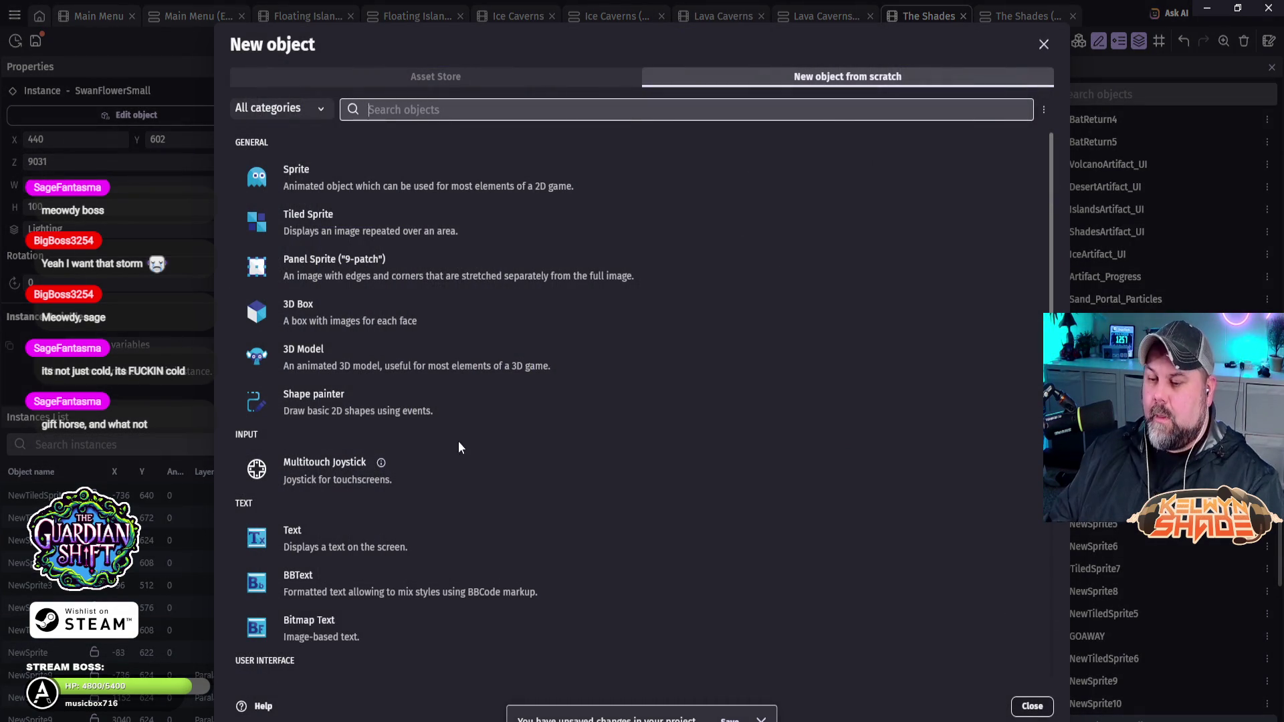
Step: Add a new Light object and name it ShadesGlowLarge
scroll(465, 461, "down", 3)
scroll(475, 512, "down", 6)
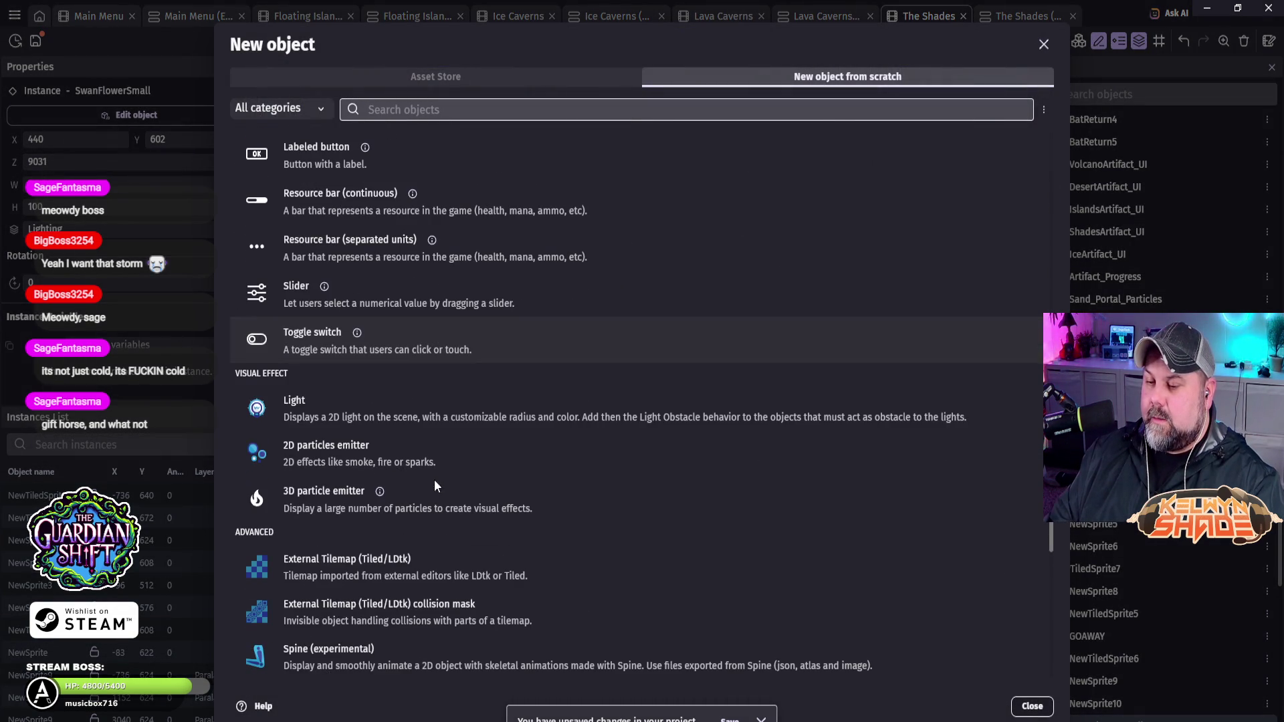
left_click(335, 402)
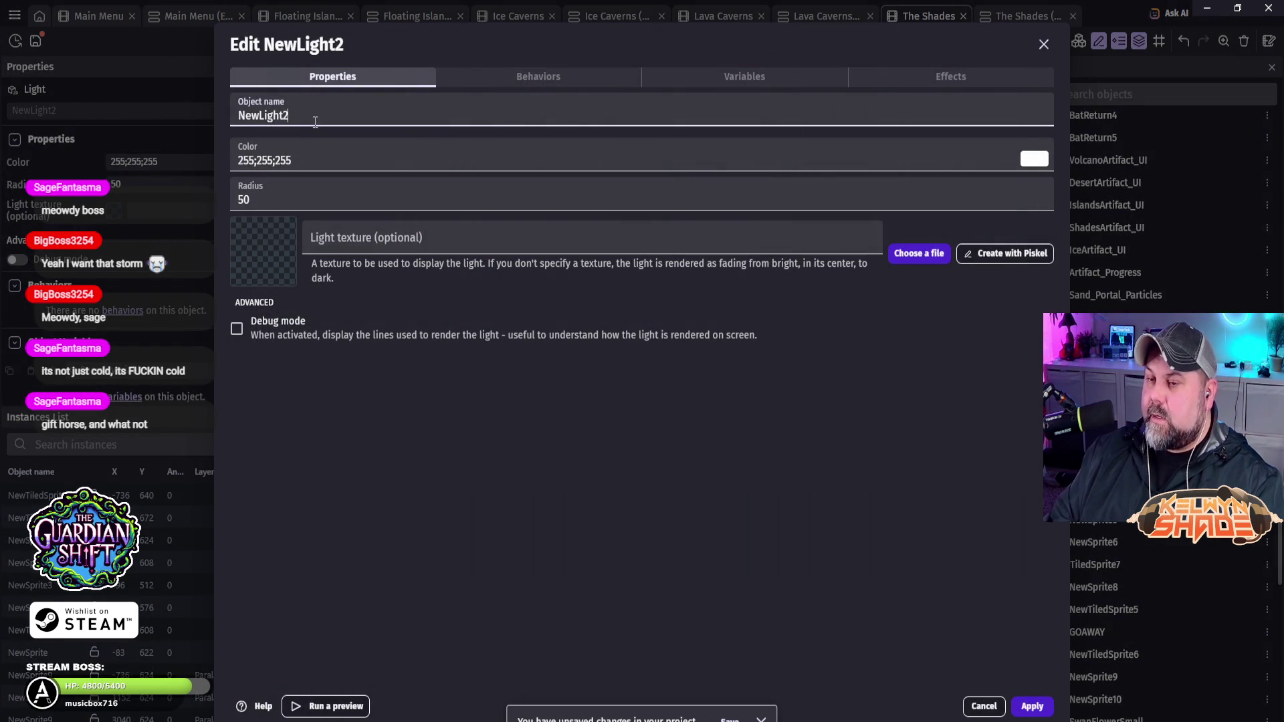
type("SwampGlo")
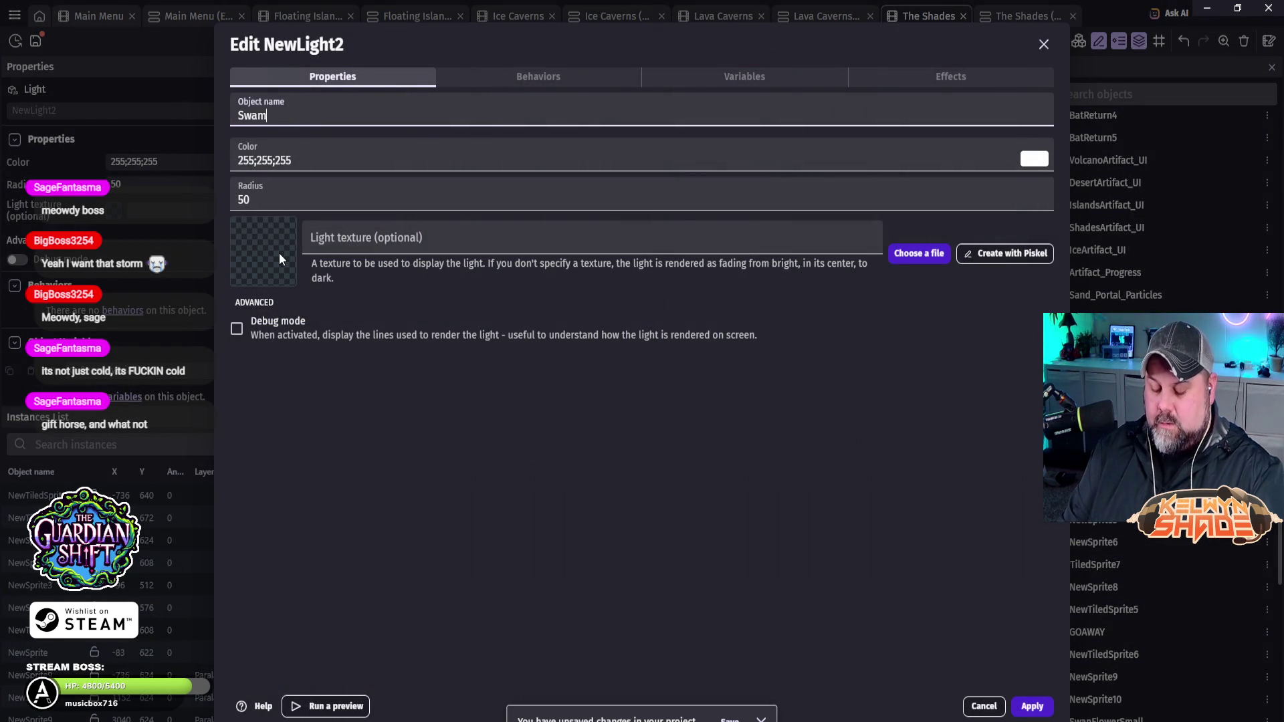
key("BackSpace")
key("BackSpace")
key("BackSpace")
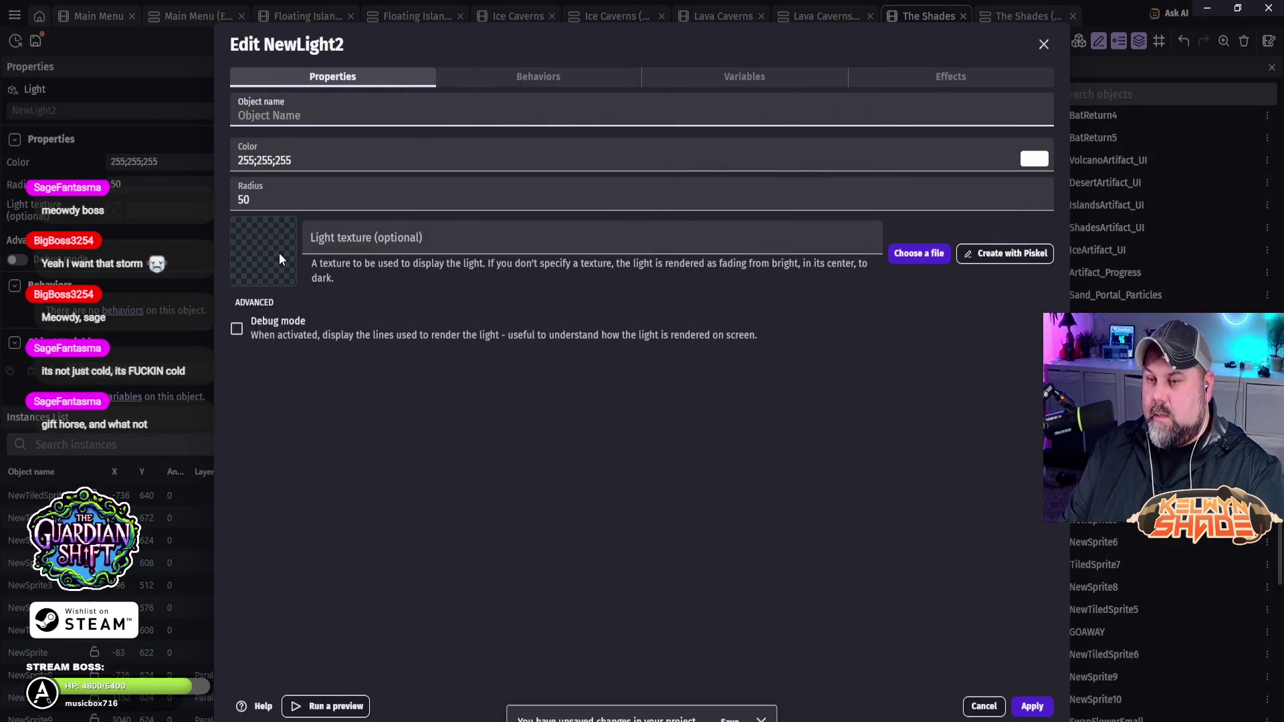
type("ShadesG")
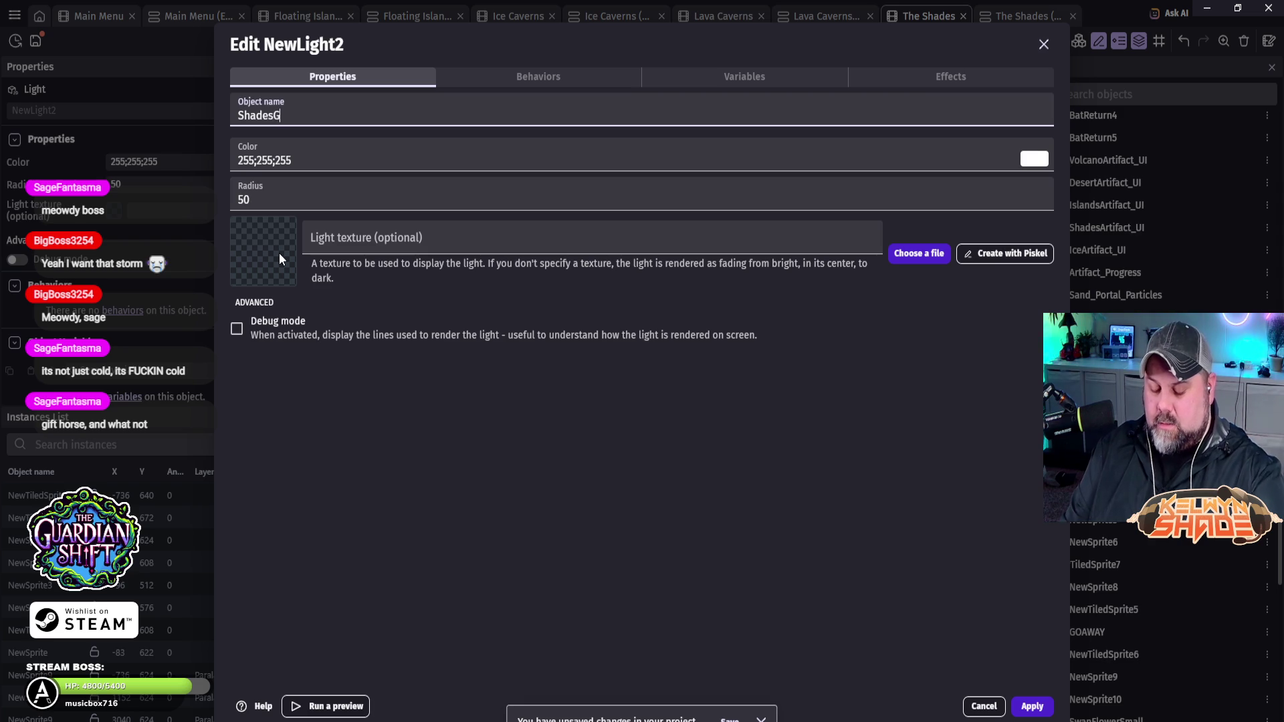
type("lowLarge")
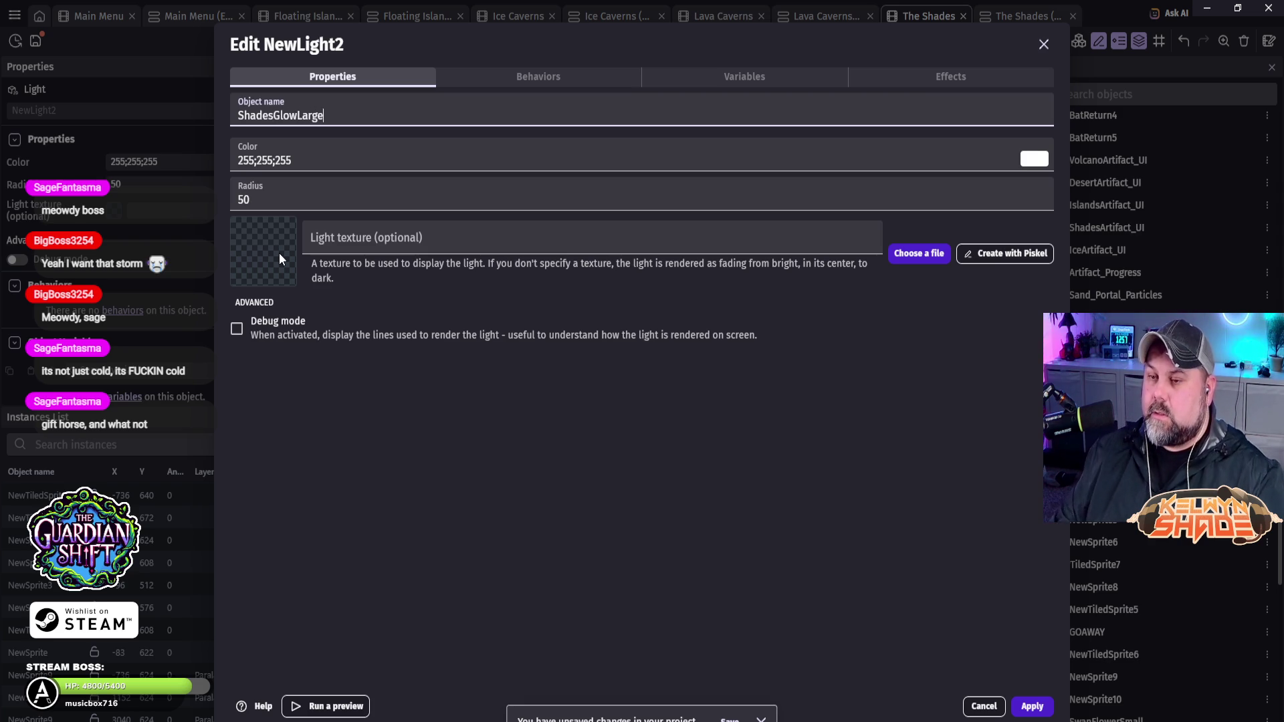
Step: Set the light's radius to 200, keep the white colour, and apply the settings
left_click_drag(285, 194, 202, 207)
type("200")
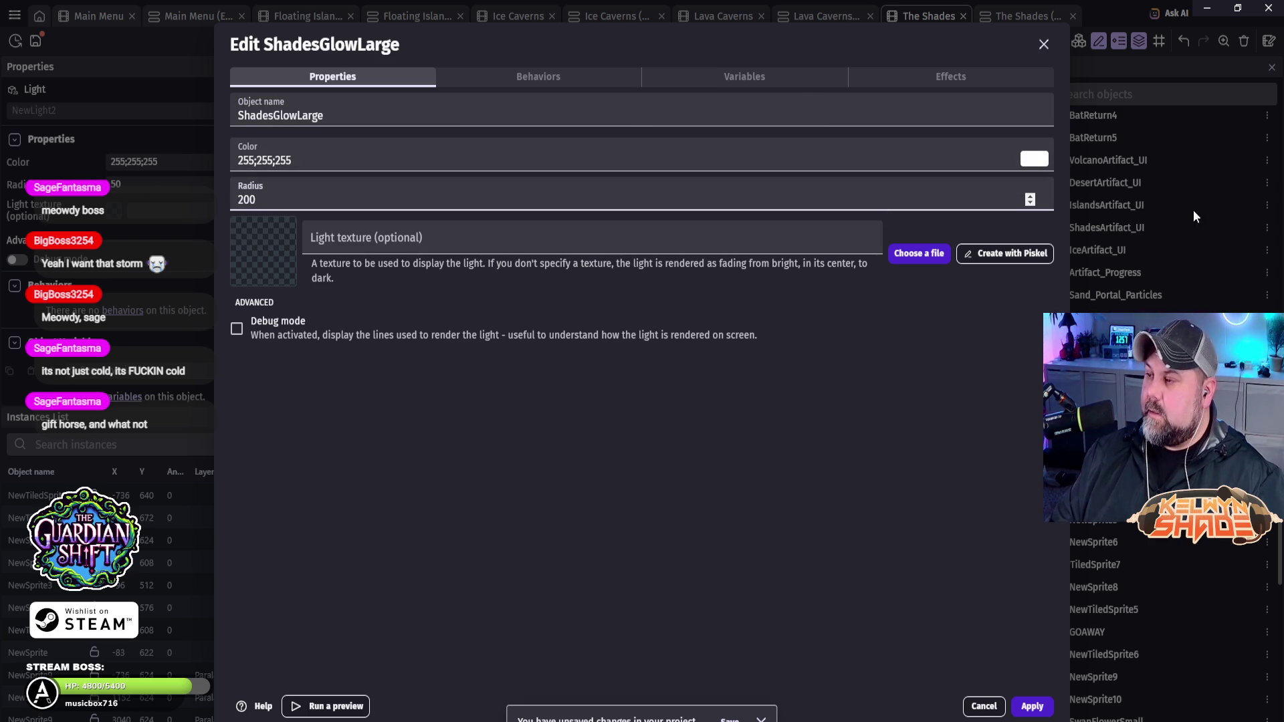
left_click(1041, 160)
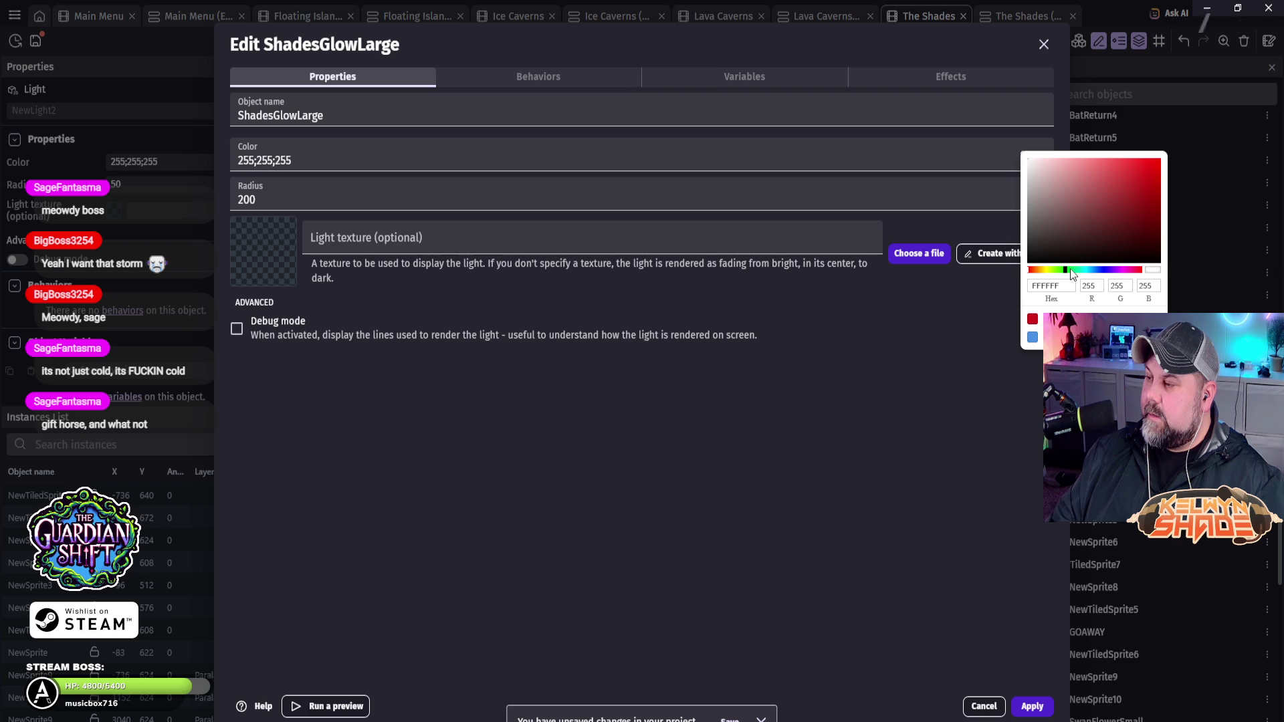
left_click(964, 380)
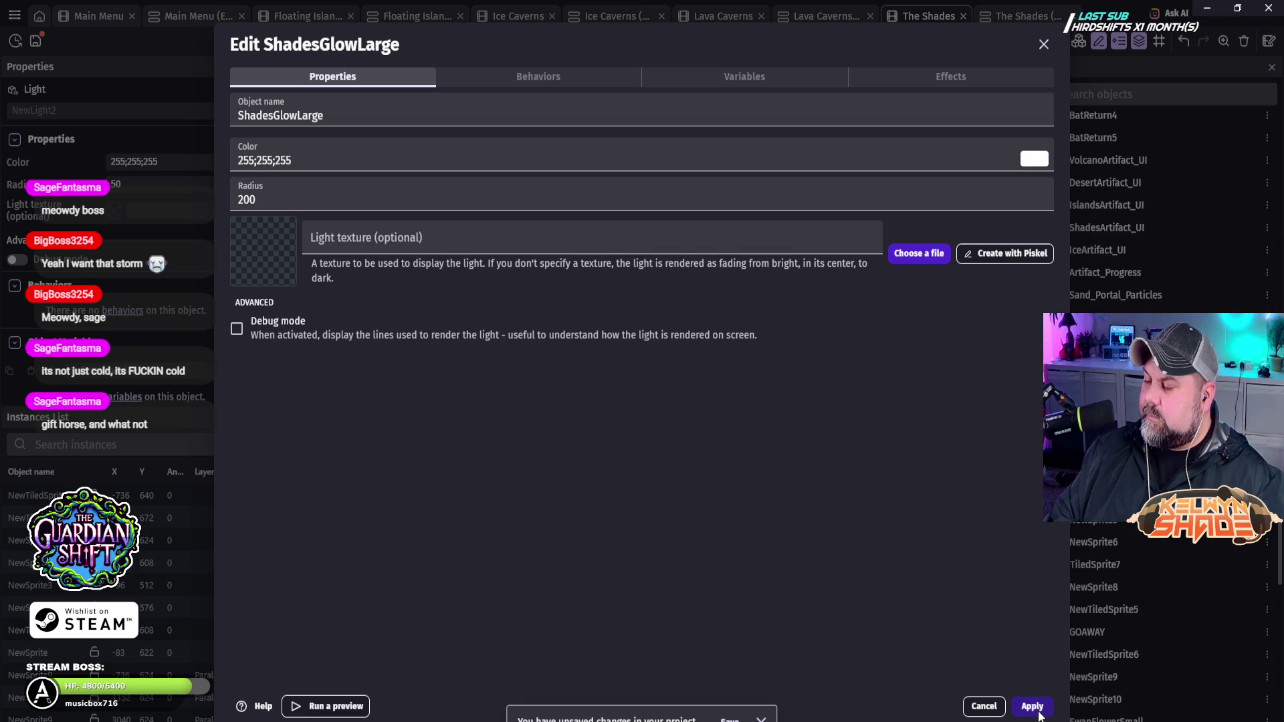
left_click(1037, 711)
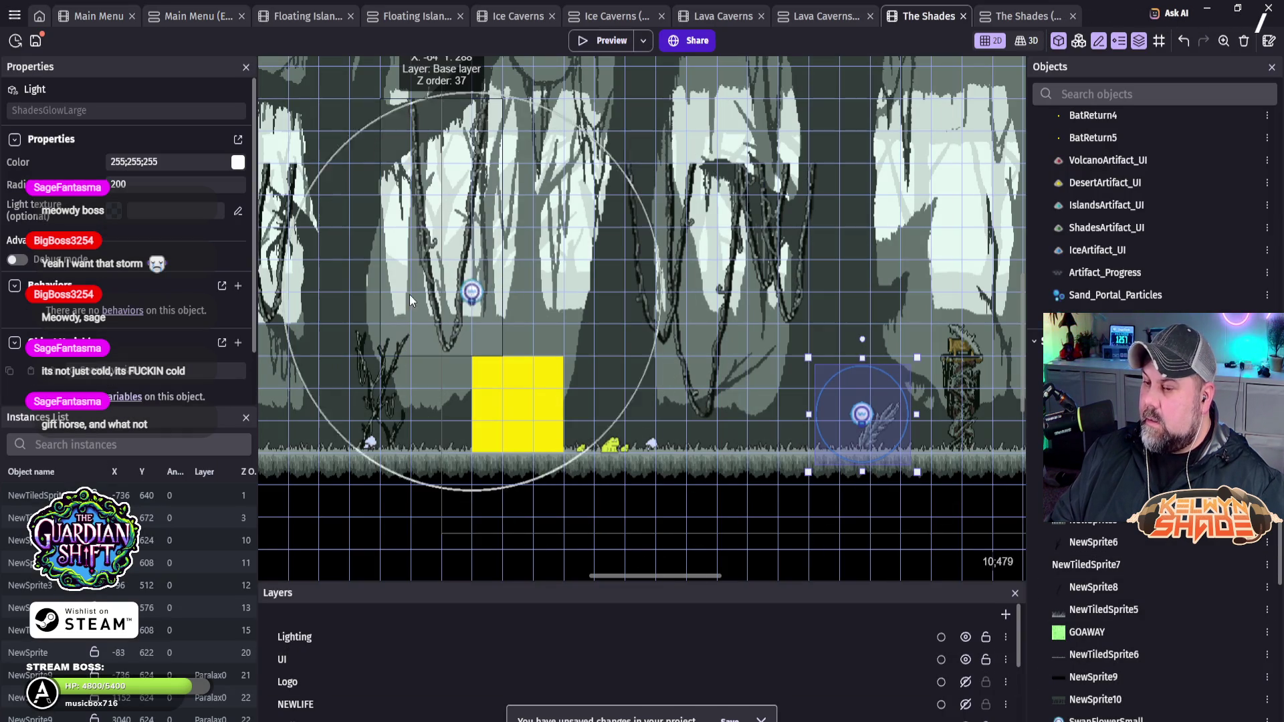
Step: Drag the ShadesGlowLarge light to the ground, then up near the top of the scene, and preview
mouse_move(374, 421)
left_mouse_down()
mouse_move(349, 450)
mouse_move(380, 452)
left_mouse_up()
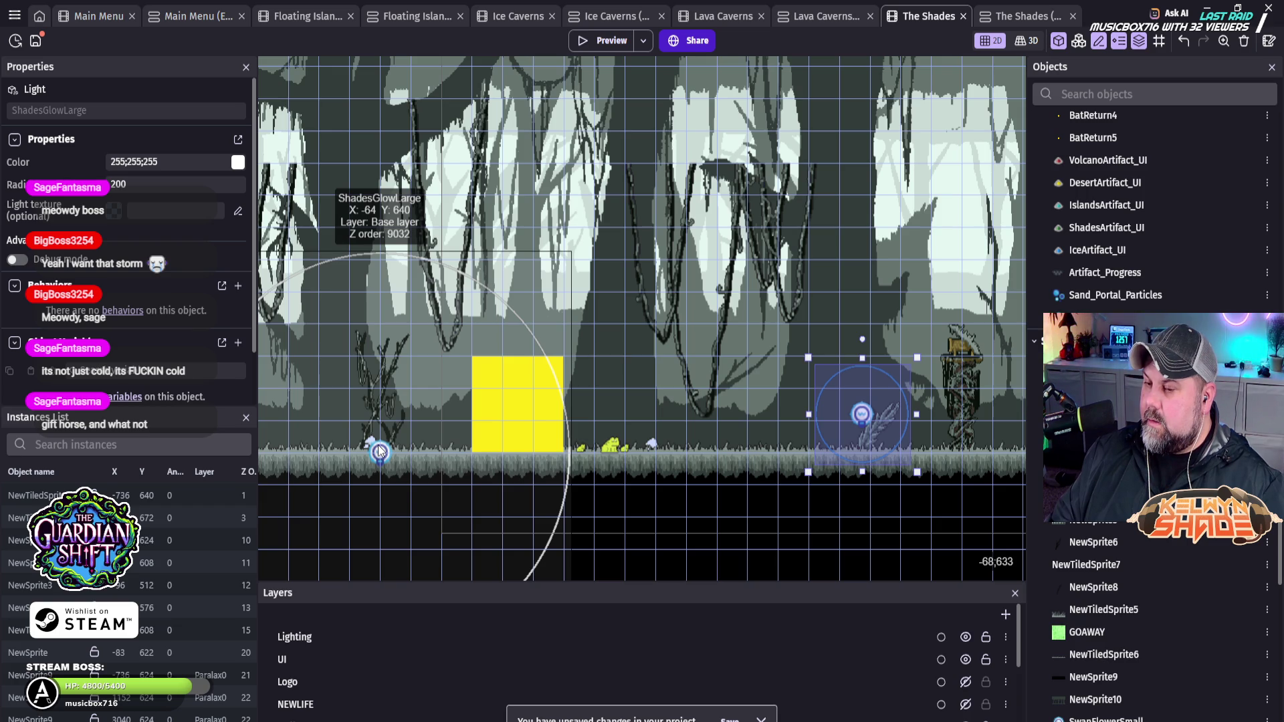
left_click_drag(379, 452, 377, 89)
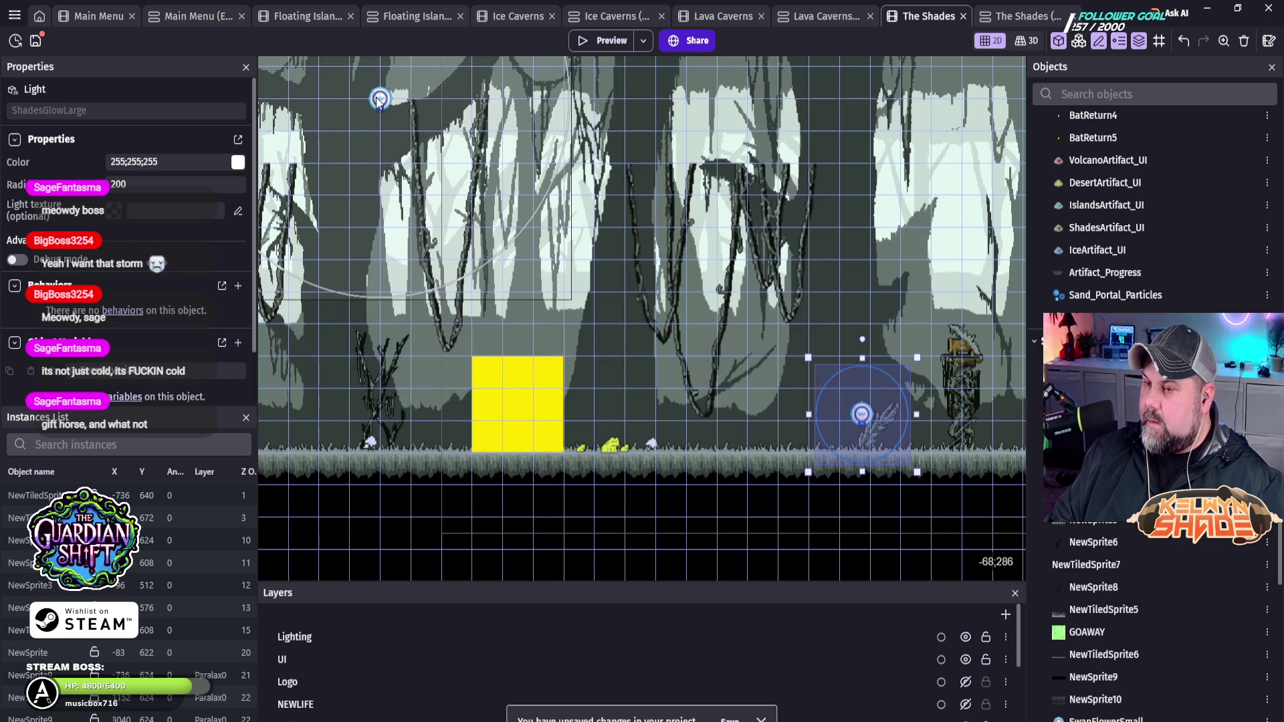
scroll(669, 187, "left", 5)
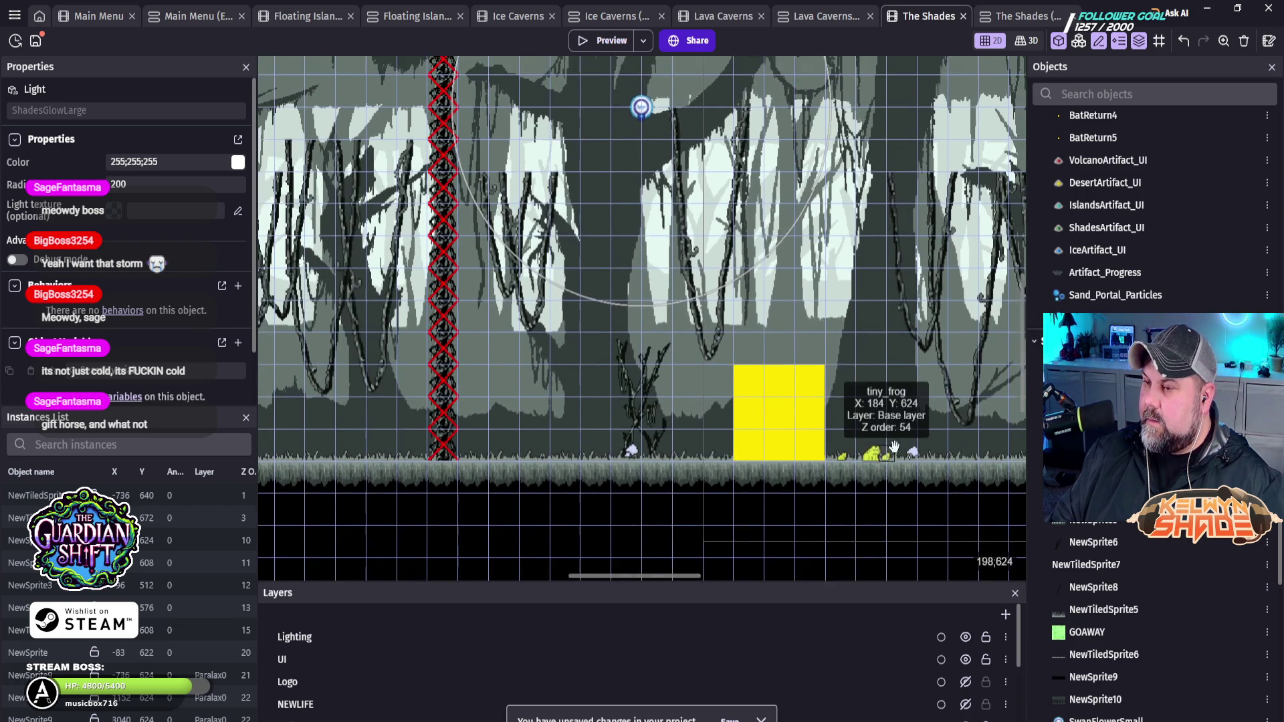
left_click(607, 40)
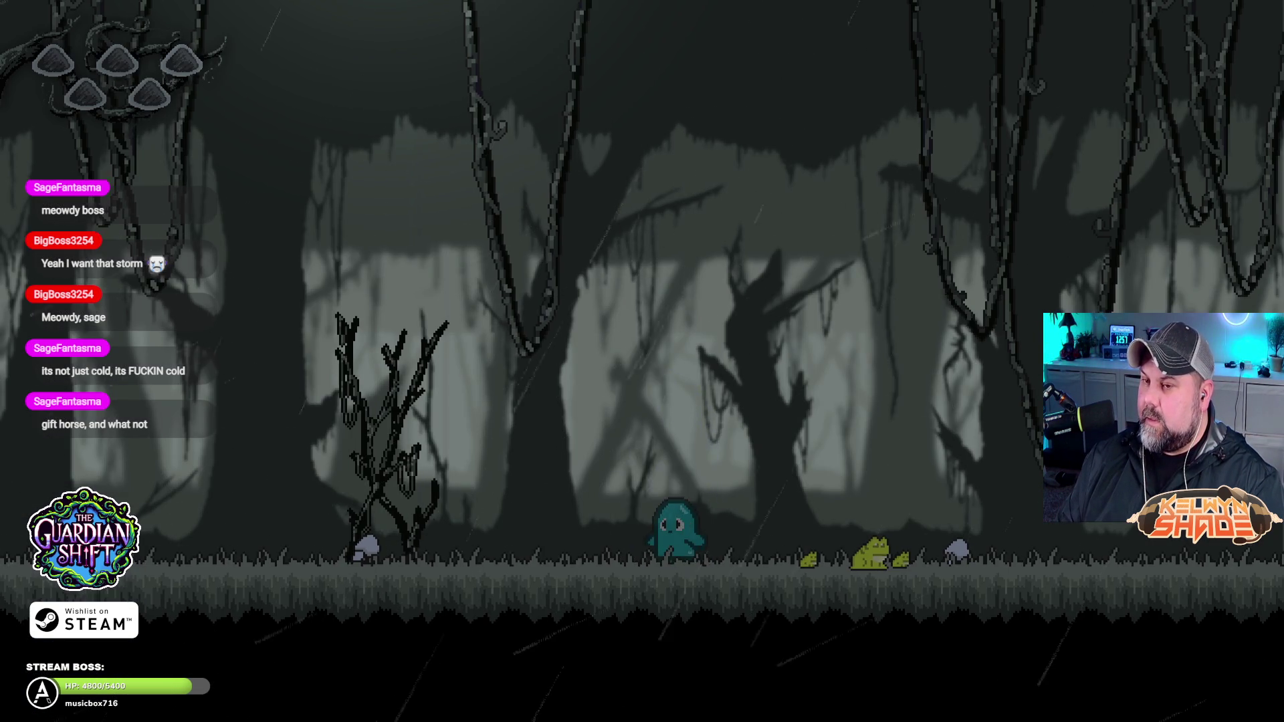
Step: Walk and jump the character in the preview, then leave fullscreen and return to the editor
key("Left")
key("space")
key("Right")
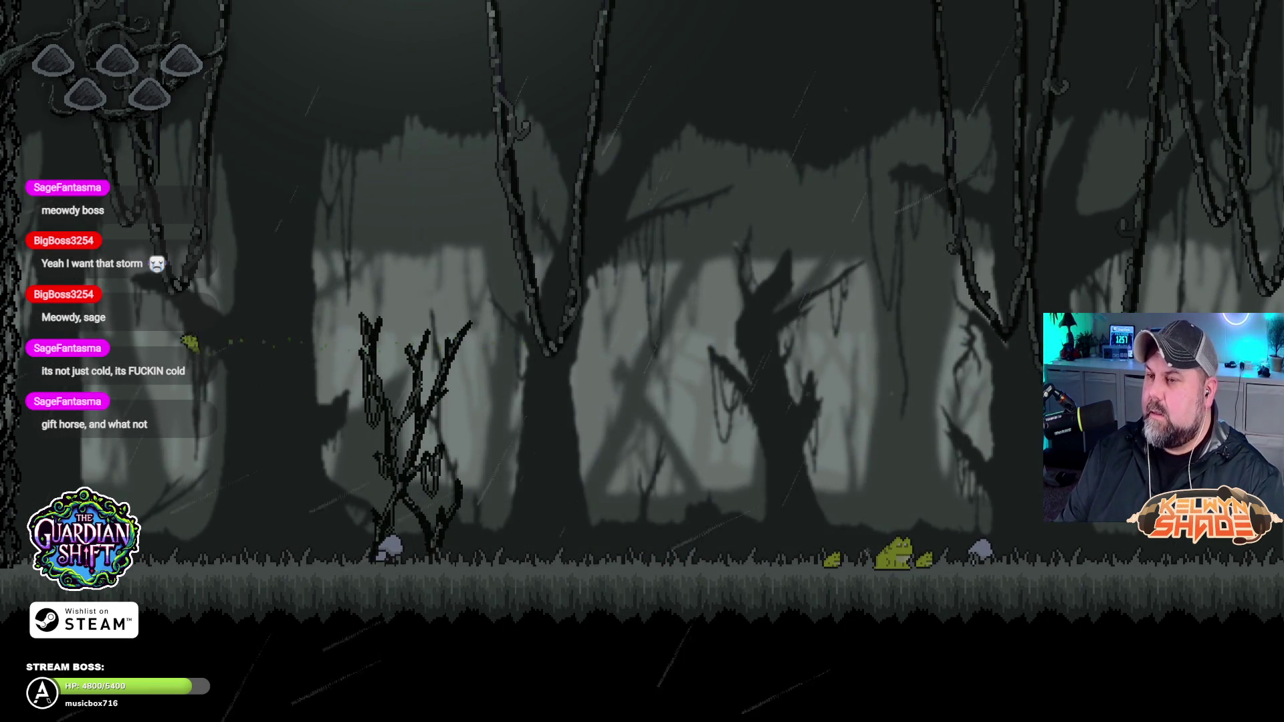
key("F11")
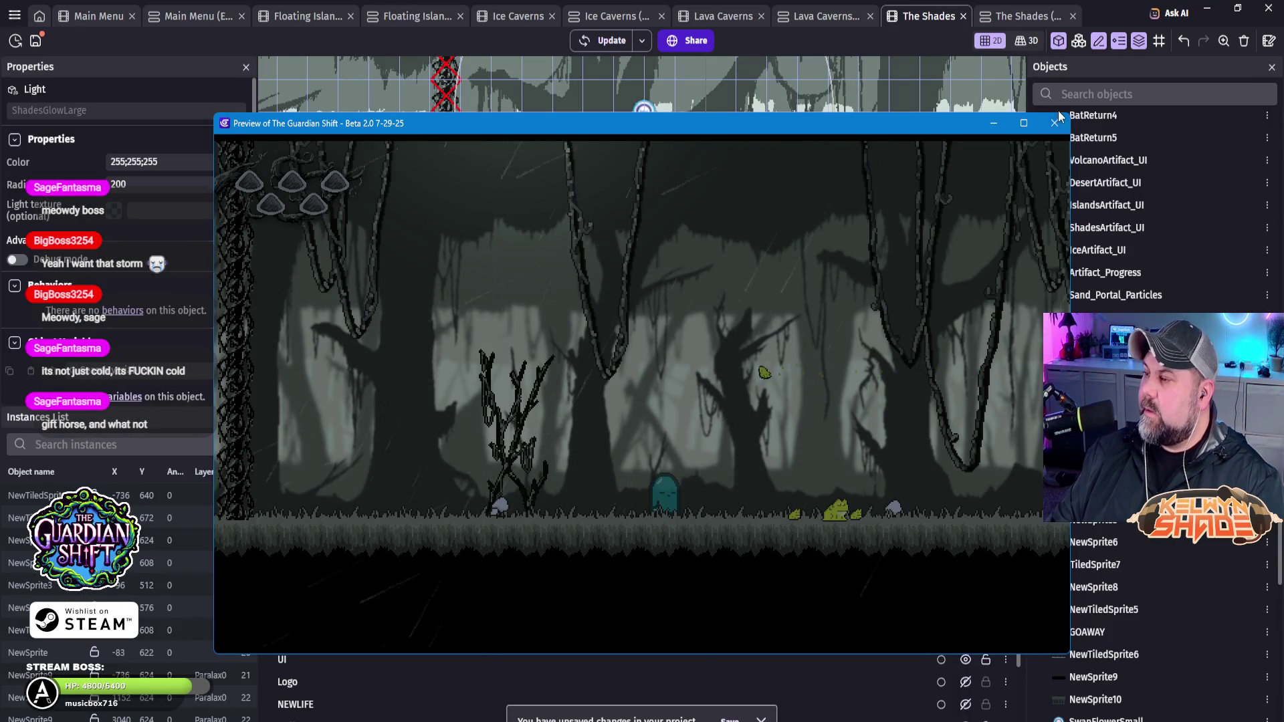
key("alt+Tab")
Step: Drag the ShadesGlowLarge light lower to Y 376 and launch a new preview
left_click(644, 117)
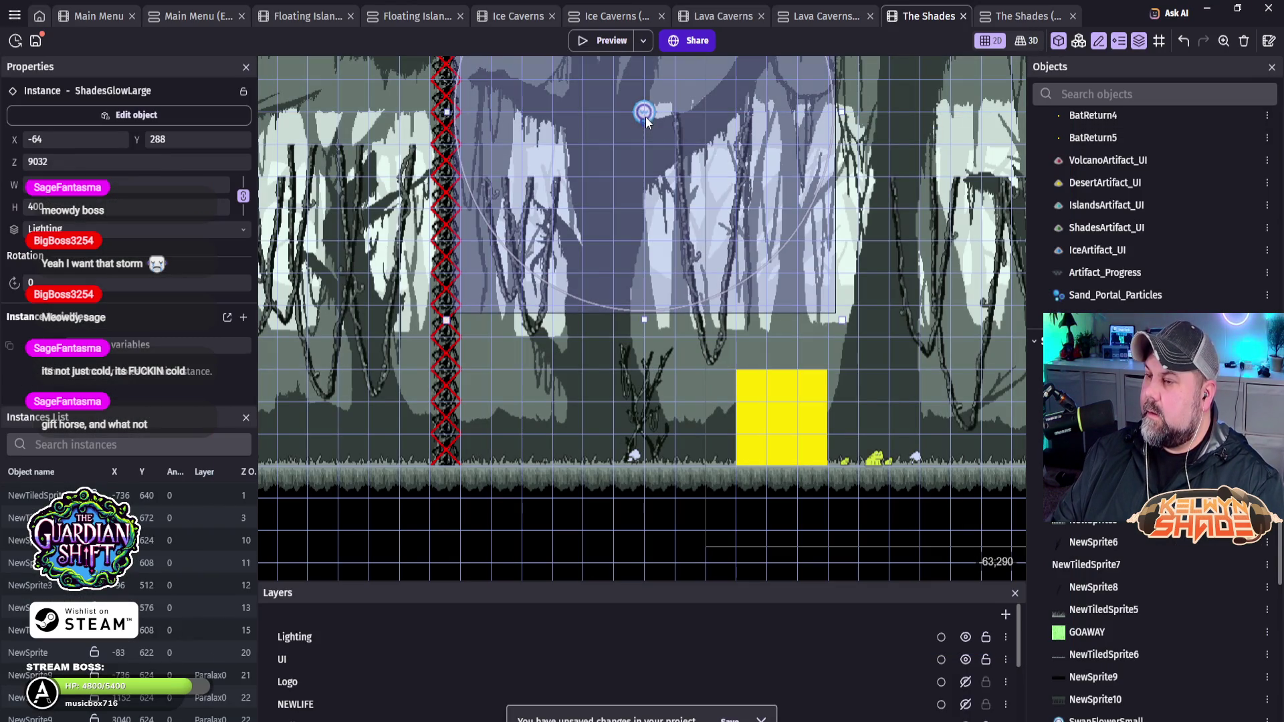
left_click_drag(645, 116, 644, 201)
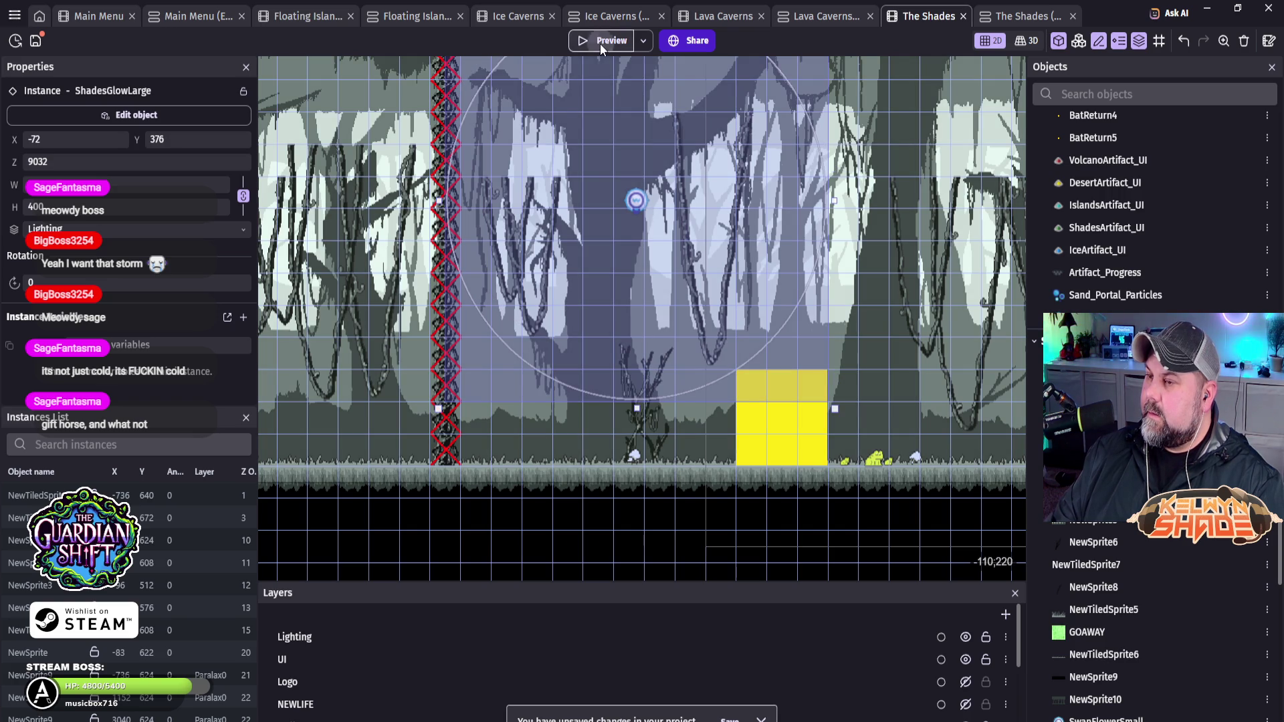
left_click(600, 42)
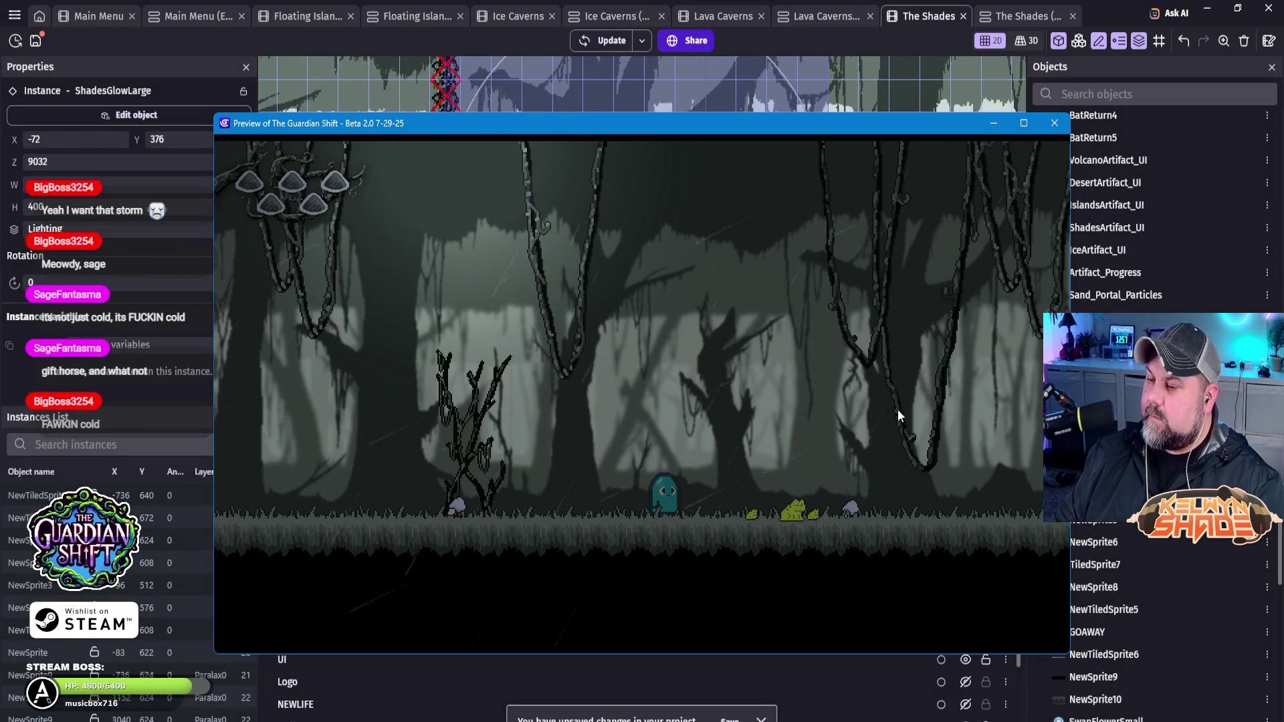
Step: Walk the character left and right in the preview, then switch it to fullscreen
key("Left")
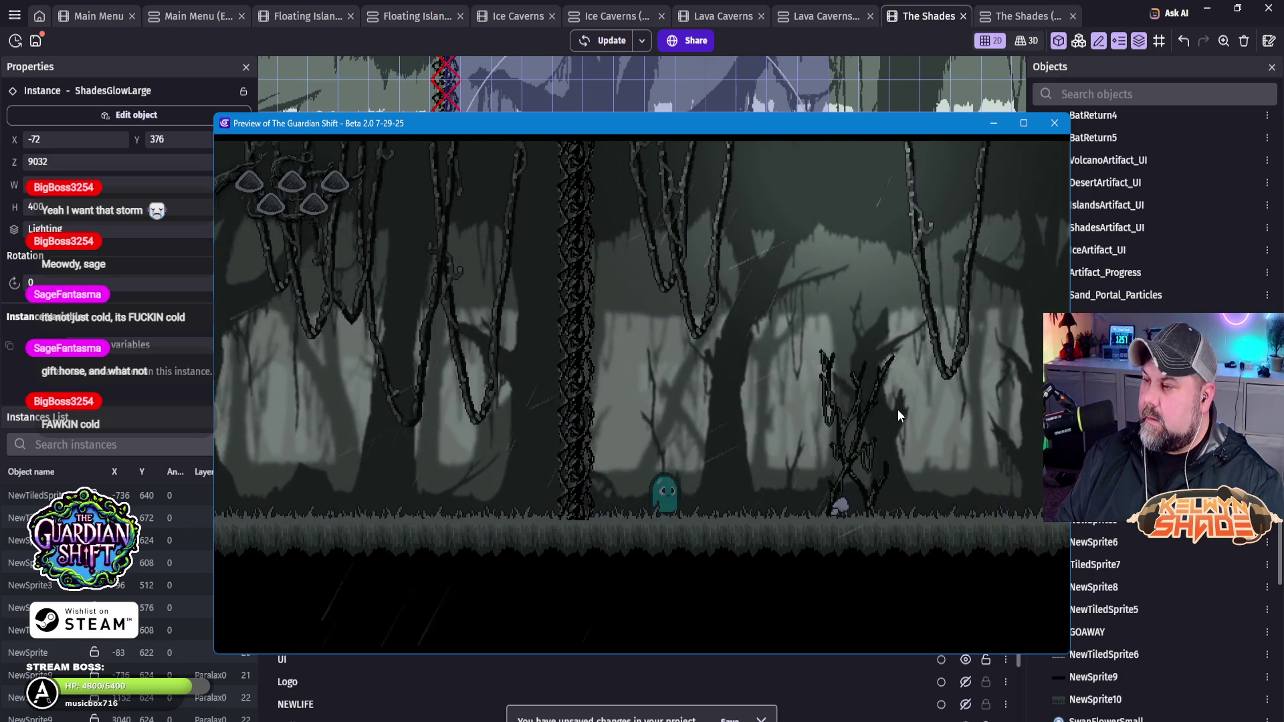
key("Right")
key("Right")
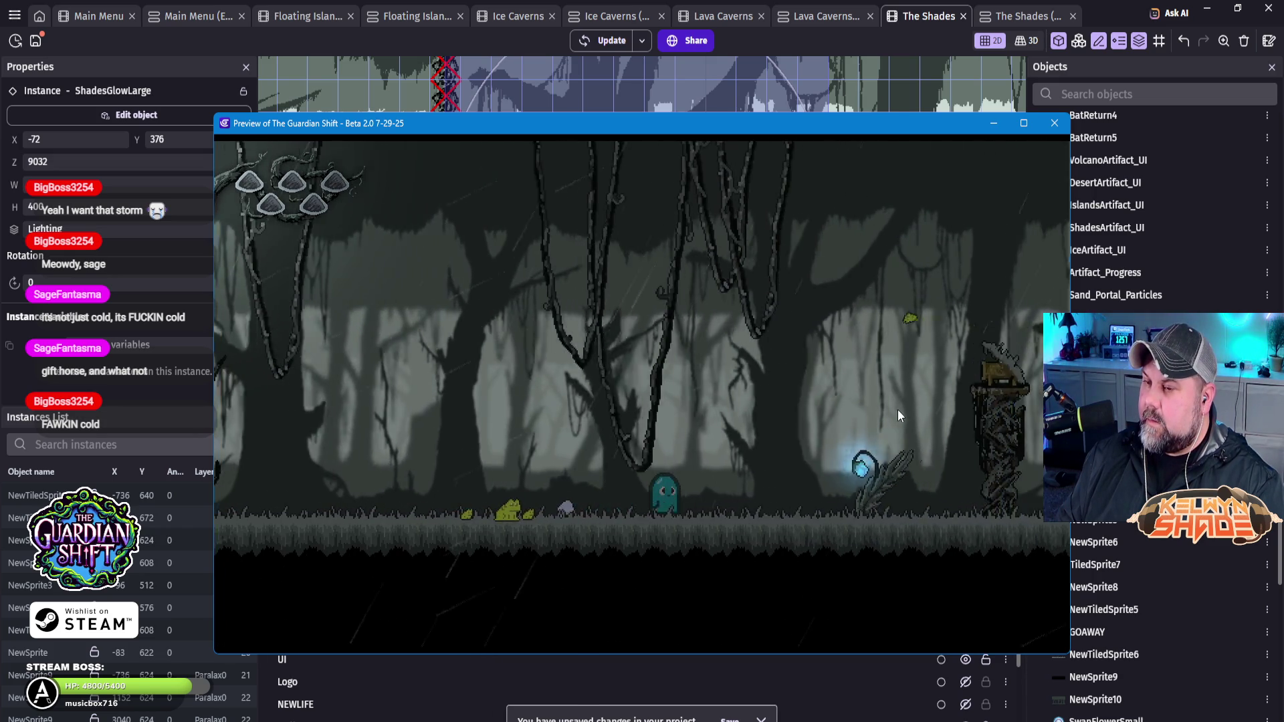
key("Right")
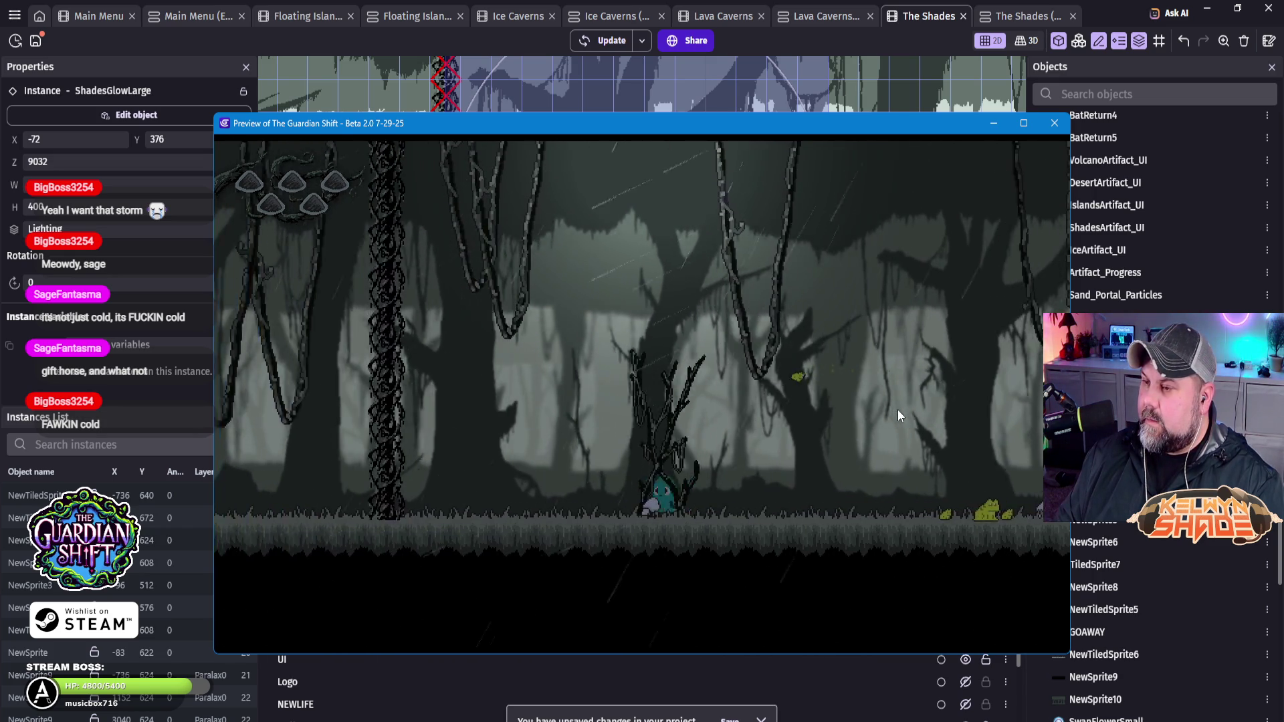
key("Right")
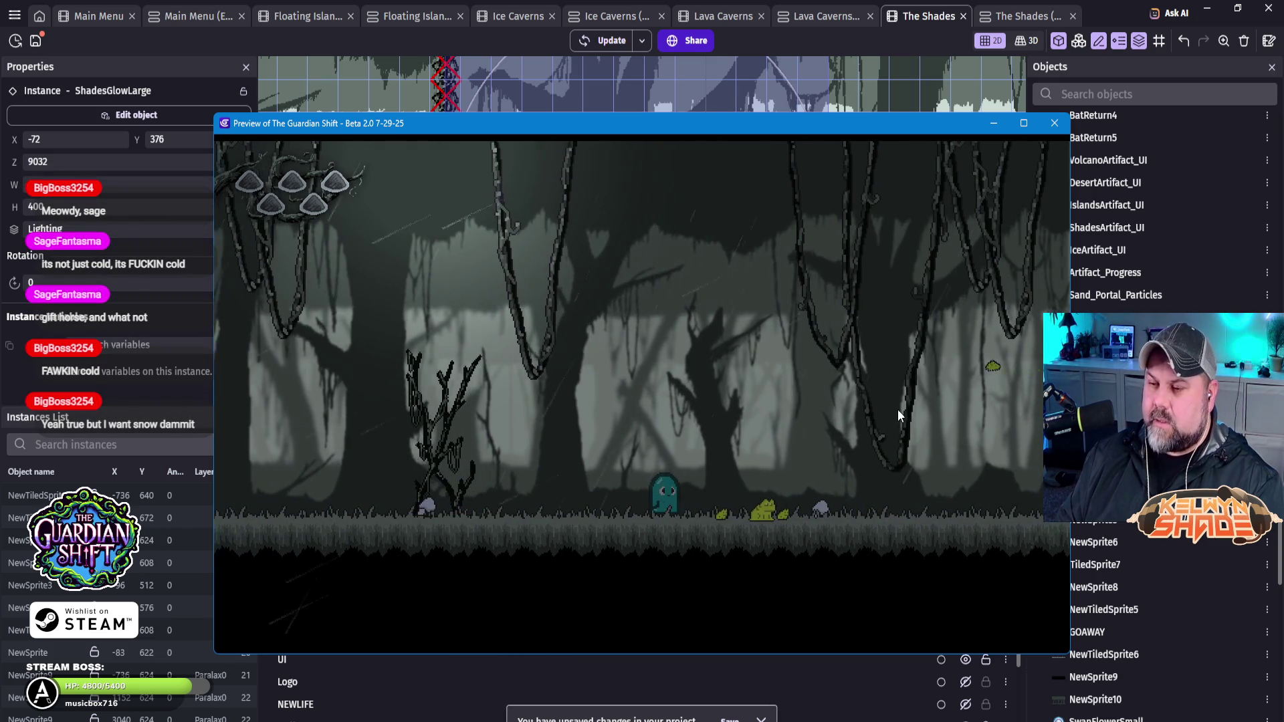
key("F11")
Step: Walk the character back and forth across the swamp to check the lighting
key("Left")
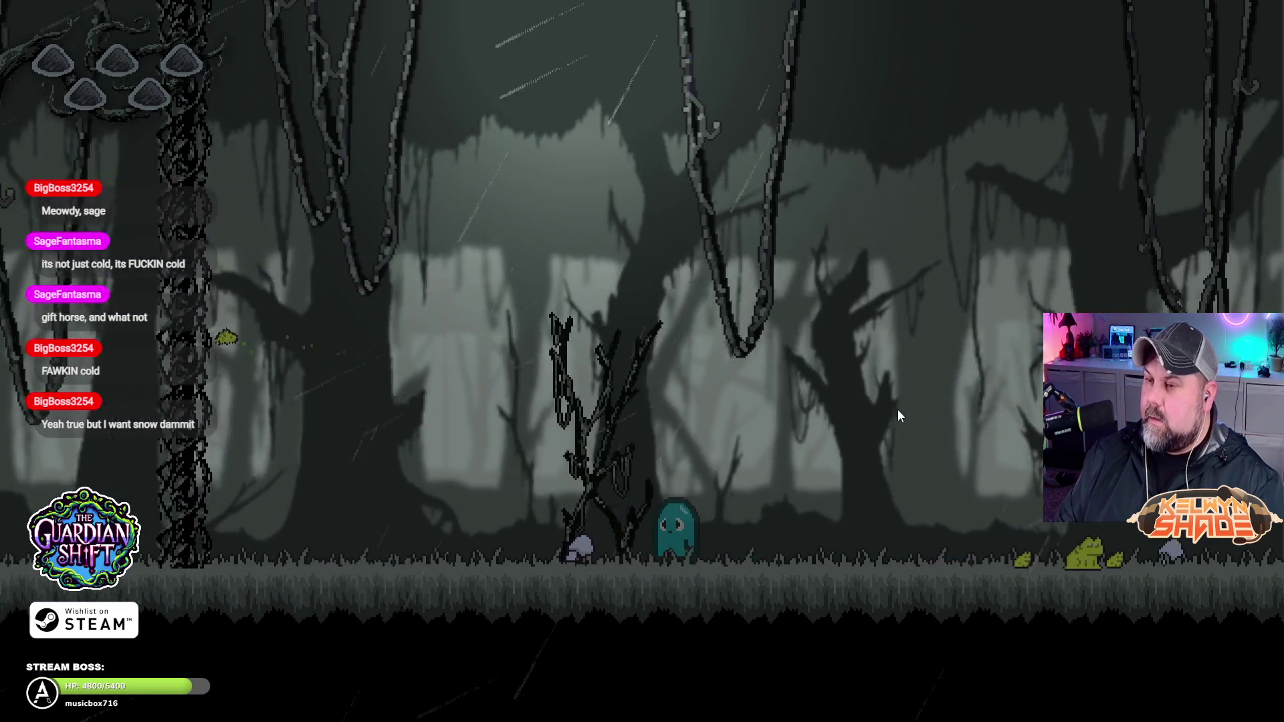
key("Right")
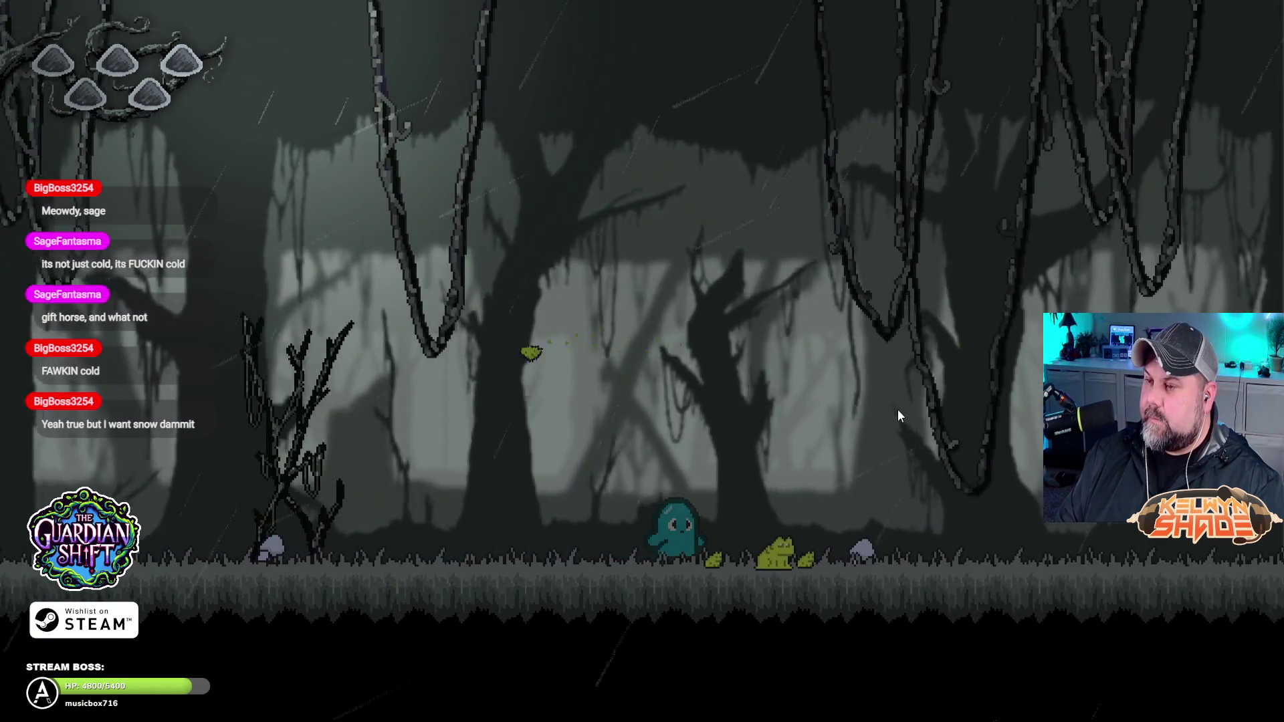
key("Left")
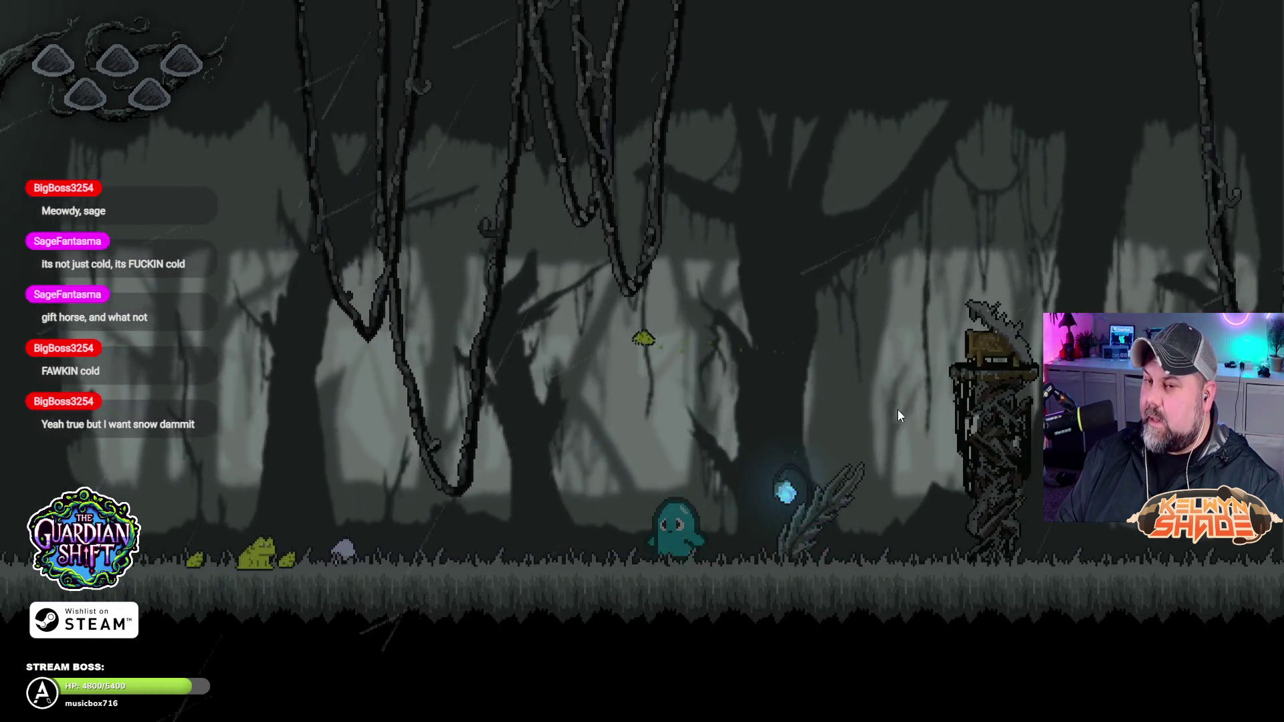
key("Left")
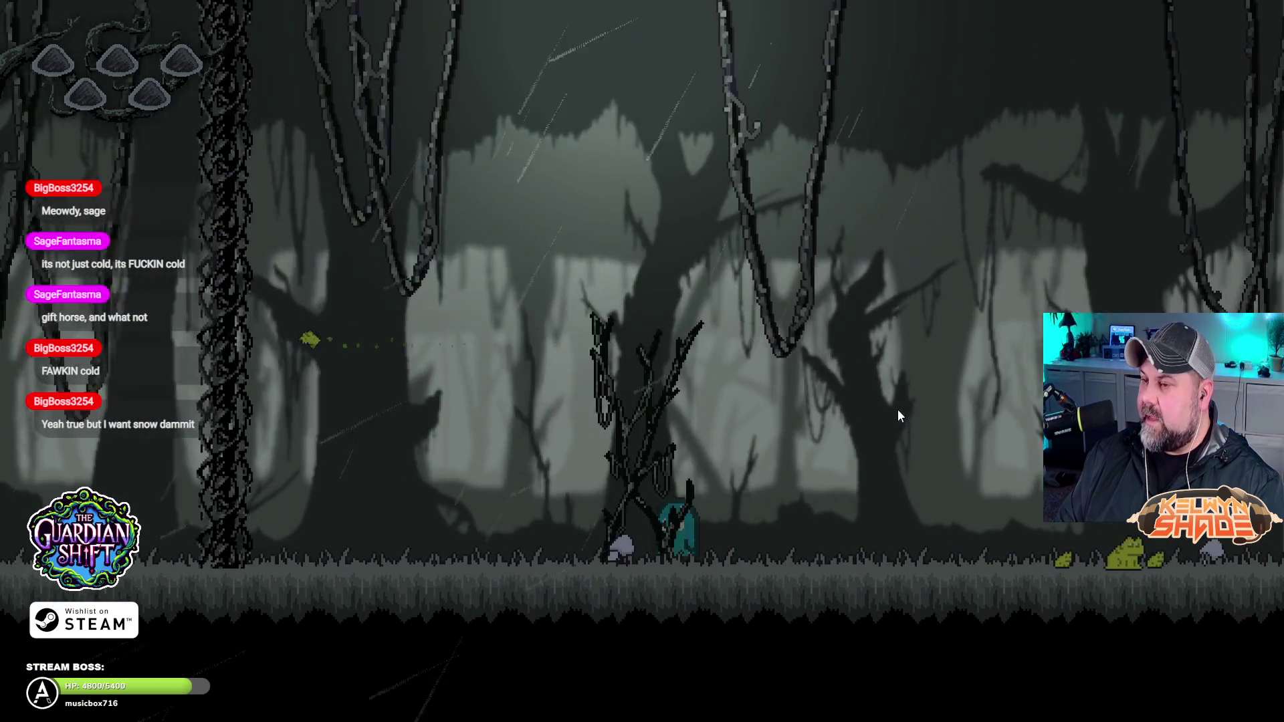
key("Right")
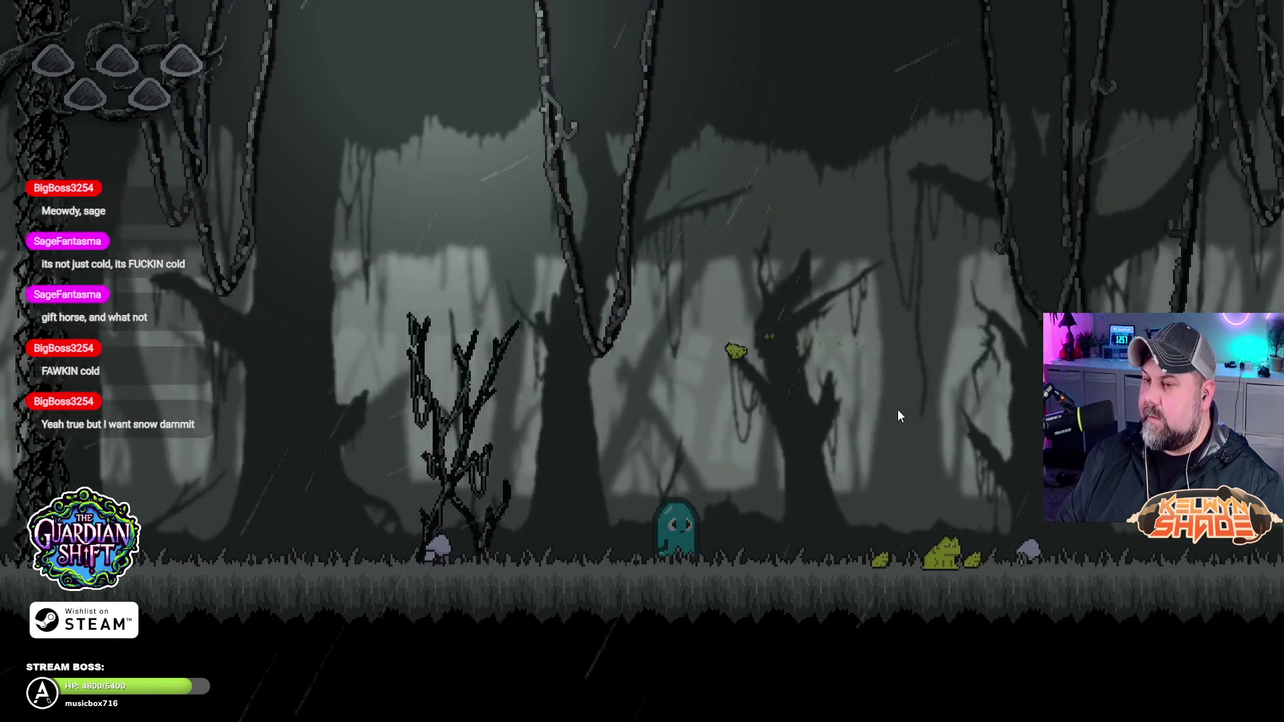
key("Right")
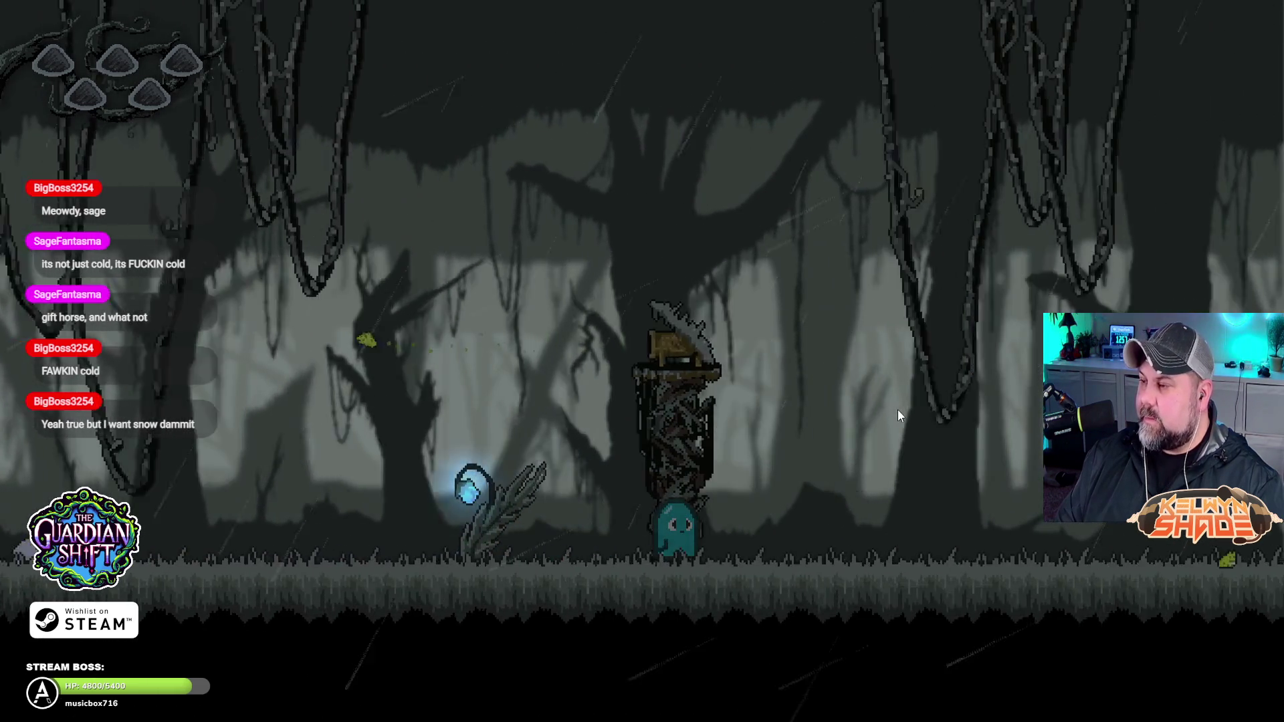
key("Left")
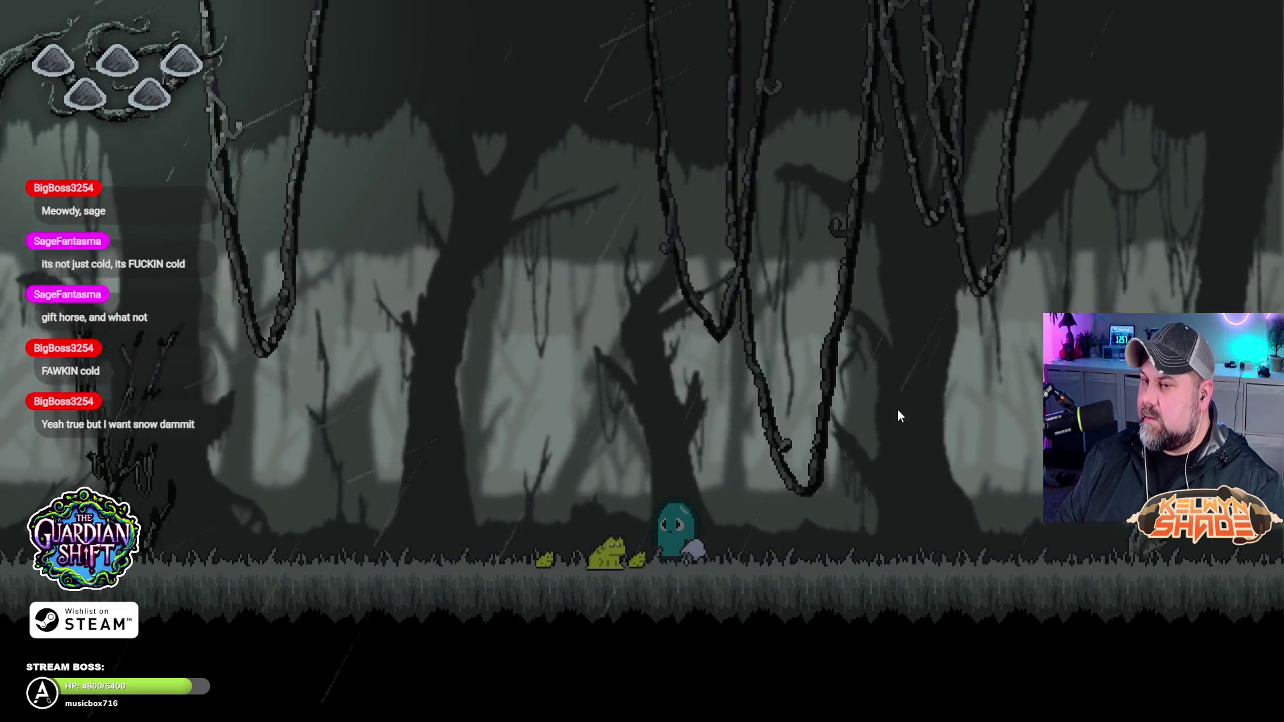
key("Right")
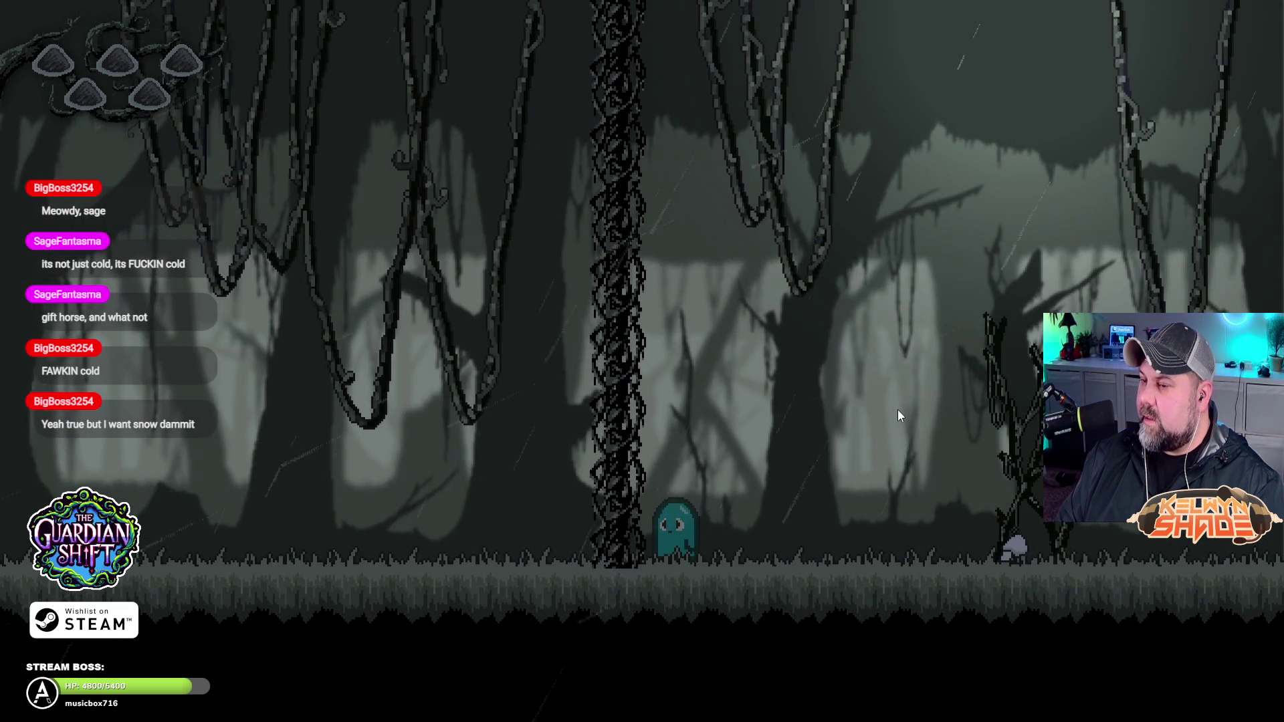
key("Right")
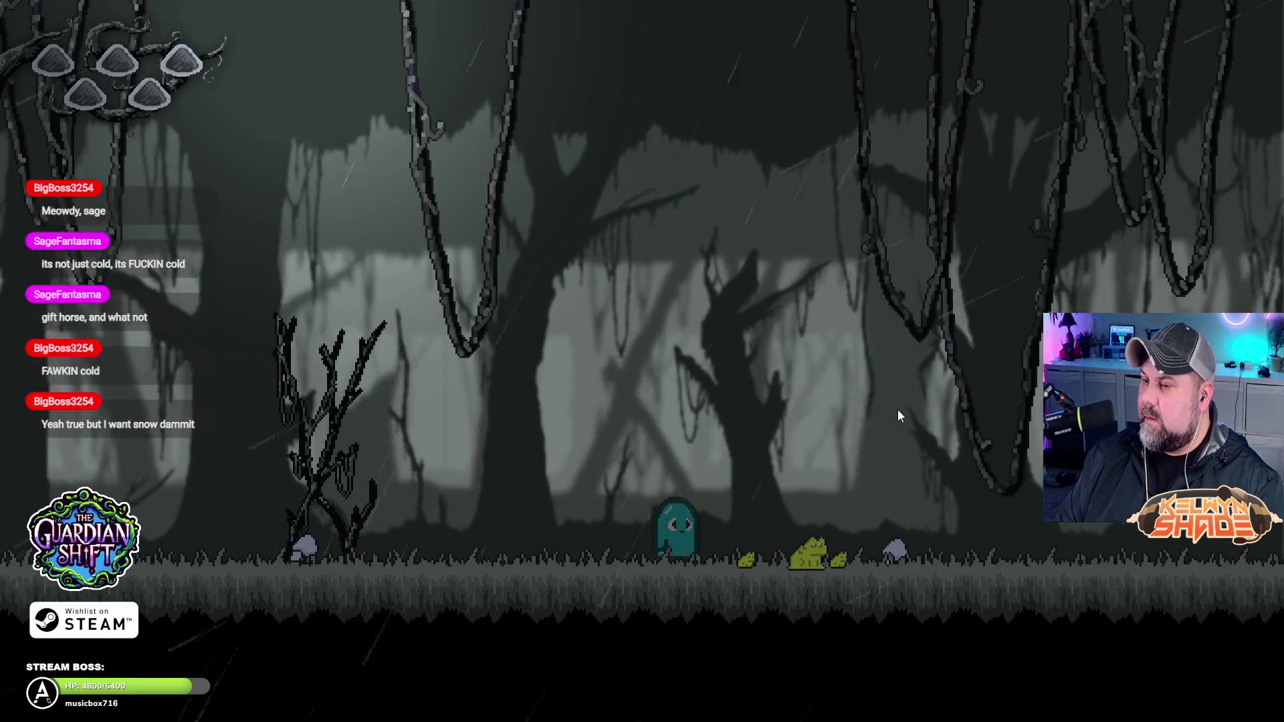
key("Left")
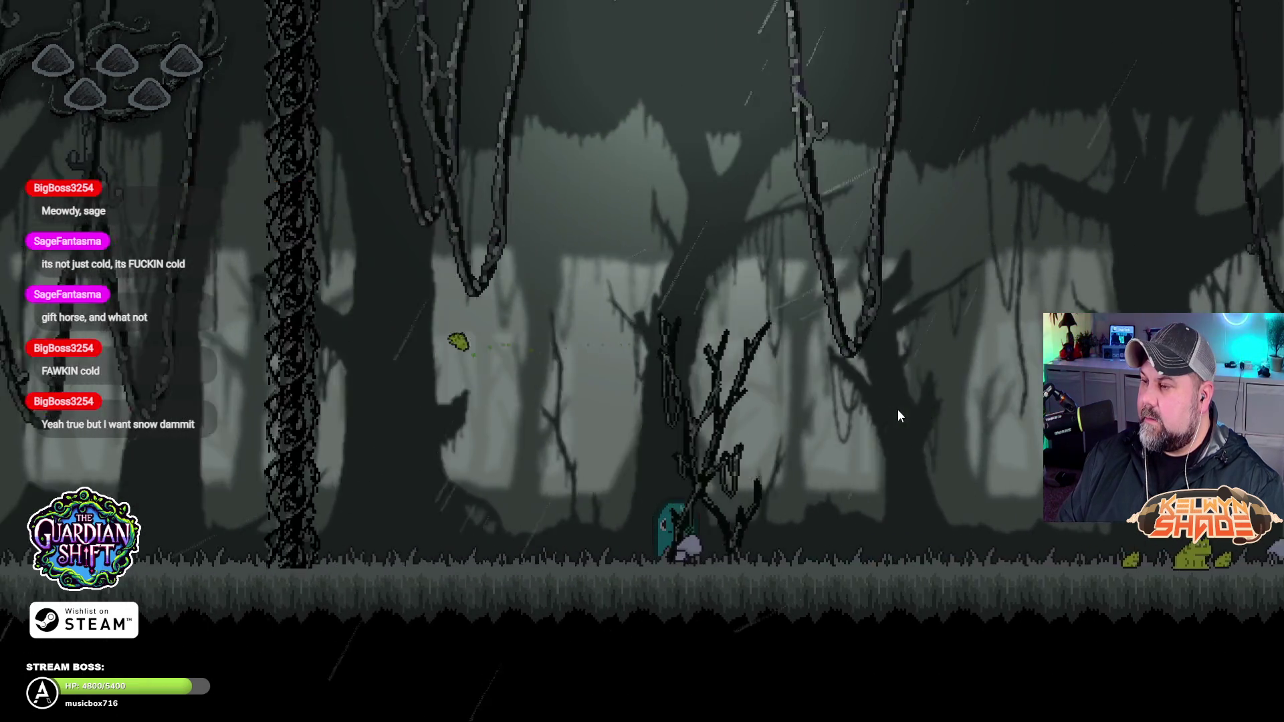
Step: Exit fullscreen and close the game preview window
key("Right")
key("Escape")
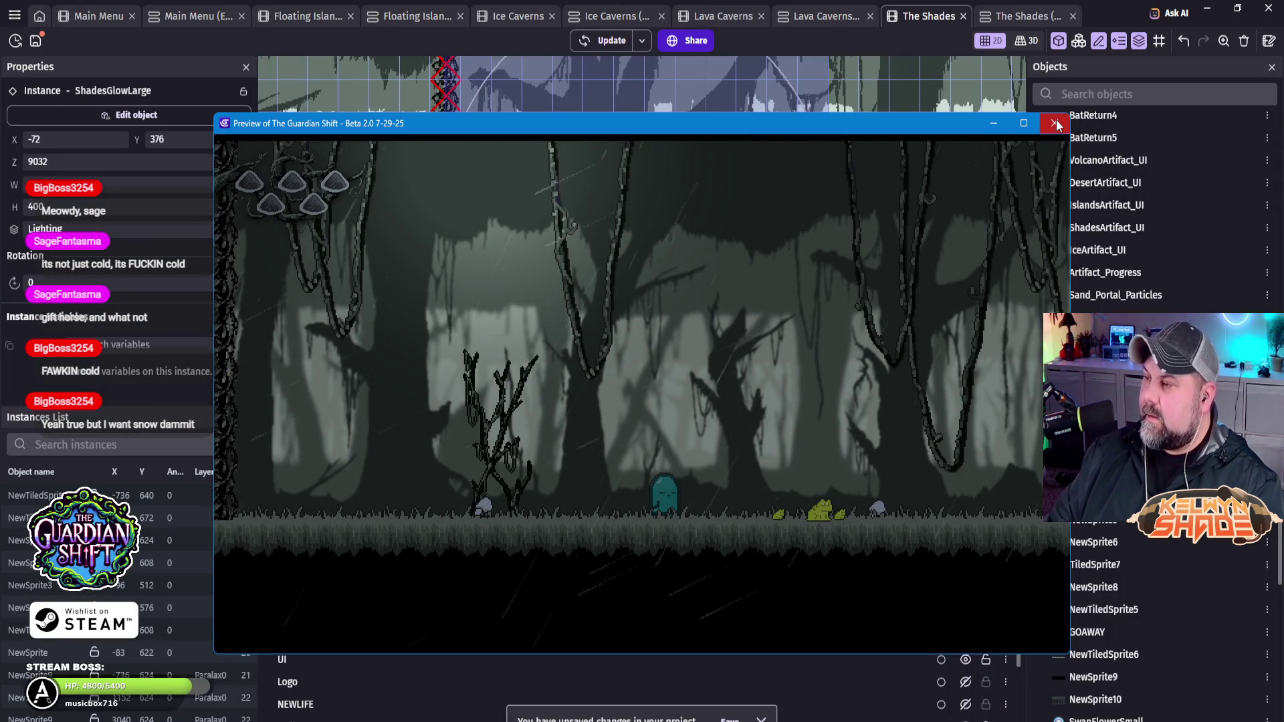
left_click(1055, 123)
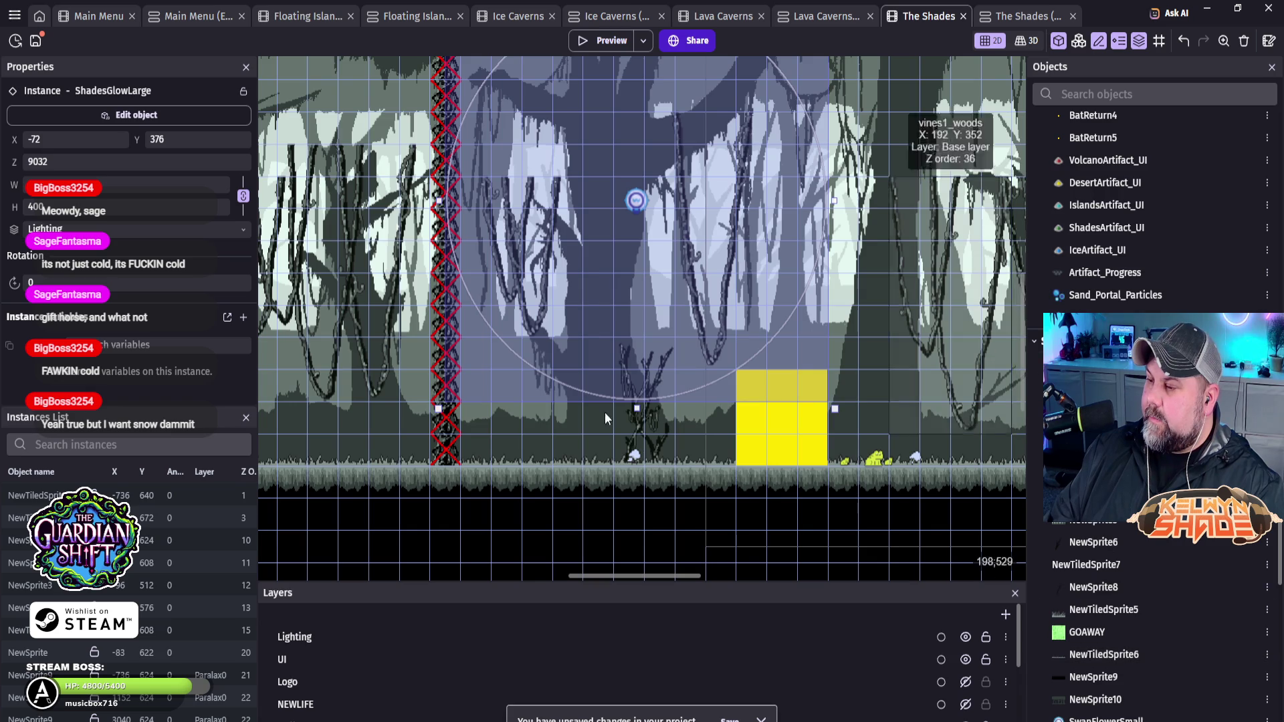
double_click(637, 201)
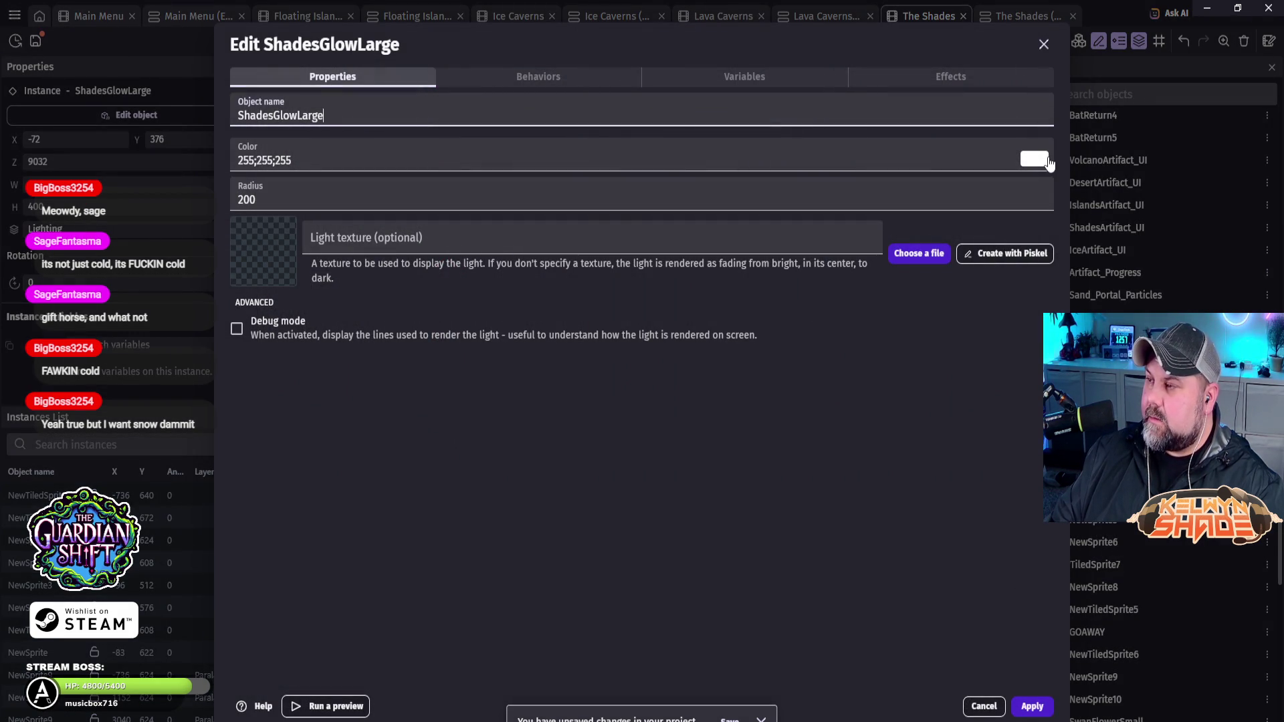
left_click(1044, 44)
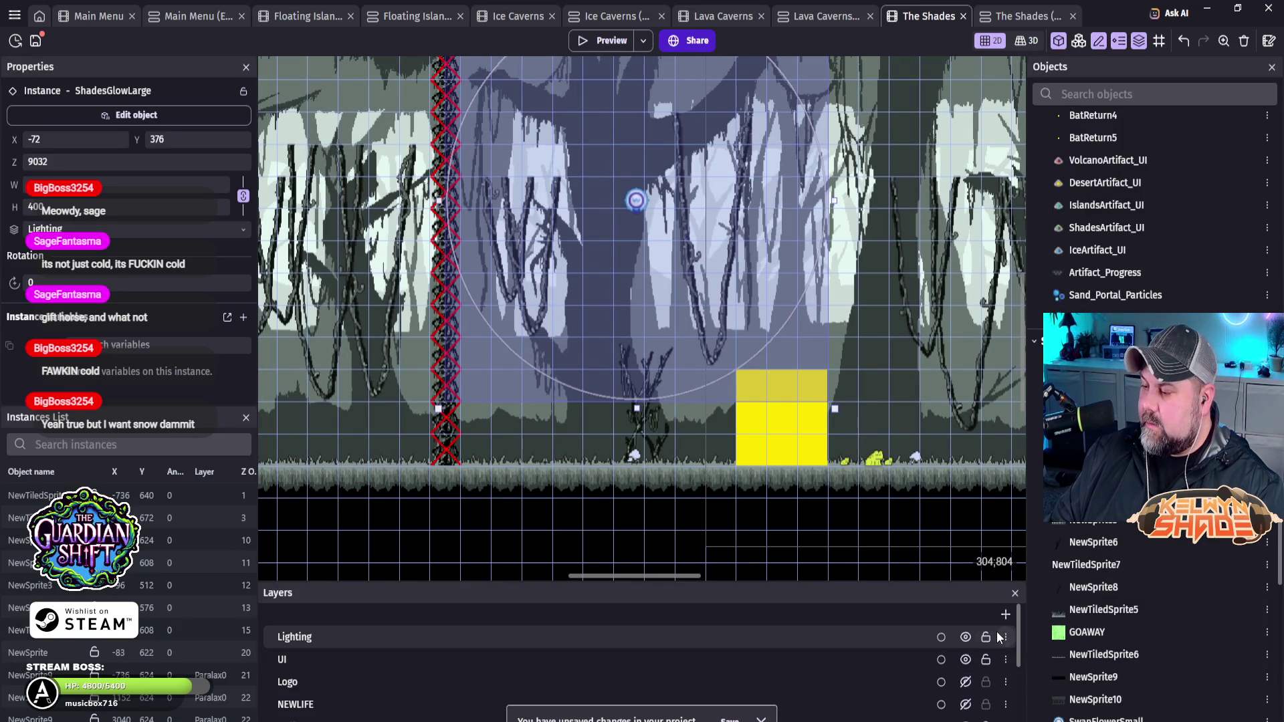
Step: Open the Lighting layer's properties, showing its 128;128;128 ambient light colour
left_click(797, 634)
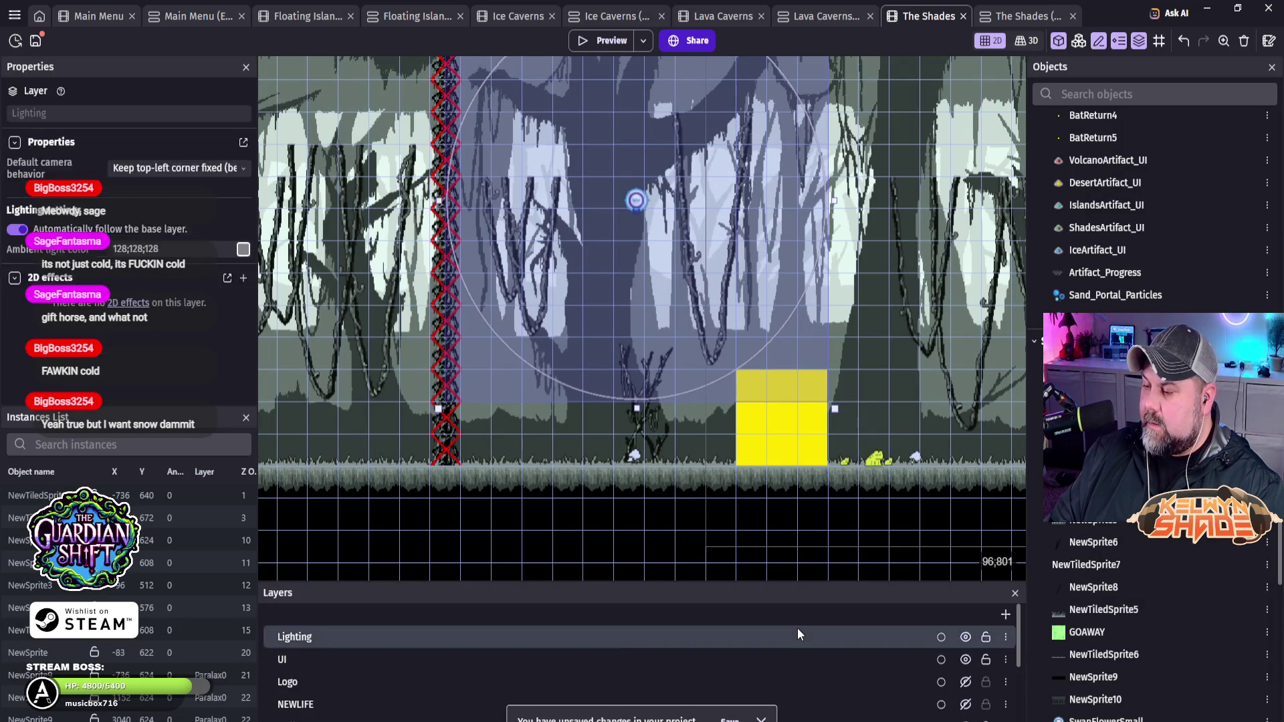
double_click(797, 632)
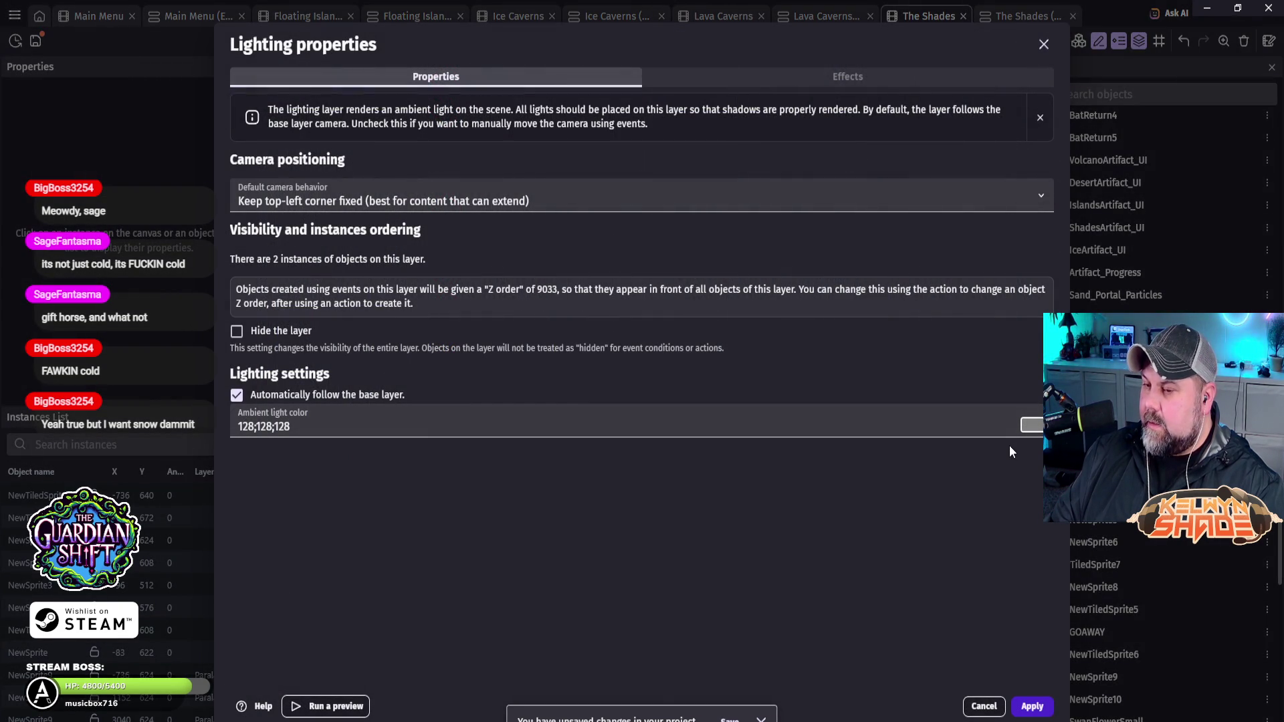
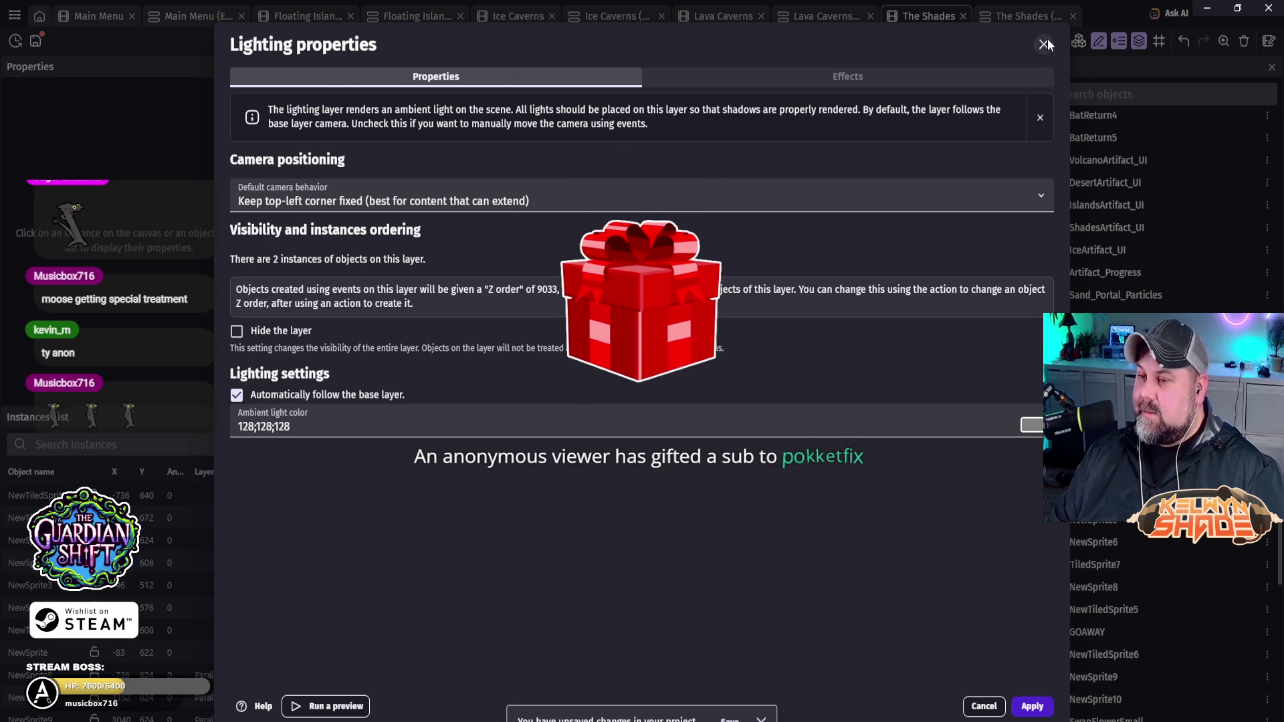
Step: Set the Lighting layer's ambient light colour to white (255;255;255) and apply it
left_click(1025, 425)
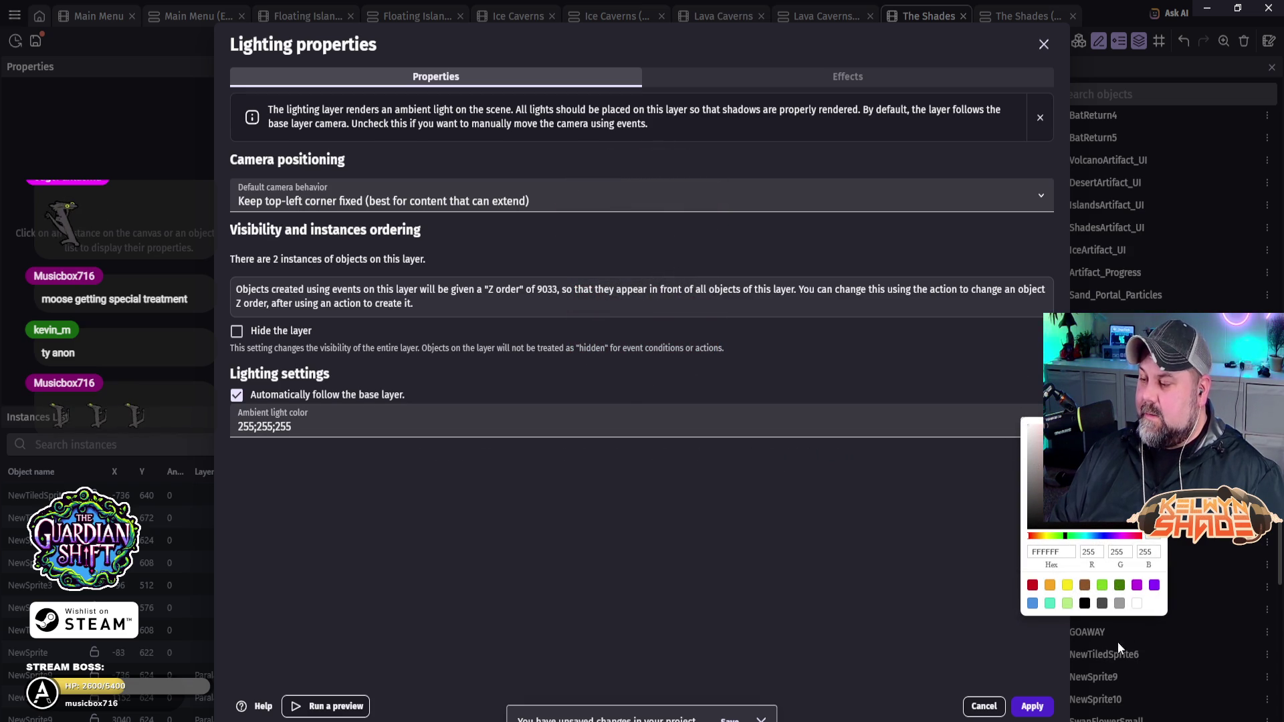
left_click(1023, 715)
left_click(1044, 707)
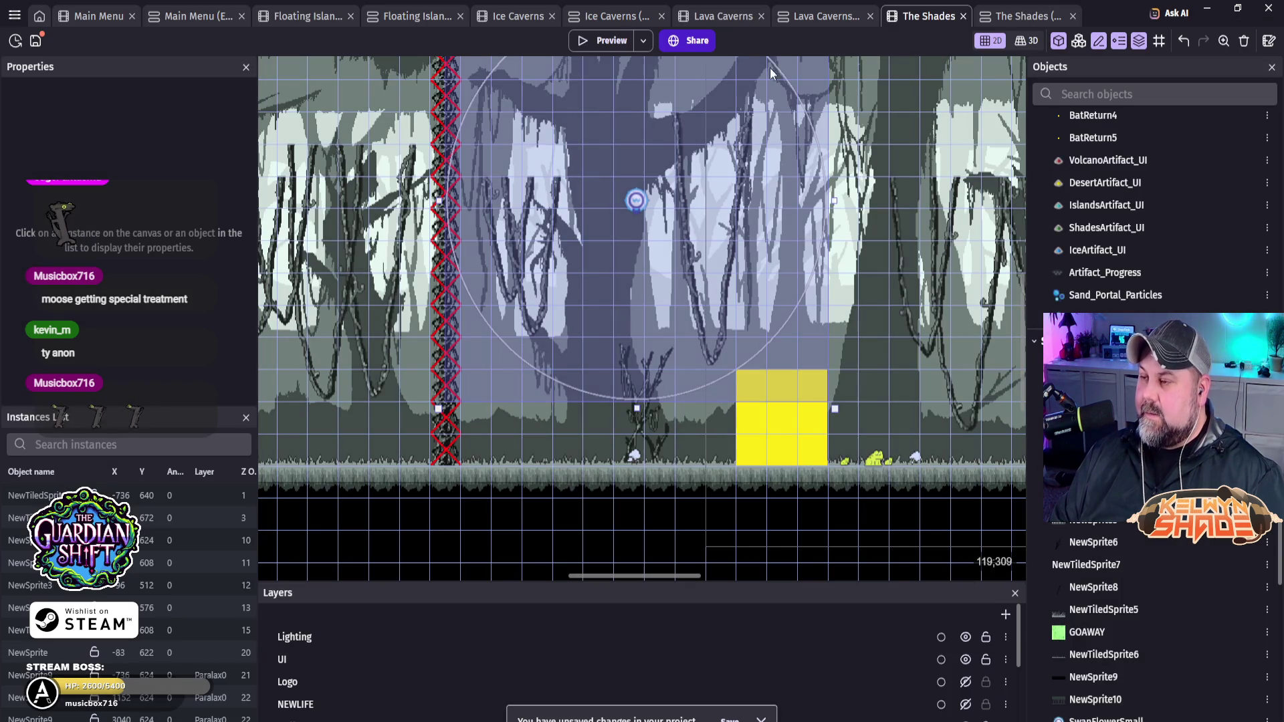
Step: Preview the Shades level and walk the character left and right through the forest
left_click(603, 42)
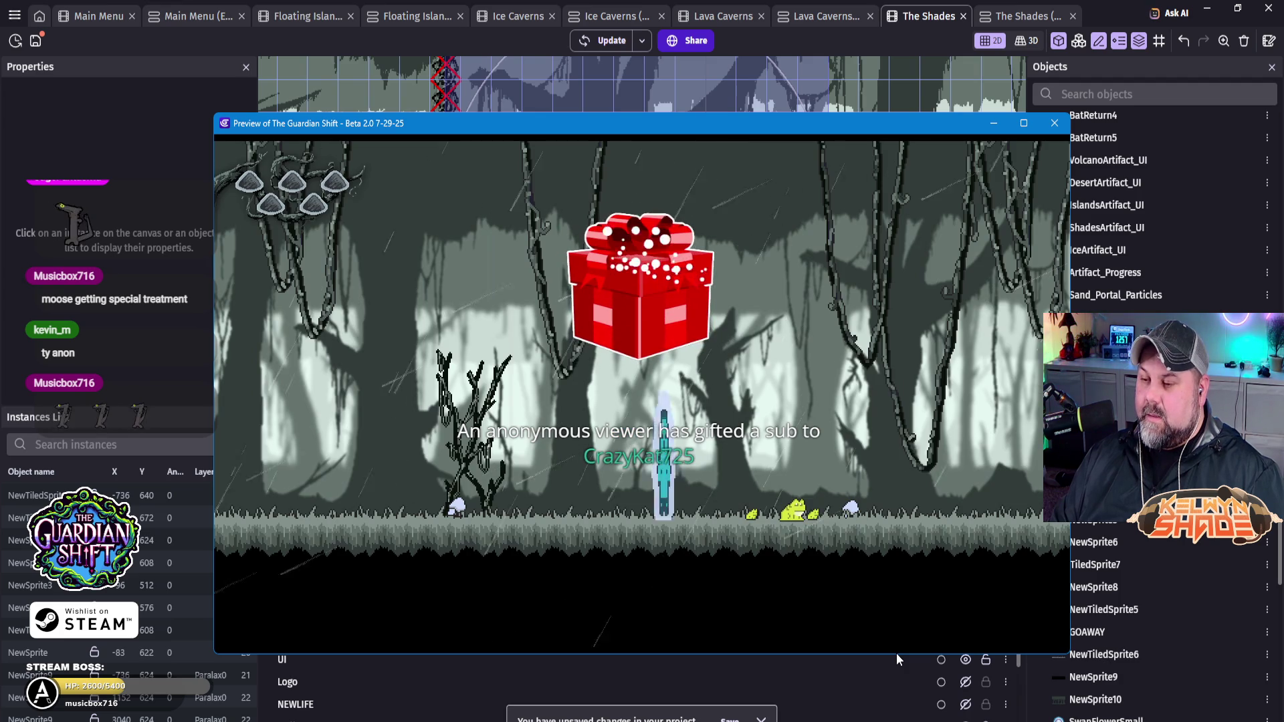
key("Left")
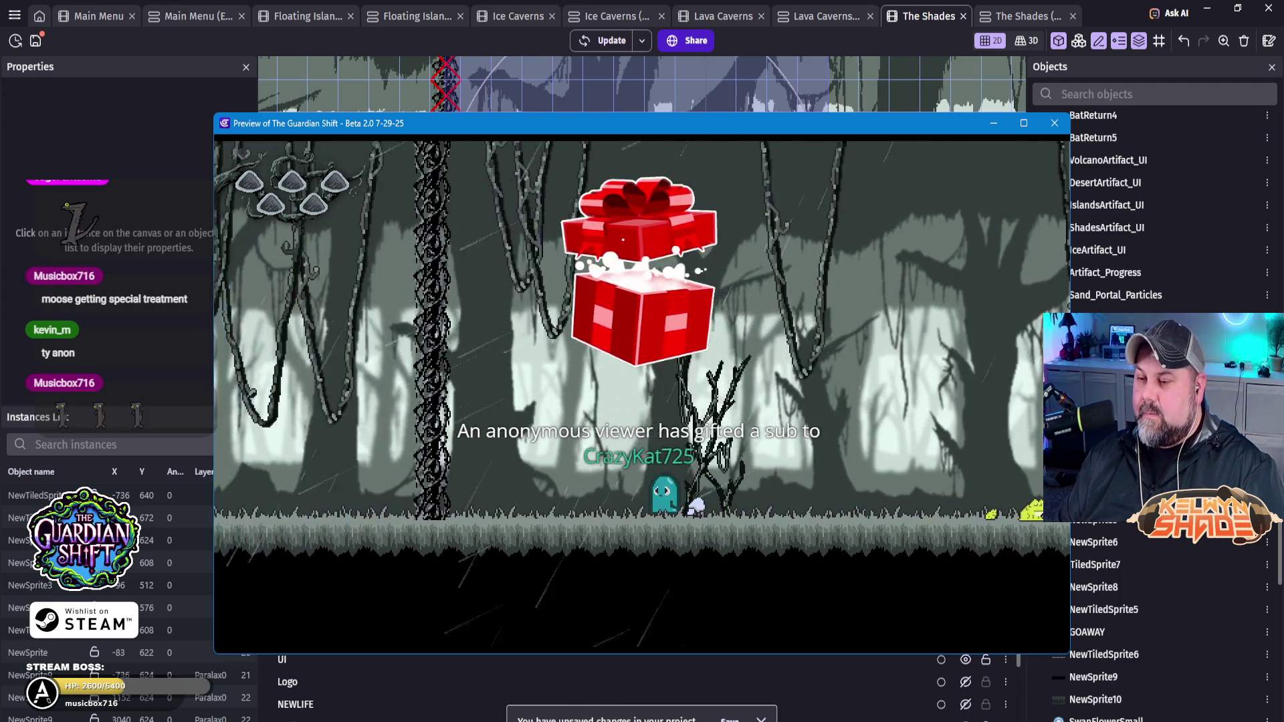
key("Right")
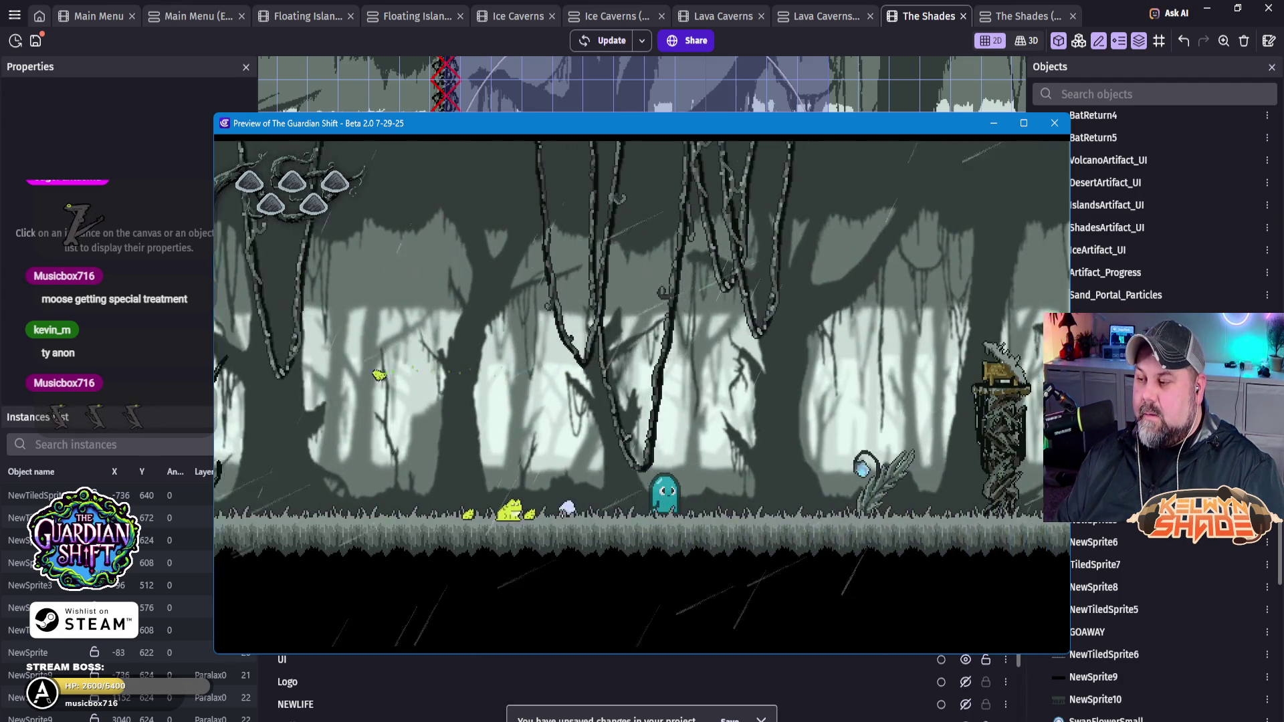
key("Right")
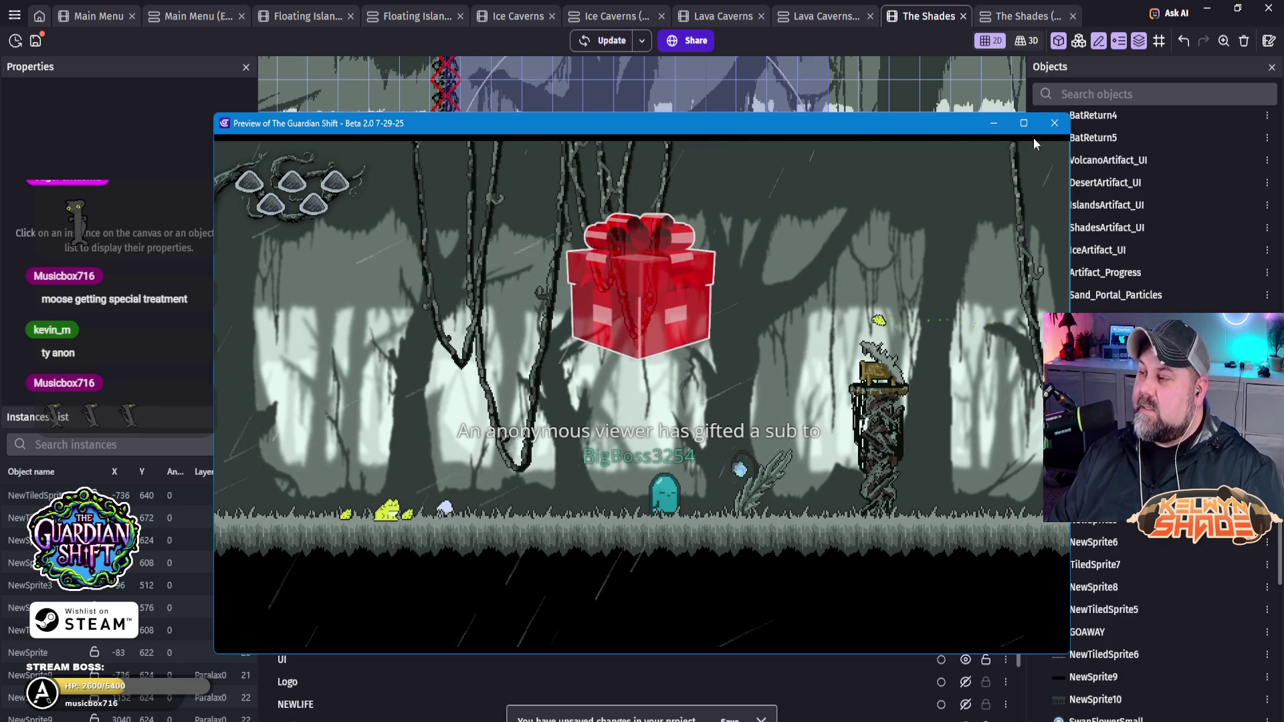
Step: Close the preview and dim the Lighting layer's ambient colour to grey 117;117;117
left_click(1054, 123)
double_click(428, 636)
left_click(1032, 426)
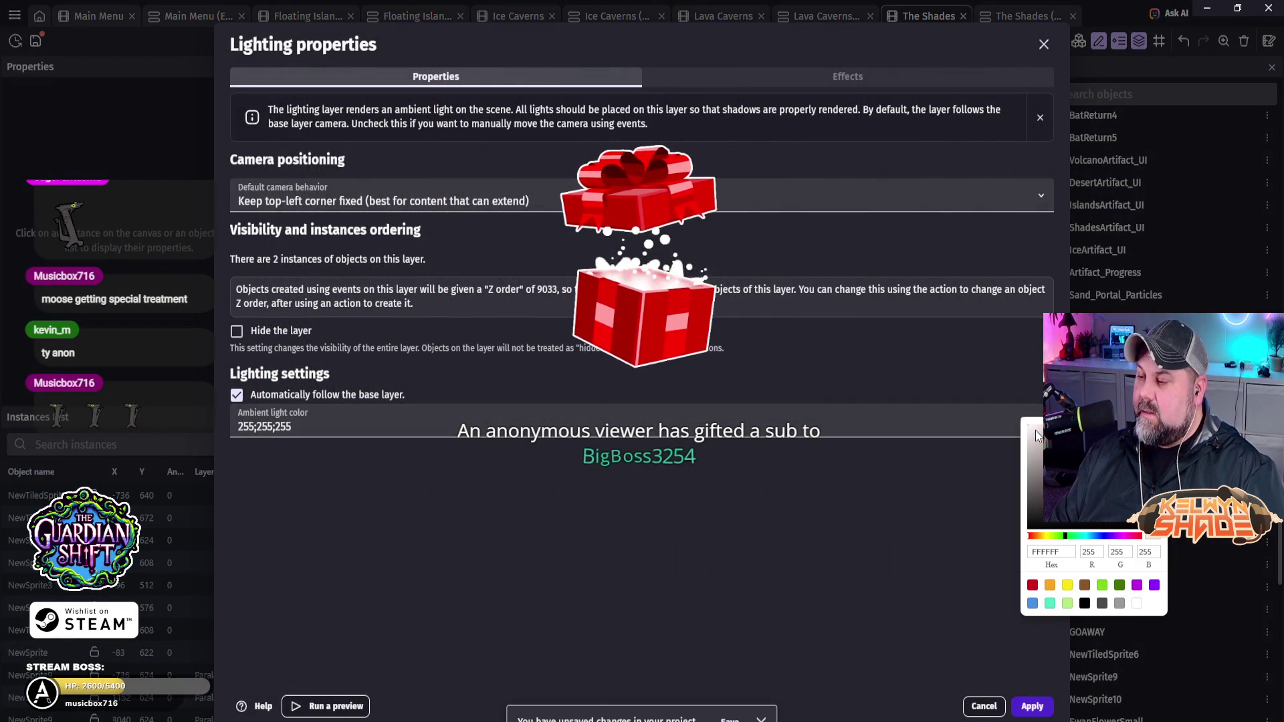
left_click_drag(1030, 458, 1022, 478)
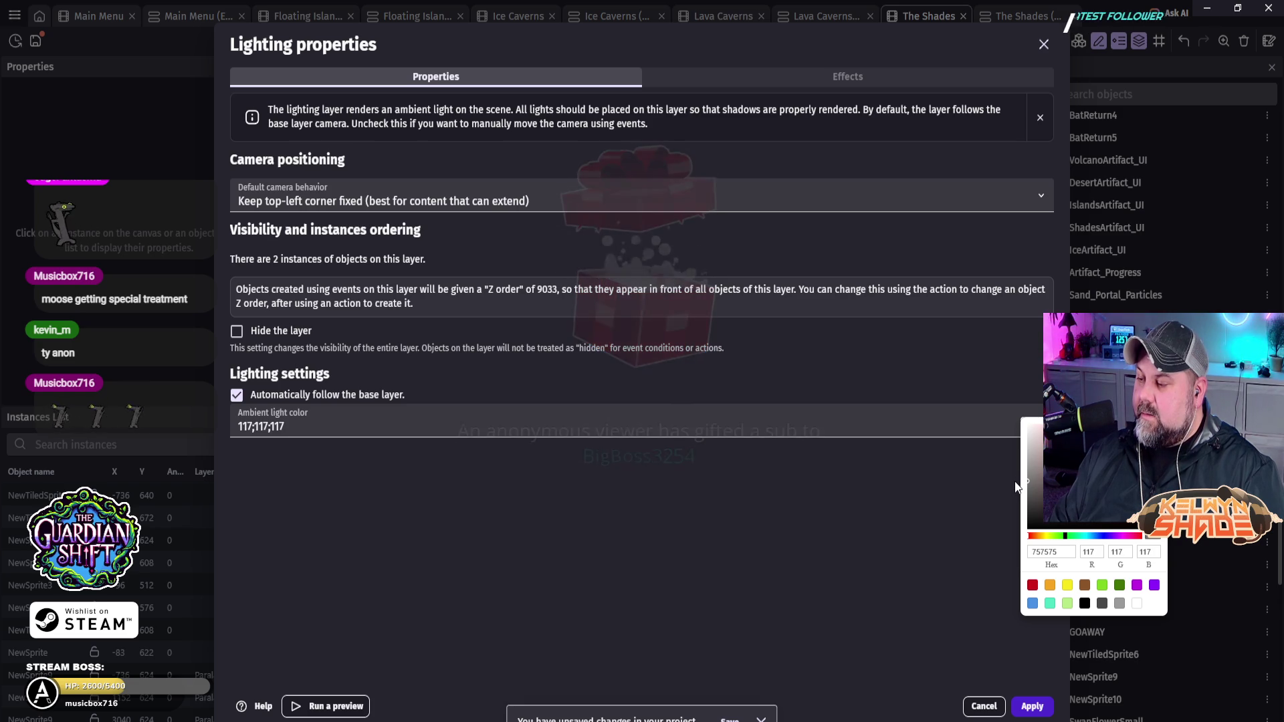
left_click(1035, 709)
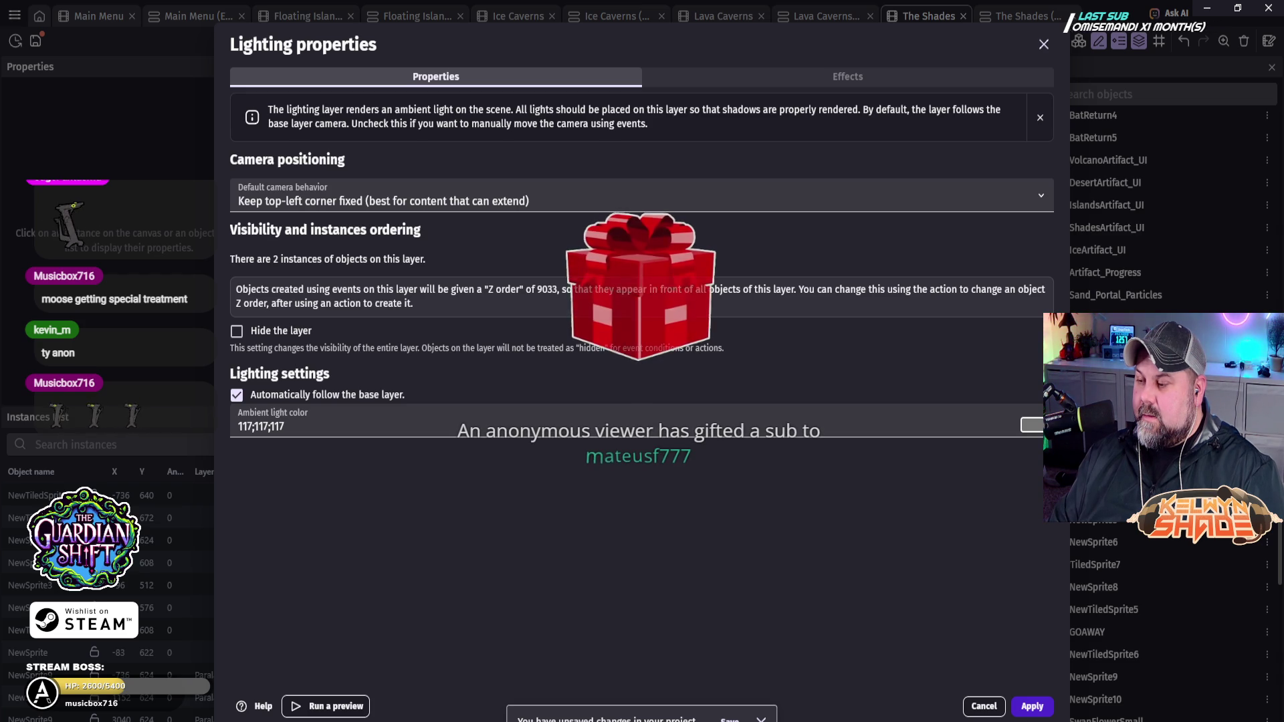
key("Escape")
Step: Preview the dimmer forest, walking and jumping past the frogs to the blue lantern, then exit full screen
left_click(607, 48)
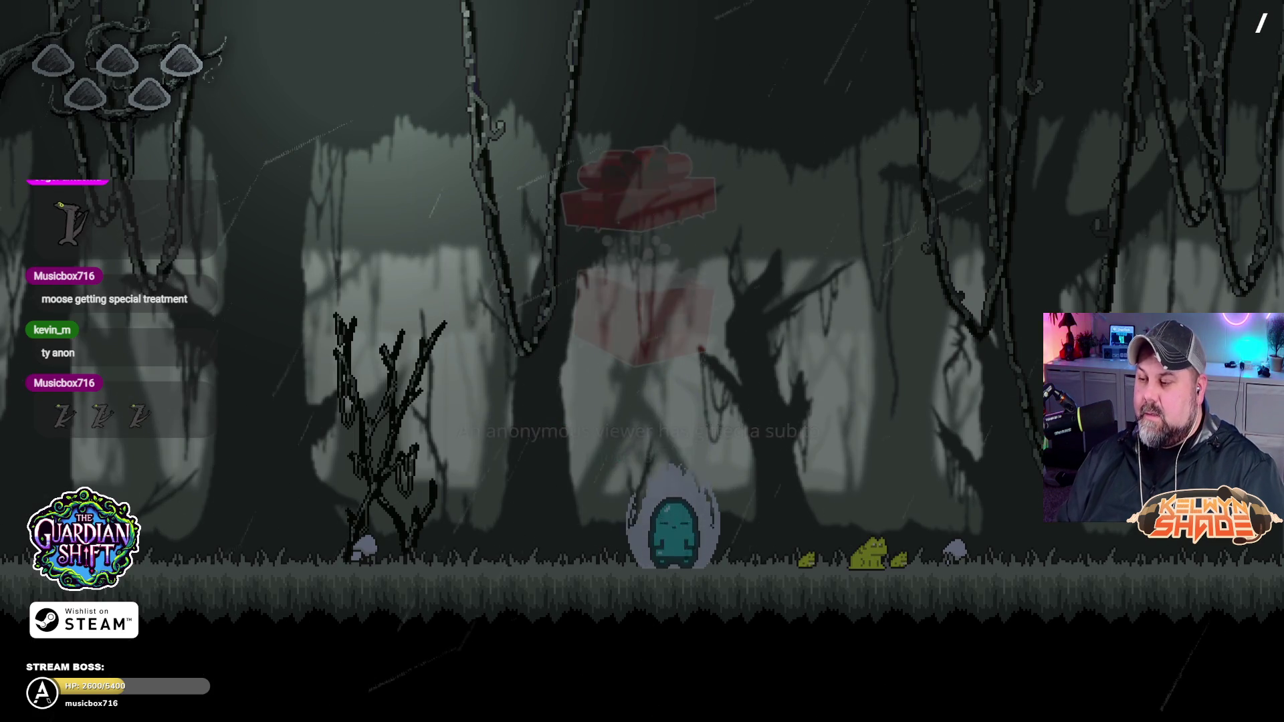
key("Left")
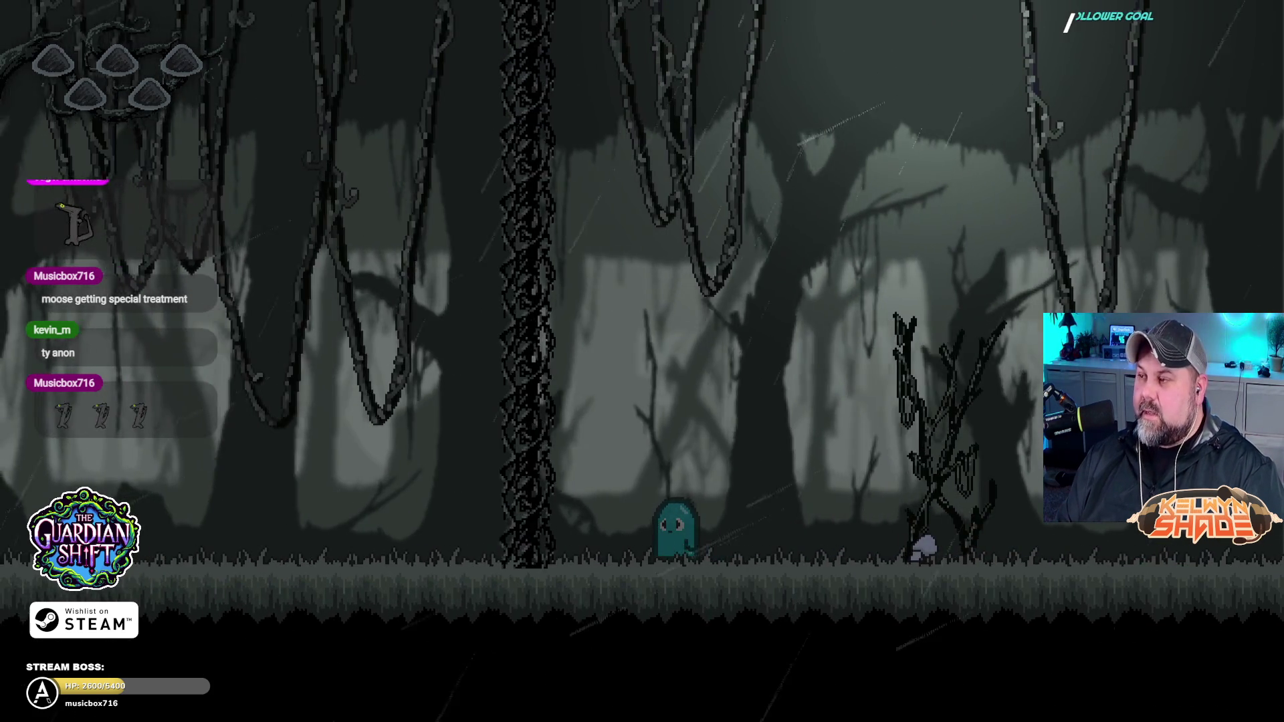
key("space")
key("Right")
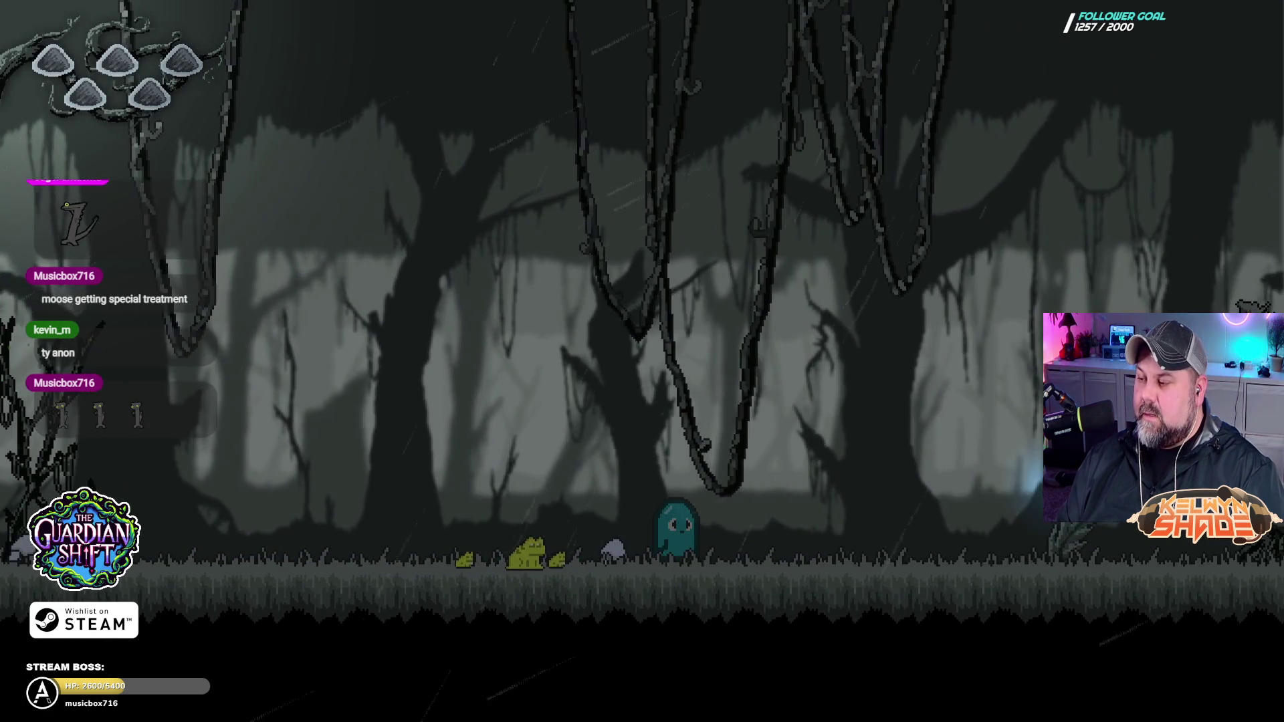
key("Right")
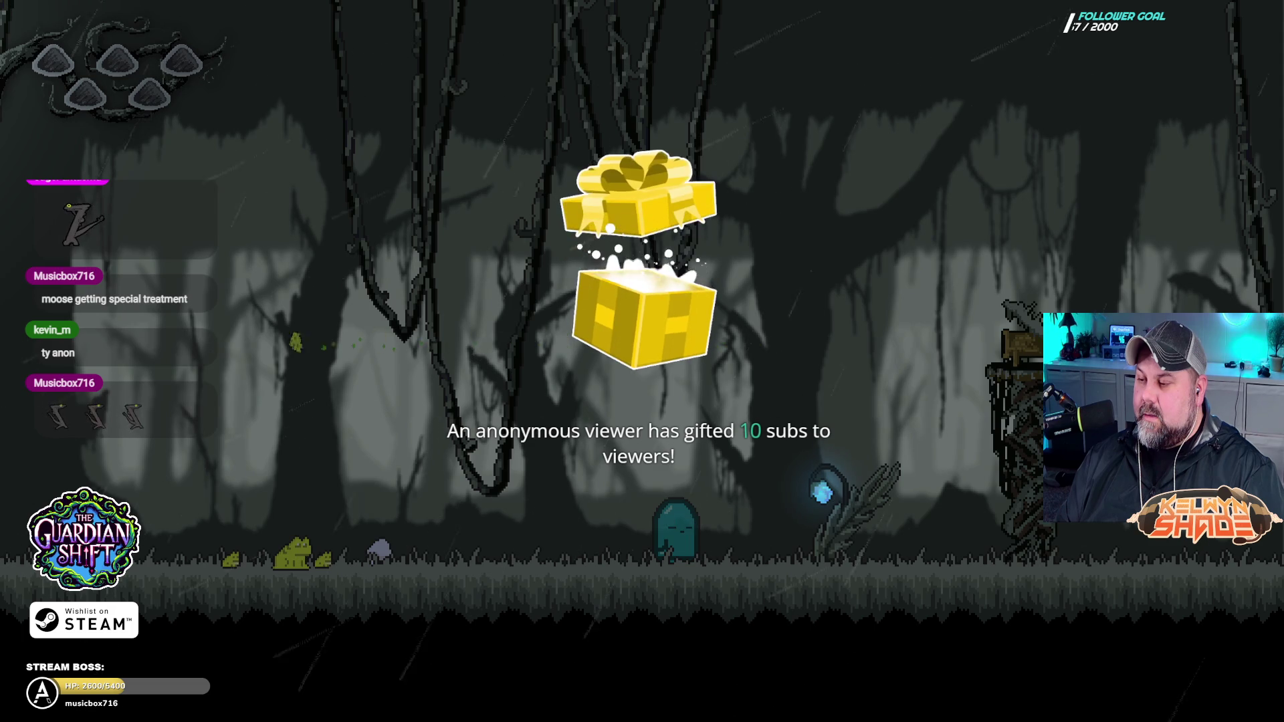
key("Right")
key("Right")
key("Left")
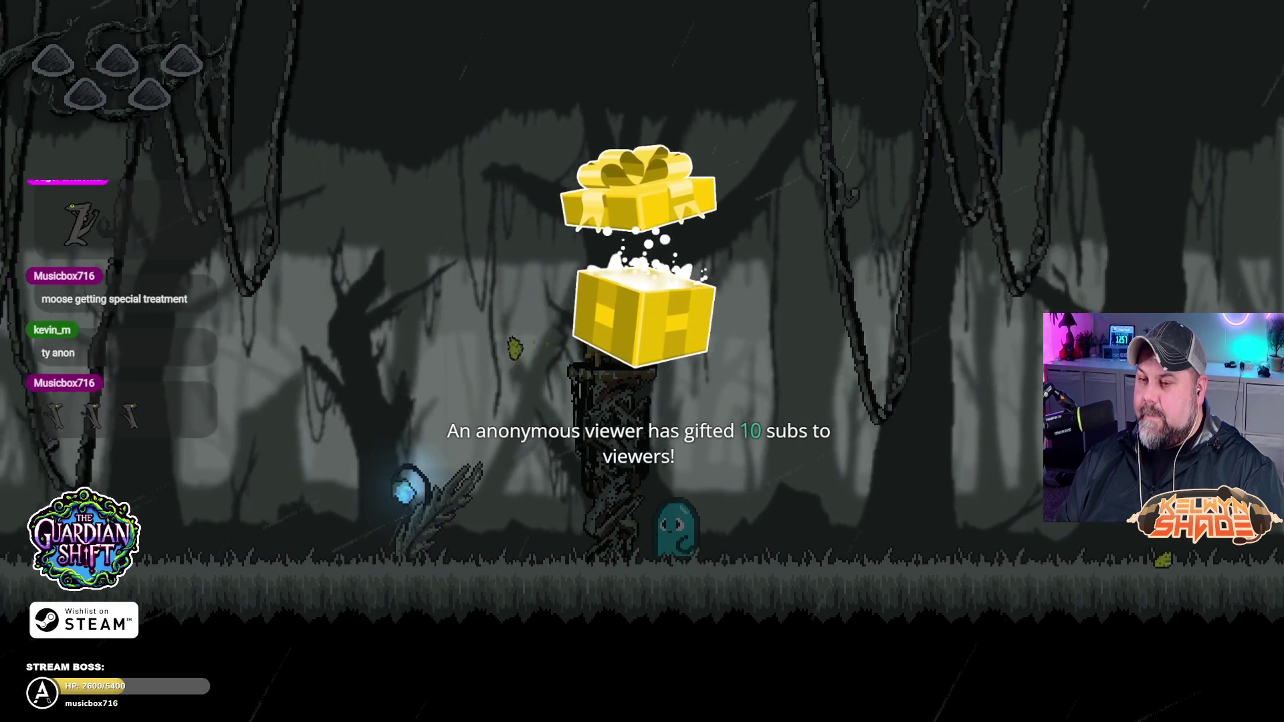
key("Escape")
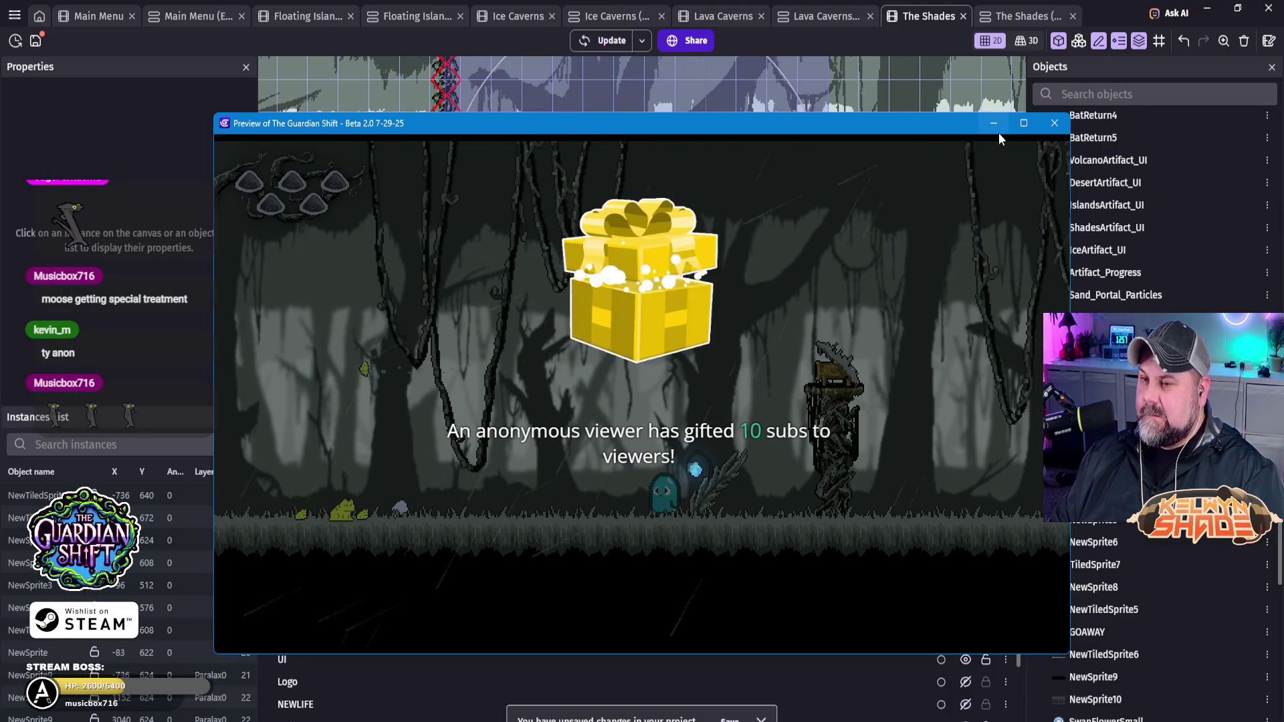
Step: Close the preview and darken the Lighting layer's ambient colour to 61;61;61
left_click(1055, 123)
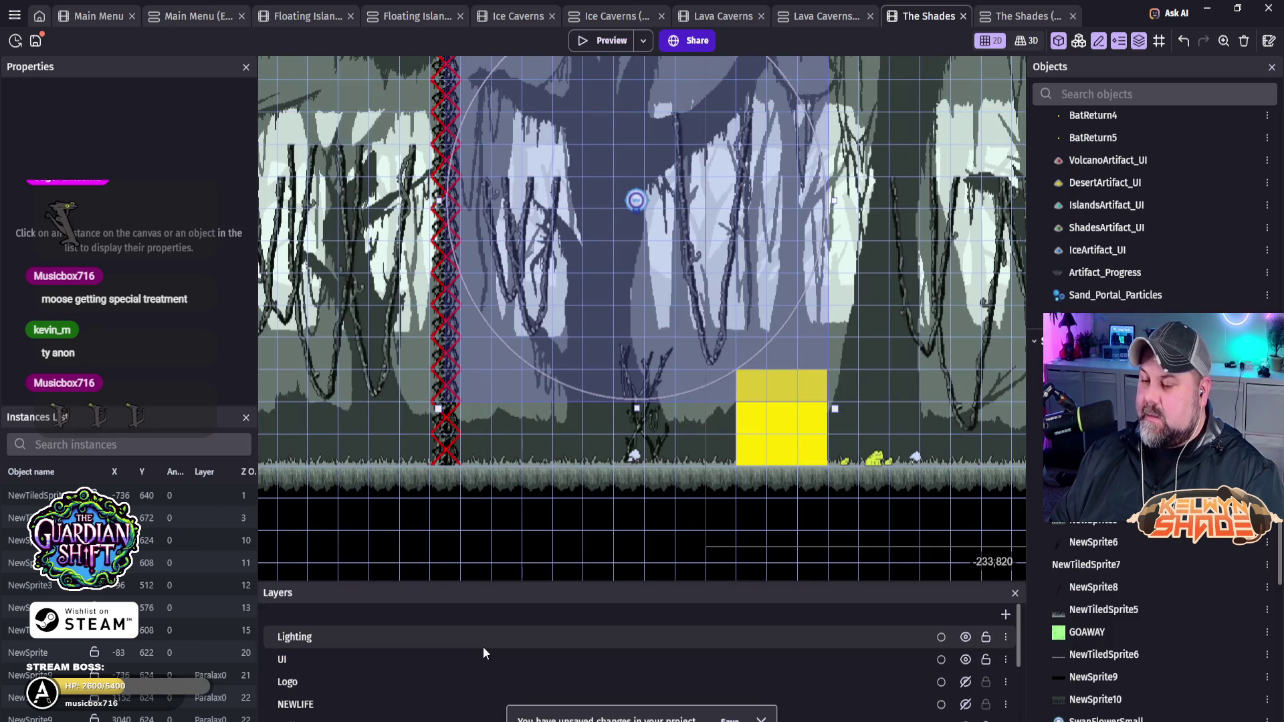
double_click(483, 642)
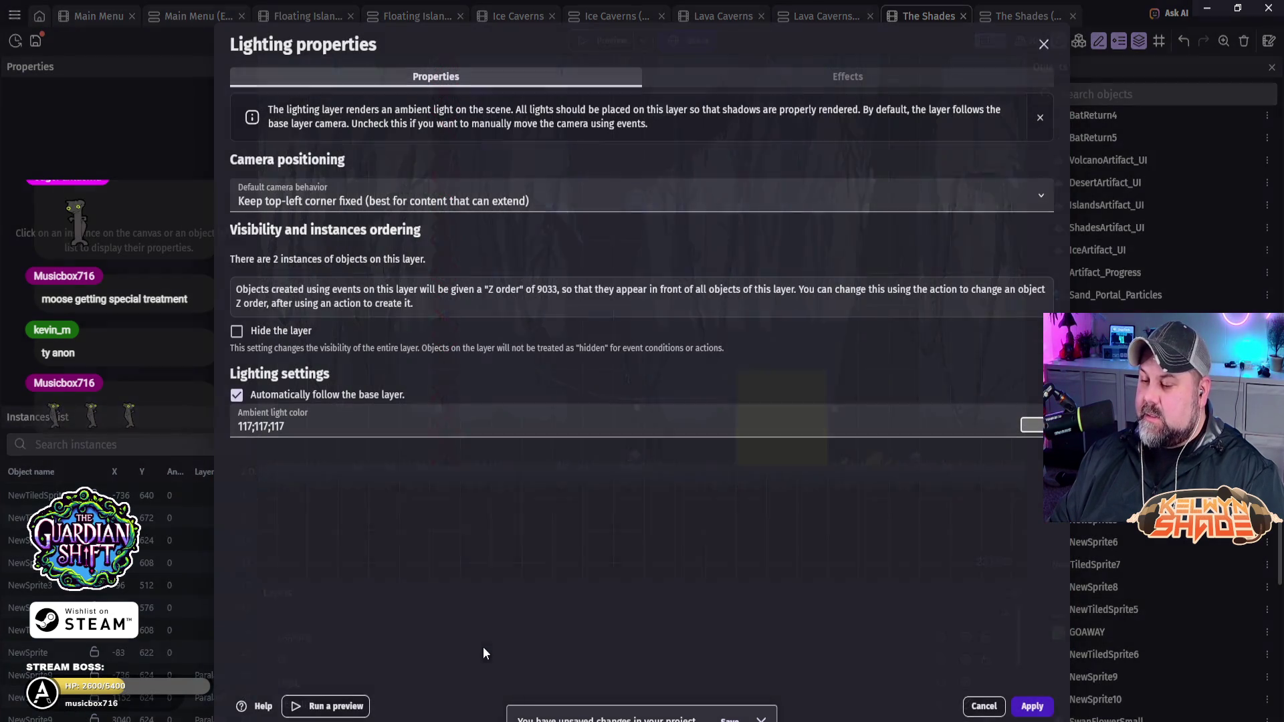
left_click(1030, 426)
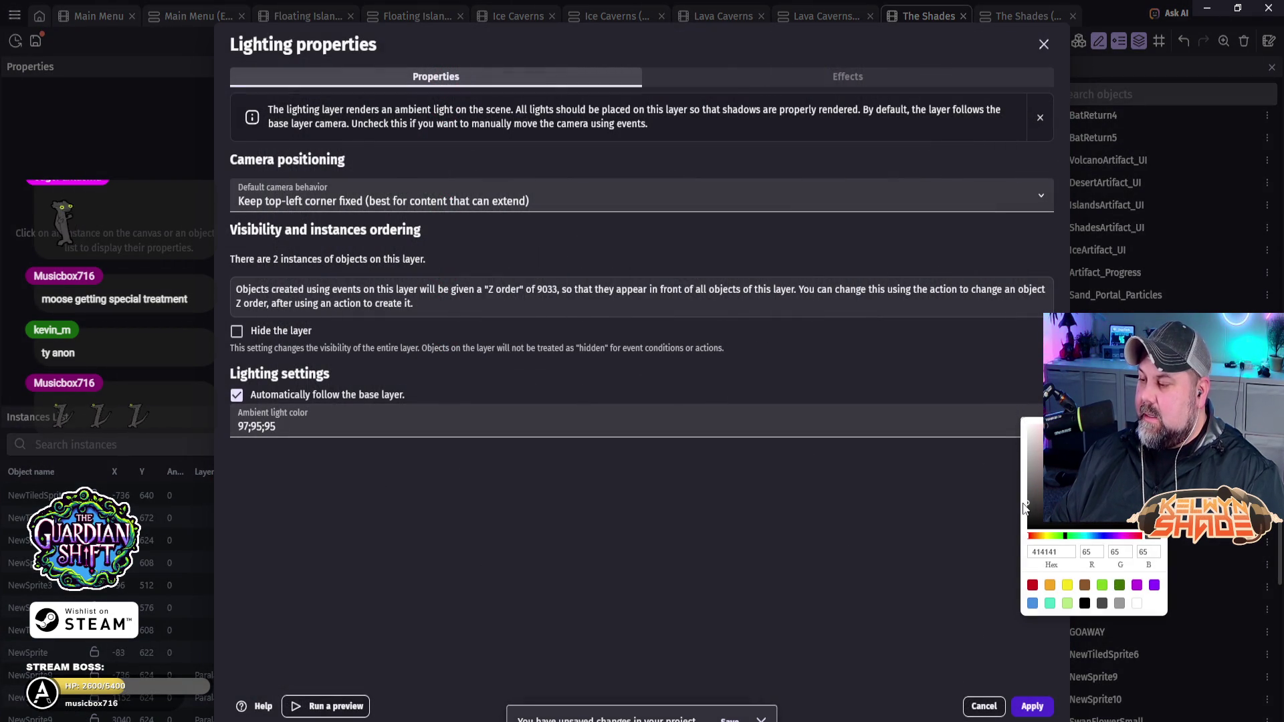
left_click(933, 655)
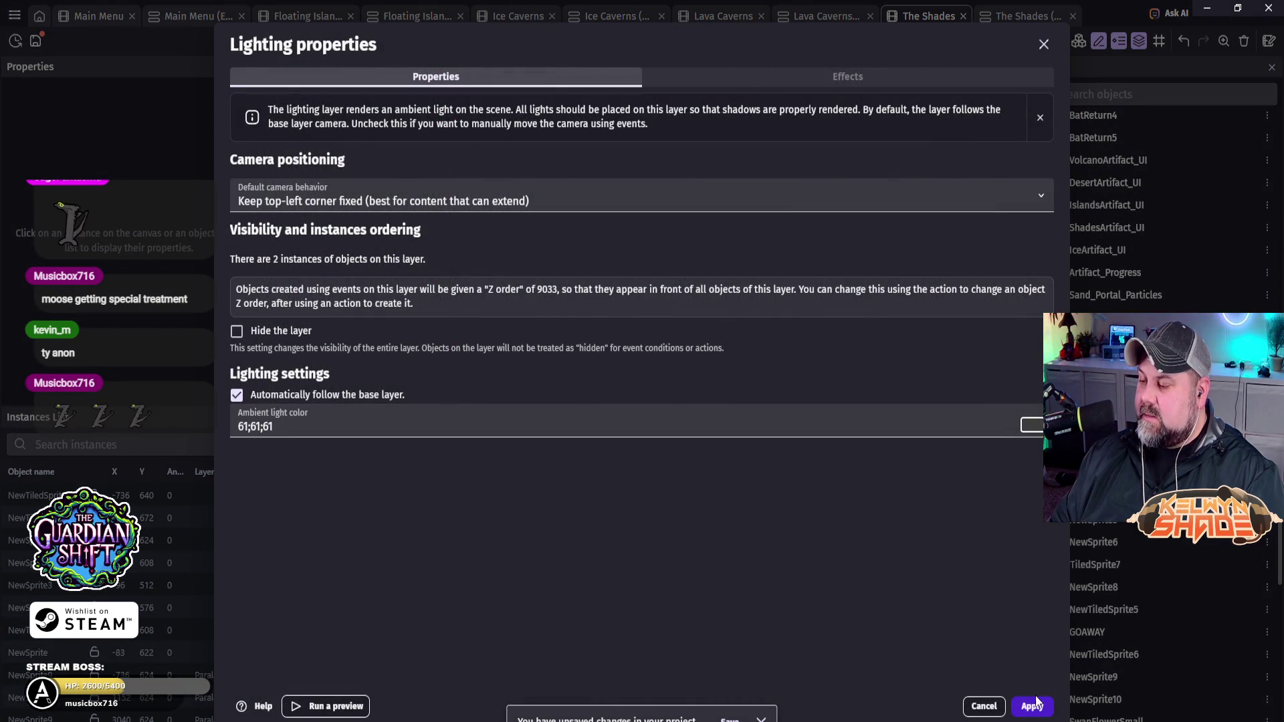
left_click(1032, 706)
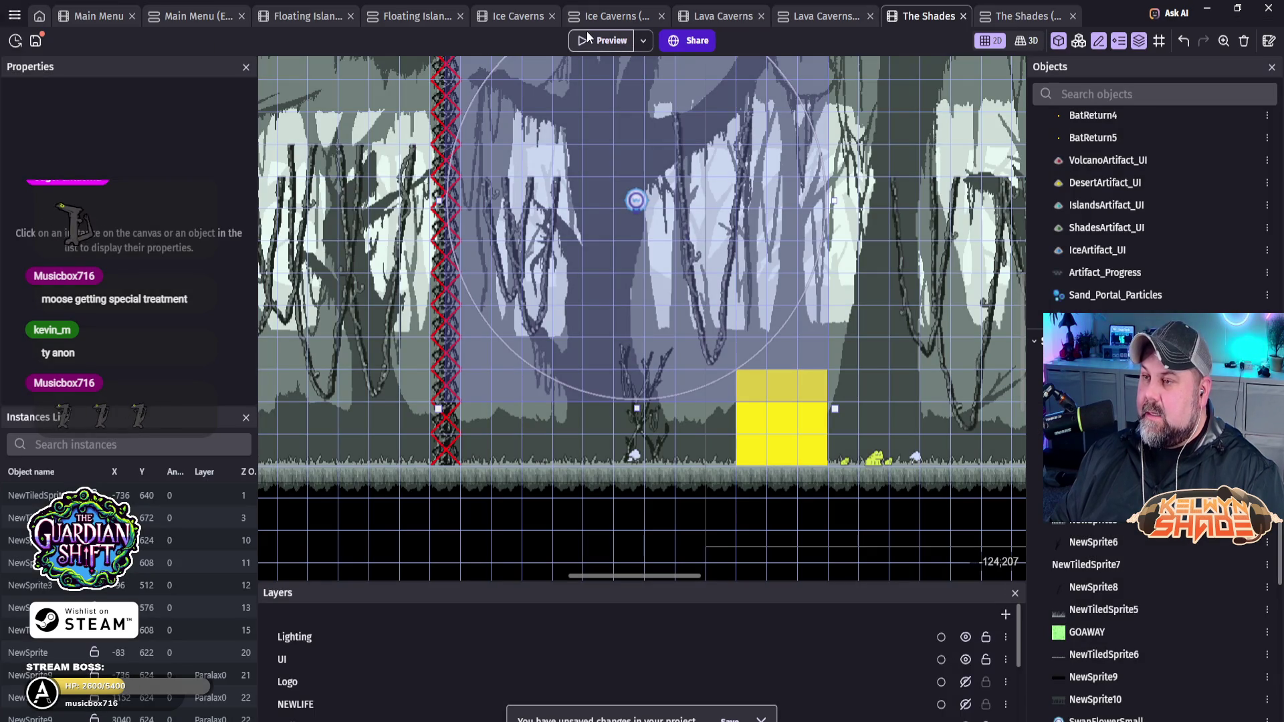
Step: Preview the darker level, walk right to the glowing plant, then close the preview
left_click(588, 32)
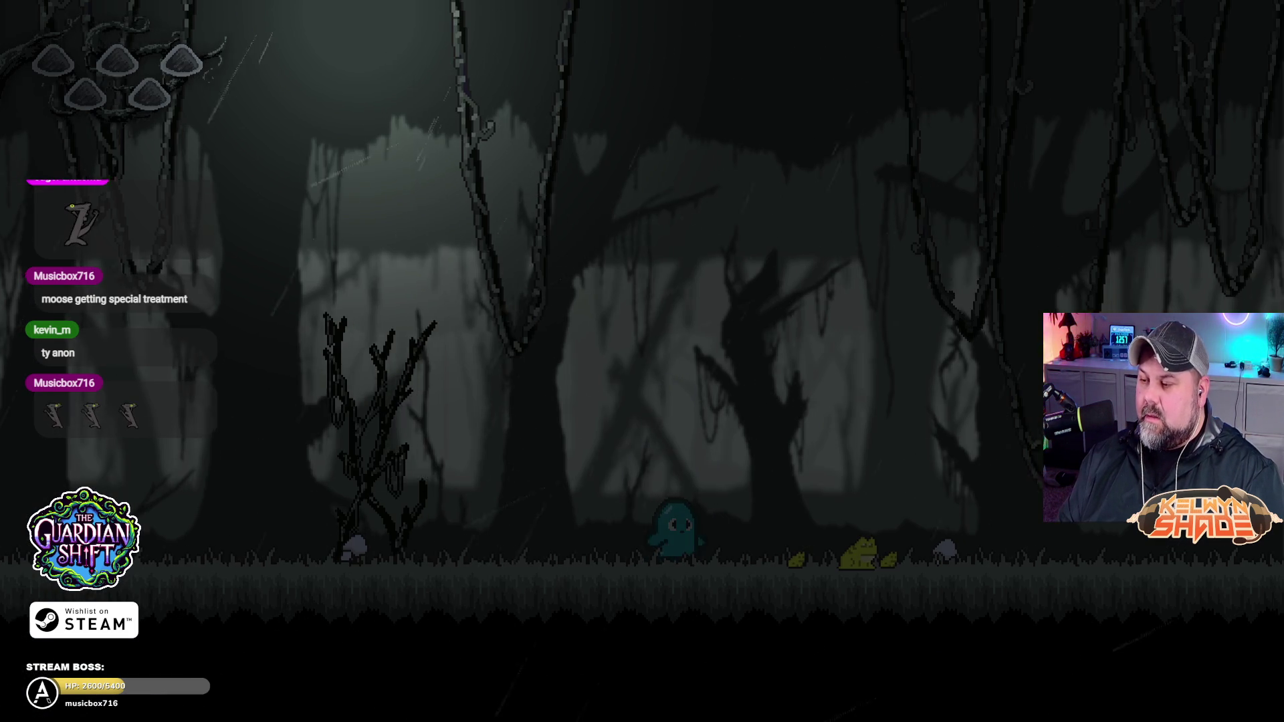
key("Right")
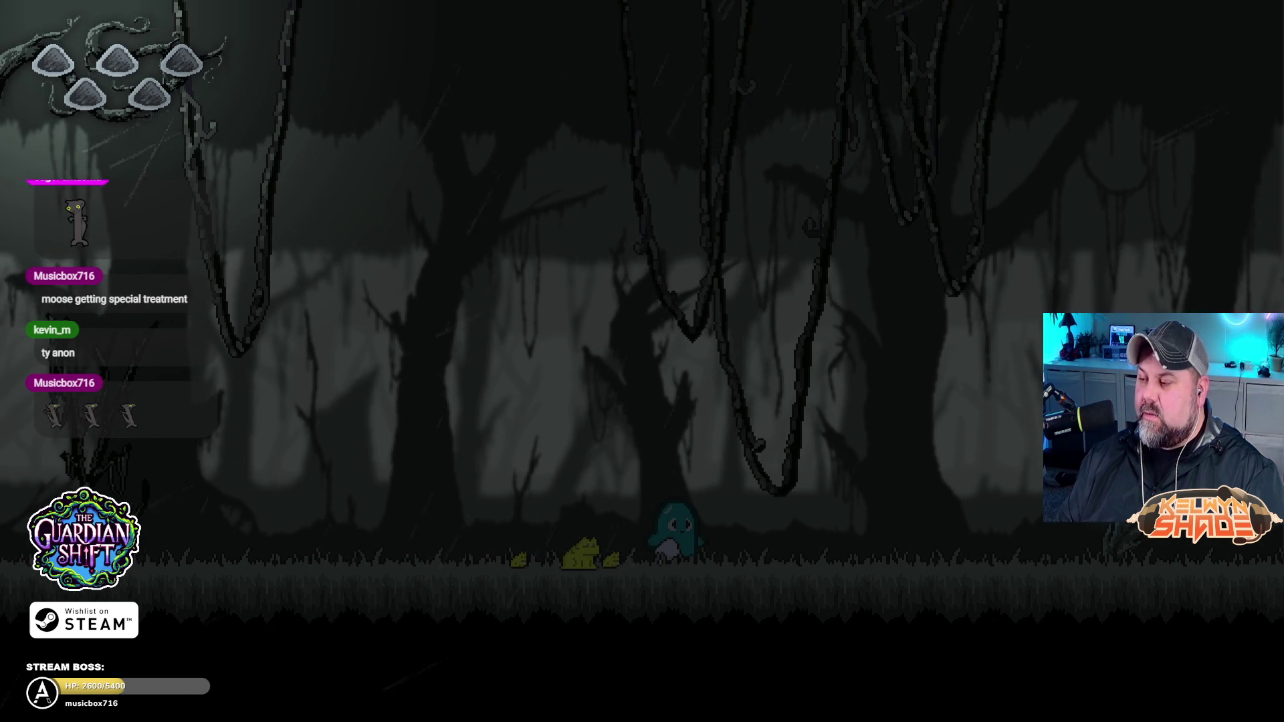
key("Right")
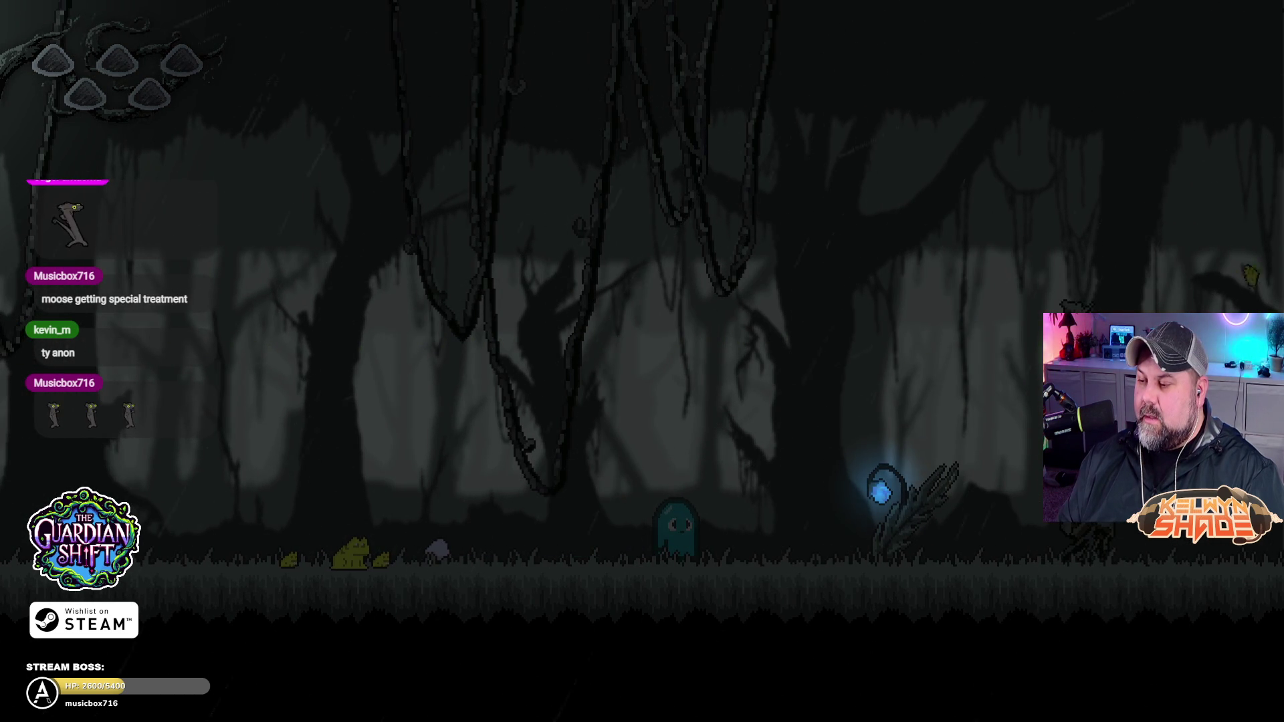
key("Right")
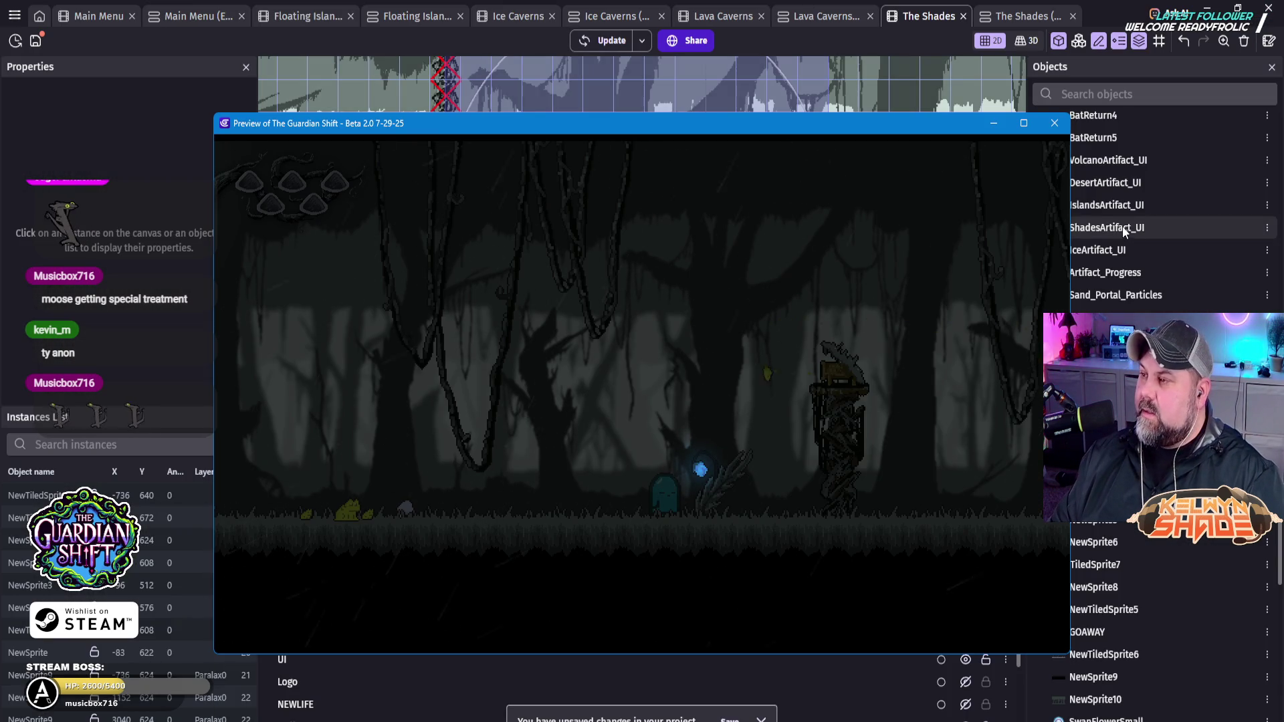
left_click(1060, 123)
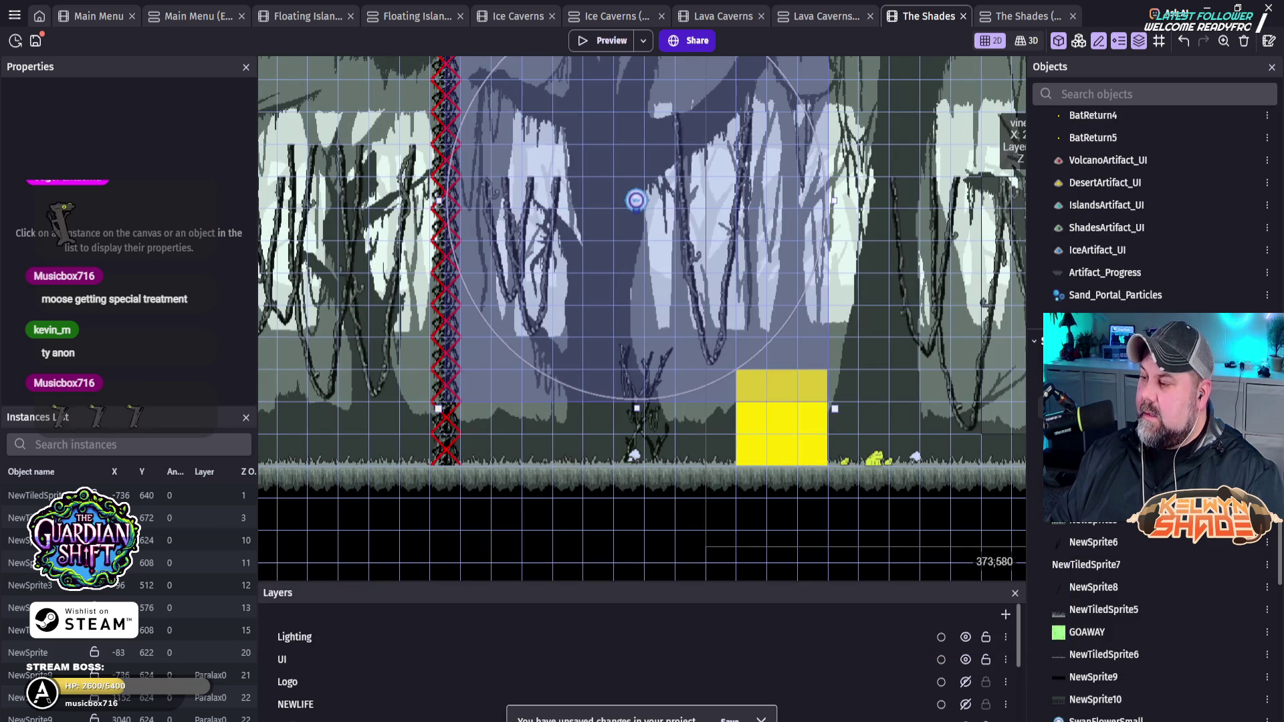
Step: Set the Lighting layer's ambient light colour to black and apply it
left_click(415, 636)
double_click(415, 637)
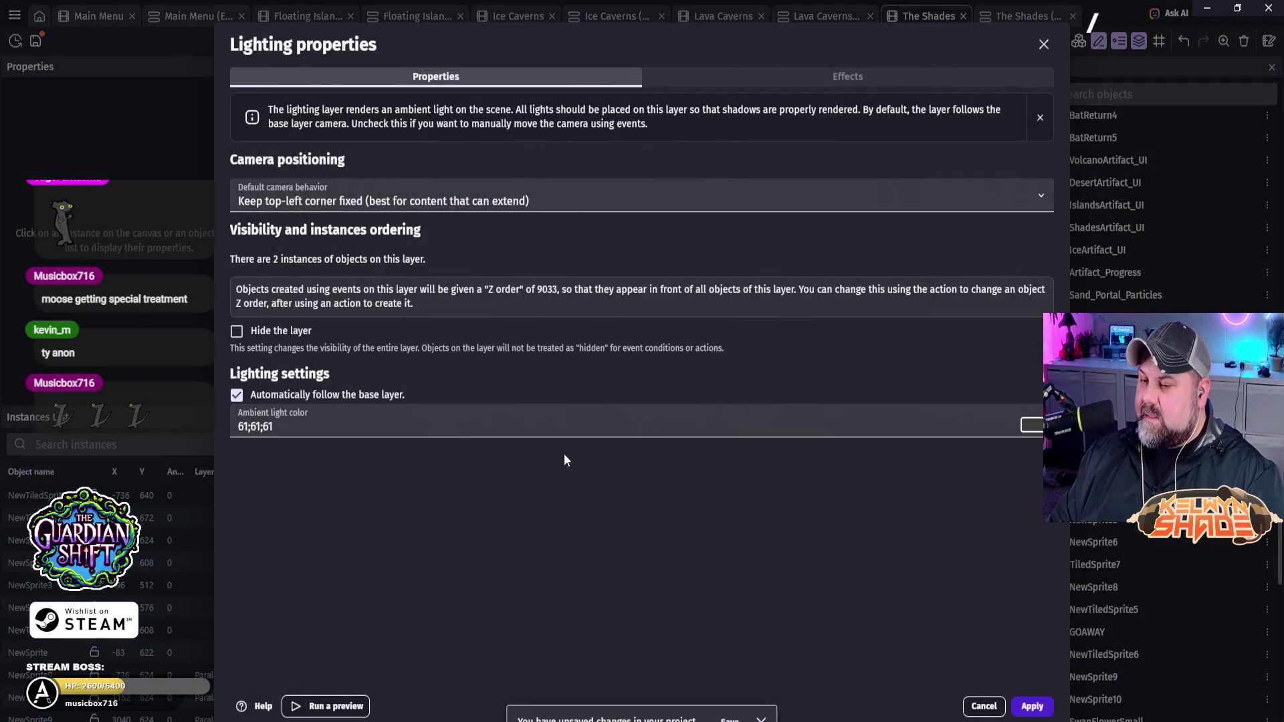
left_click(1029, 425)
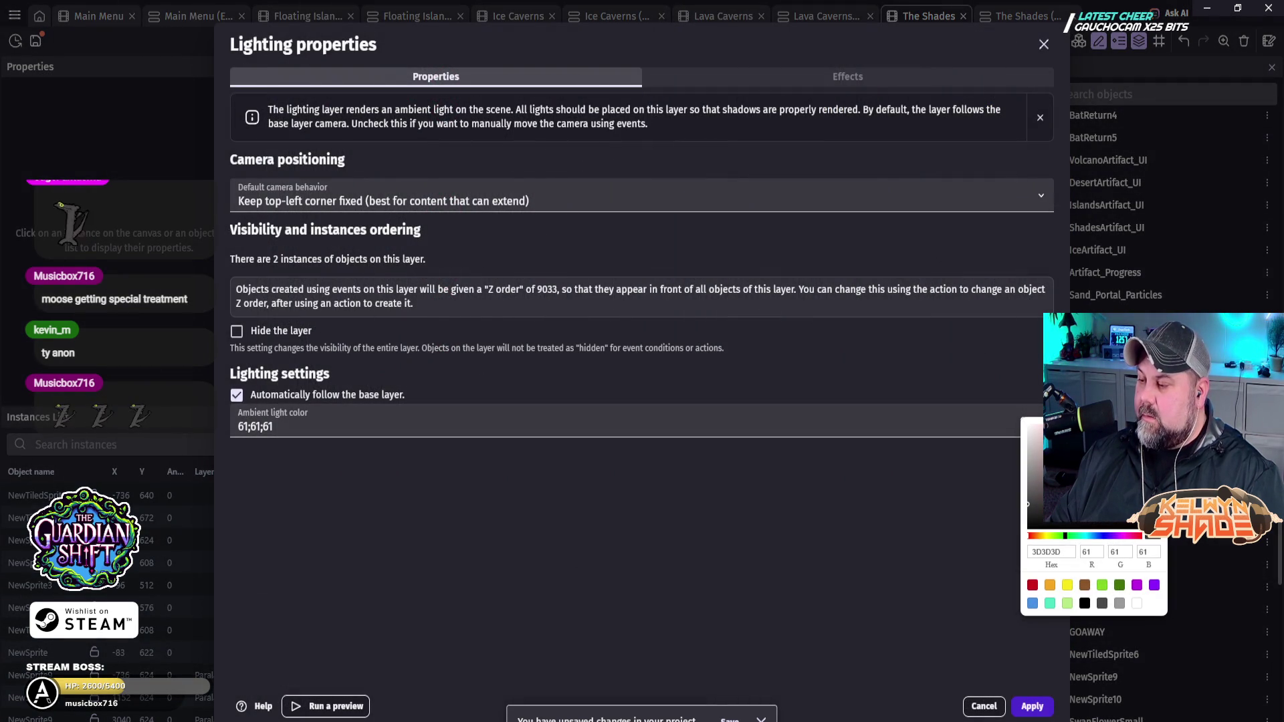
left_click(777, 570)
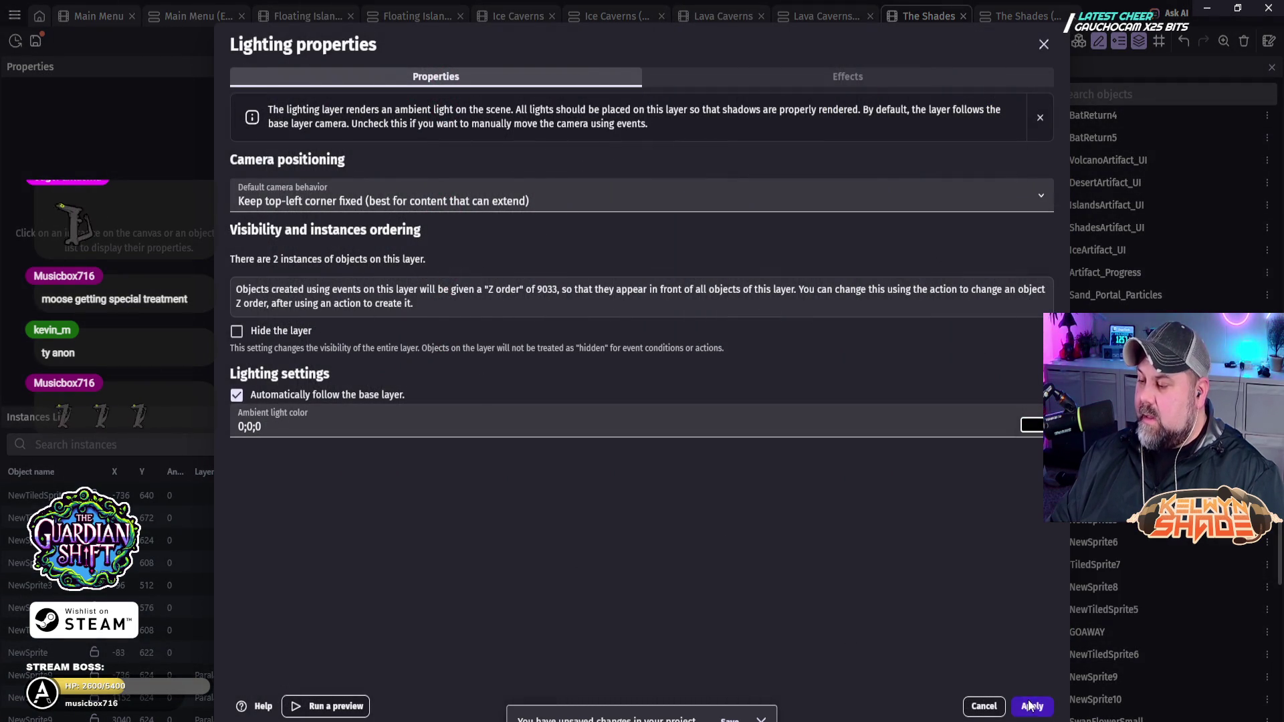
left_click(1028, 701)
Step: Run a preview of the near-black forest, then exit full screen and close it
left_click(615, 38)
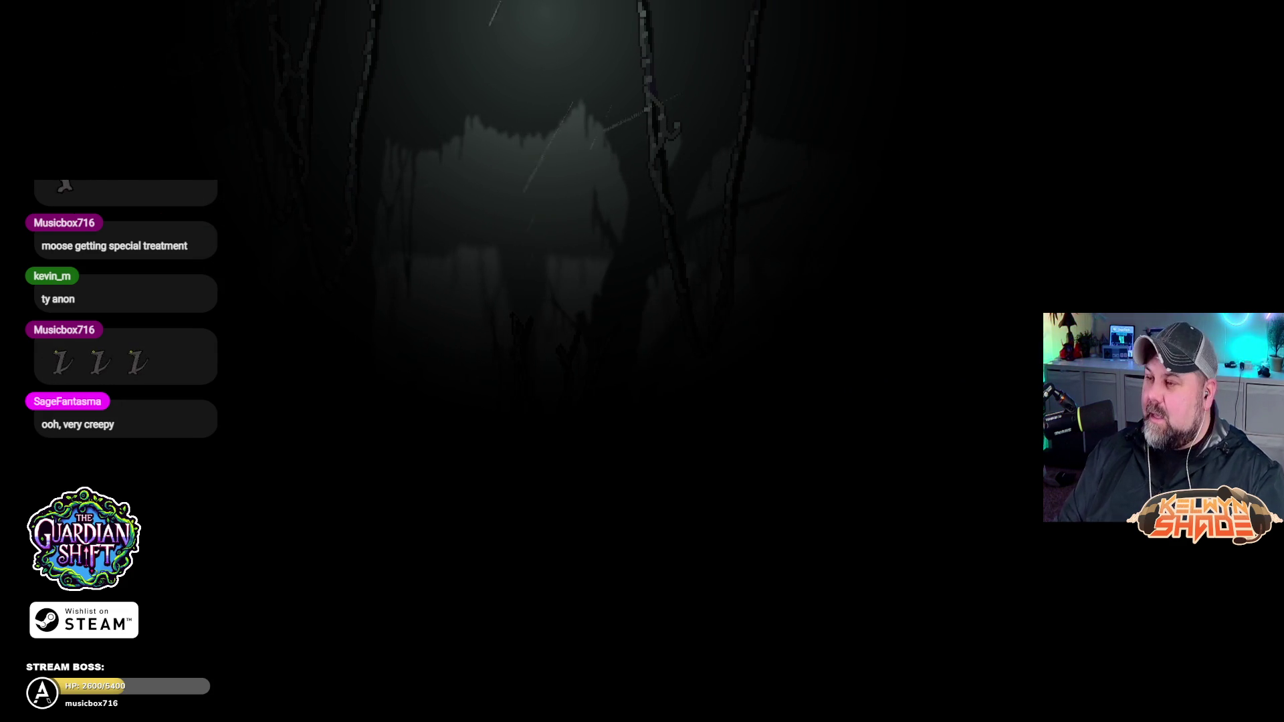
key("Escape")
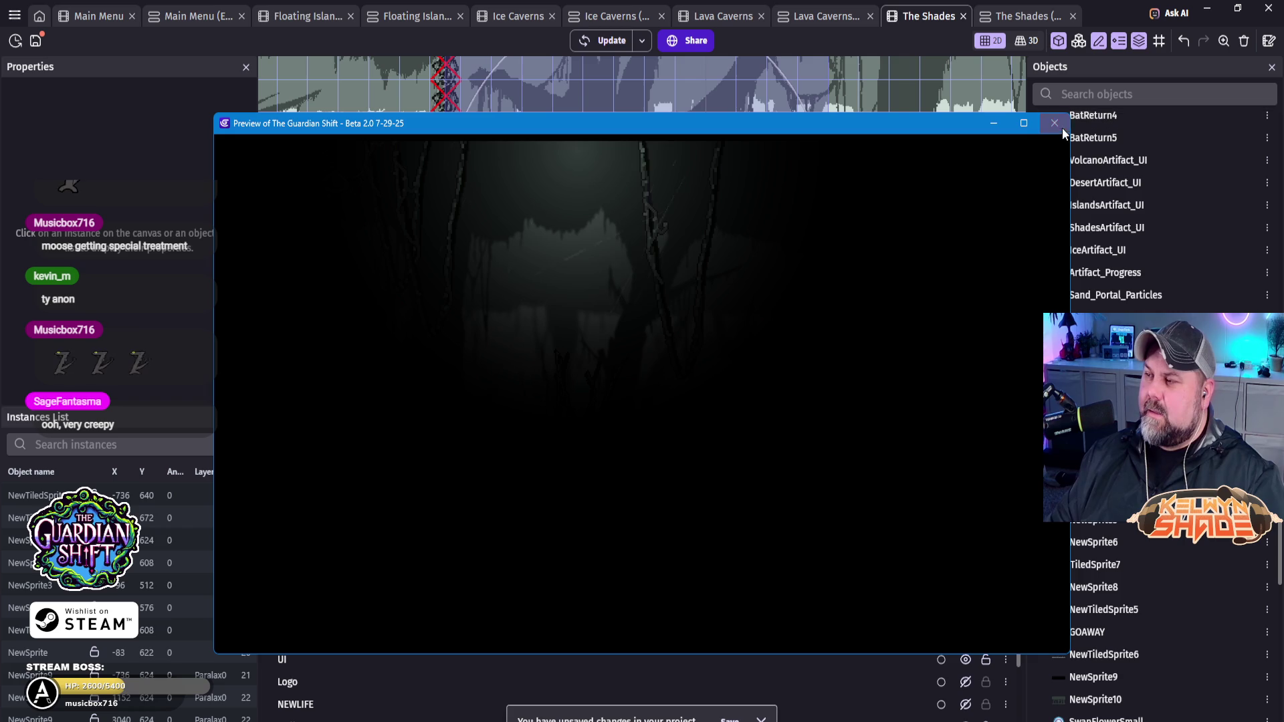
left_click(1055, 123)
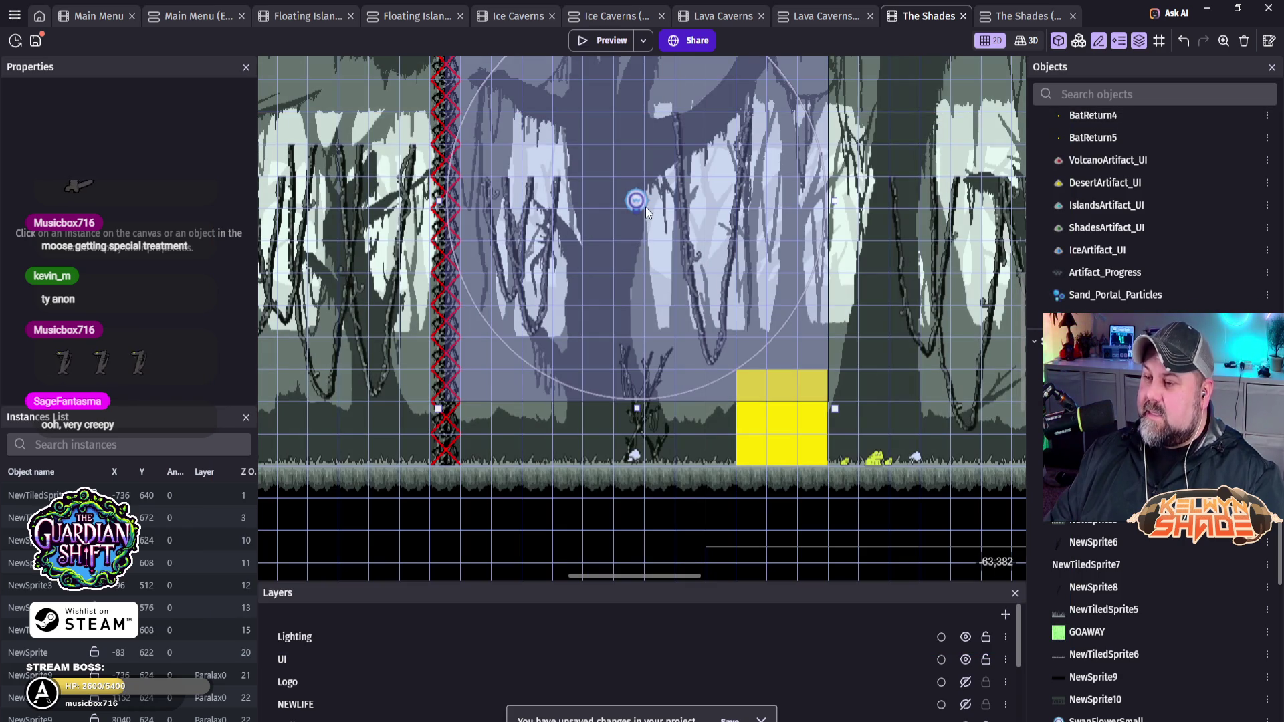
Step: Open the ShadesGlowLarge light's settings, keeping its colour white
double_click(635, 202)
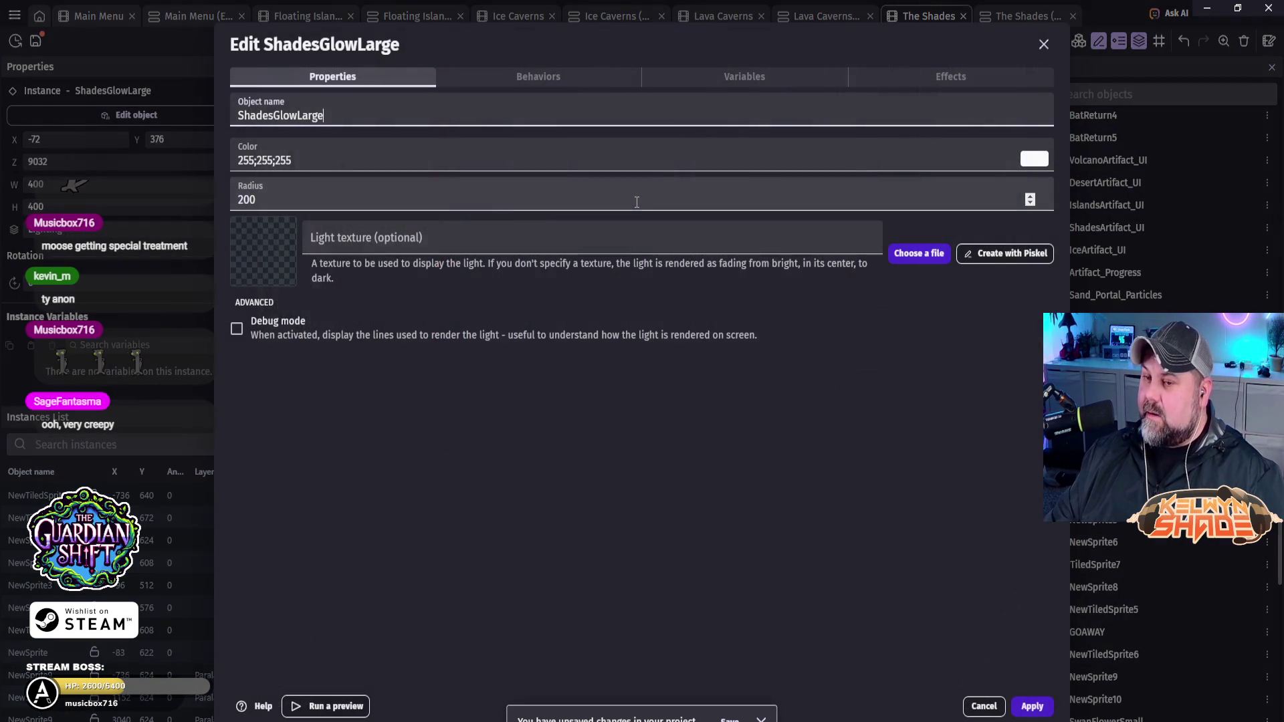
left_click(1032, 162)
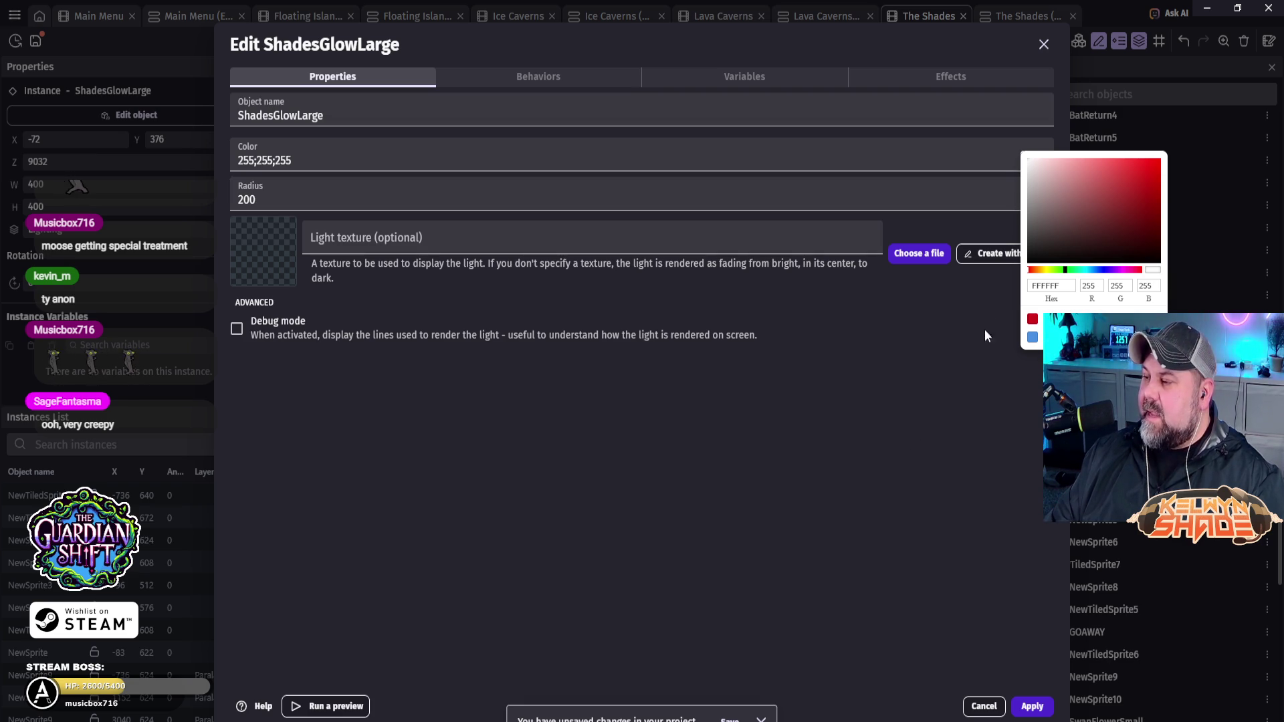
left_click(951, 319)
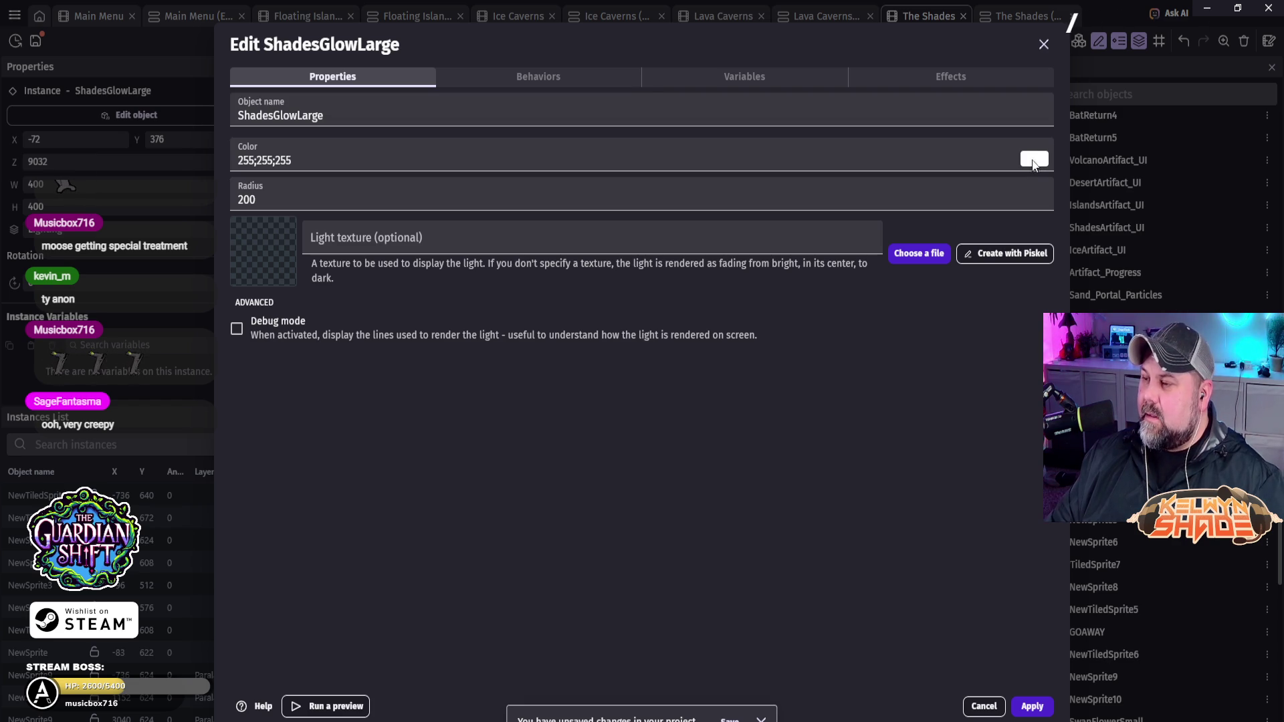
Step: Add a Brightness effect at 0.8 to ShadesGlowLarge, apply it, and launch a preview
left_click(967, 78)
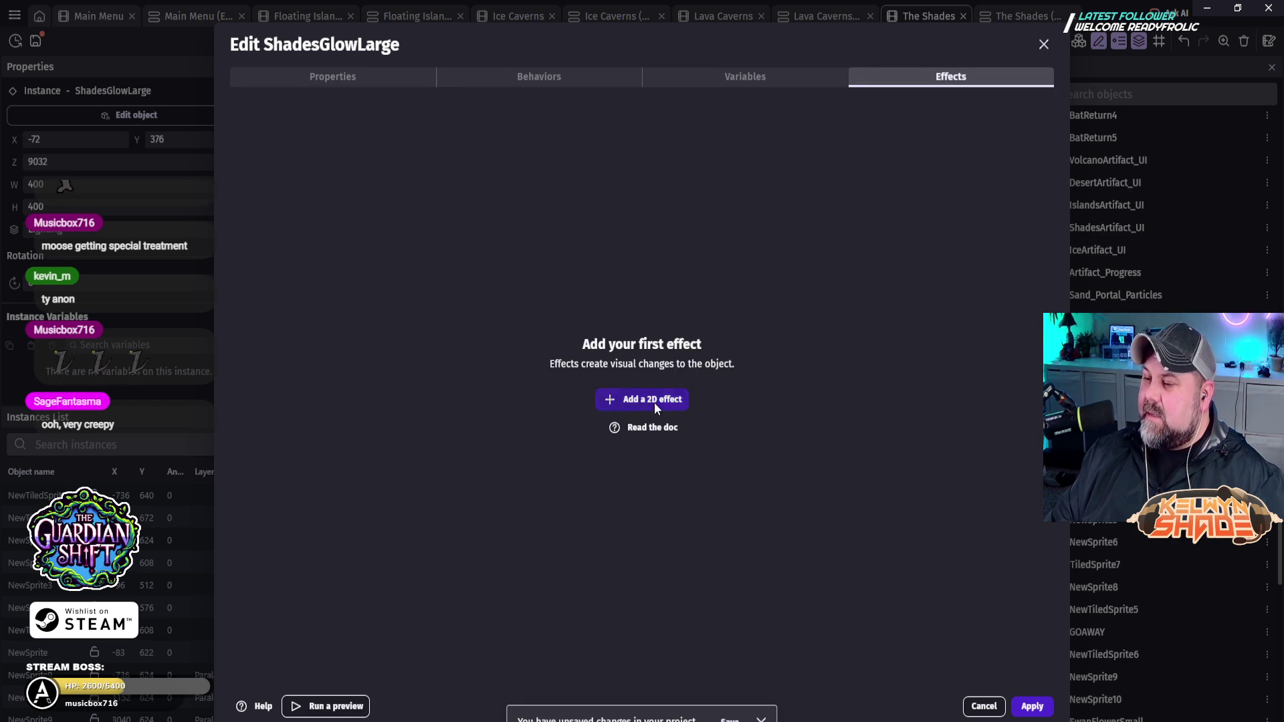
left_click(654, 401)
left_click(997, 115)
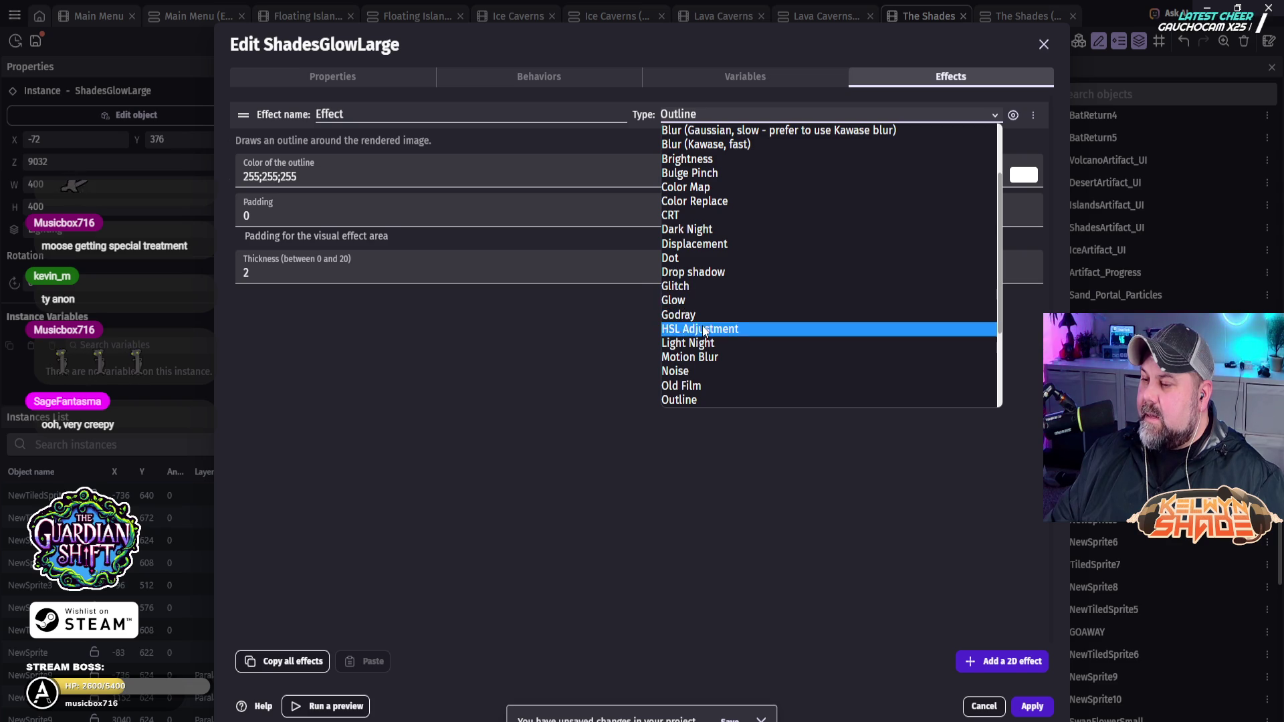
scroll(719, 367, "down", 2)
scroll(703, 333, "up", 3)
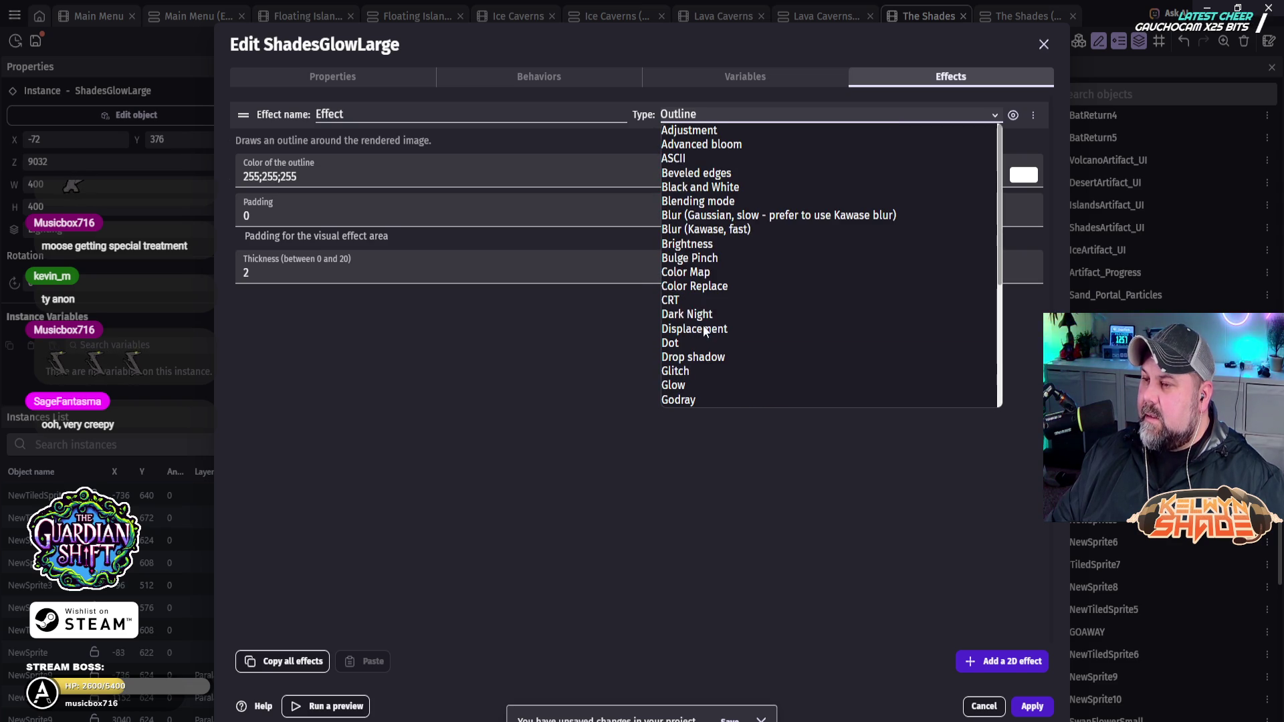
left_click(703, 245)
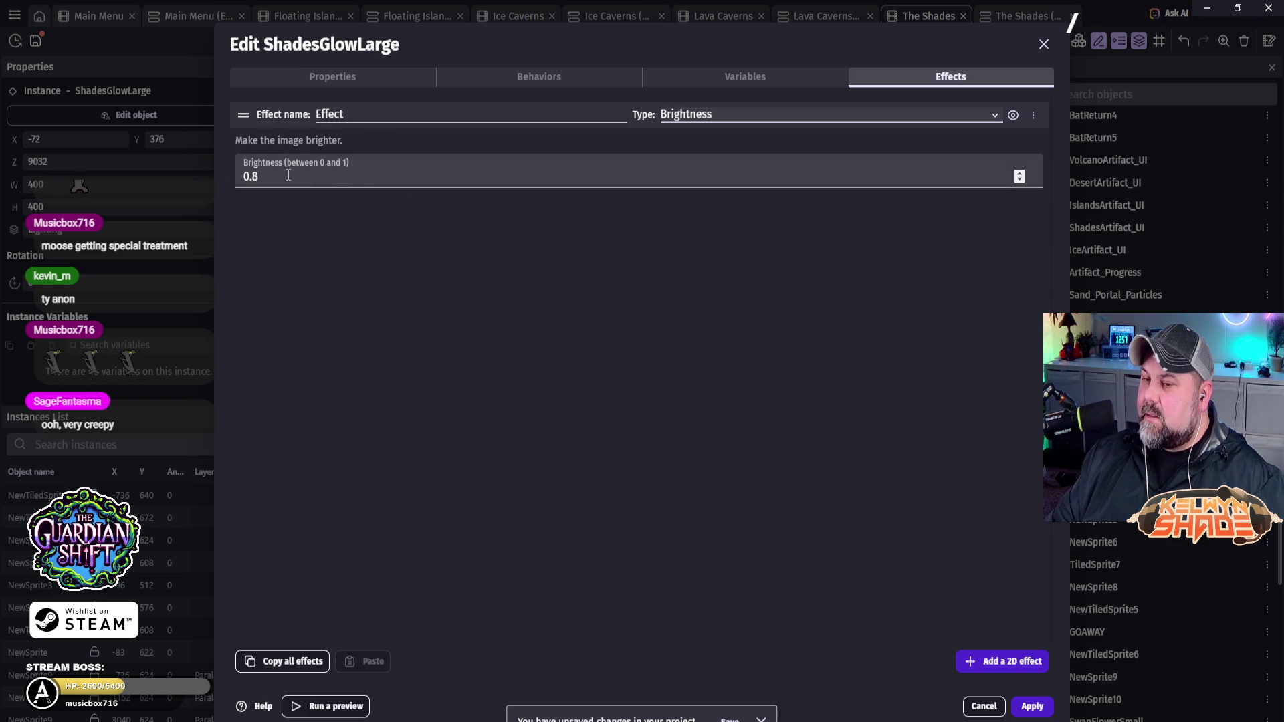
left_click(1035, 708)
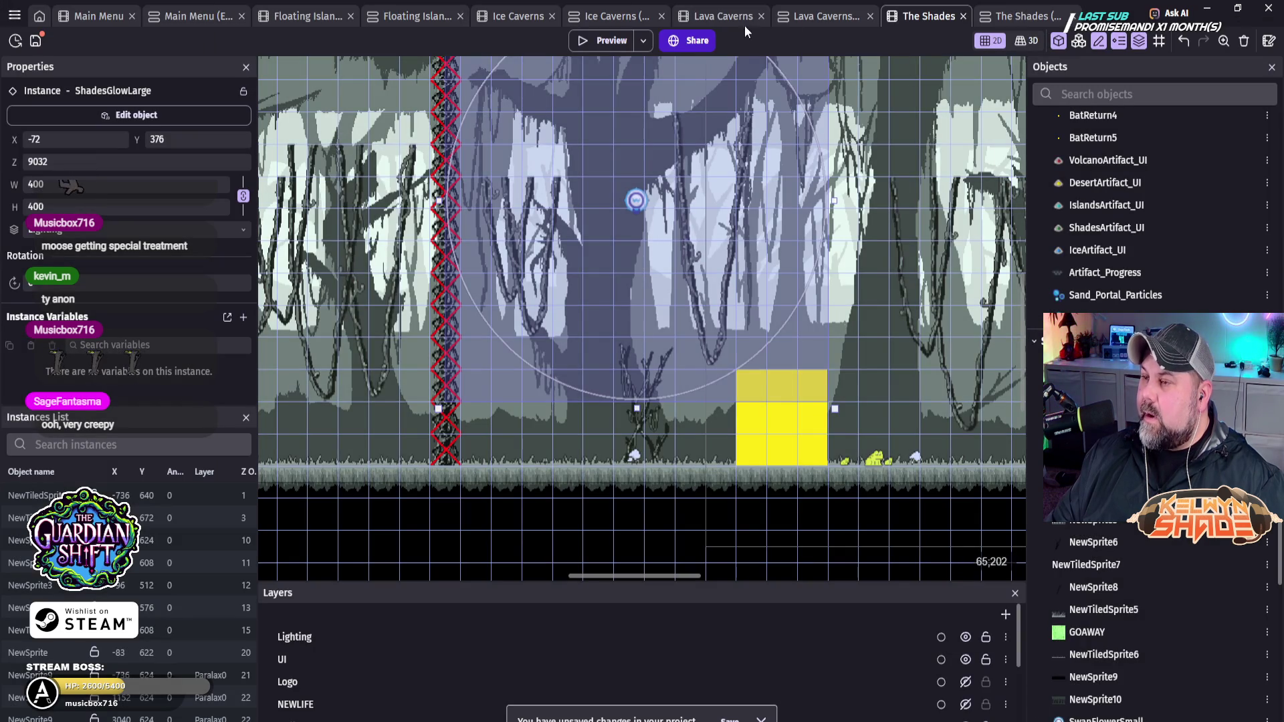
left_click(616, 41)
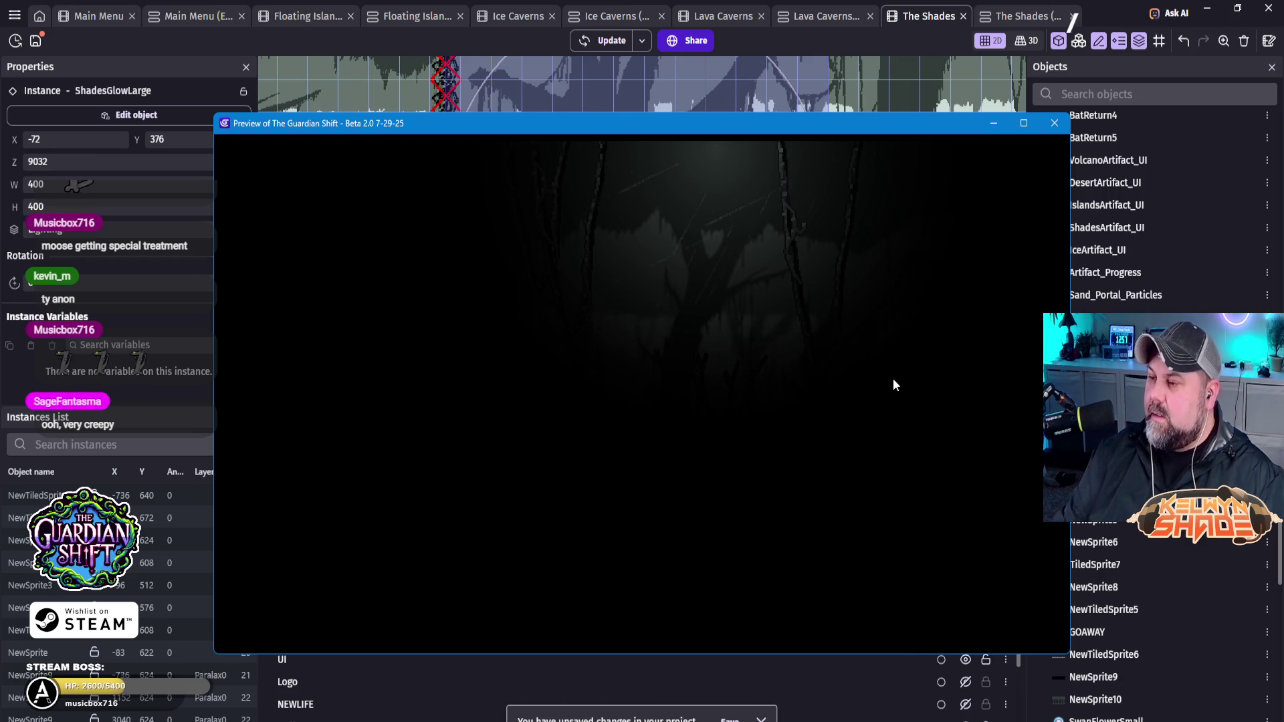
left_click(1054, 124)
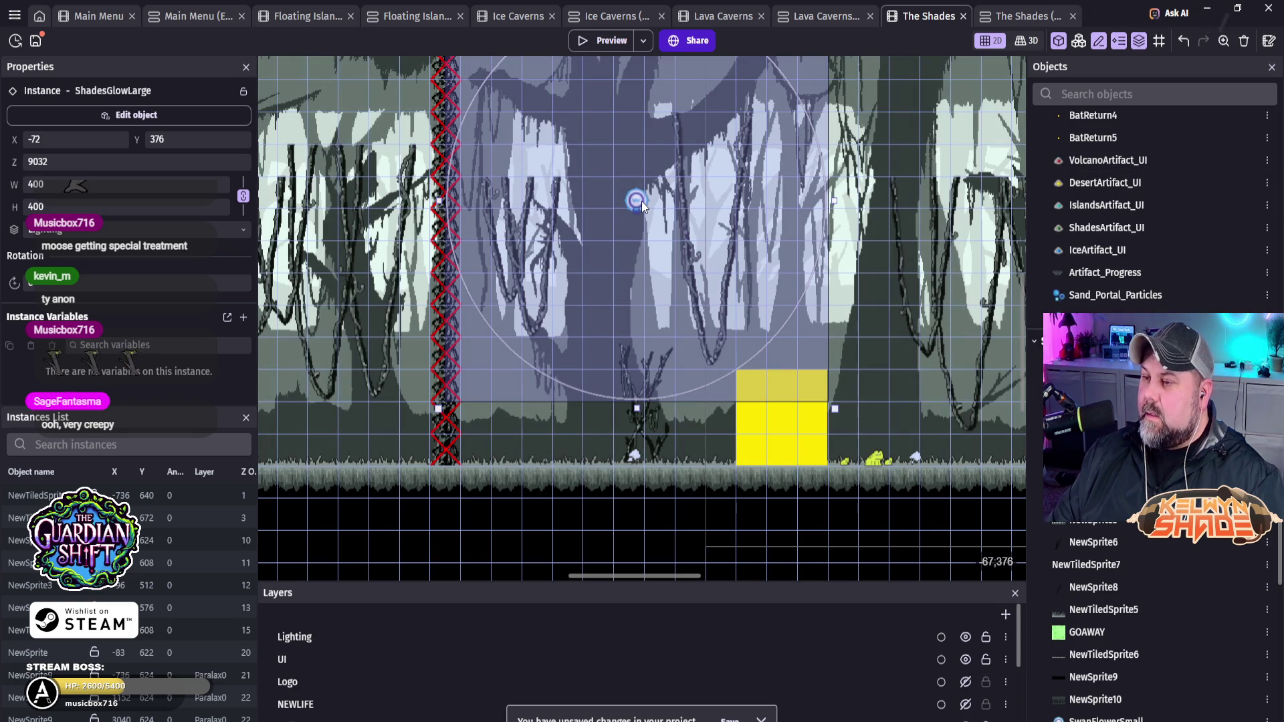
double_click(641, 202)
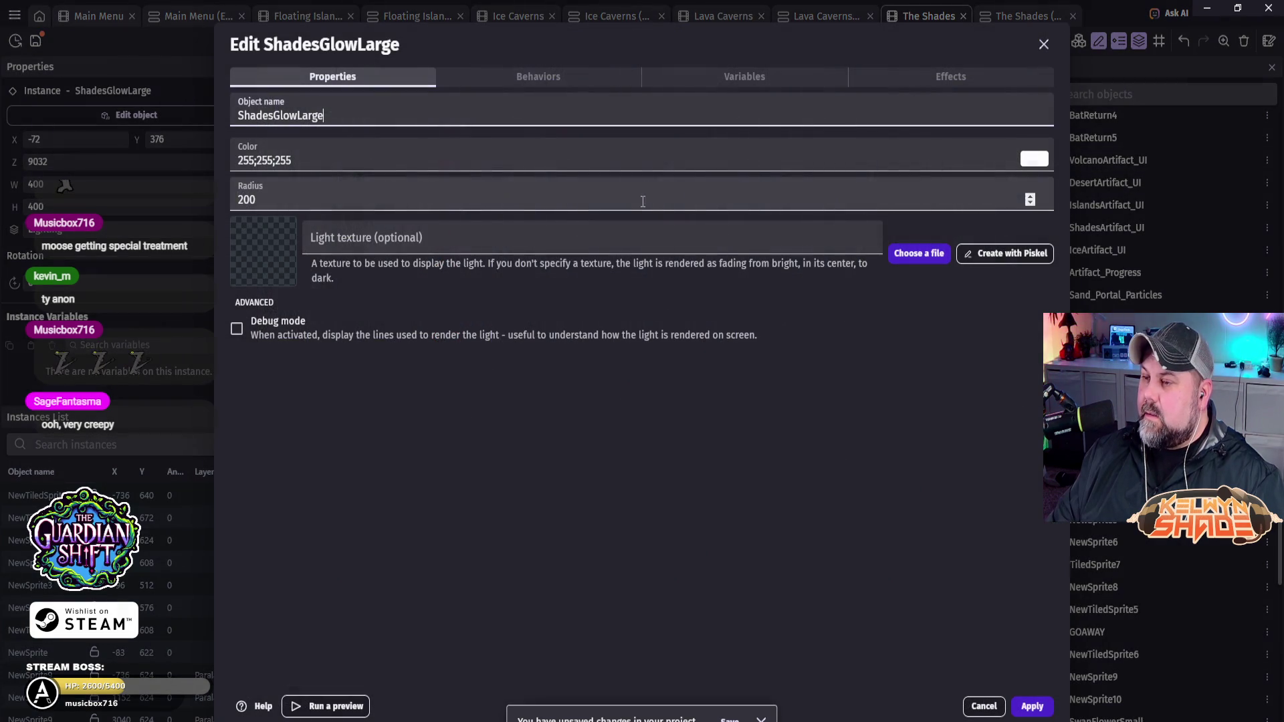
Step: Change the ShadesGlowLarge Brightness effect value to 1 and apply
left_click(965, 81)
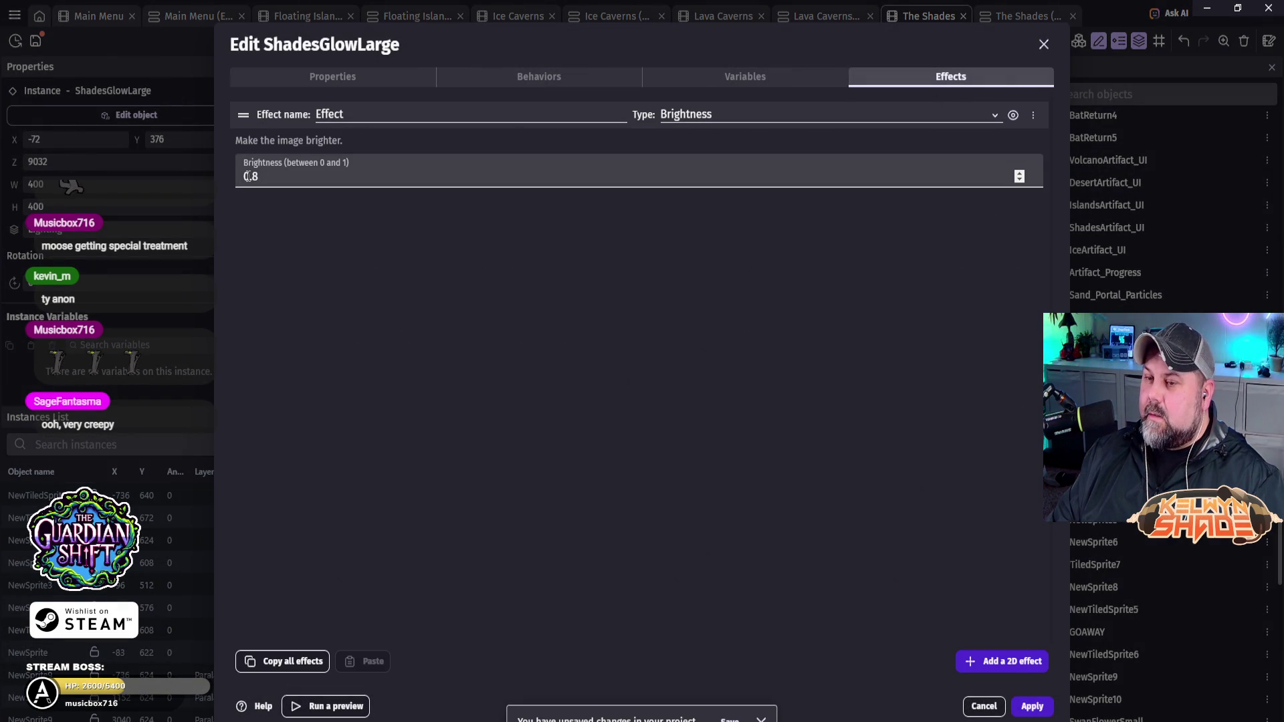
type("1")
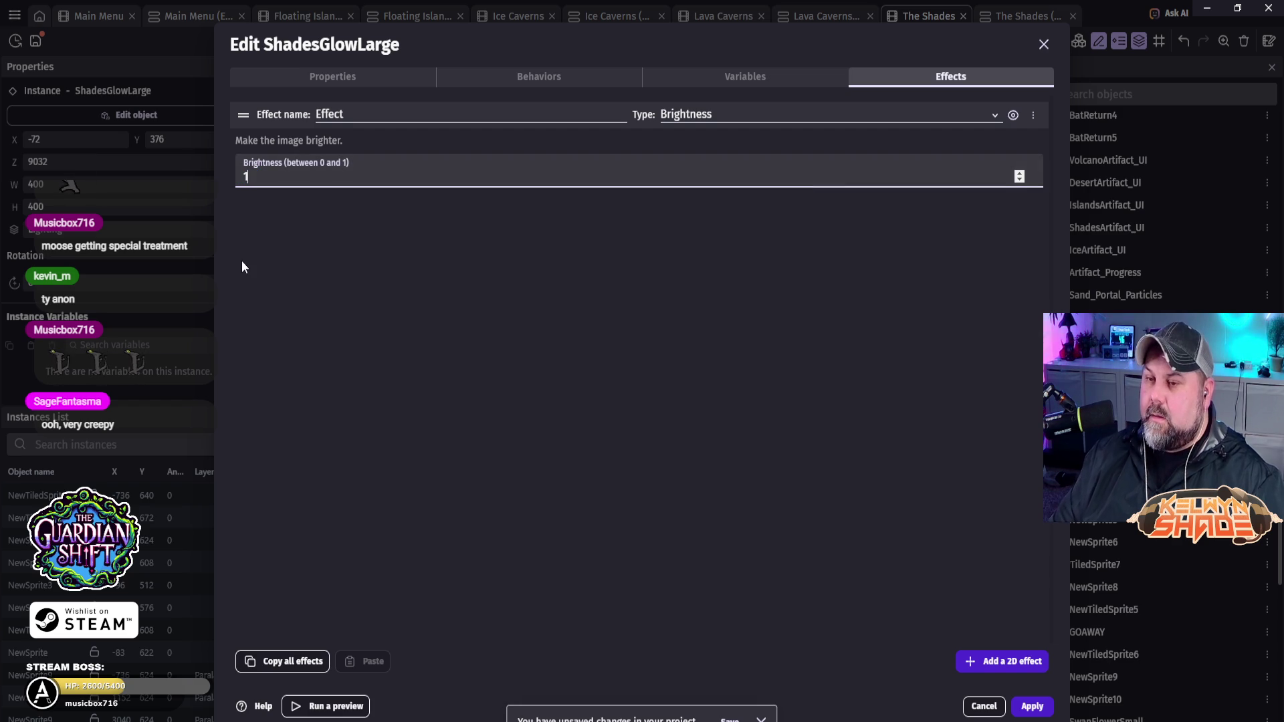
left_click(1034, 706)
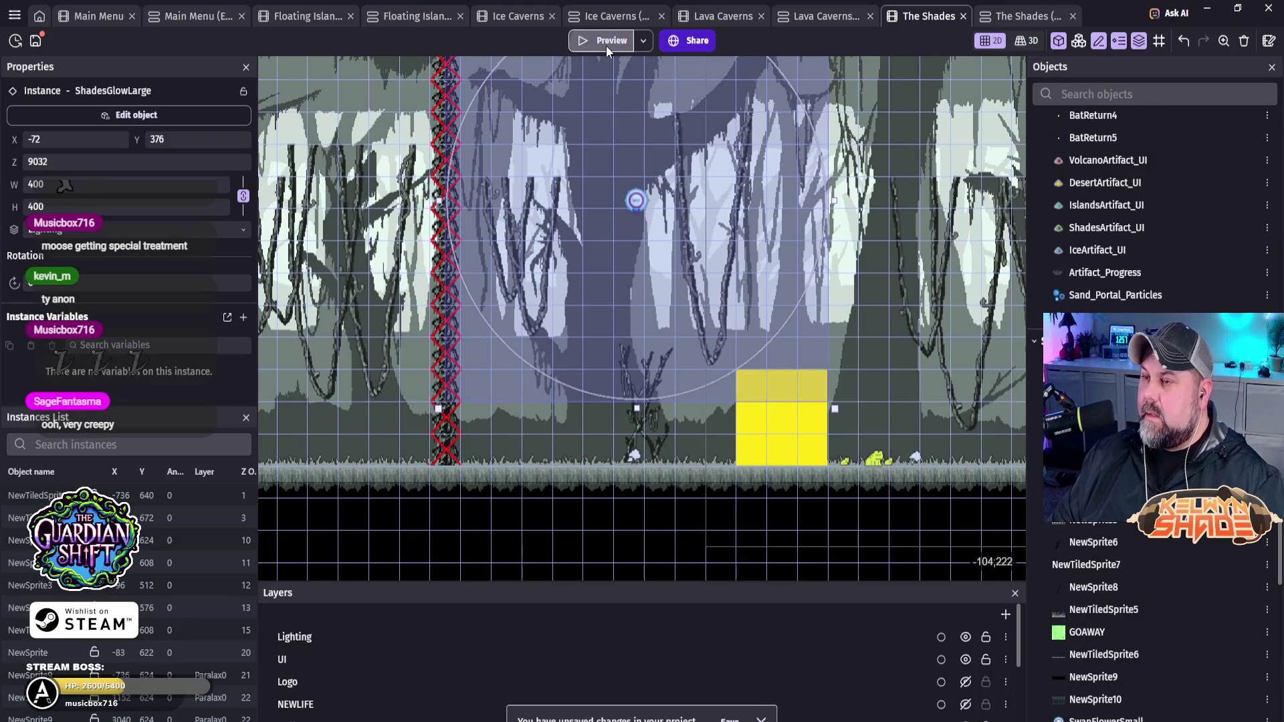
Step: Preview the level with the brighter light, then exit full screen and close it
left_click(606, 43)
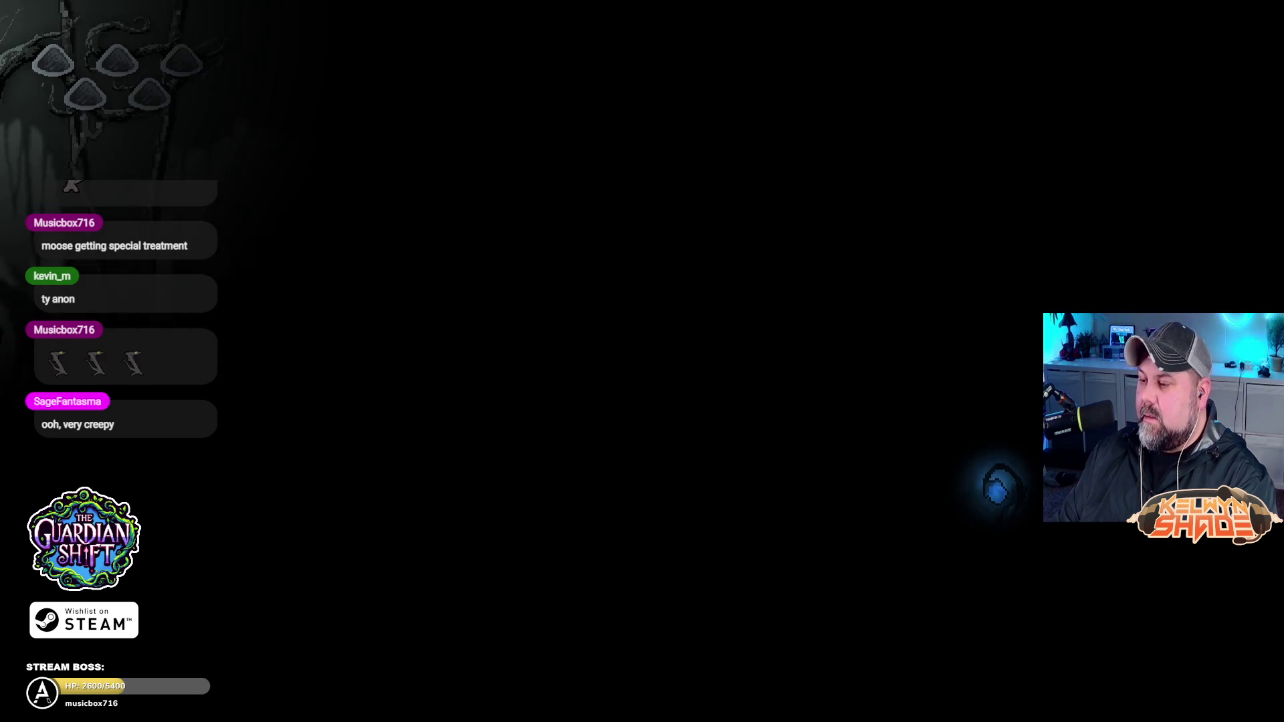
key("Escape")
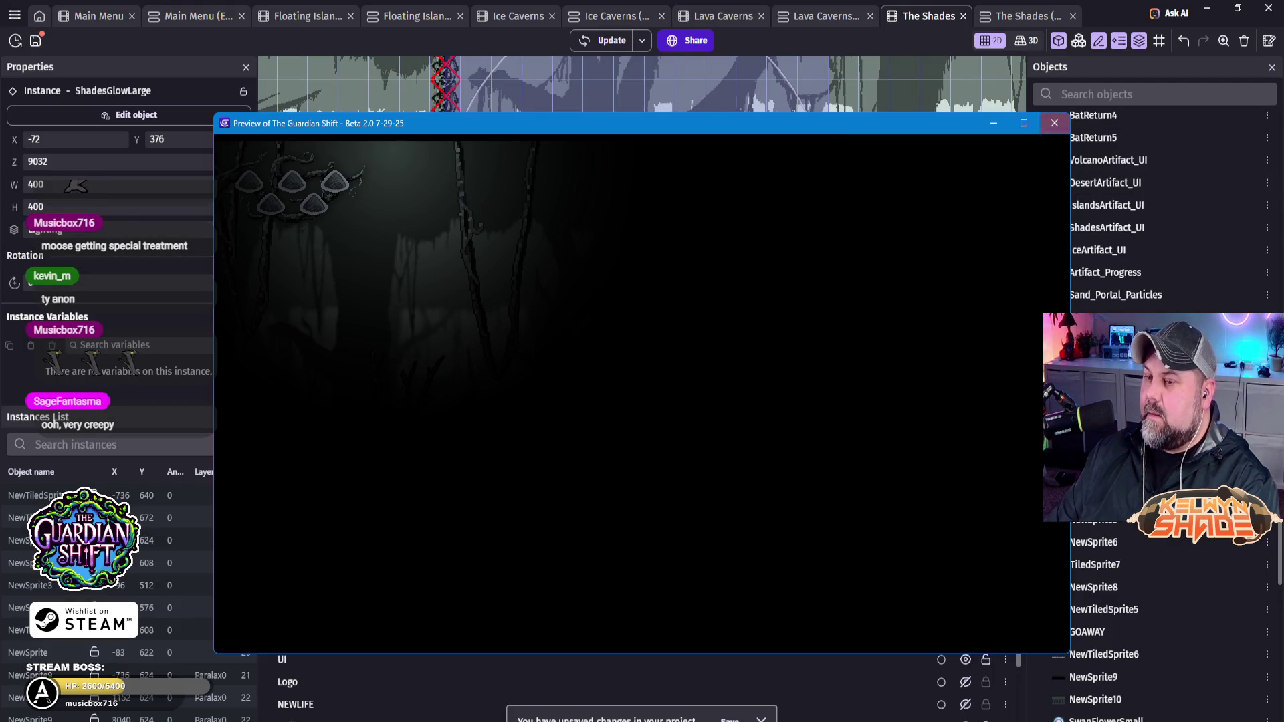
left_click(1060, 123)
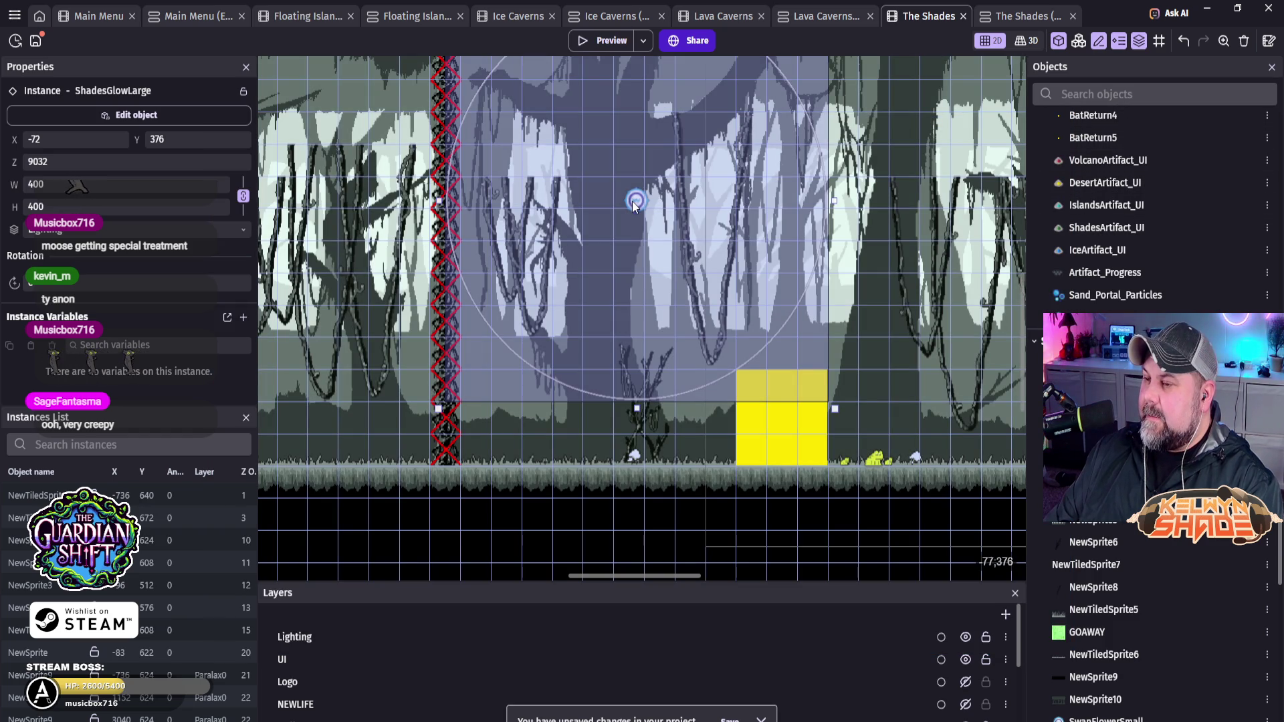
Step: Inspect ShadesGlowLarge's empty behaviours list, searching the behaviour picker but closing it without adding one
double_click(633, 203)
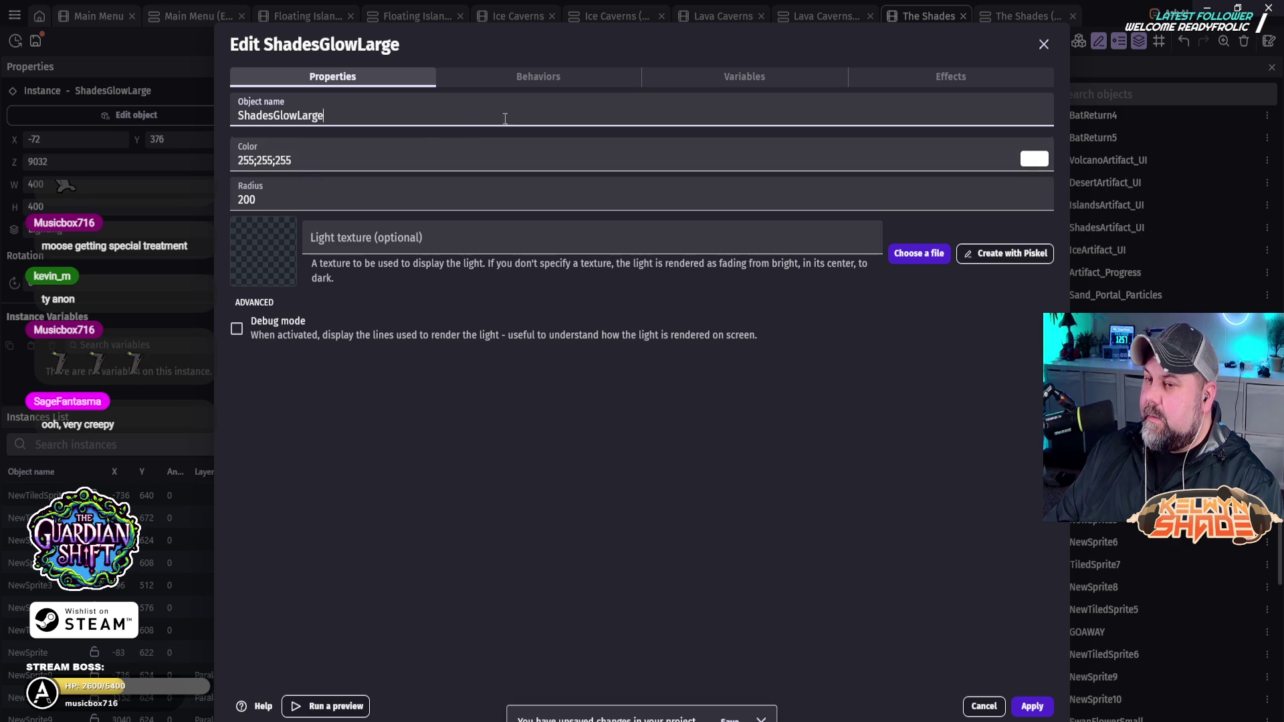
left_click(574, 77)
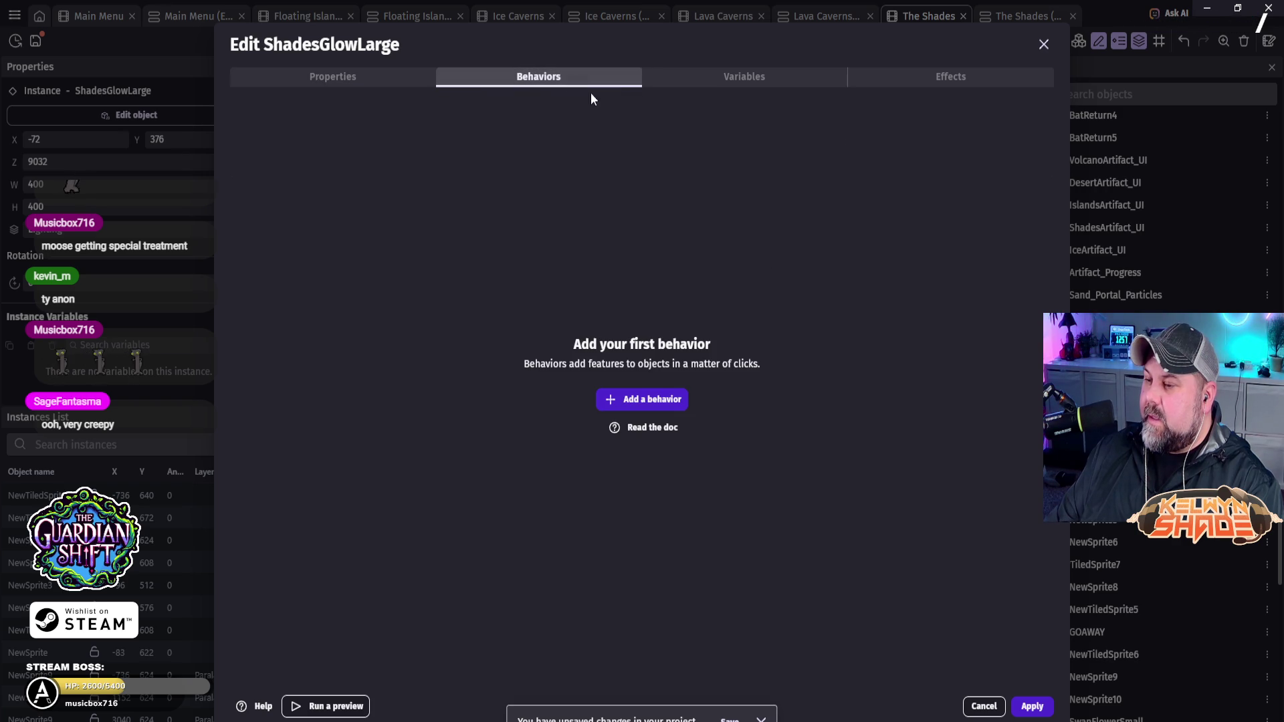
left_click(669, 397)
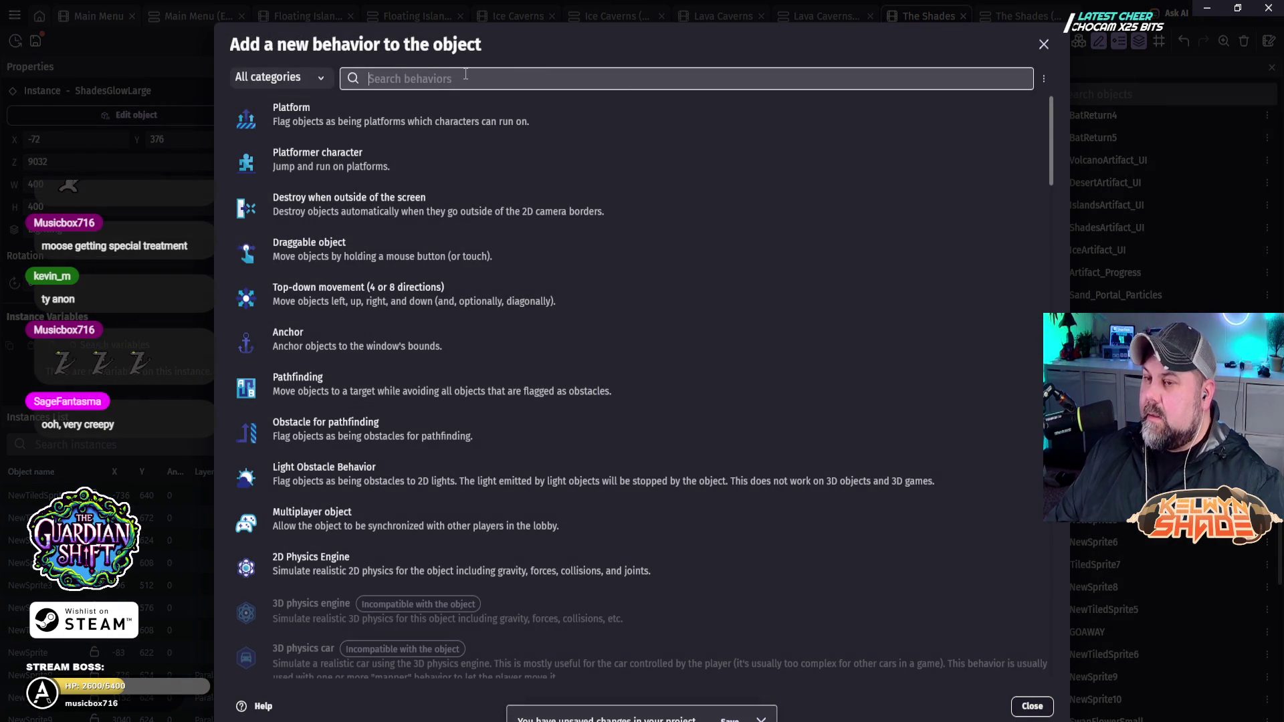
type("bright")
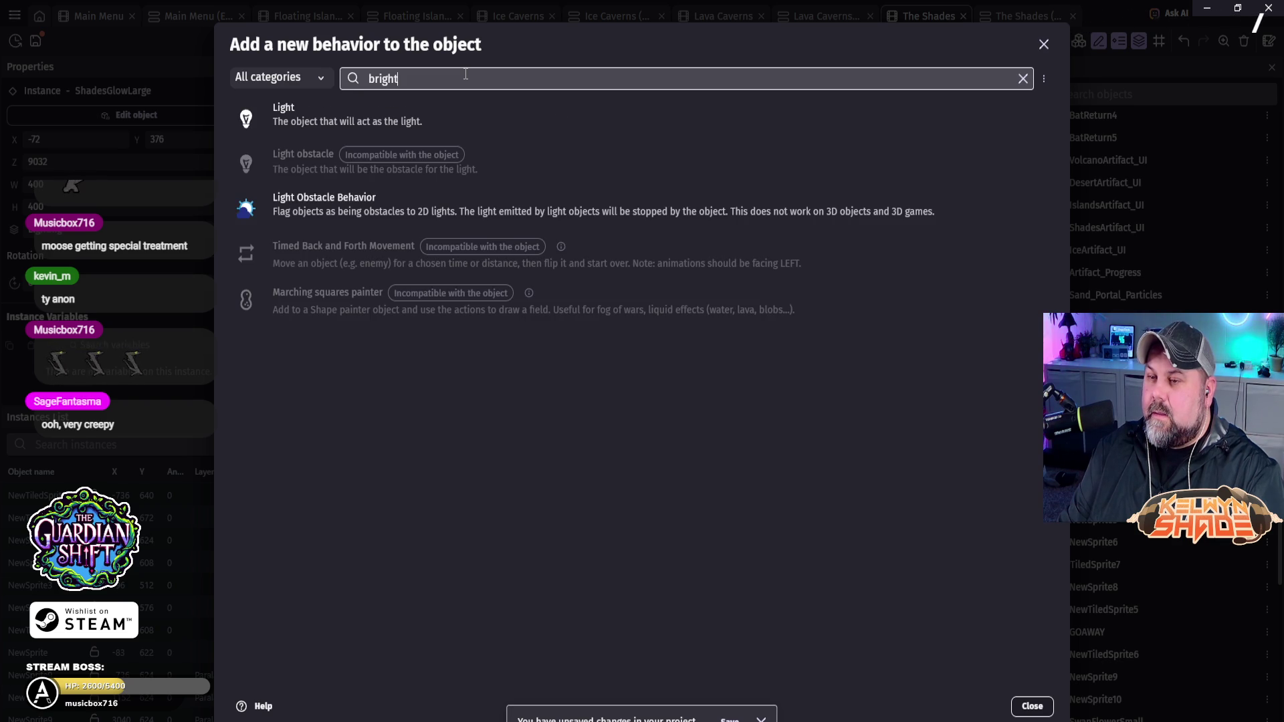
key("BackSpace")
key("BackSpace")
key("BackSpace")
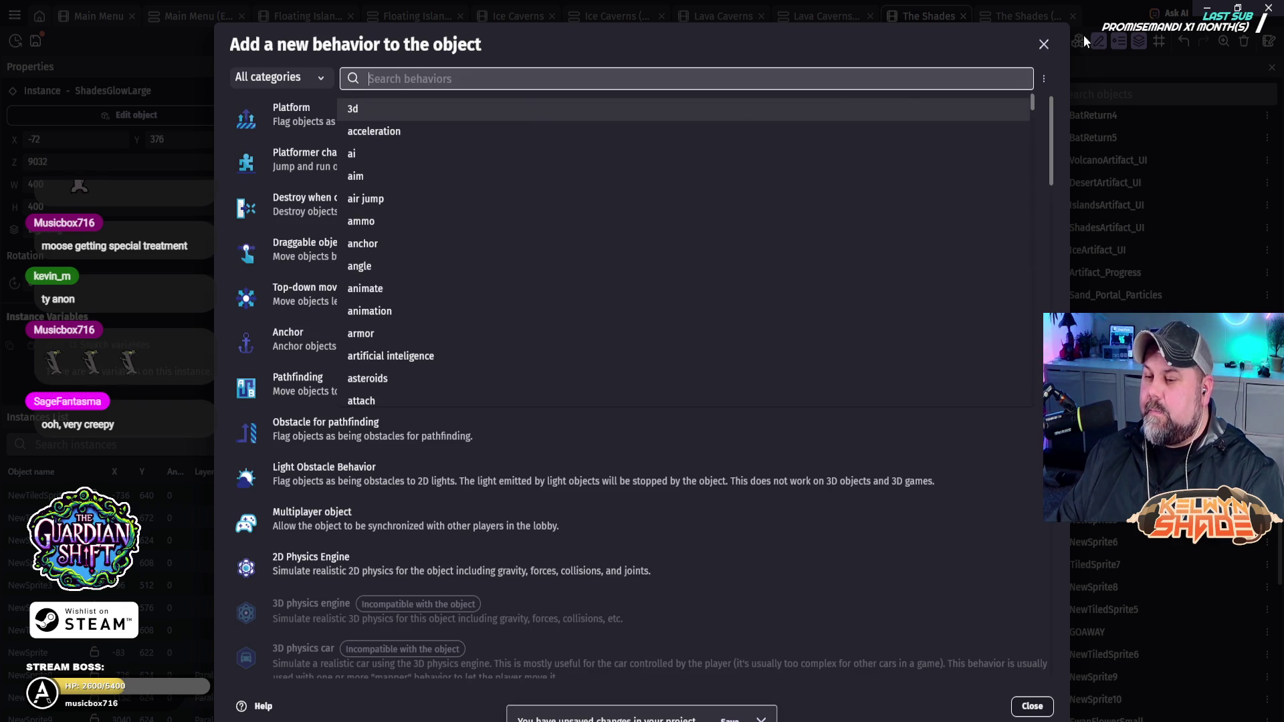
left_click(1043, 44)
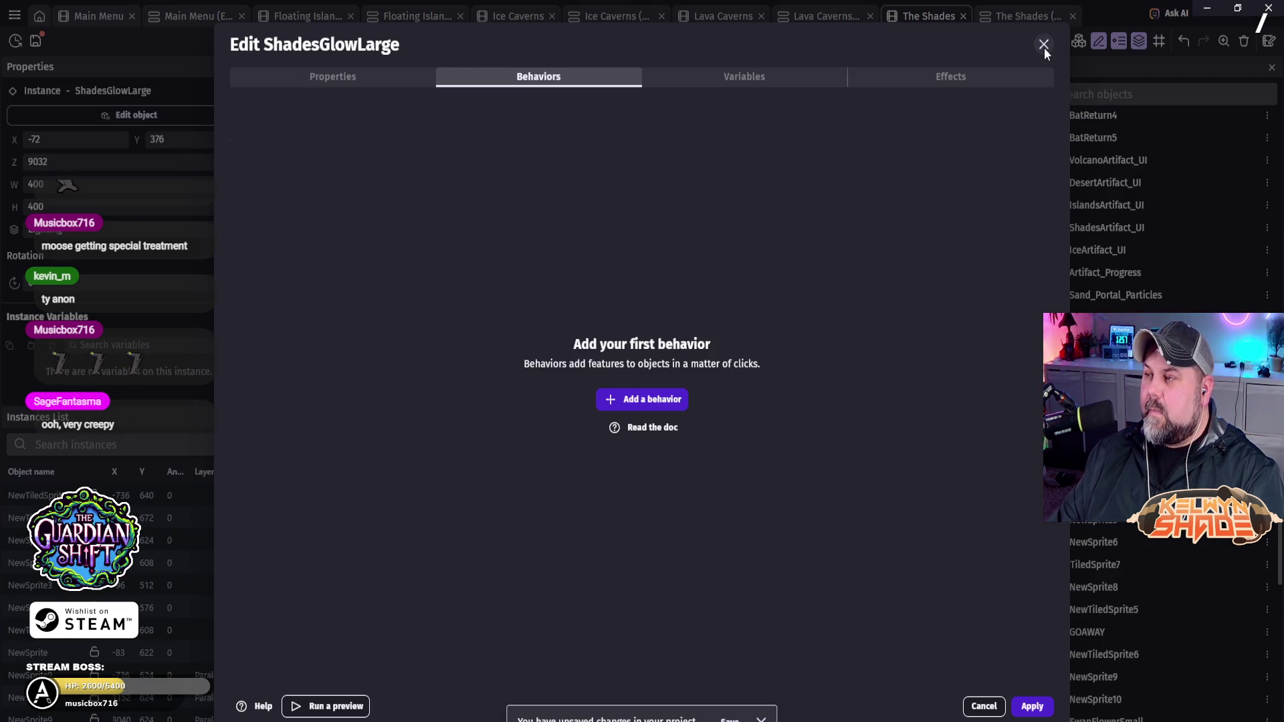
Step: Change the ShadesGlowLarge effect type to Glow, keeping the glow colour white
left_click(987, 80)
left_click(802, 117)
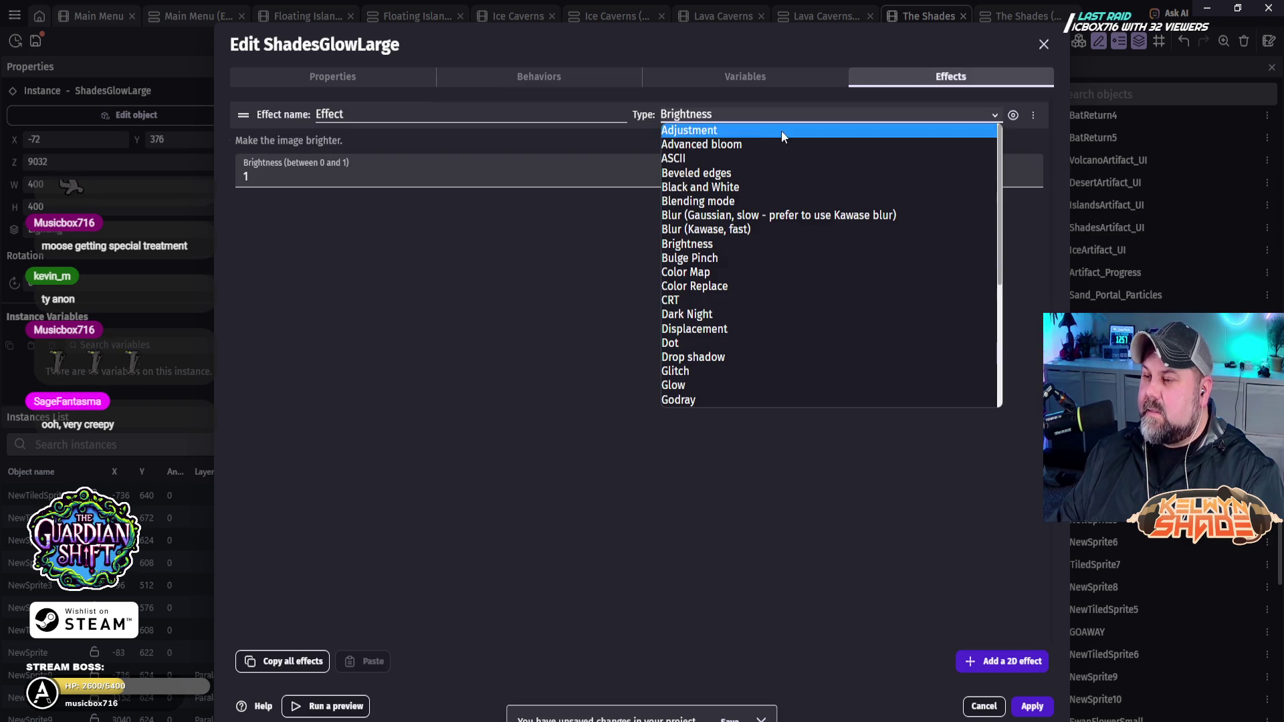
scroll(713, 294, "down", 3)
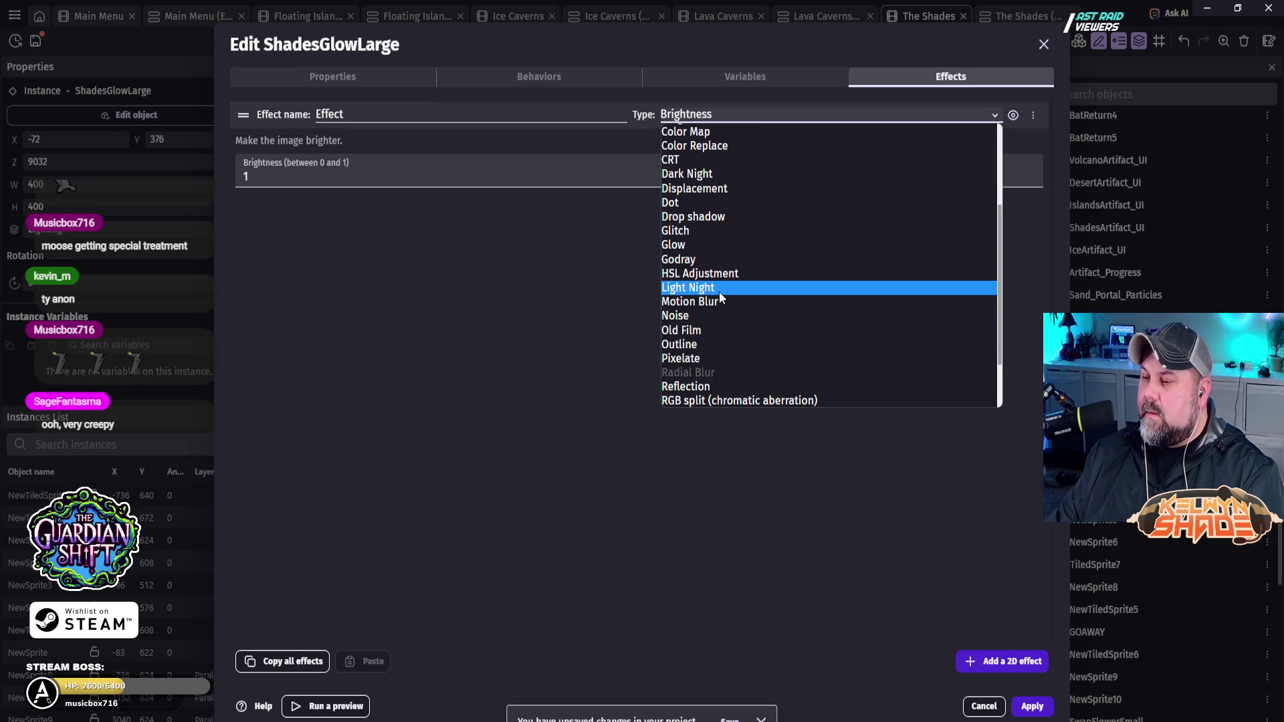
left_click(722, 250)
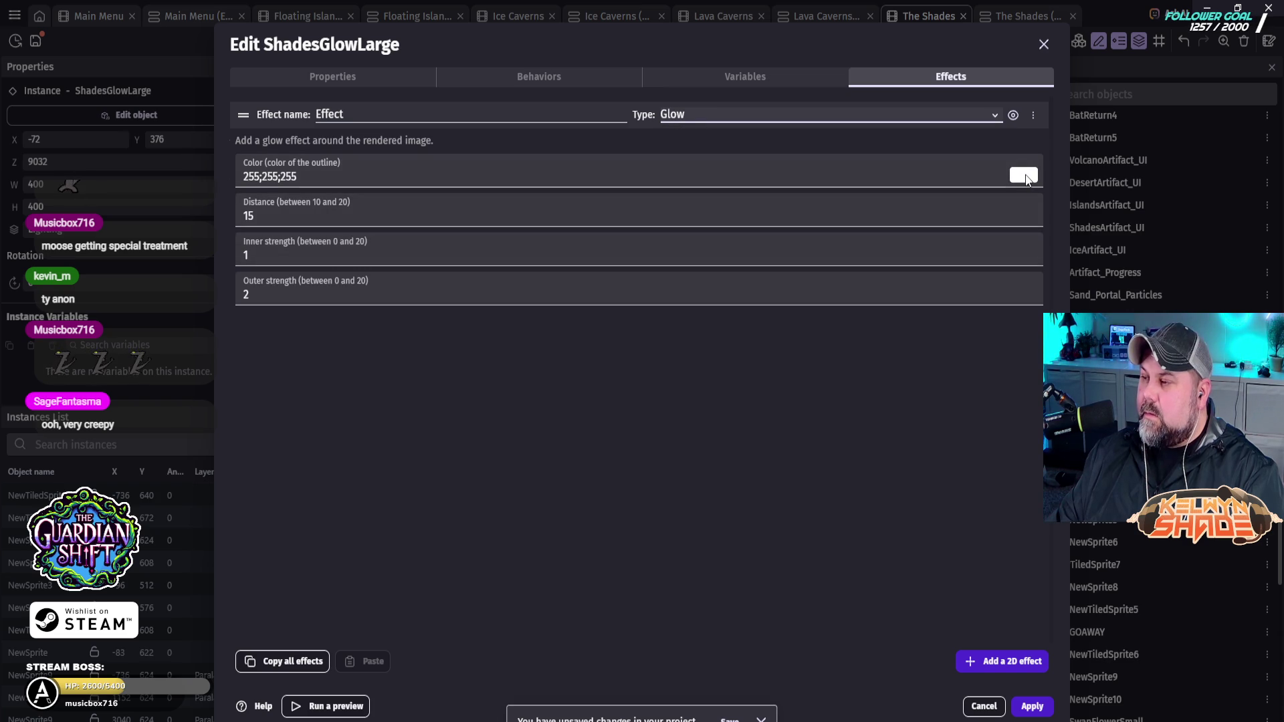
left_click(1021, 178)
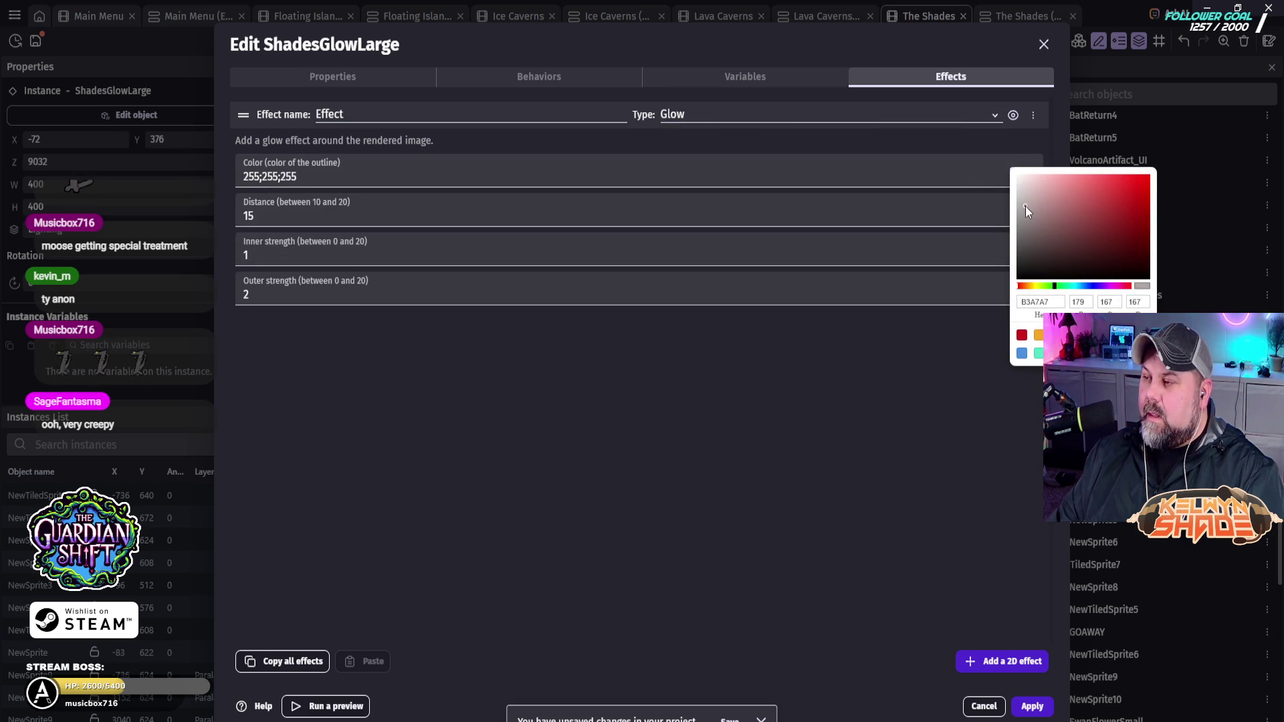
left_click(260, 225)
Step: Set the Glow inner and outer strength to 20 and apply the changes
left_click_drag(253, 255, 215, 268)
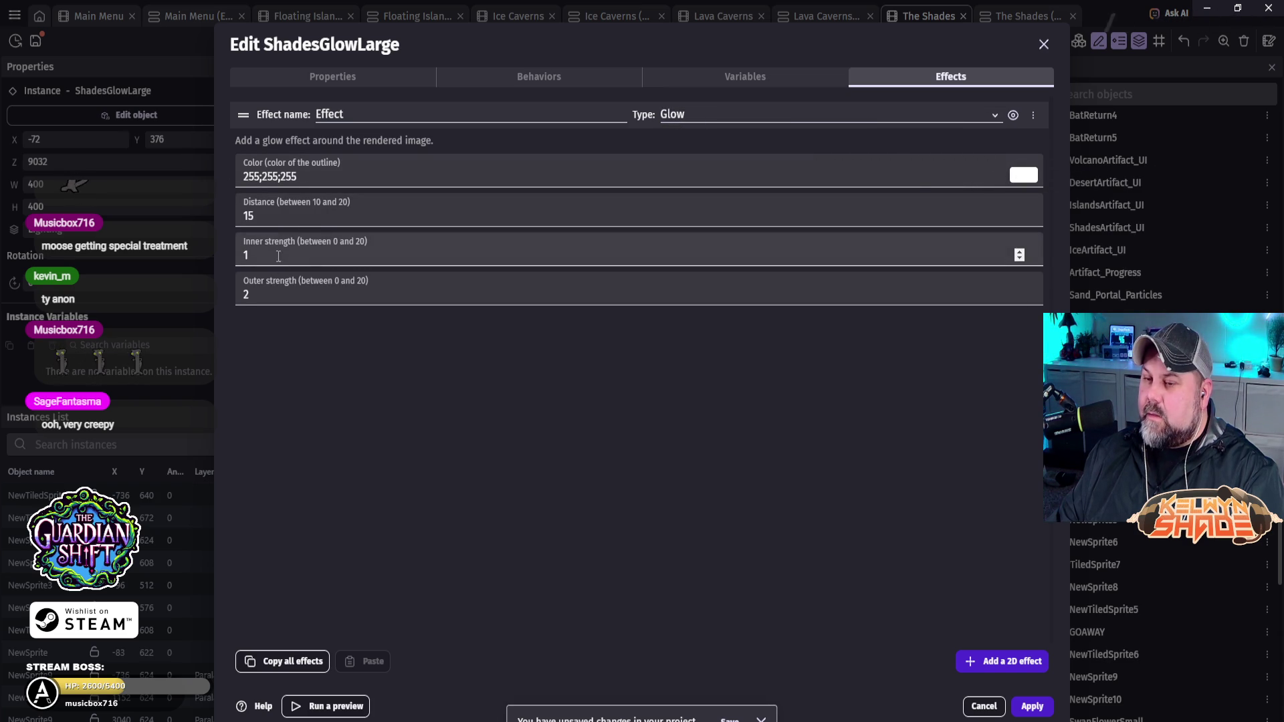
type("20")
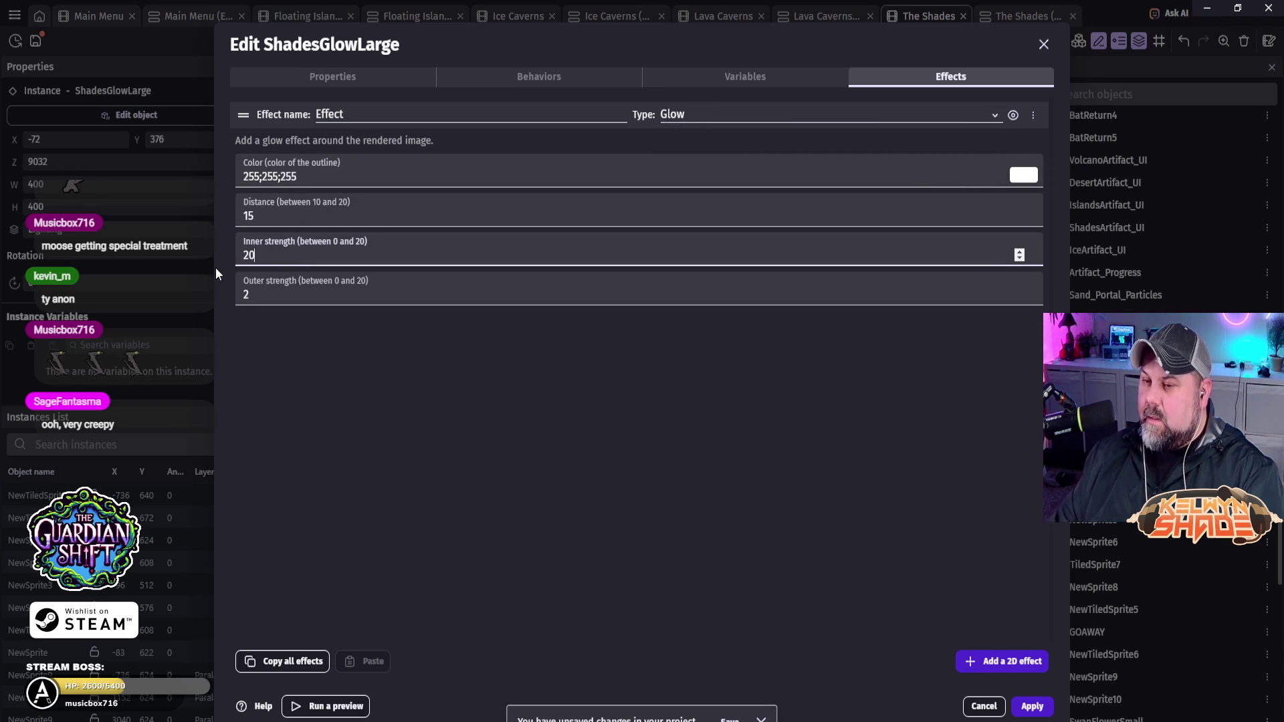
left_click(278, 290)
type("0")
left_click(787, 504)
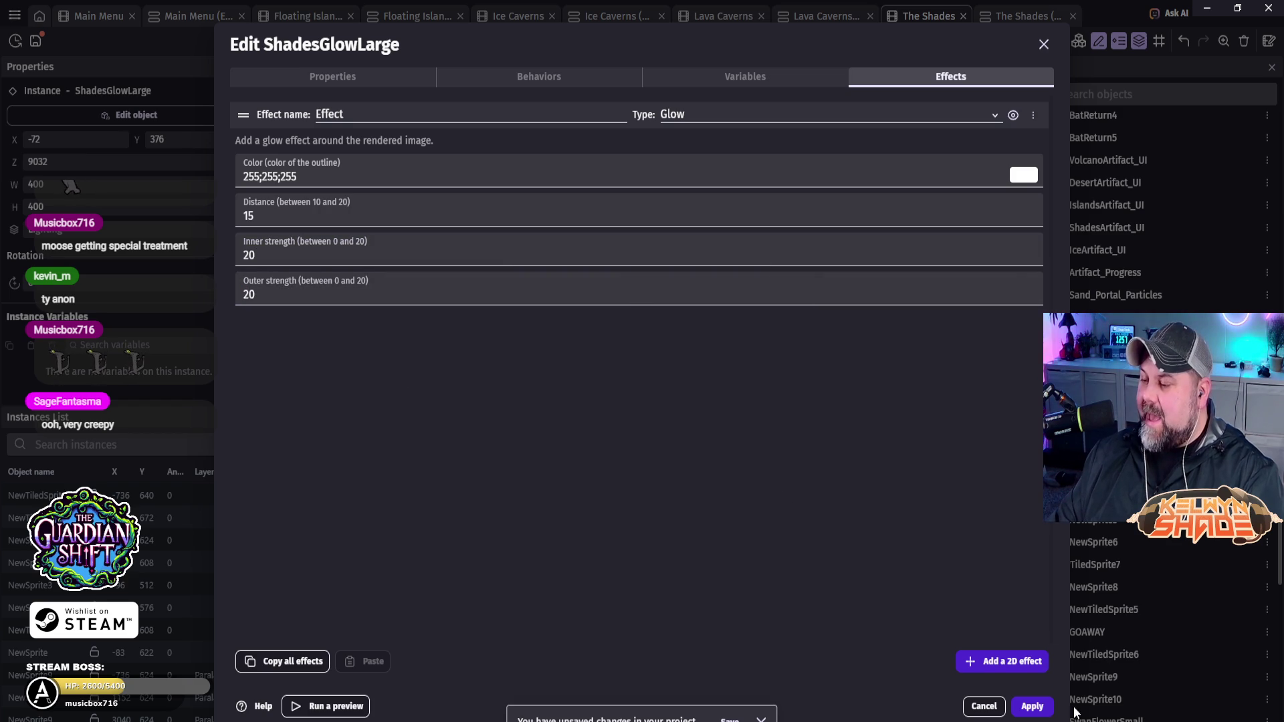
left_click(1034, 708)
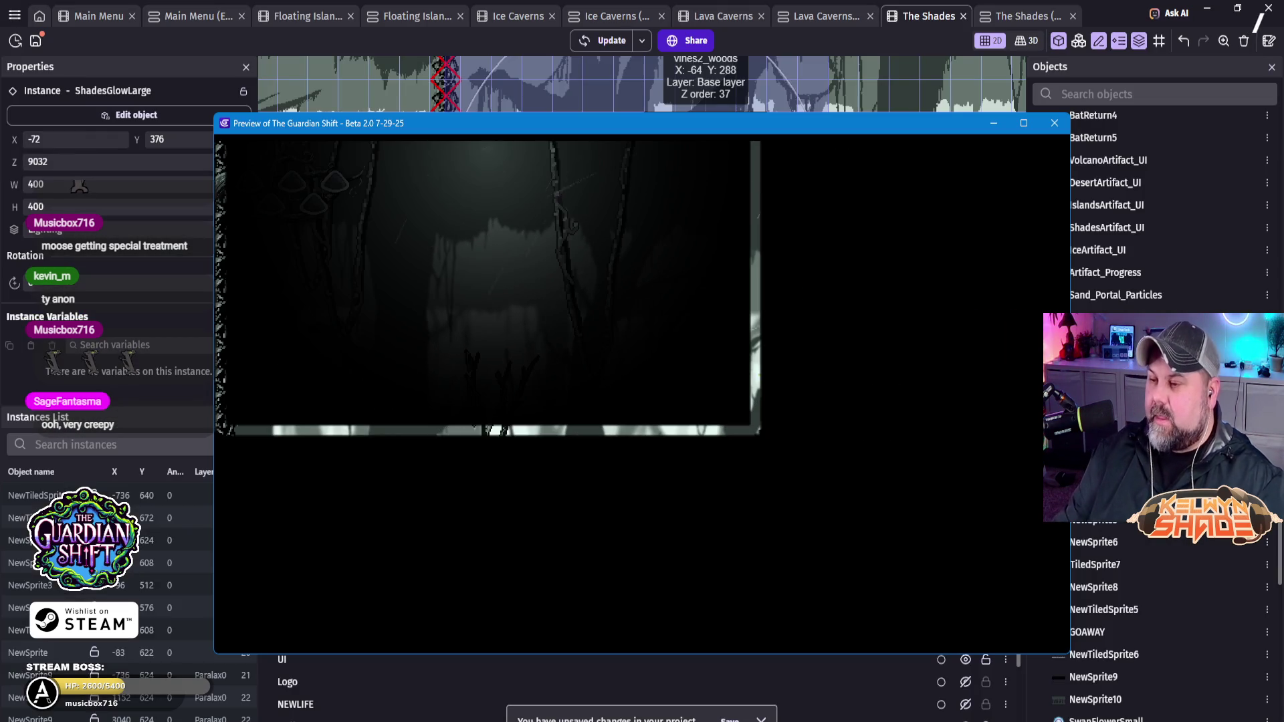
Step: Close the preview of the glowing light in the dark forest
left_click(1049, 129)
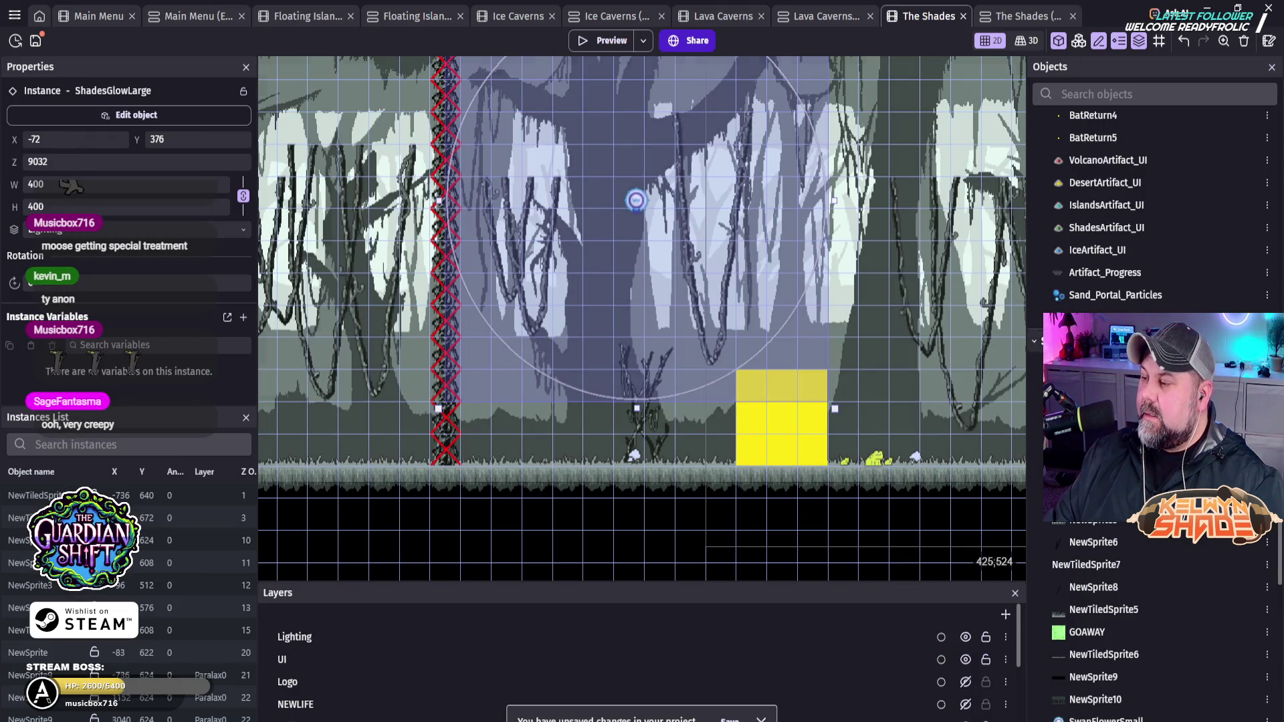
Step: Delete the Glow effect from the ShadesGlowLarge light
scroll(1127, 240, "up", 5)
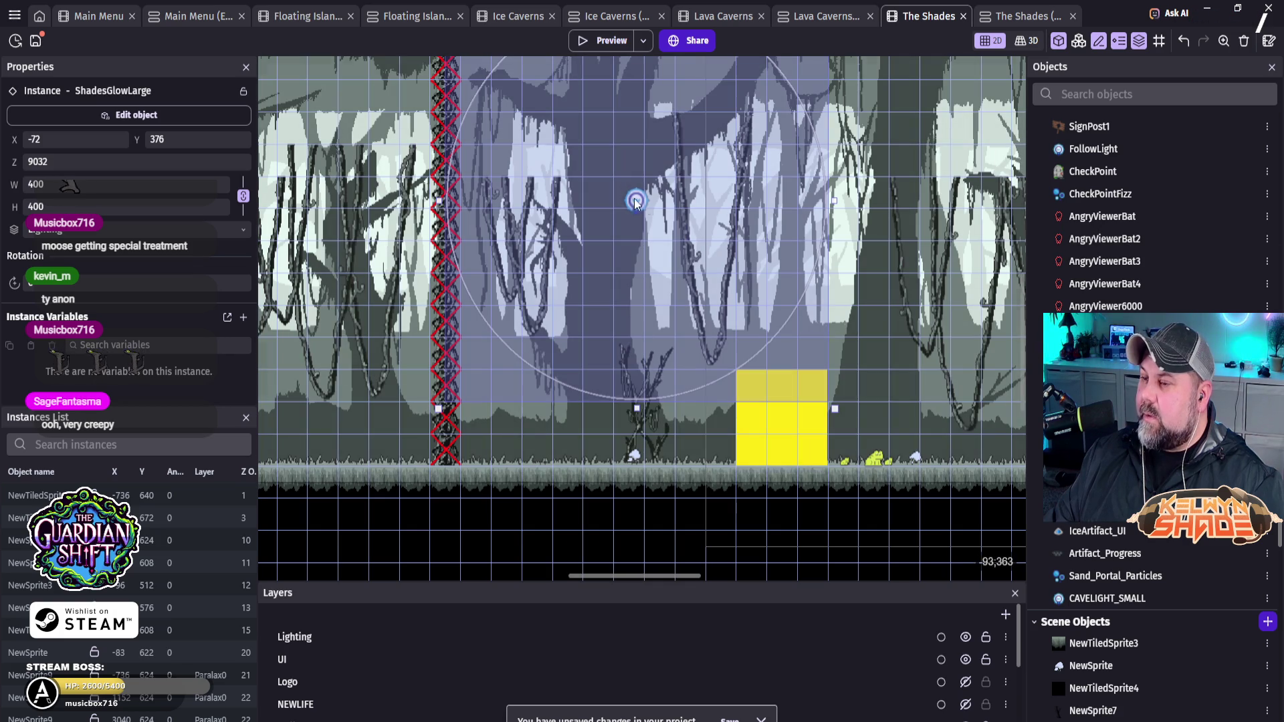
double_click(635, 200)
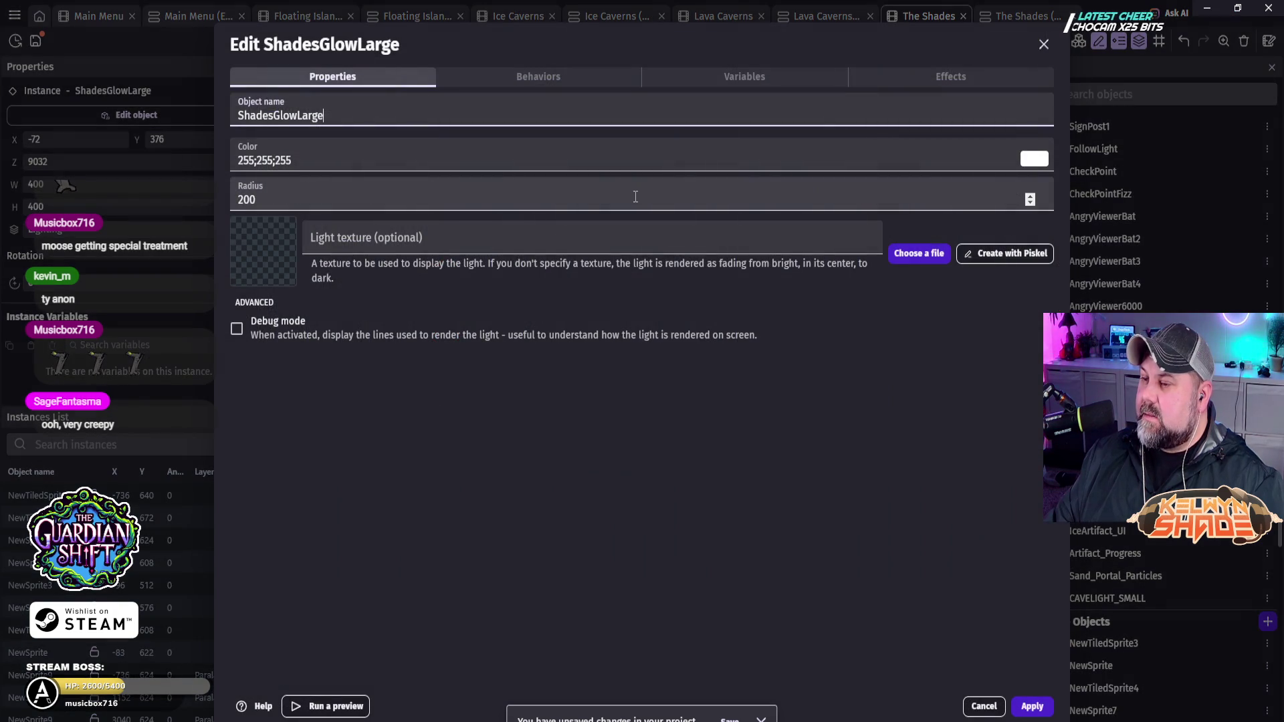
left_click(950, 82)
left_click(1032, 115)
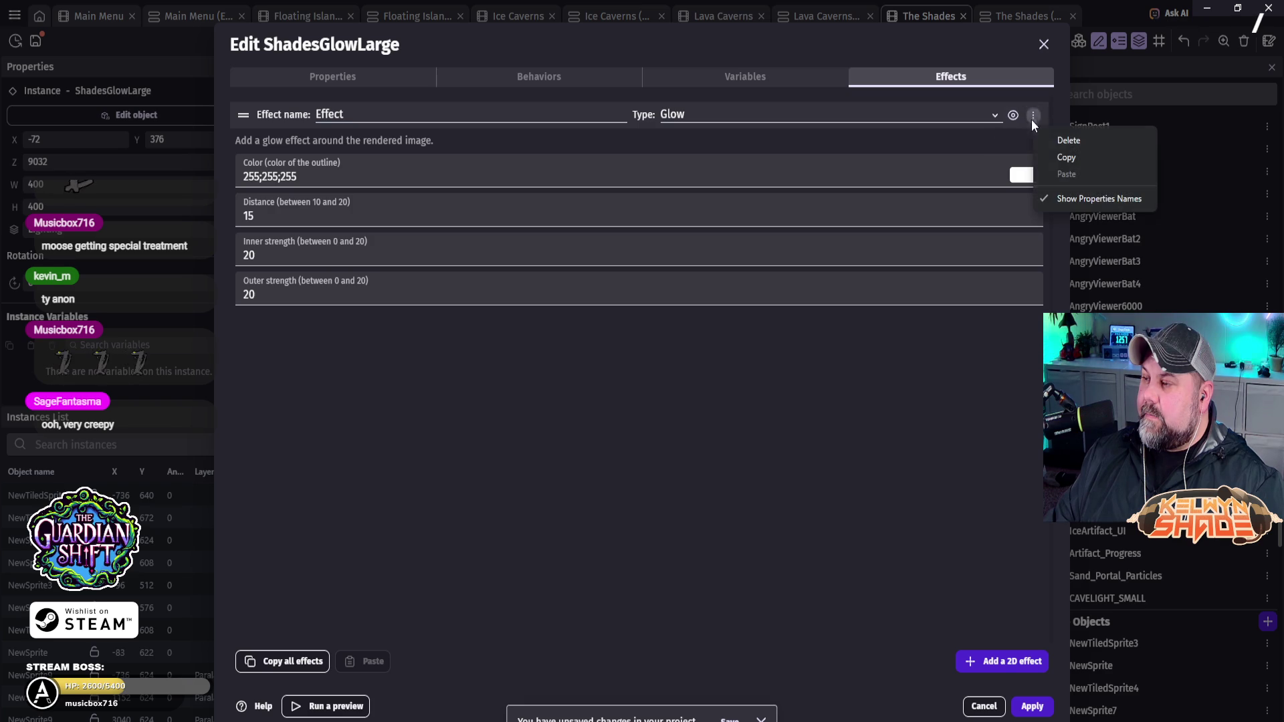
left_click(1074, 141)
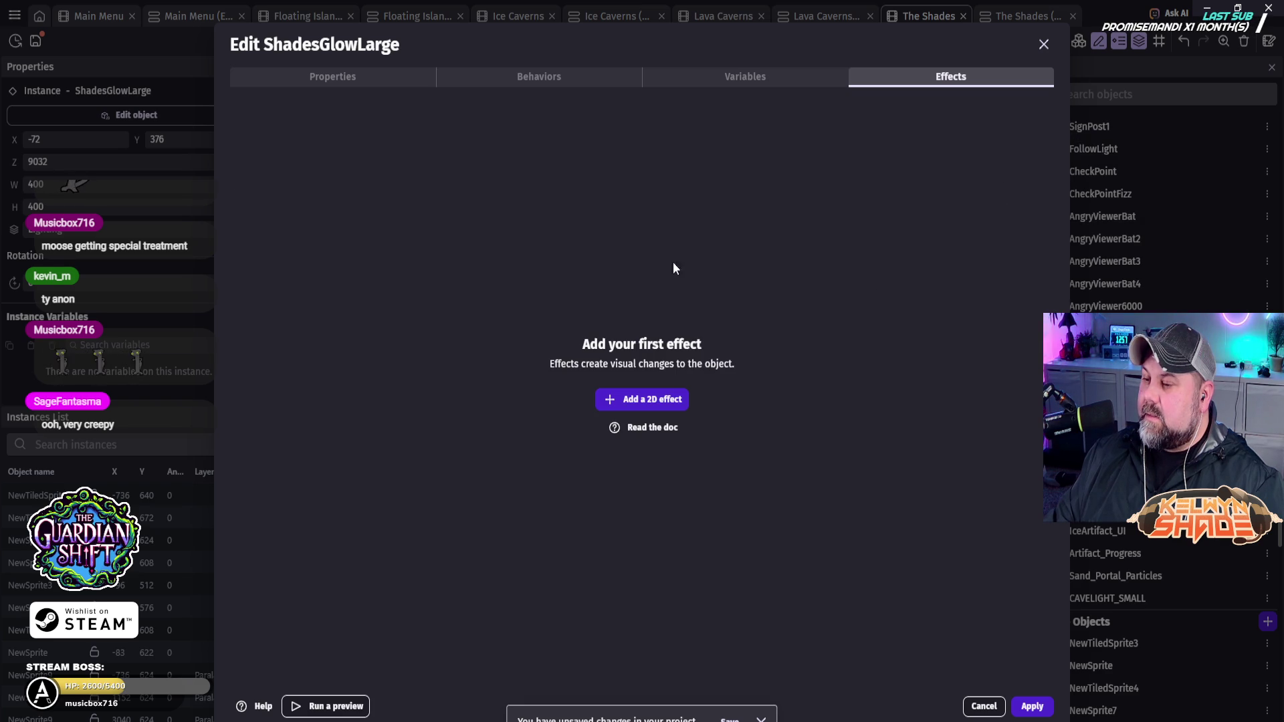
Step: Raise the ShadesGlowLarge light radius from 200 to 500 and apply
left_click(565, 82)
left_click(340, 82)
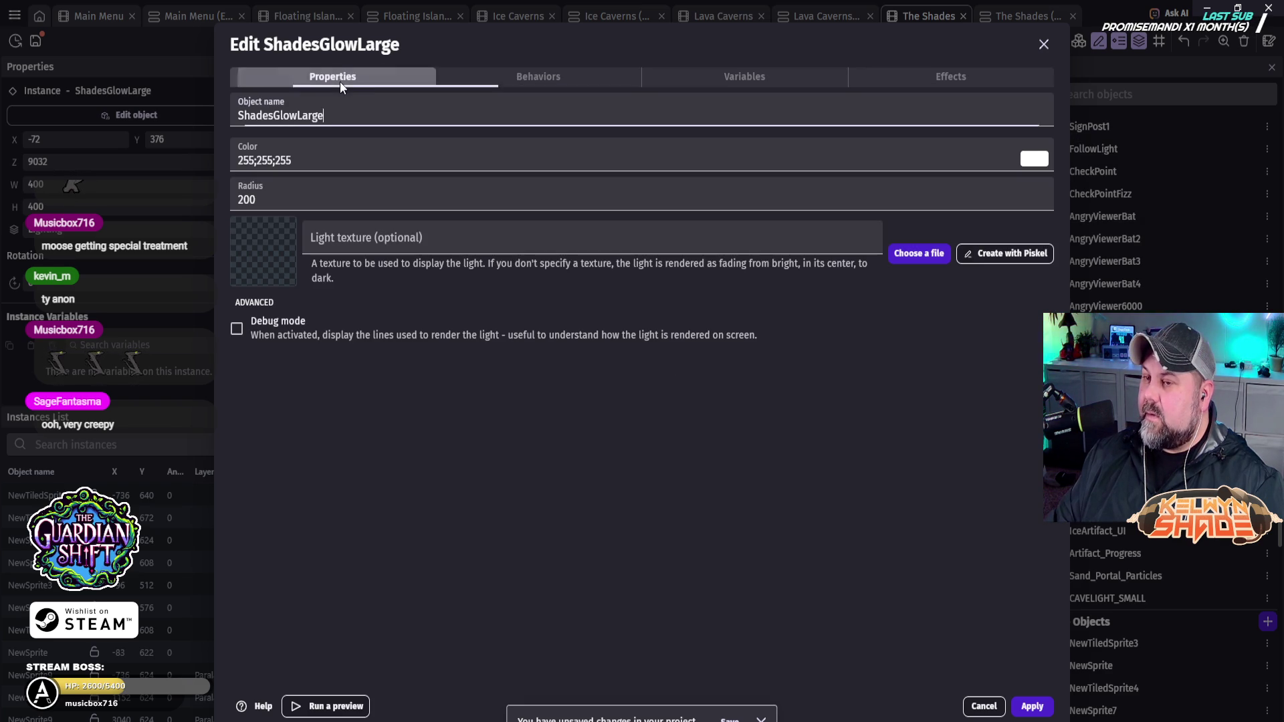
key("Tab")
key("Tab")
type("500")
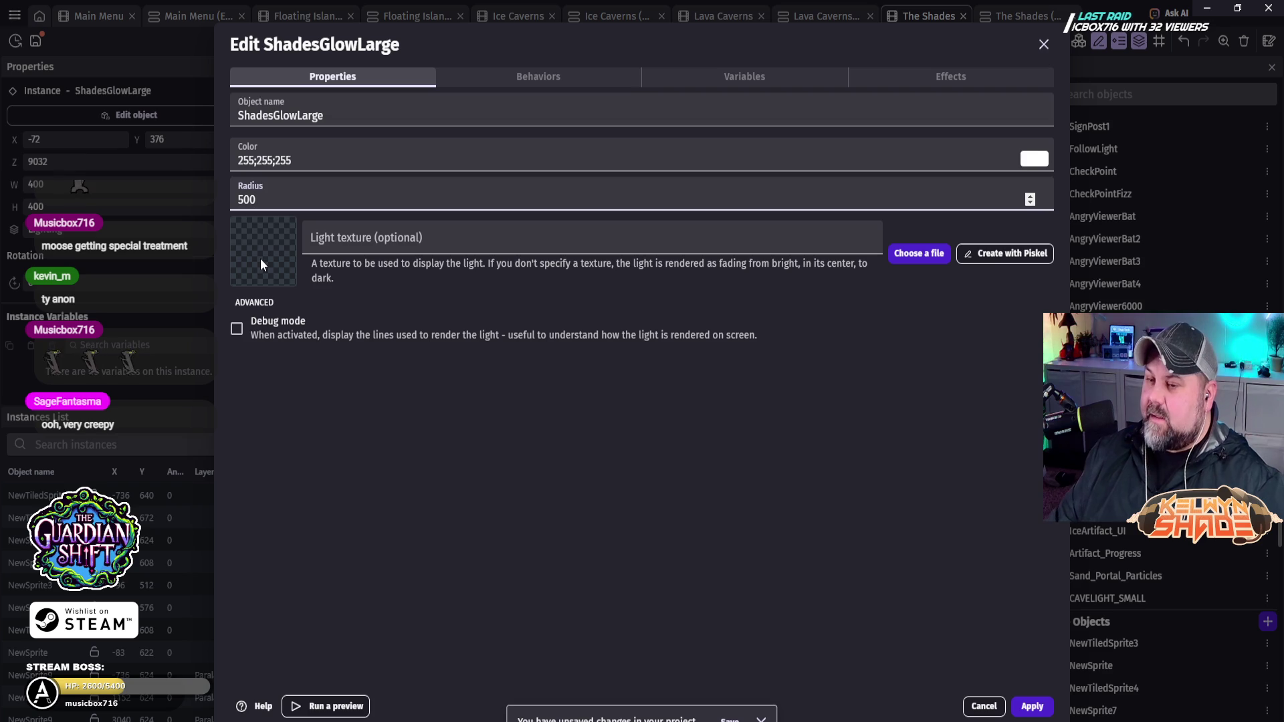
left_click(724, 480)
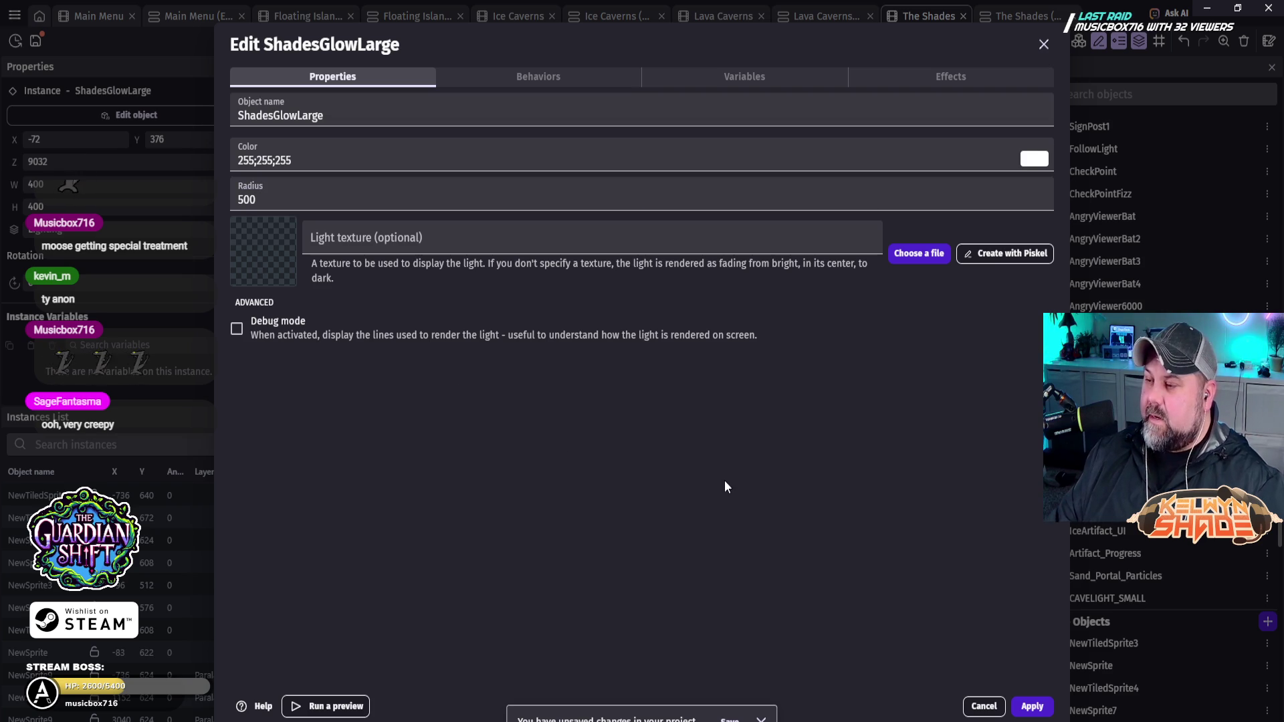
left_click(1032, 706)
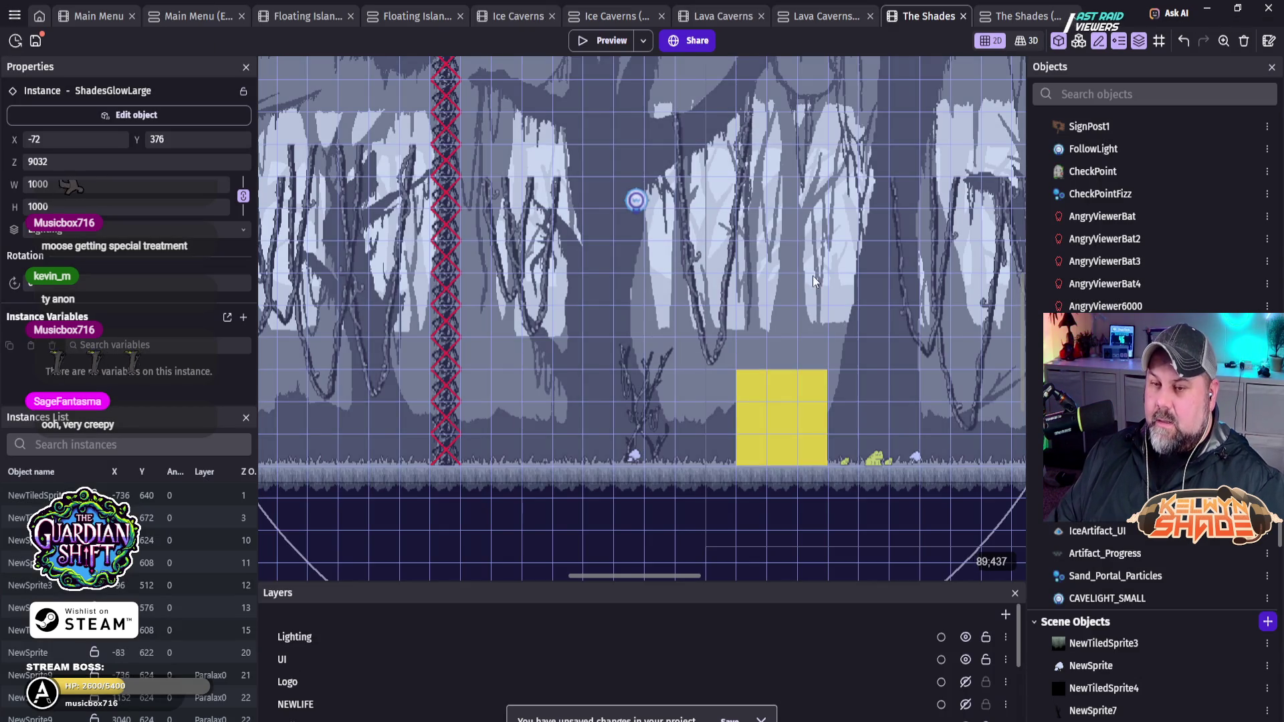
Step: Preview The Shades, walk the ghost right with a jump, then window the preview
left_click(605, 41)
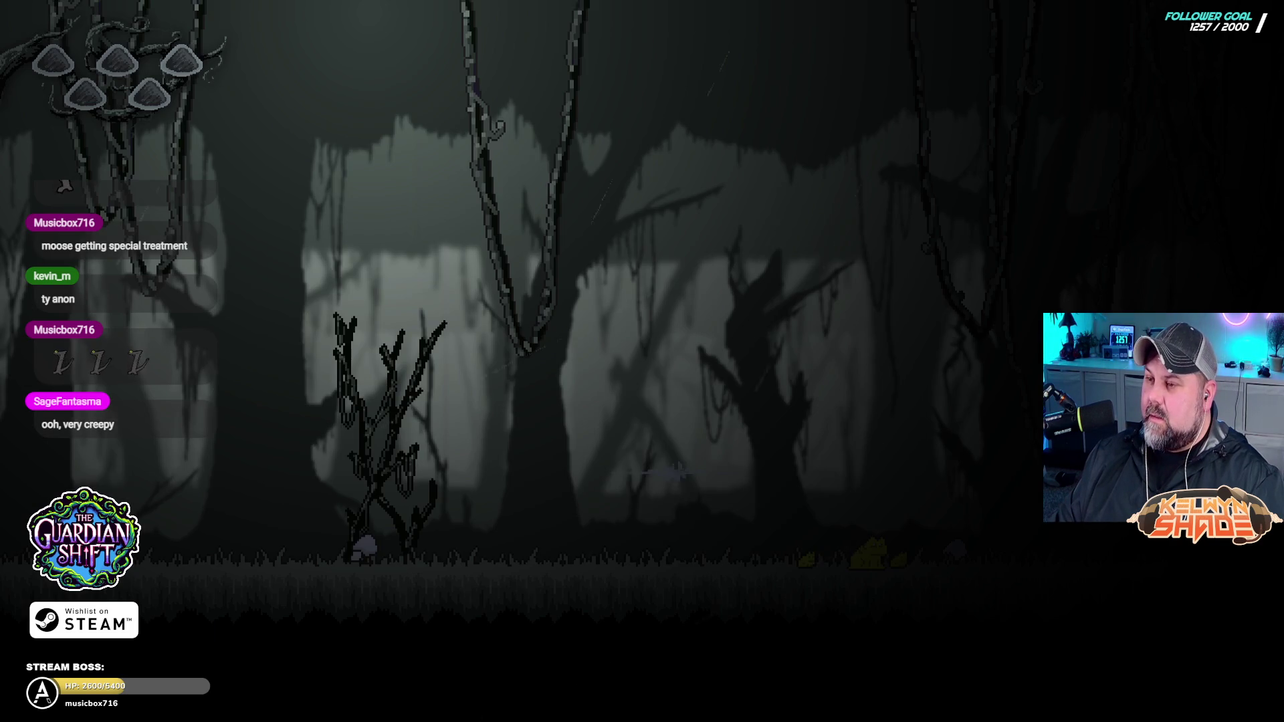
key("Right")
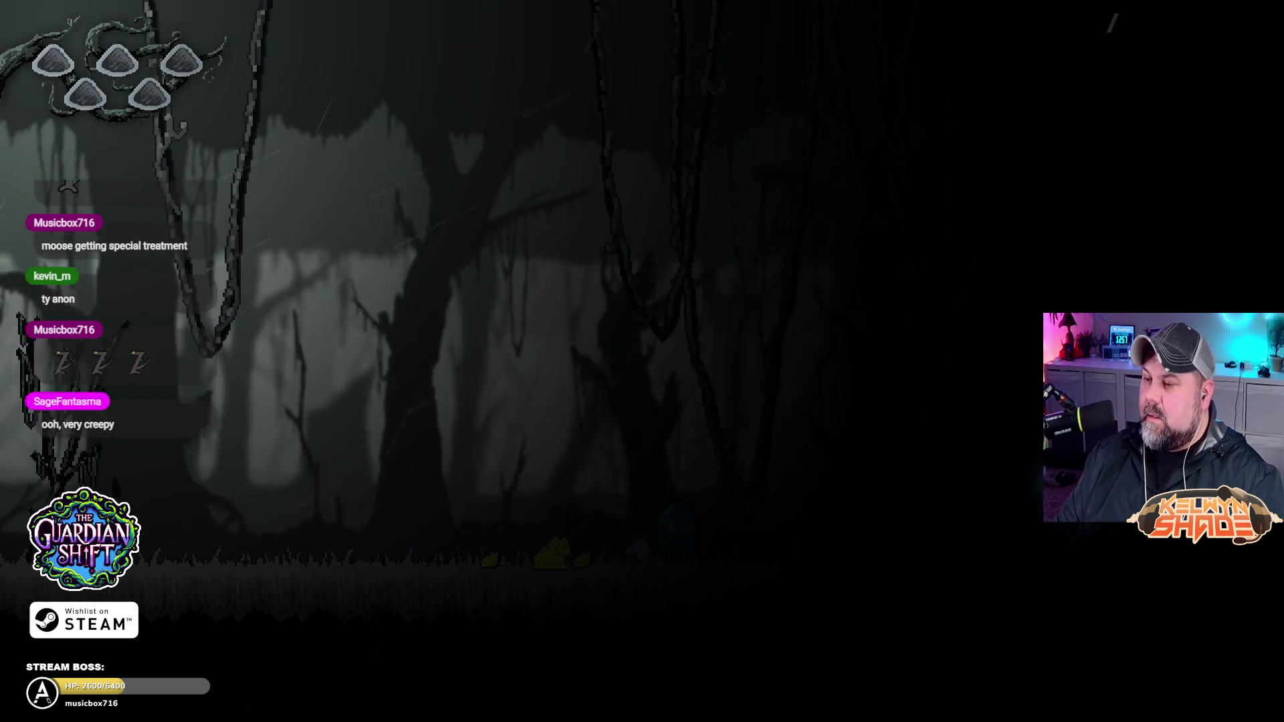
key("Right")
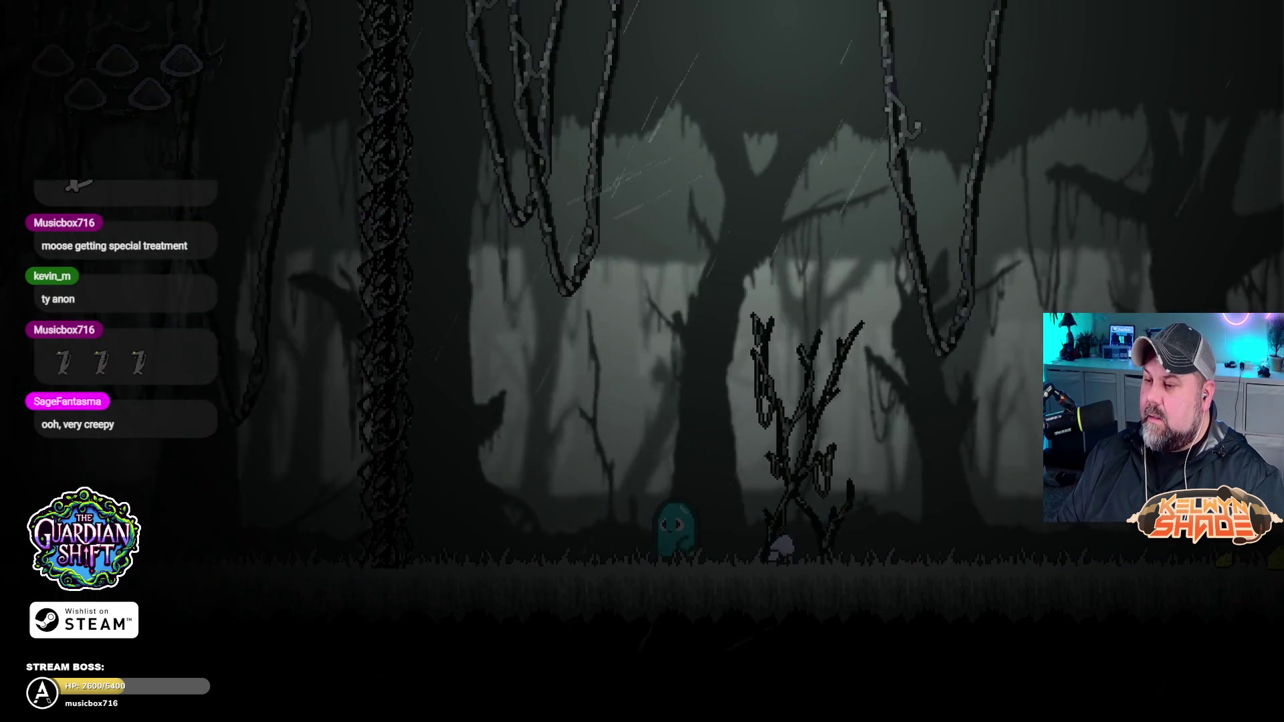
key("Right")
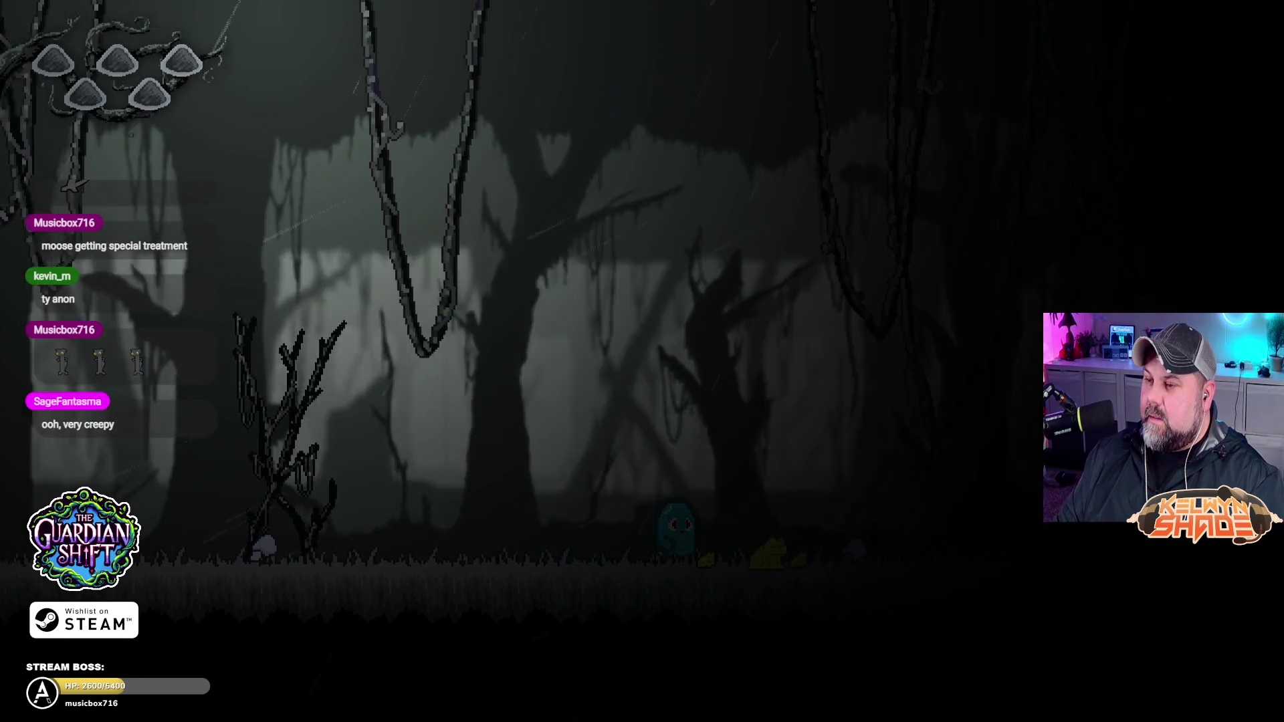
key("Right")
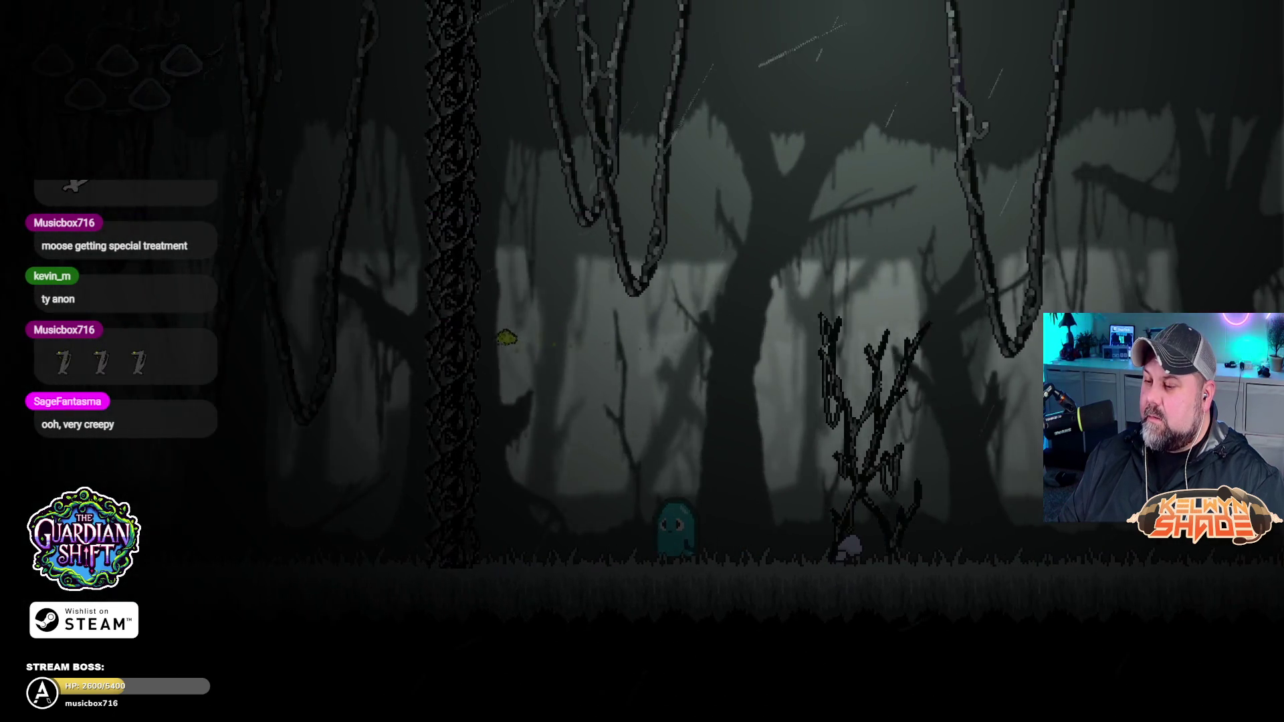
key("Right")
key("space")
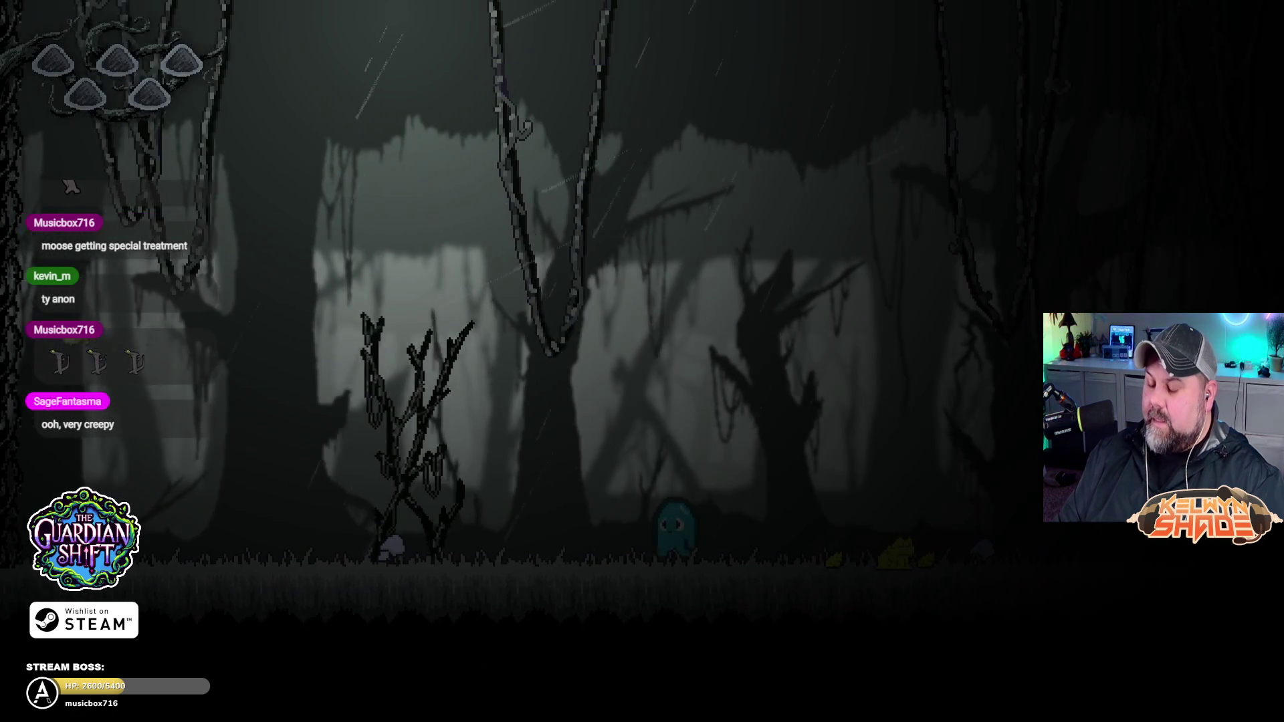
key("Escape")
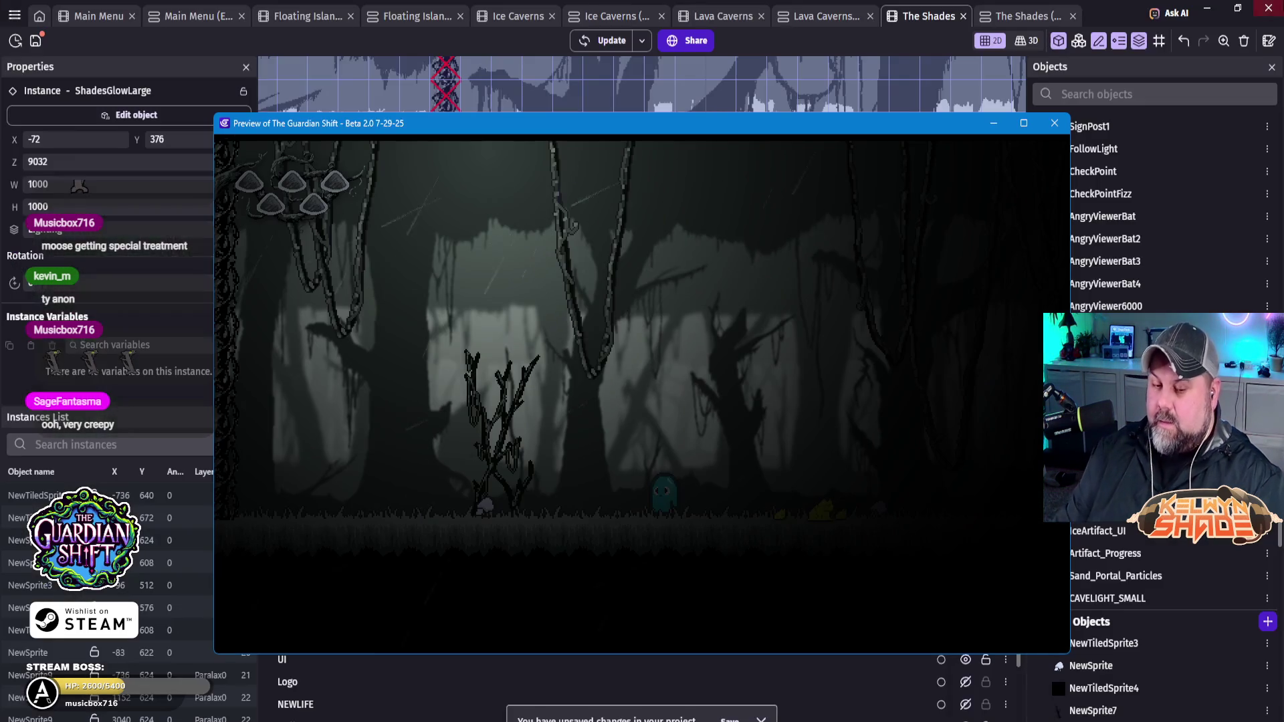
Step: Drag the ShadesGlowLarge light right in two moves to about X 1356, Y 364, then preview
left_click(1048, 127)
scroll(677, 261, "down", 3)
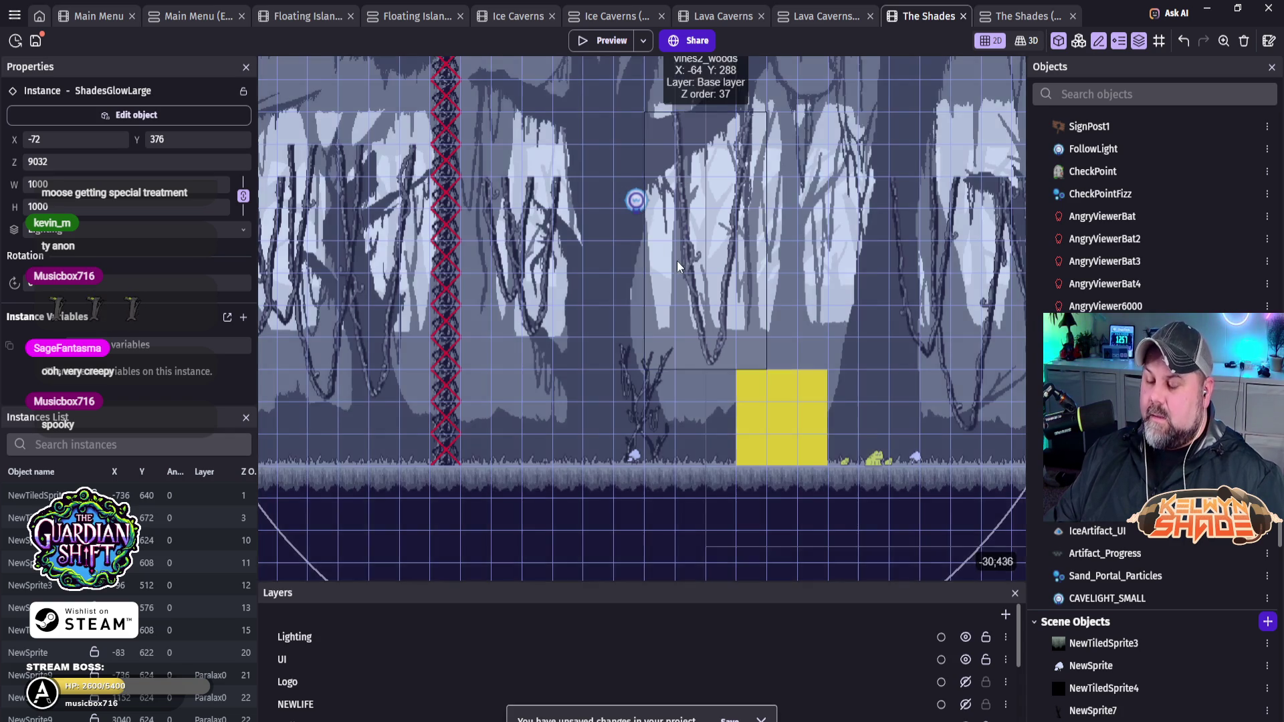
scroll(709, 263, "down", 1)
scroll(696, 334, "down", 1)
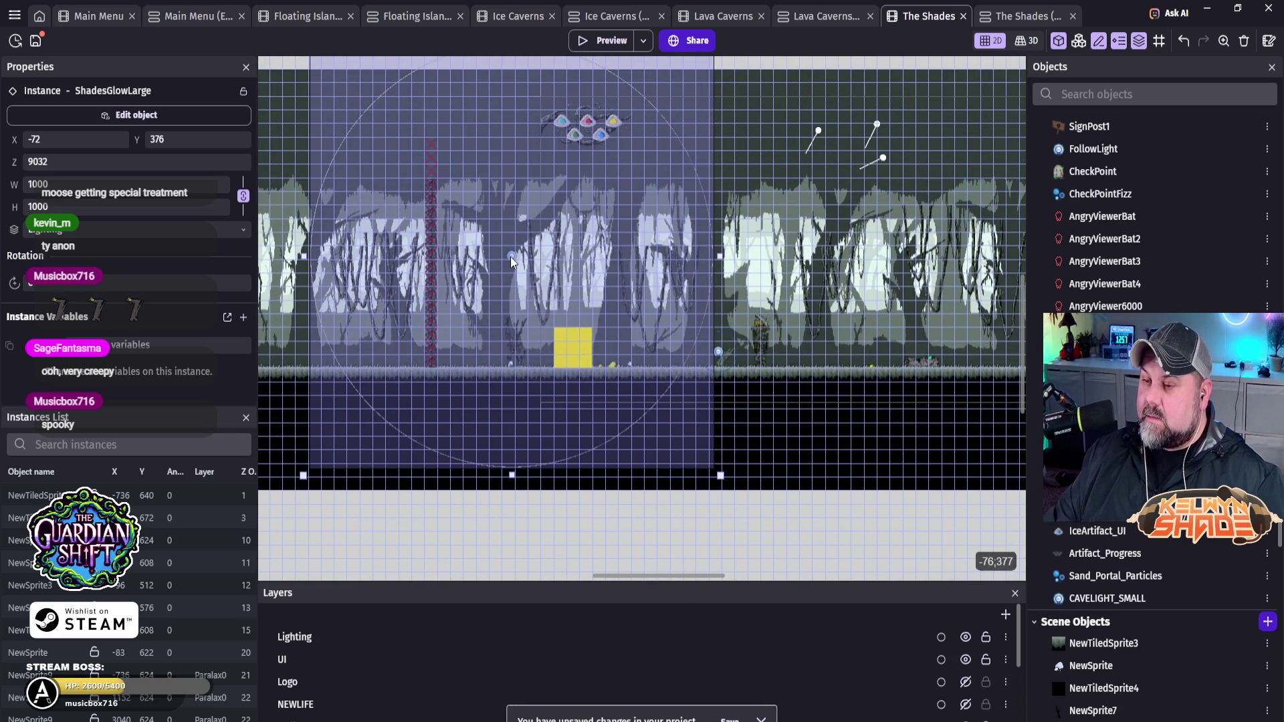
left_click_drag(511, 255, 776, 254)
scroll(668, 334, "right", 5)
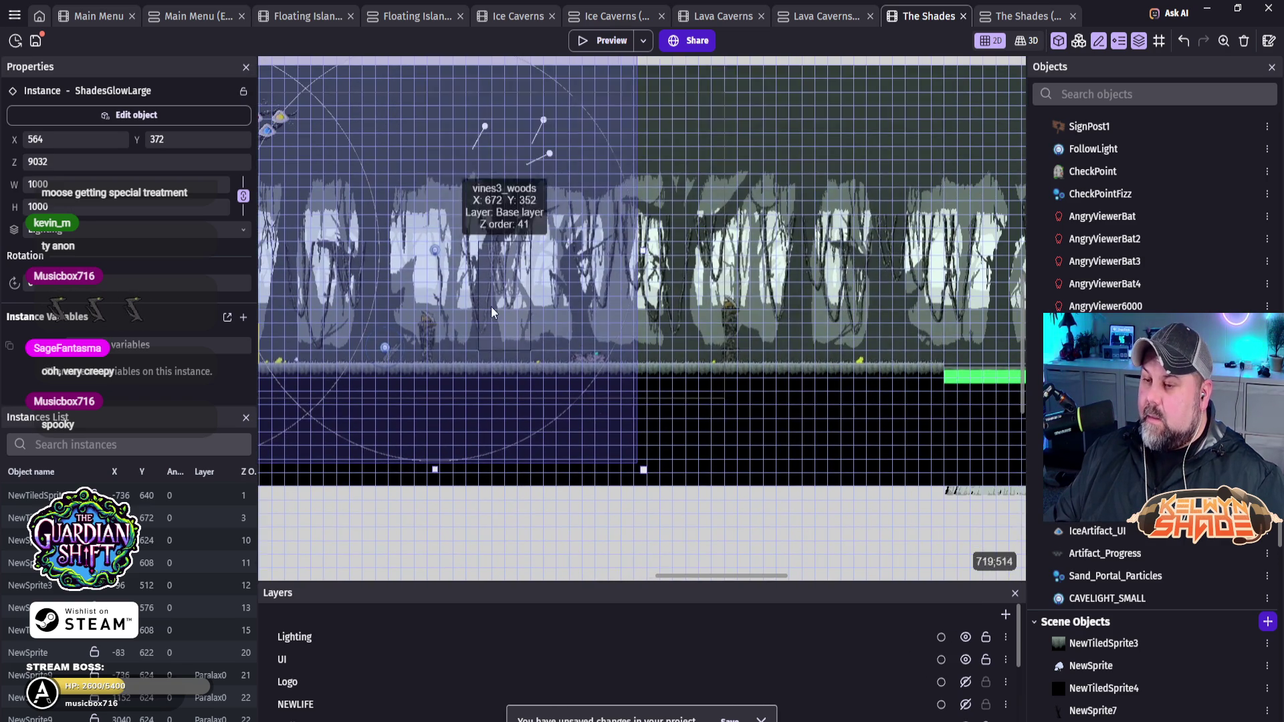
left_click_drag(437, 251, 761, 250)
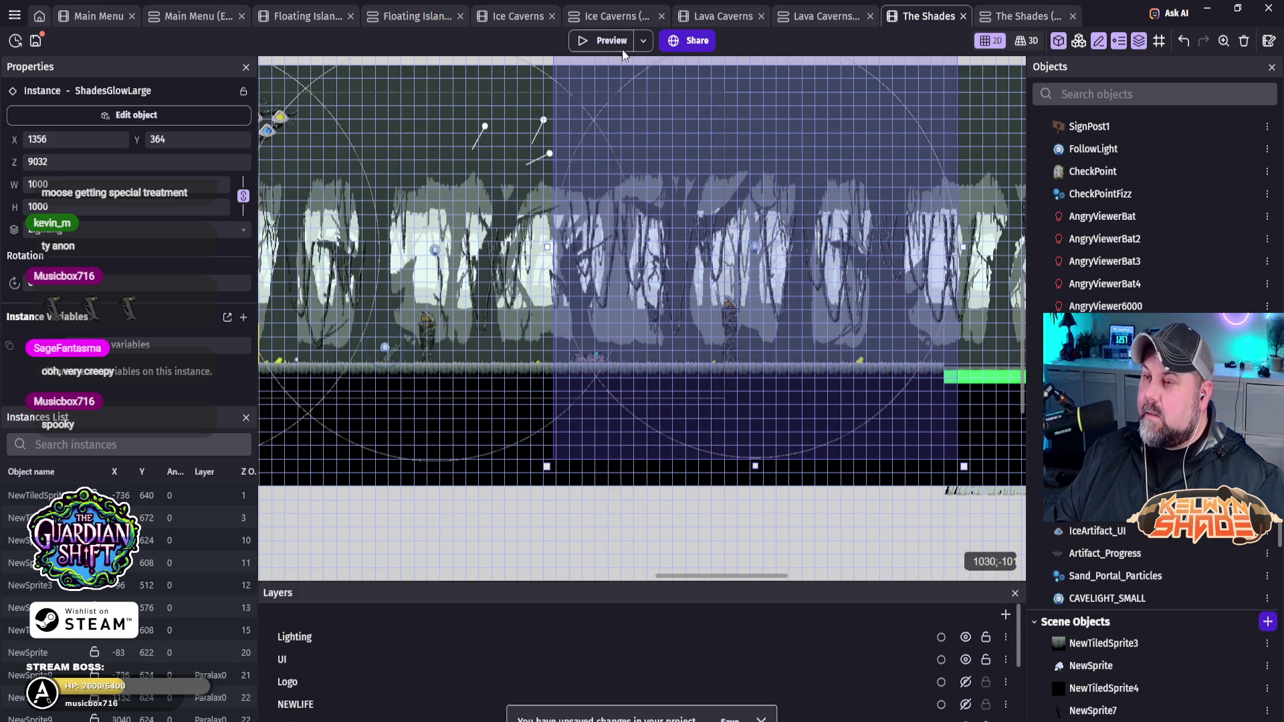
left_click(604, 39)
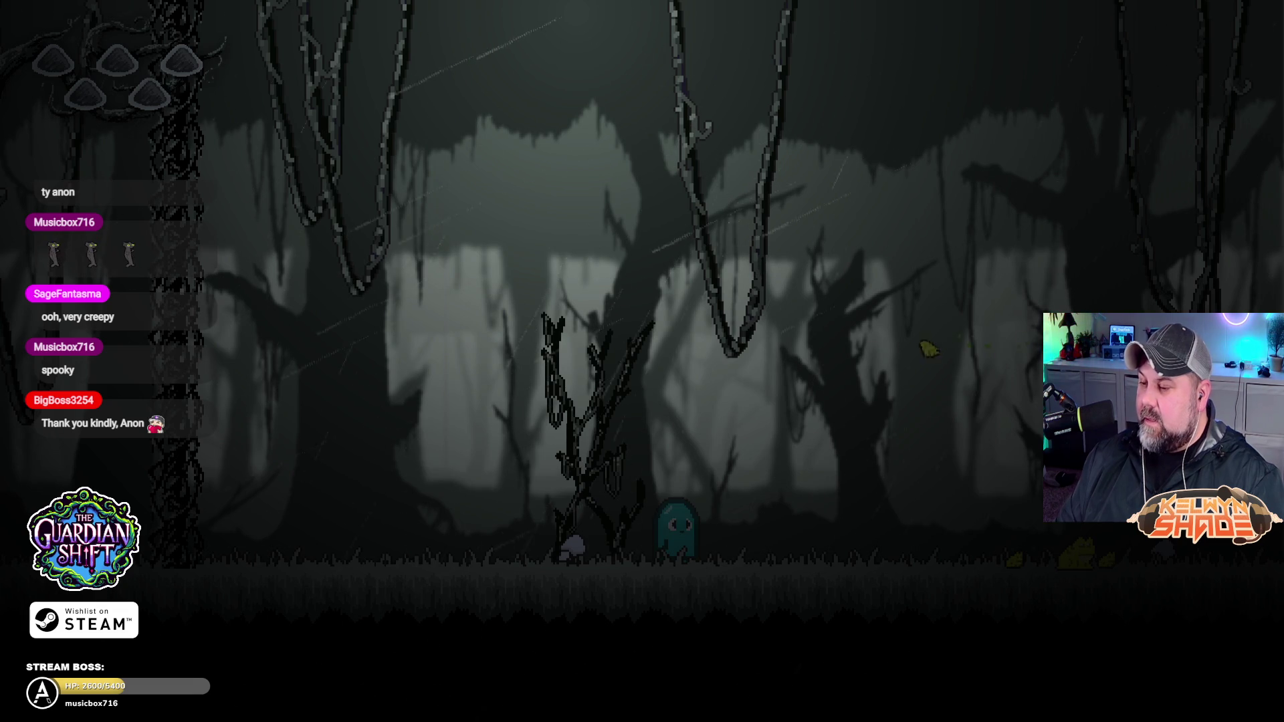
Step: Take the running Shades preview out of fullscreen into a window
key("Escape")
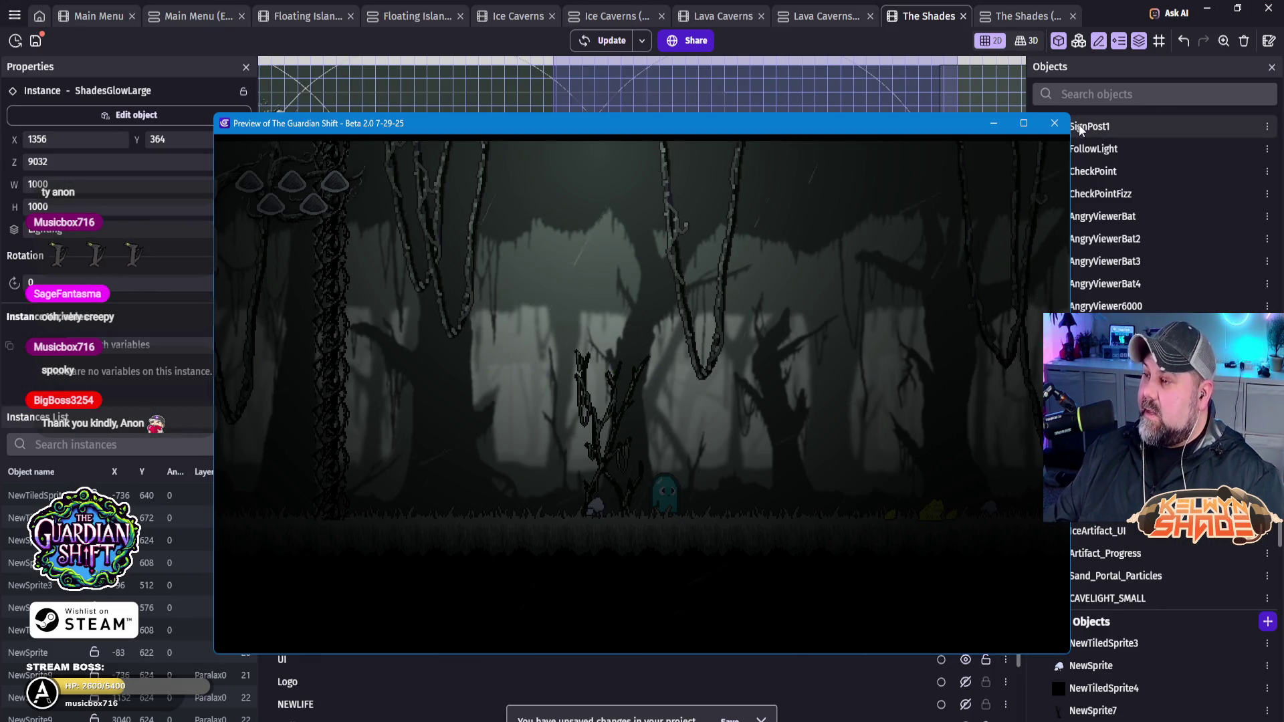
Step: Close the preview and make the Paralax0 background layer visible
left_click(1055, 123)
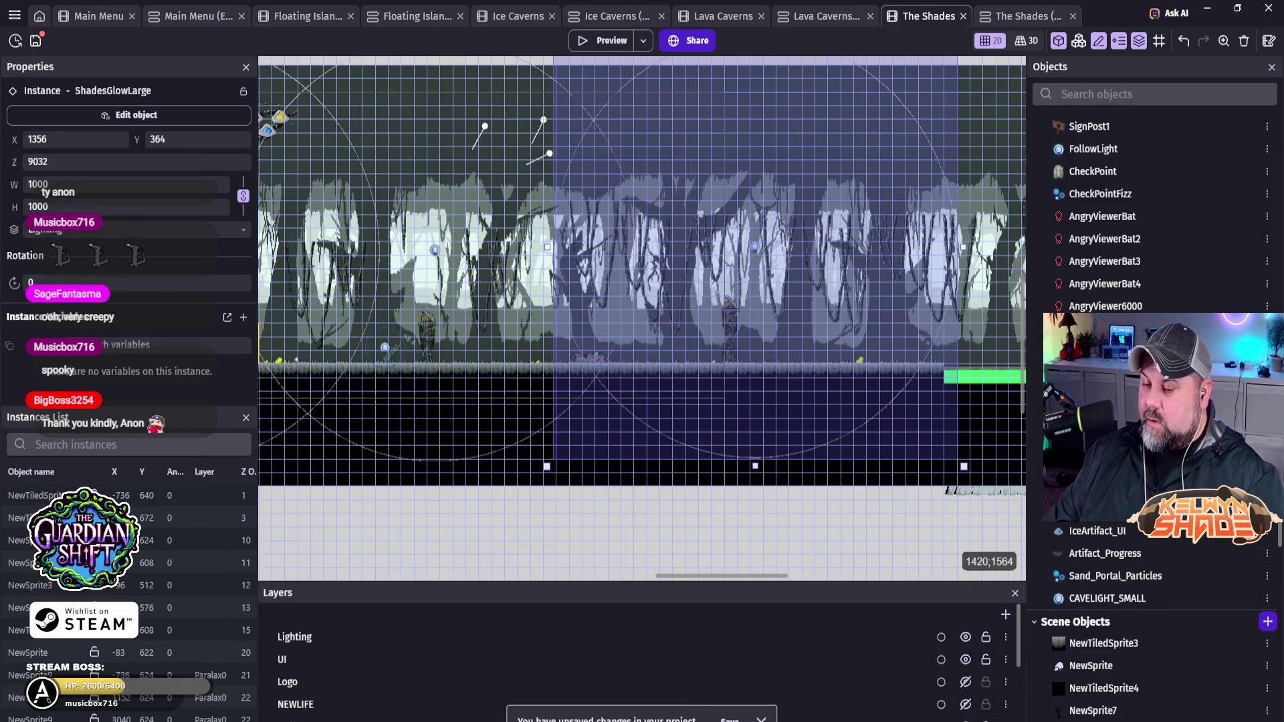
scroll(742, 688, "down", 1)
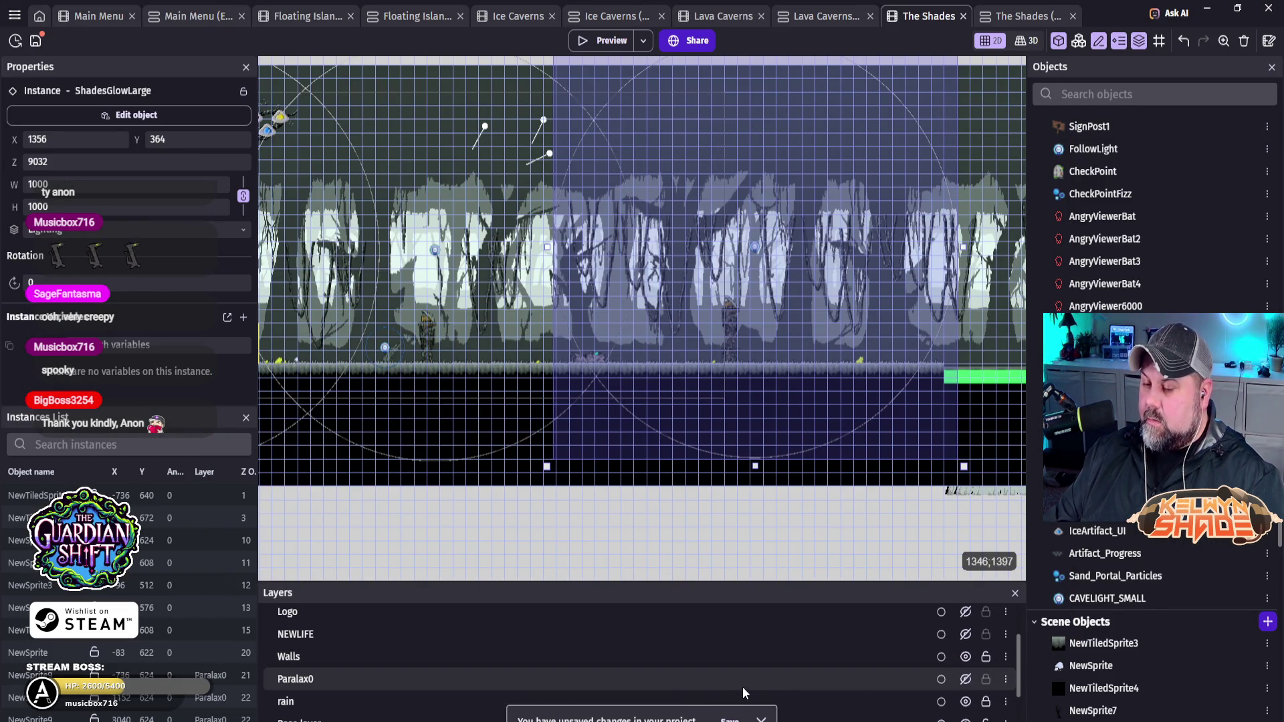
left_click(966, 680)
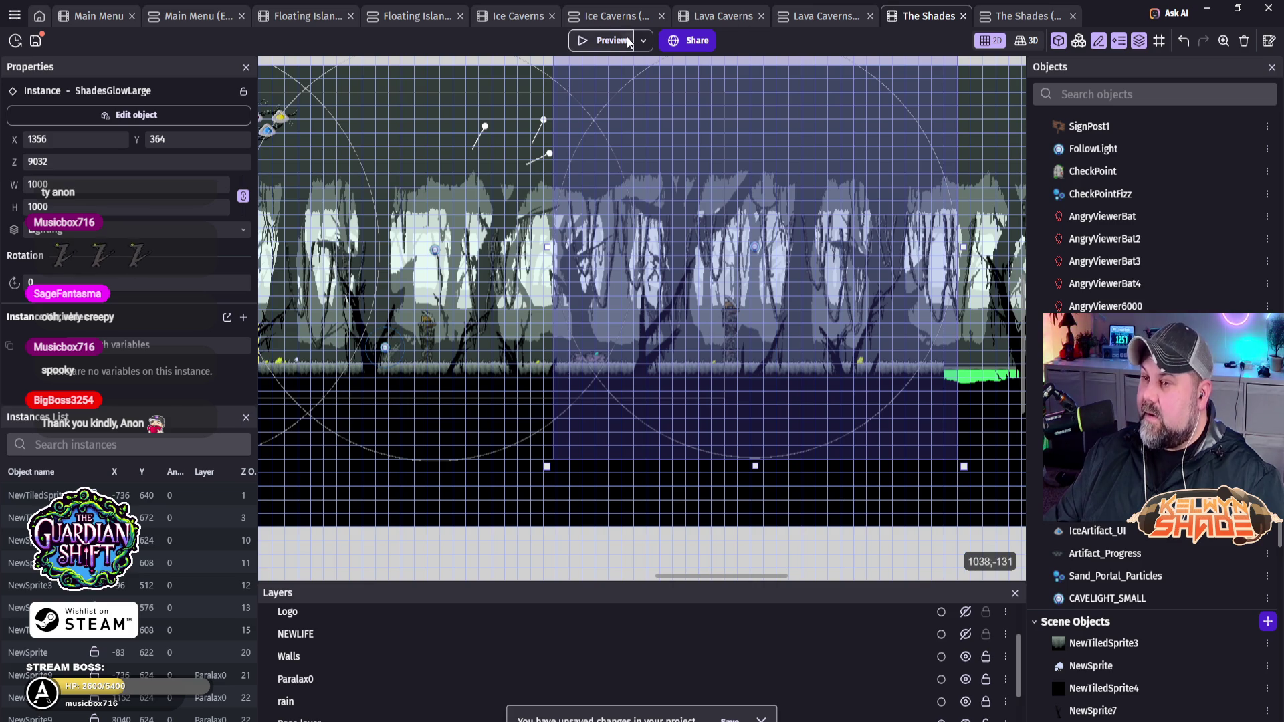
Step: Preview the level and walk the ghost right, then back and forth leftward
left_click(617, 42)
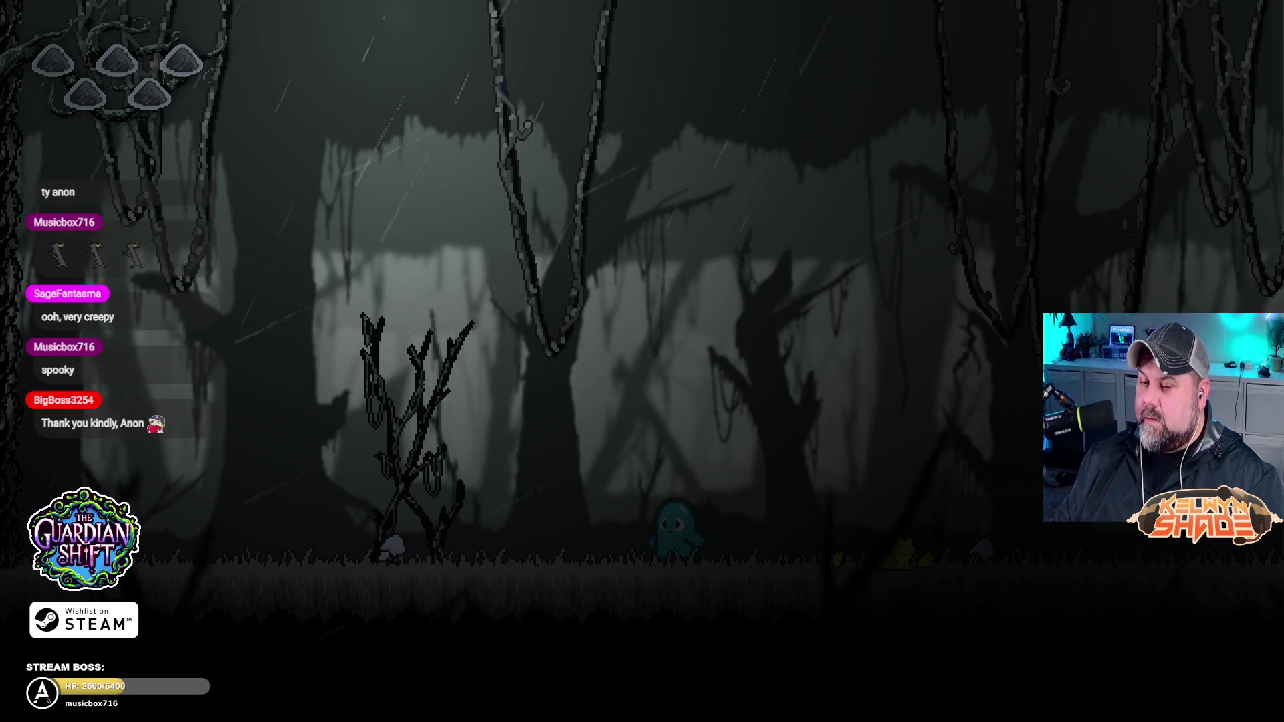
key("Right")
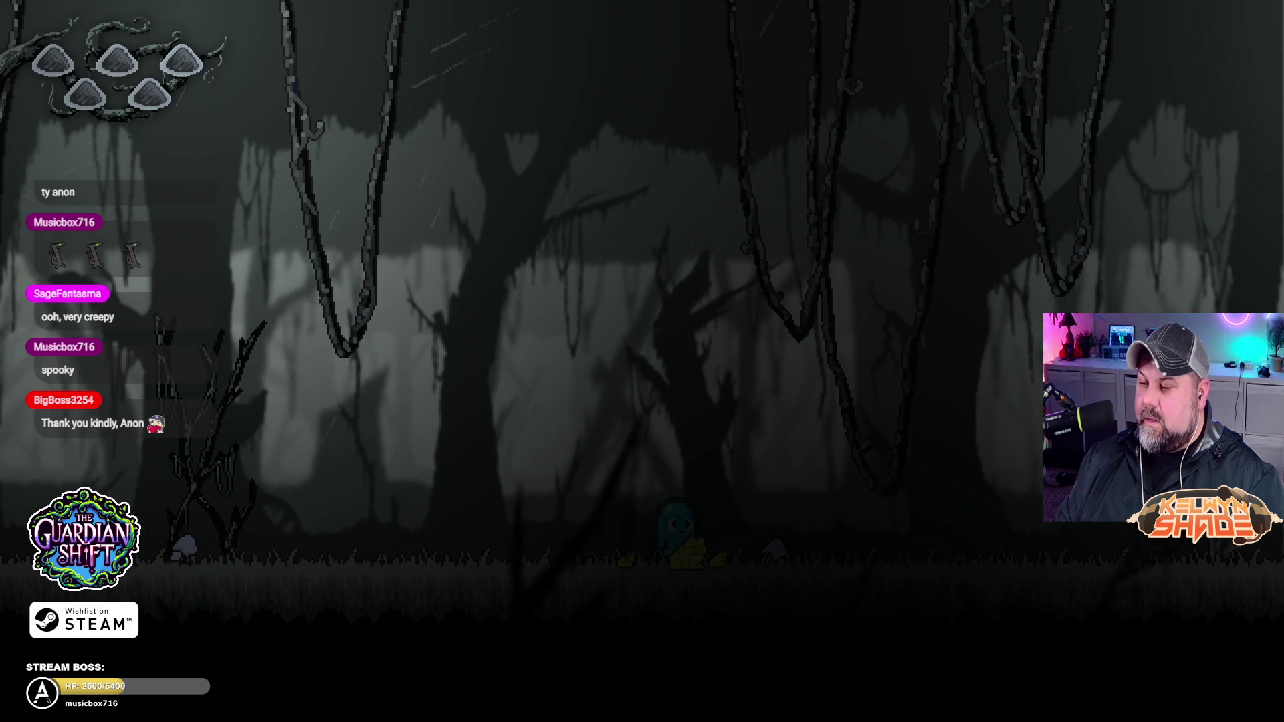
key("Right")
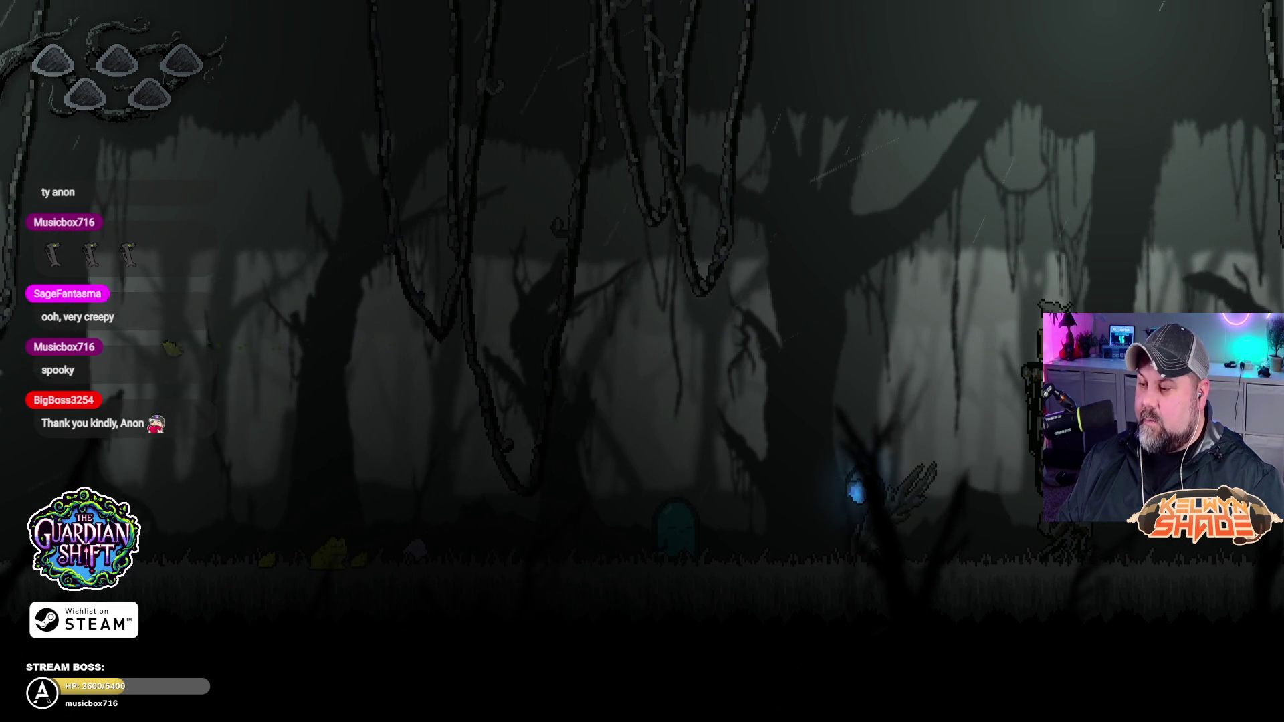
key("Right")
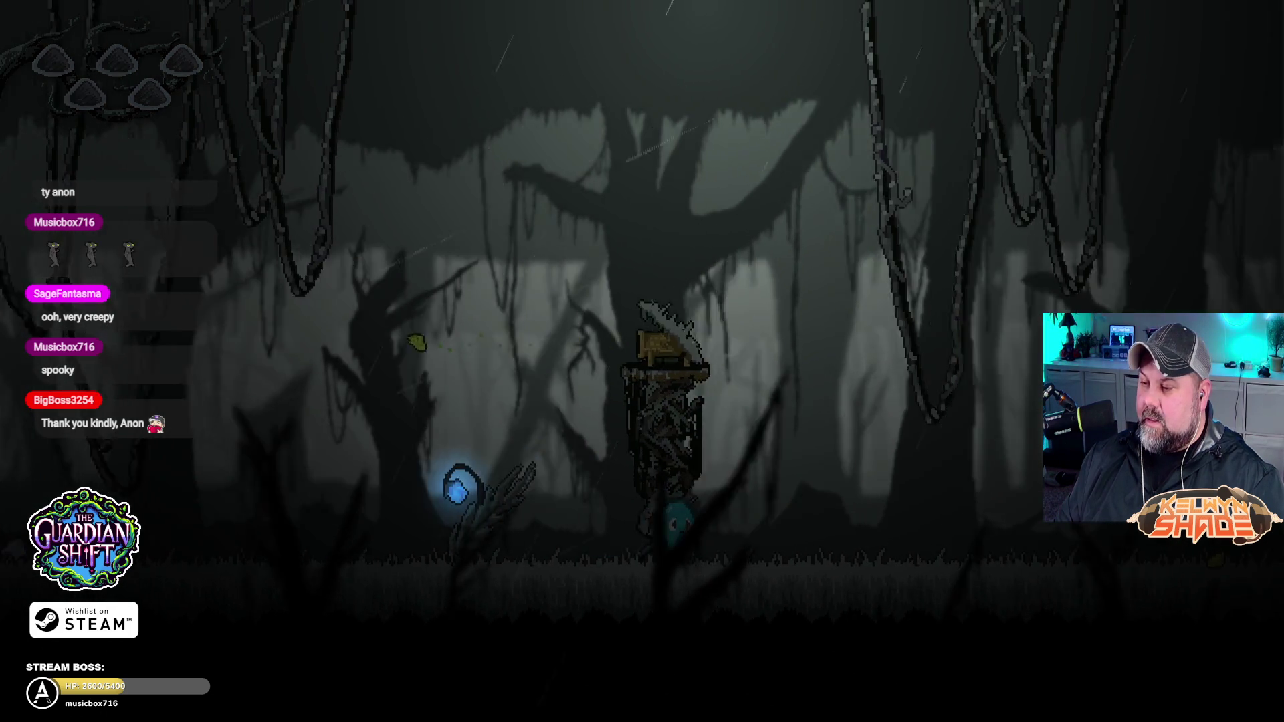
key("Left")
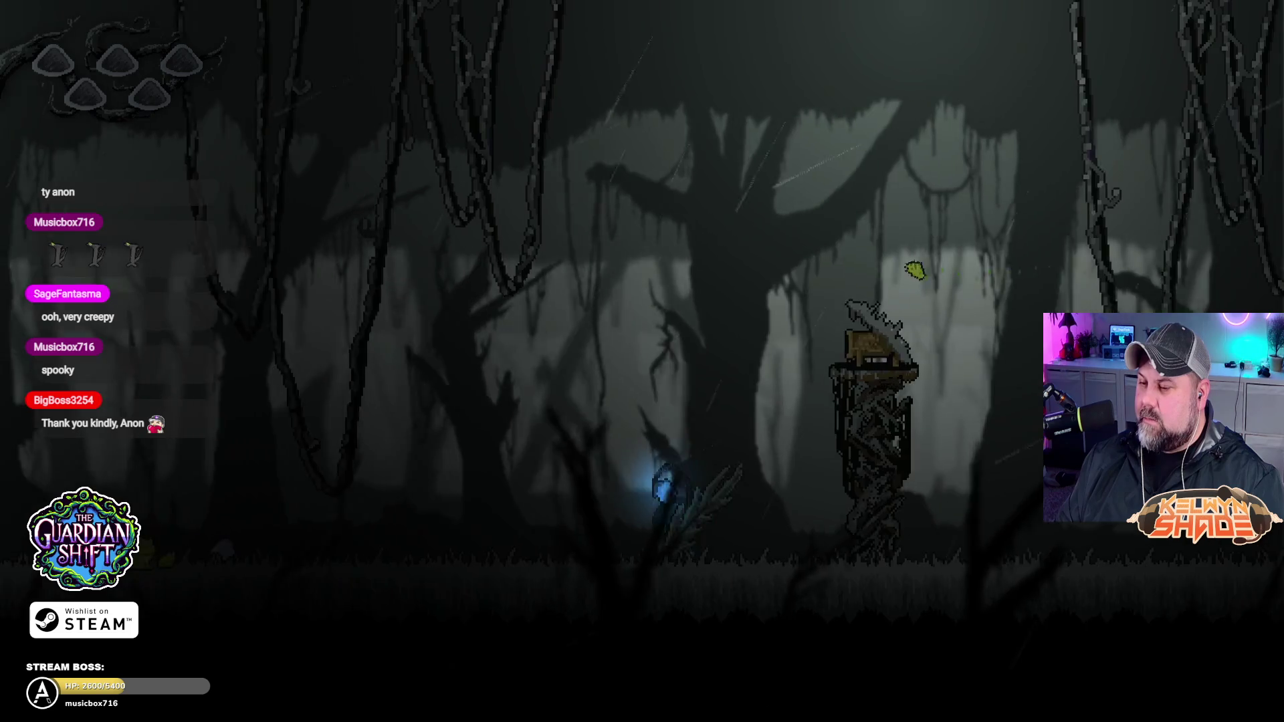
key("Left")
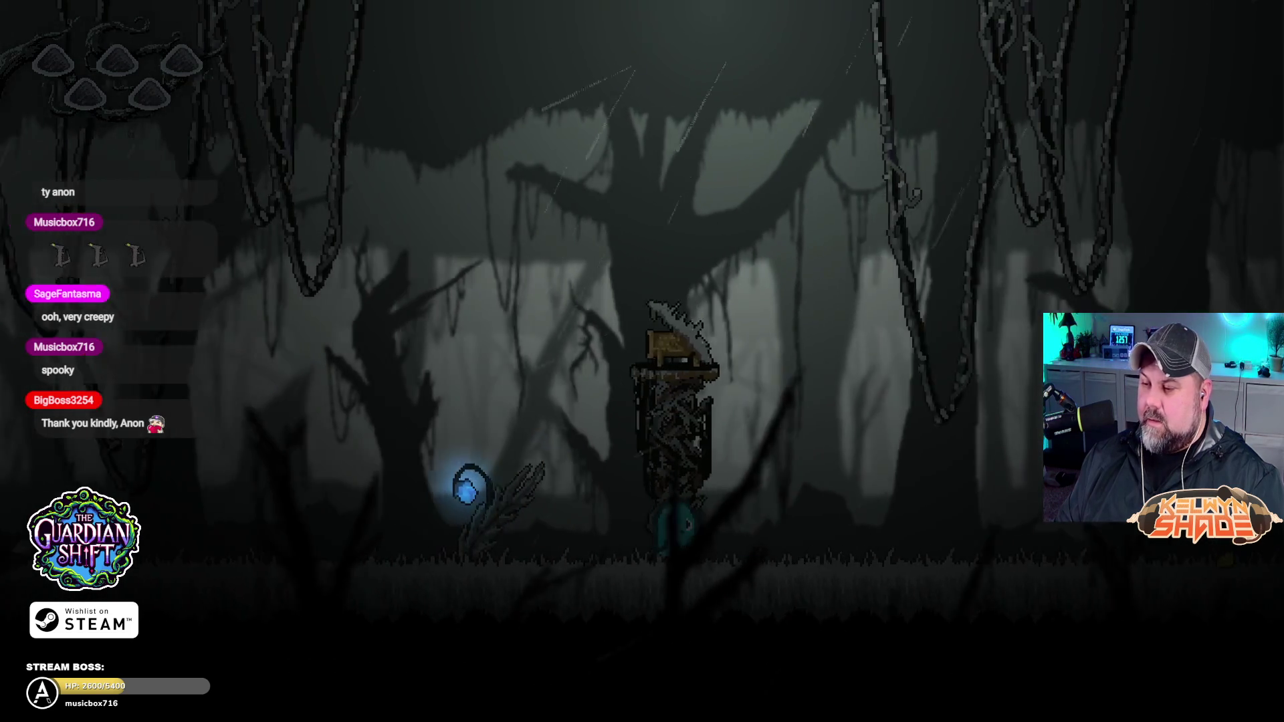
key("Right")
key("Left")
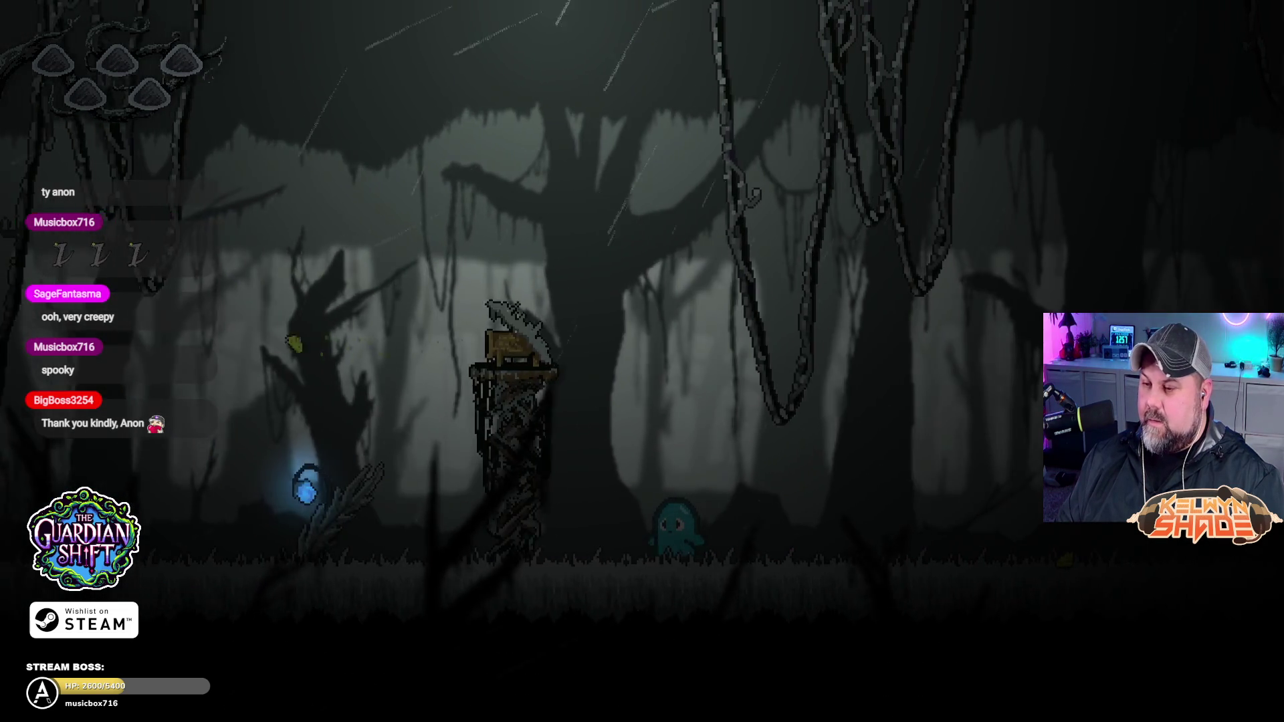
key("Left")
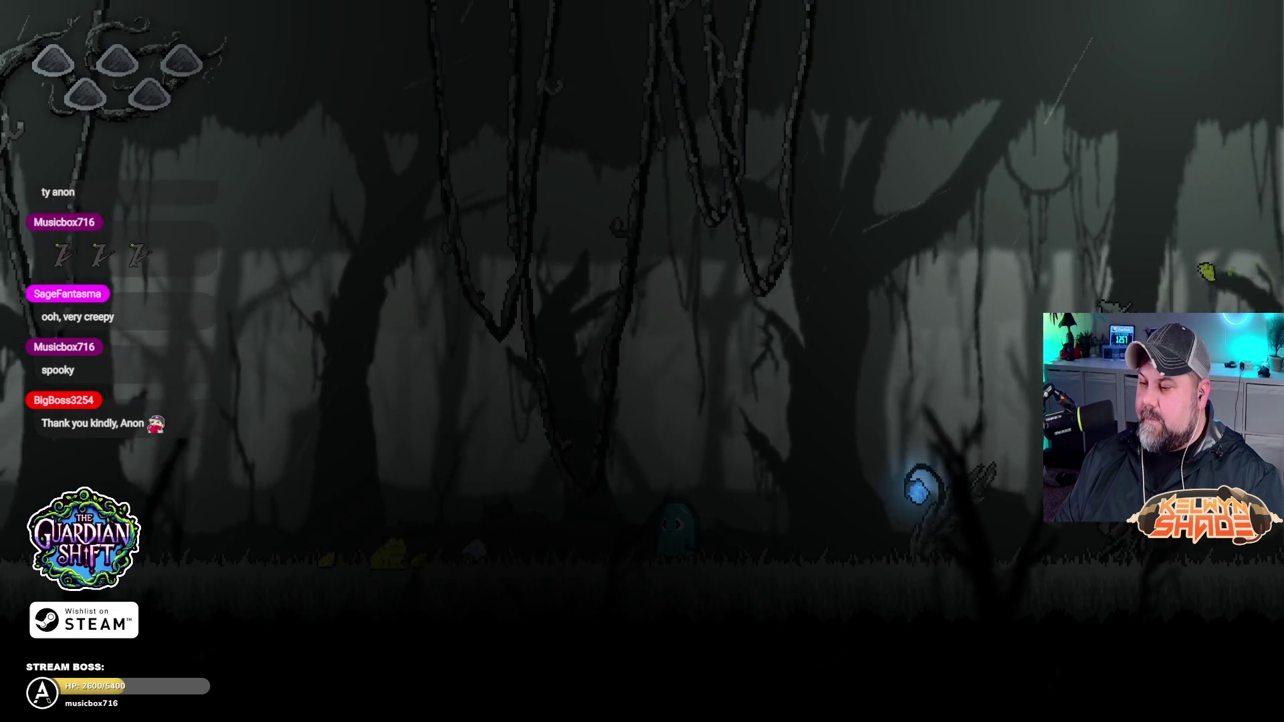
key("Left")
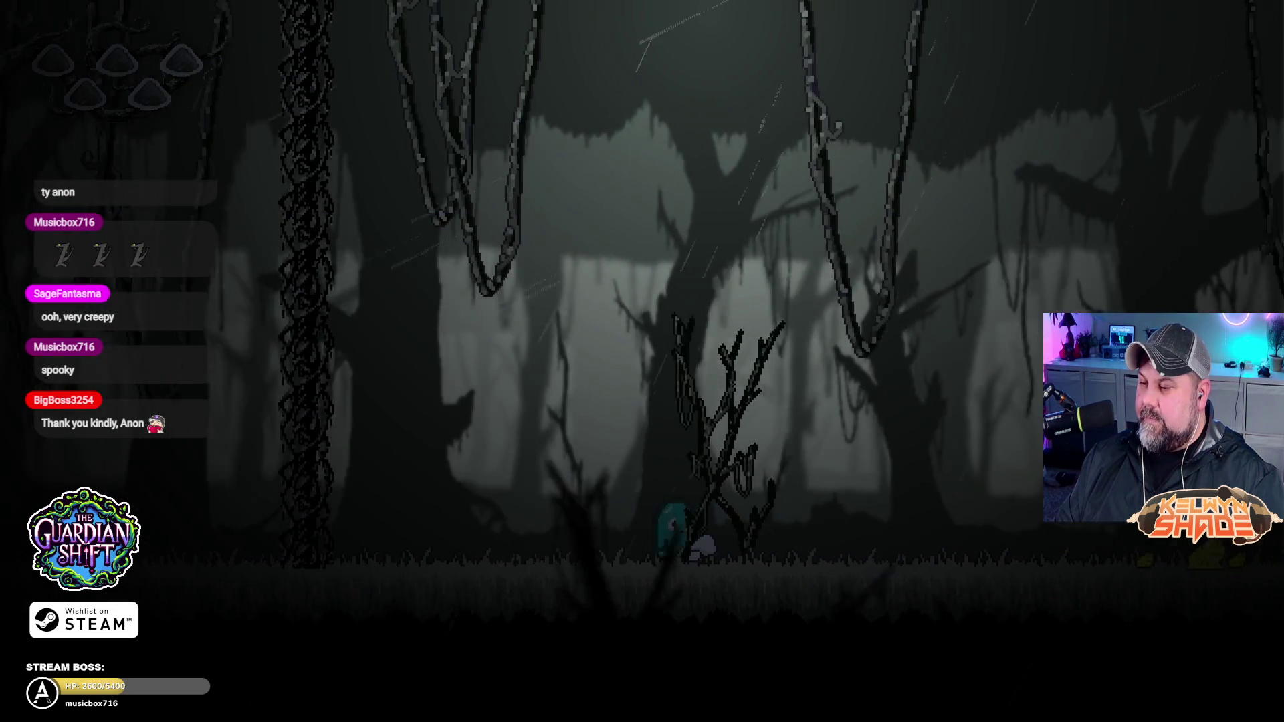
Step: Walk the ghost past the lantern plant into the dark area, then window the preview
key("Right")
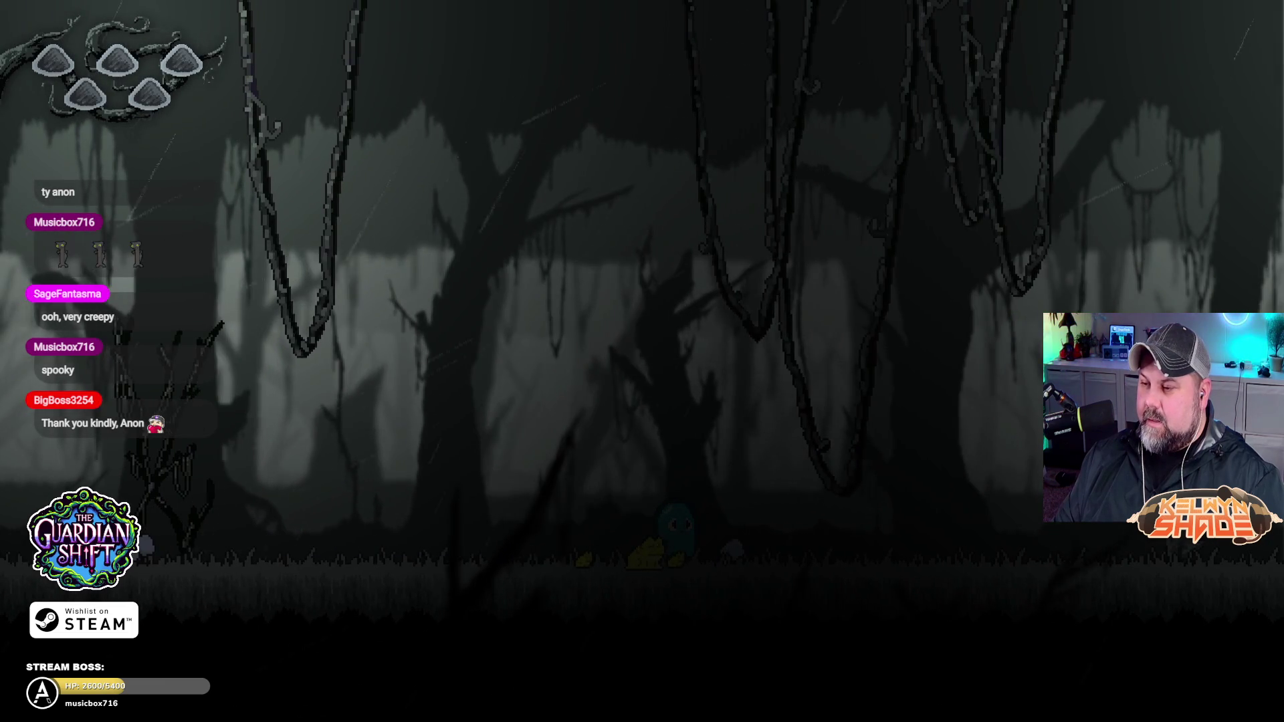
key("Right")
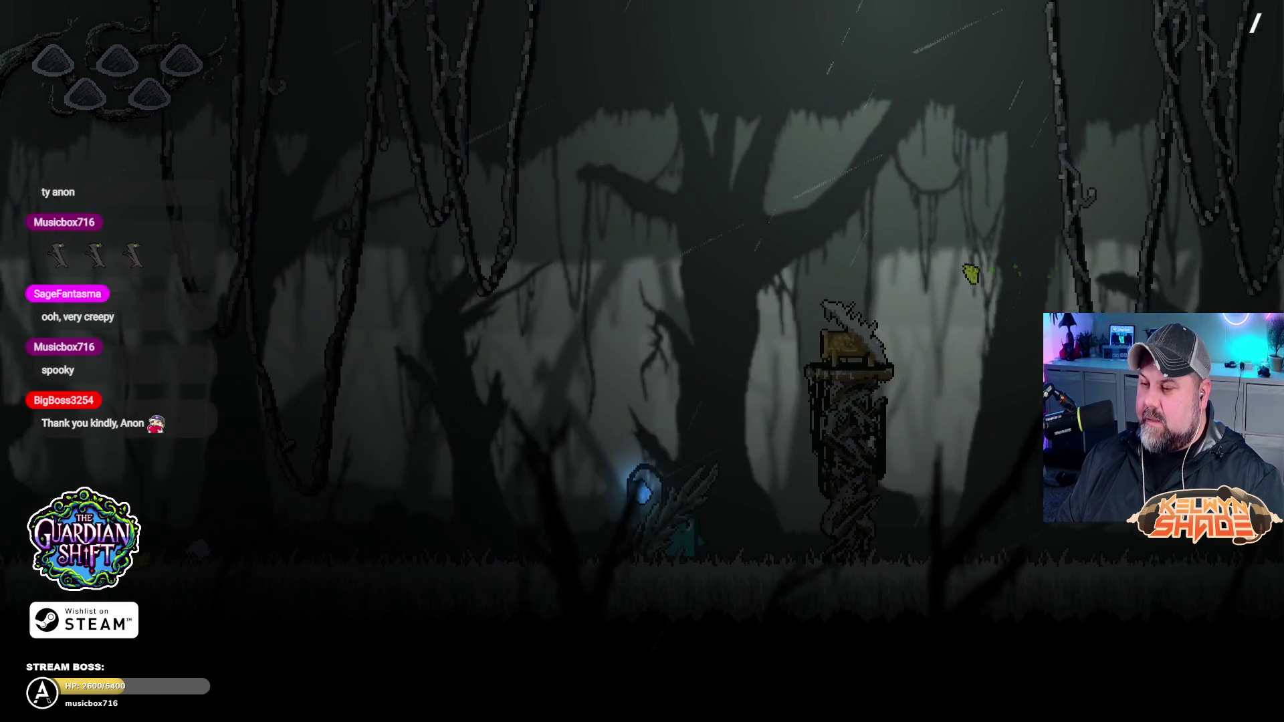
key("Left")
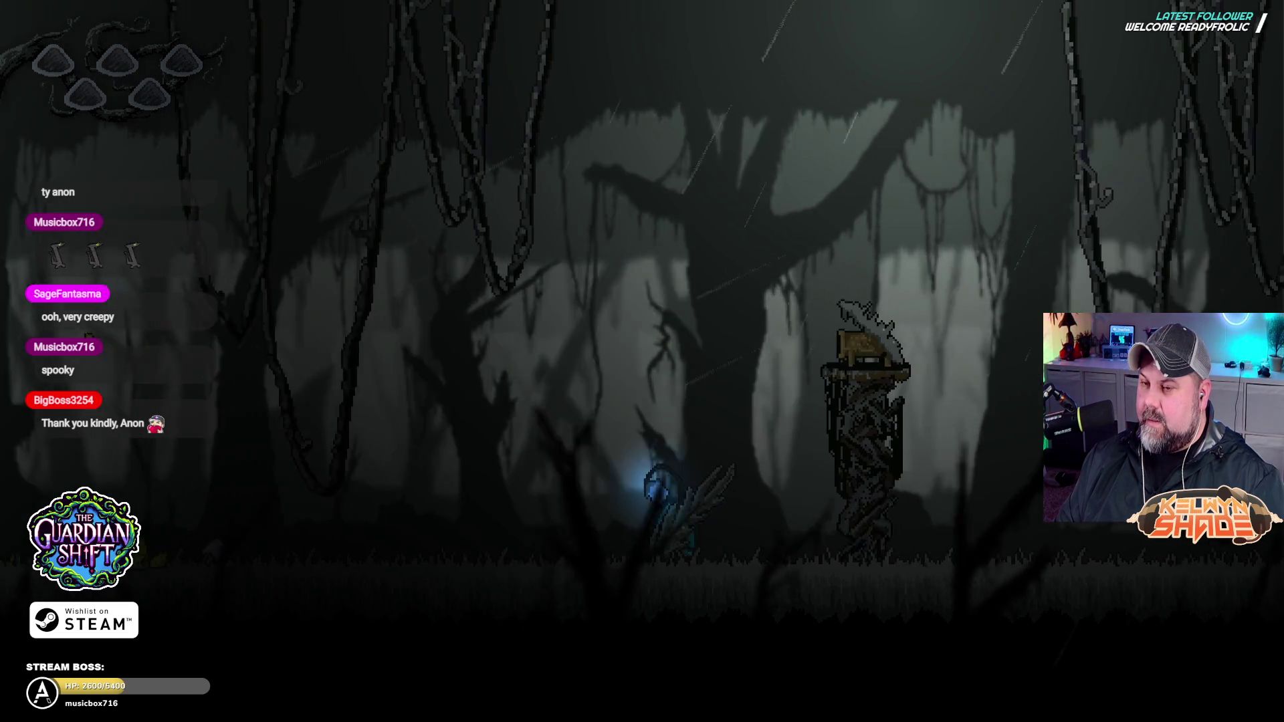
key("Left")
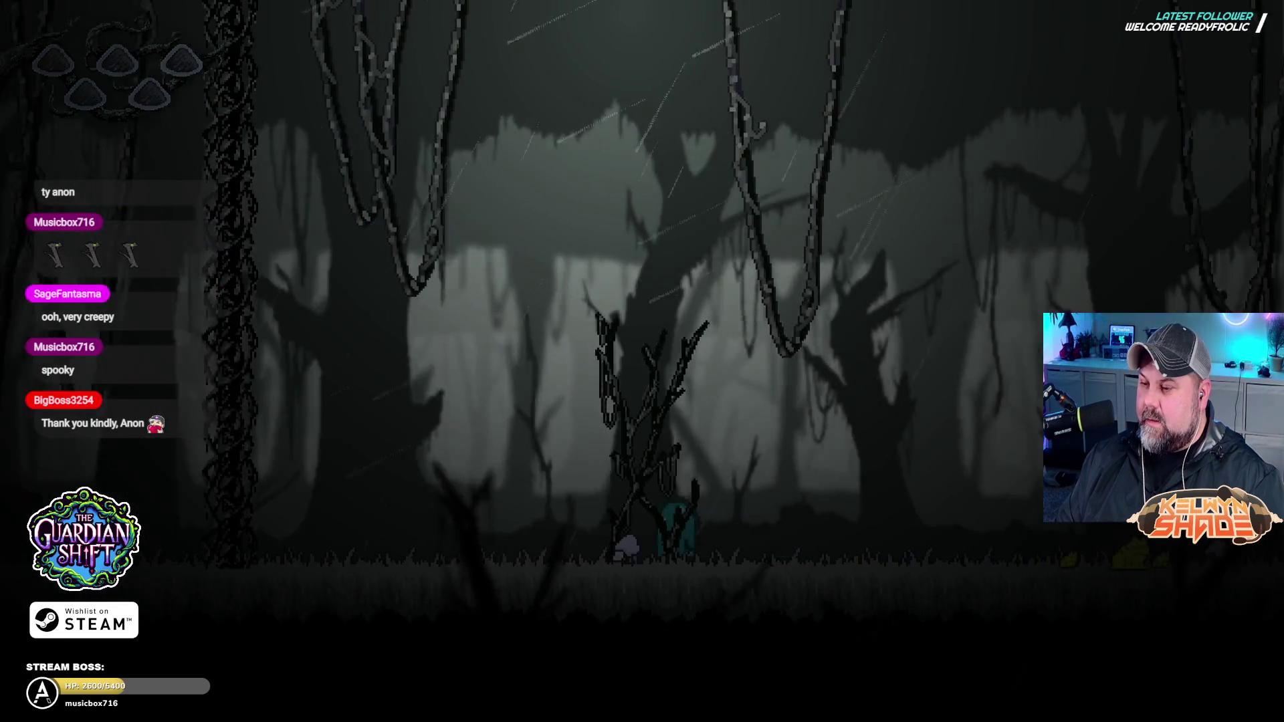
key("Right")
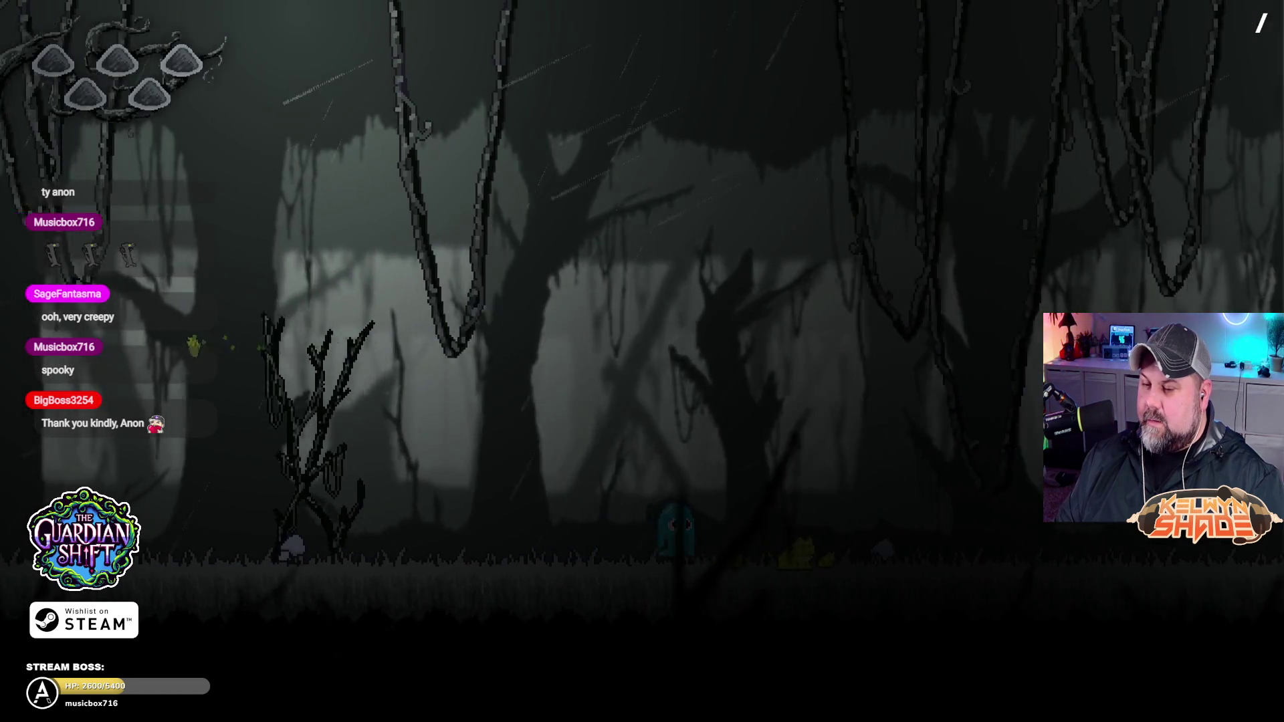
key("Right")
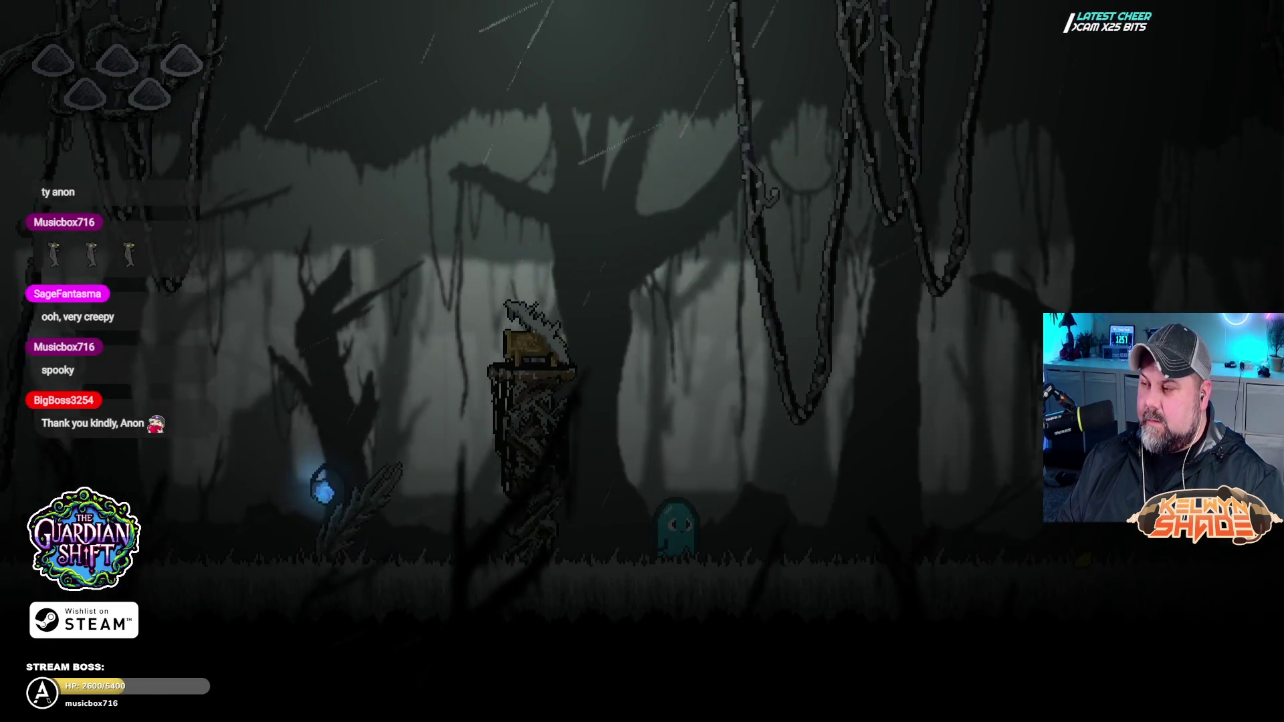
key("Right")
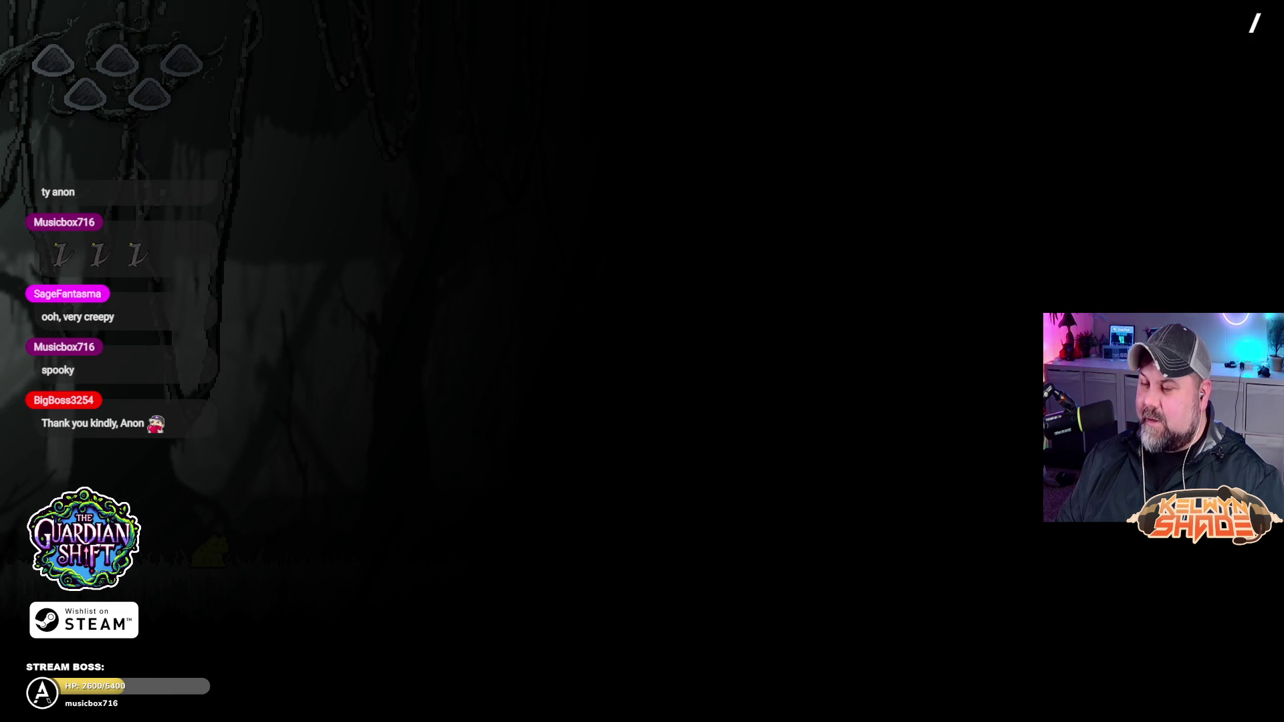
key("Right")
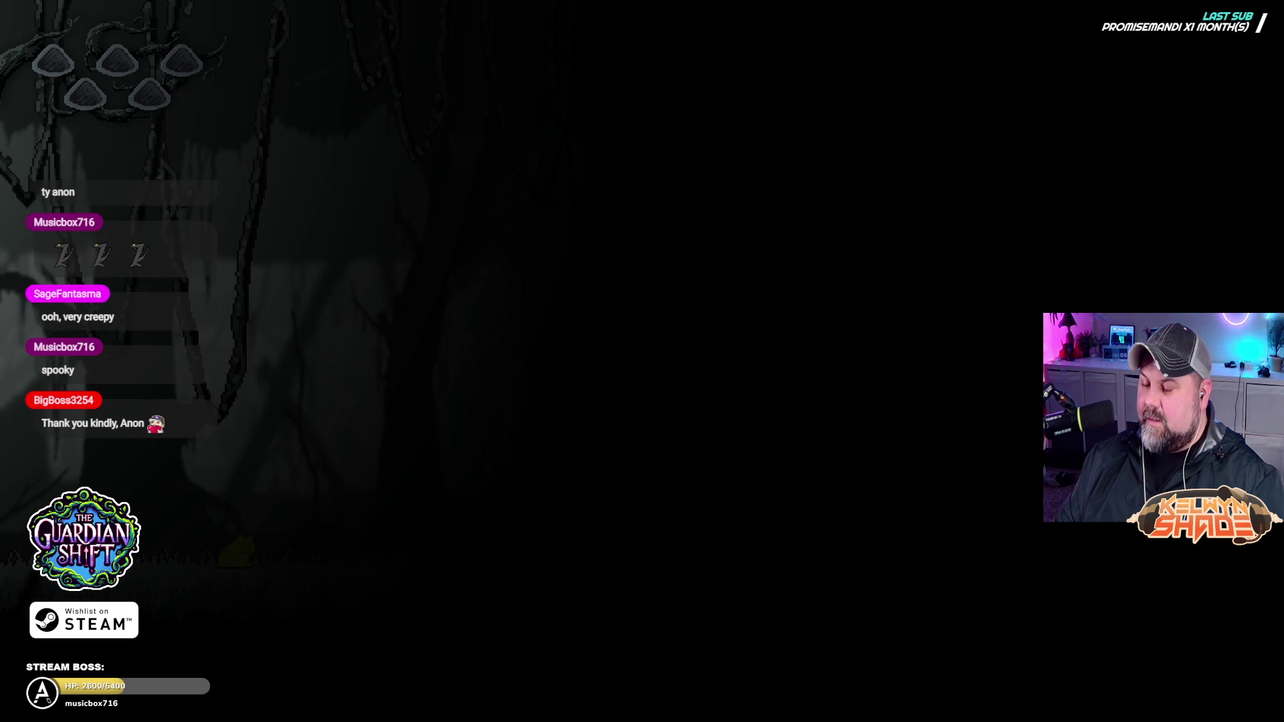
key("Escape")
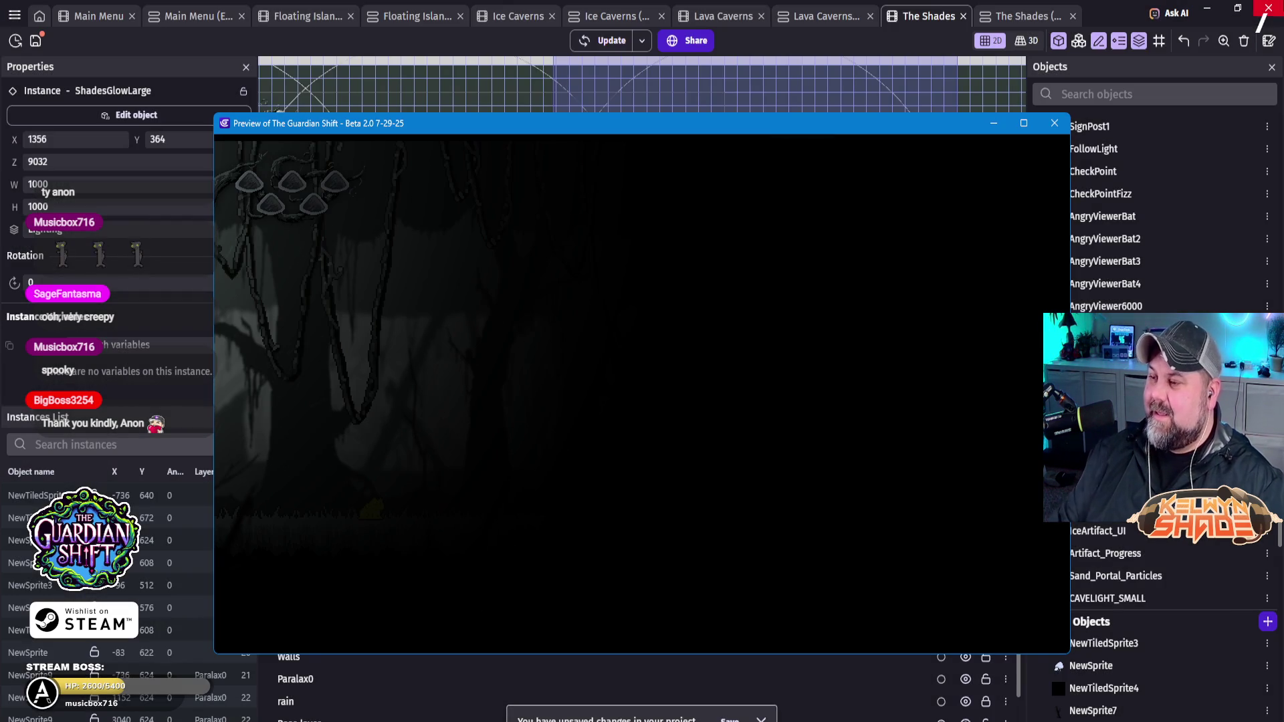
Step: Close the preview, move ShadesGlowLarge to X 2188, Y 660, and start a new preview
left_click(1054, 123)
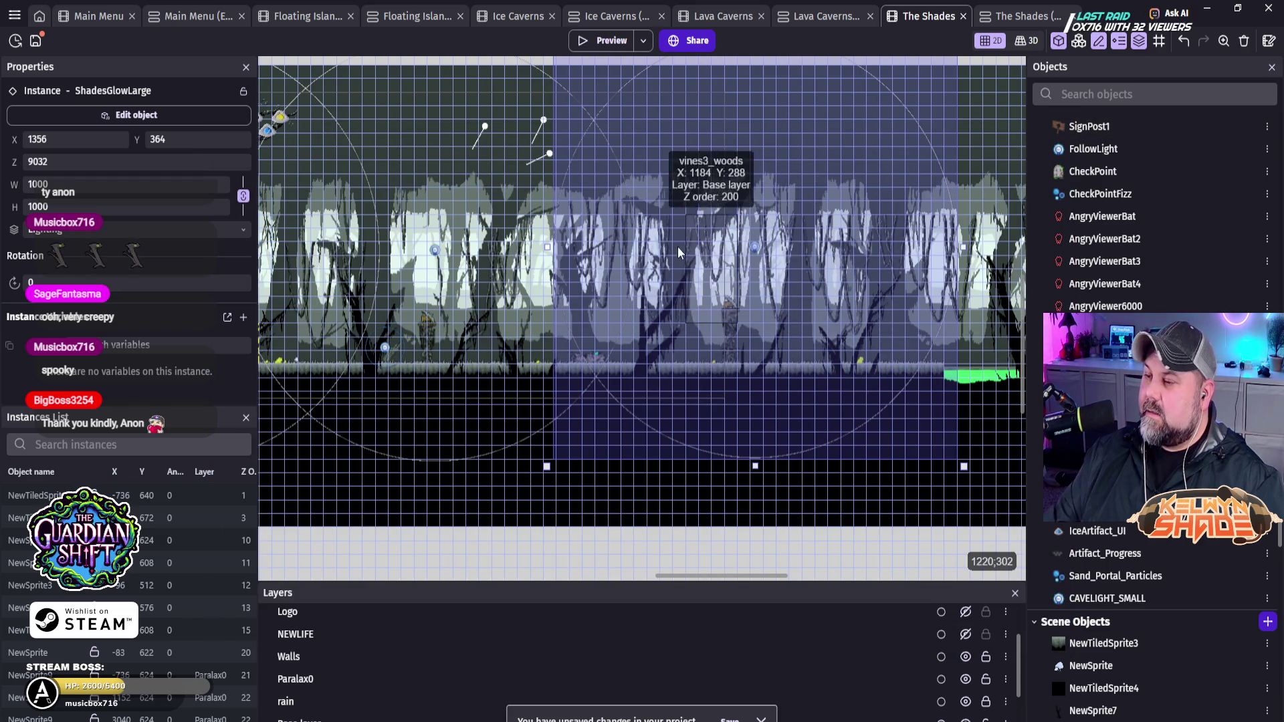
left_click_drag(752, 249, 685, 246)
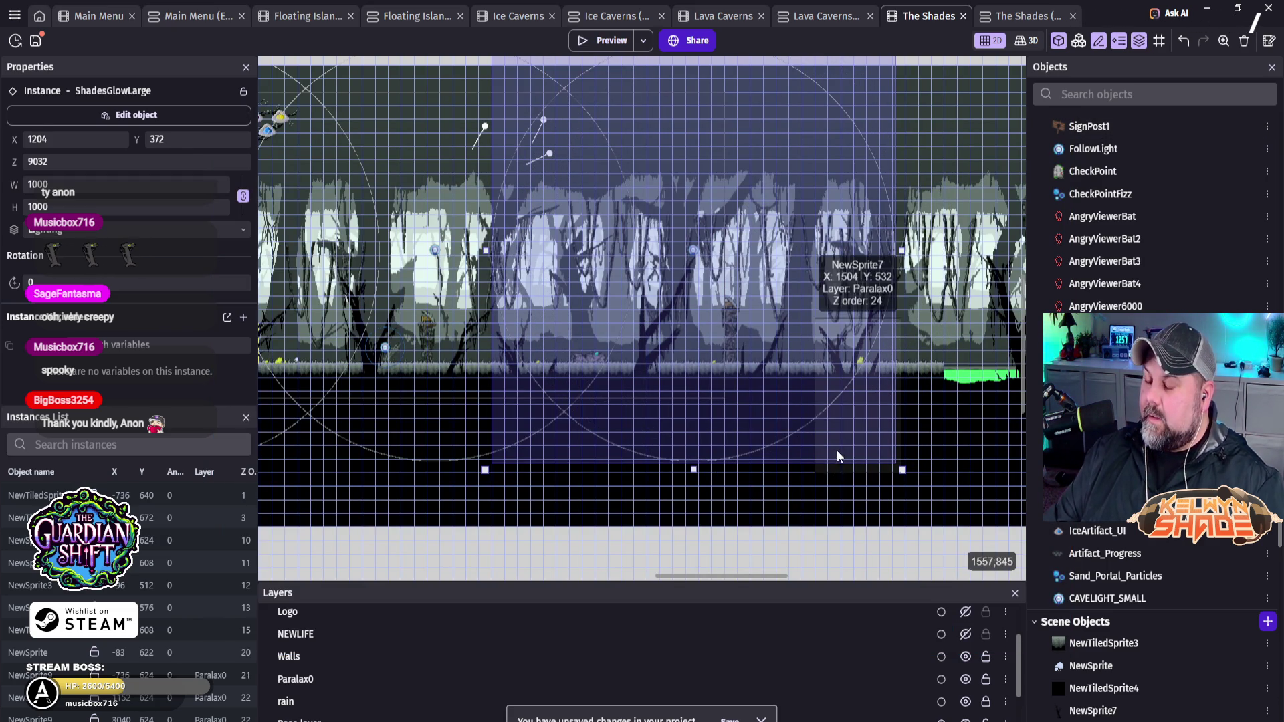
scroll(688, 492, "down", 5)
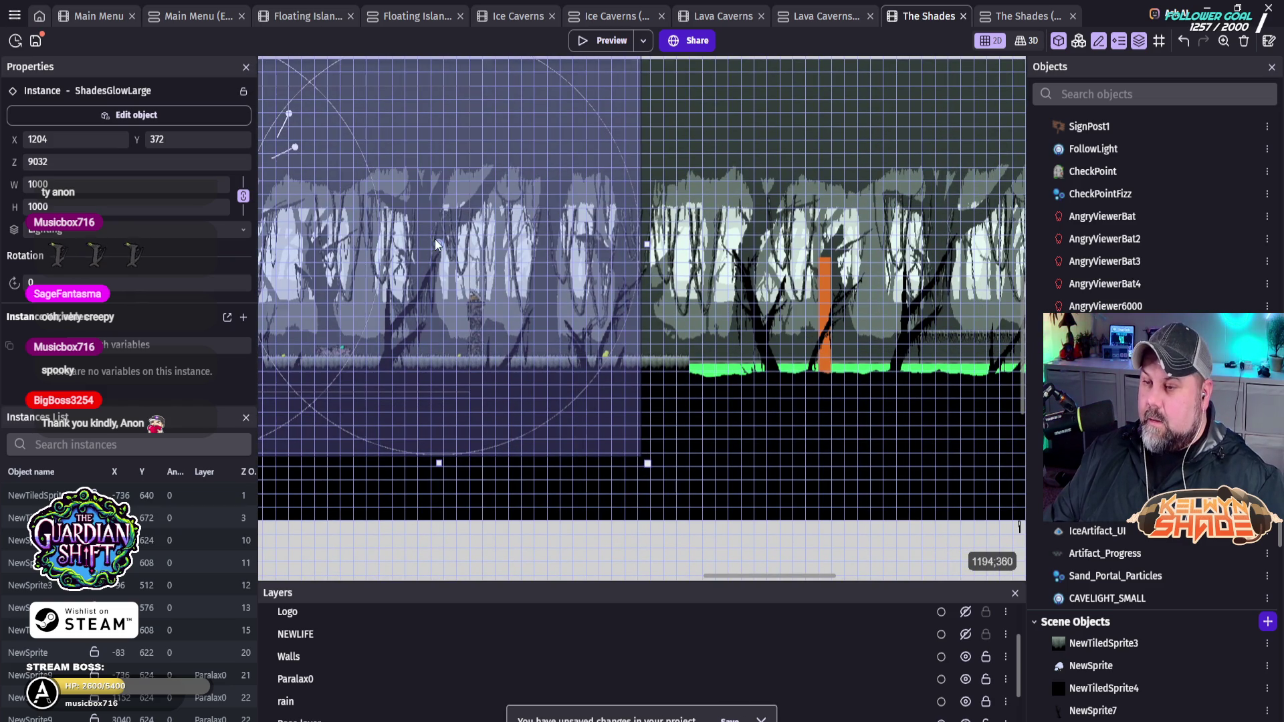
mouse_move(437, 243)
left_mouse_down()
mouse_move(609, 297)
mouse_move(686, 353)
mouse_move(705, 395)
mouse_move(701, 367)
mouse_move(847, 371)
left_mouse_up()
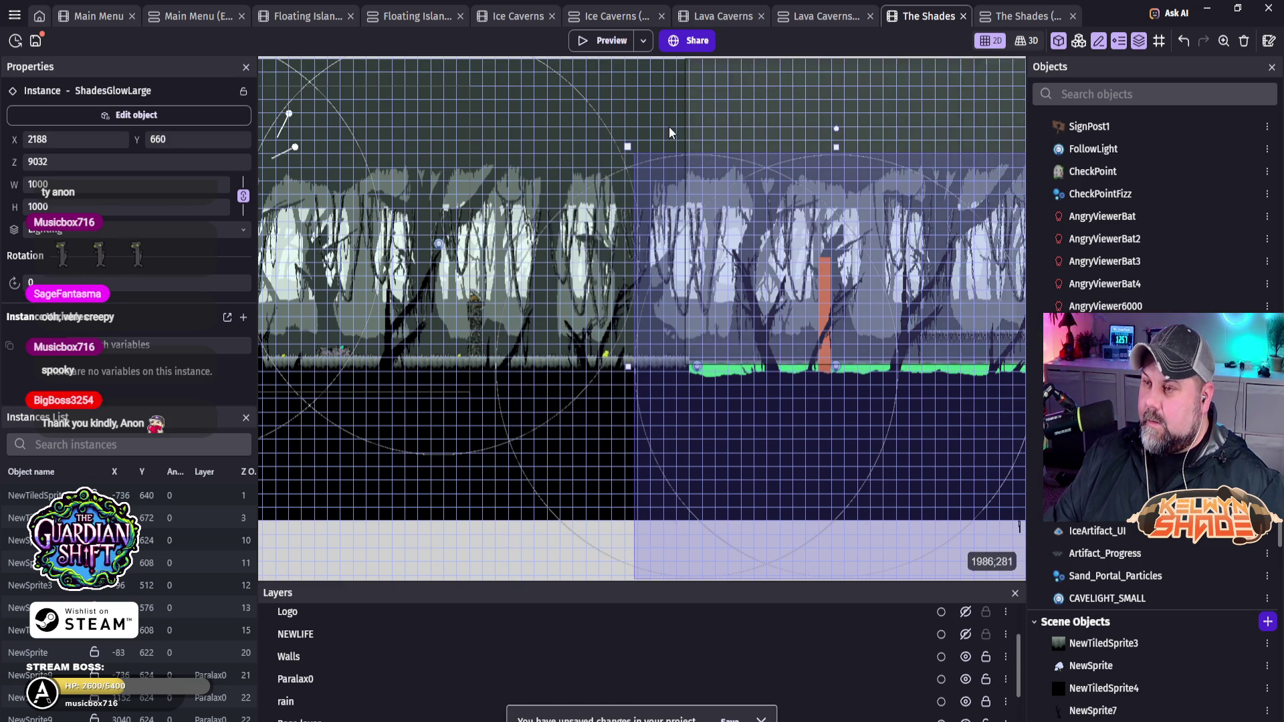
left_click(593, 50)
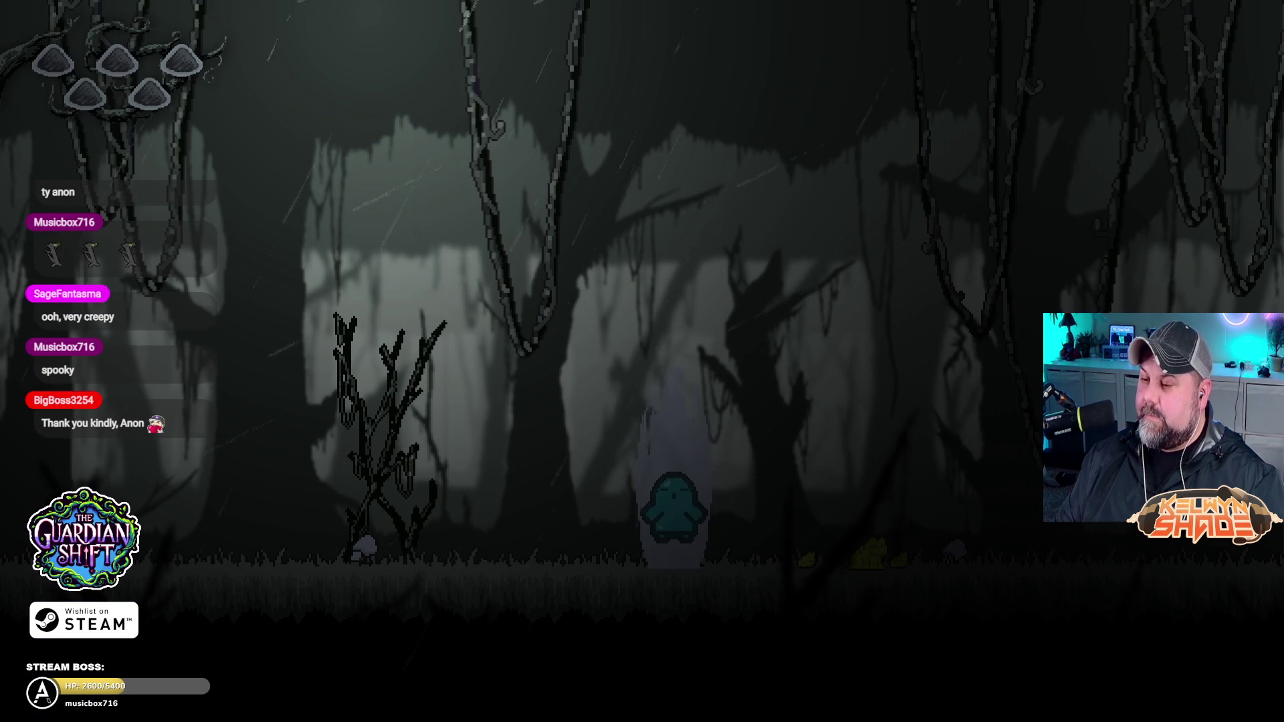
Step: Walk the ghost right past the wooden tower into the giant creature cutscene
key("Right")
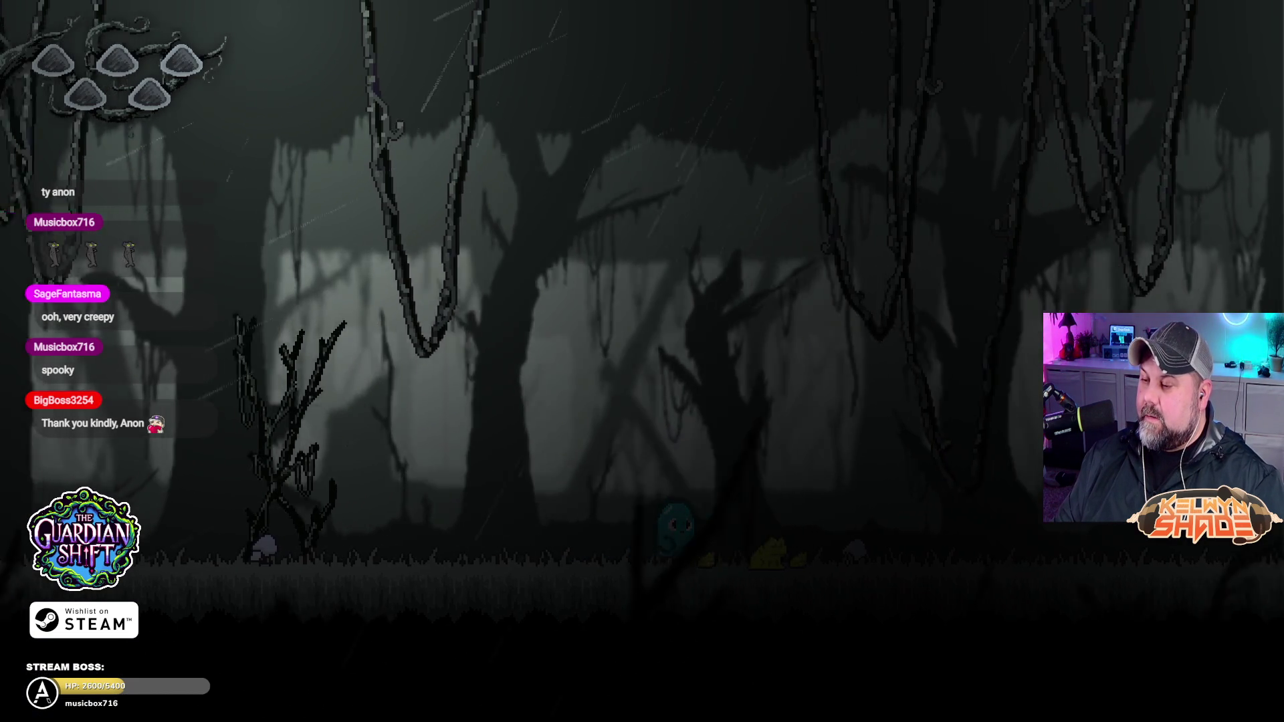
key("Right")
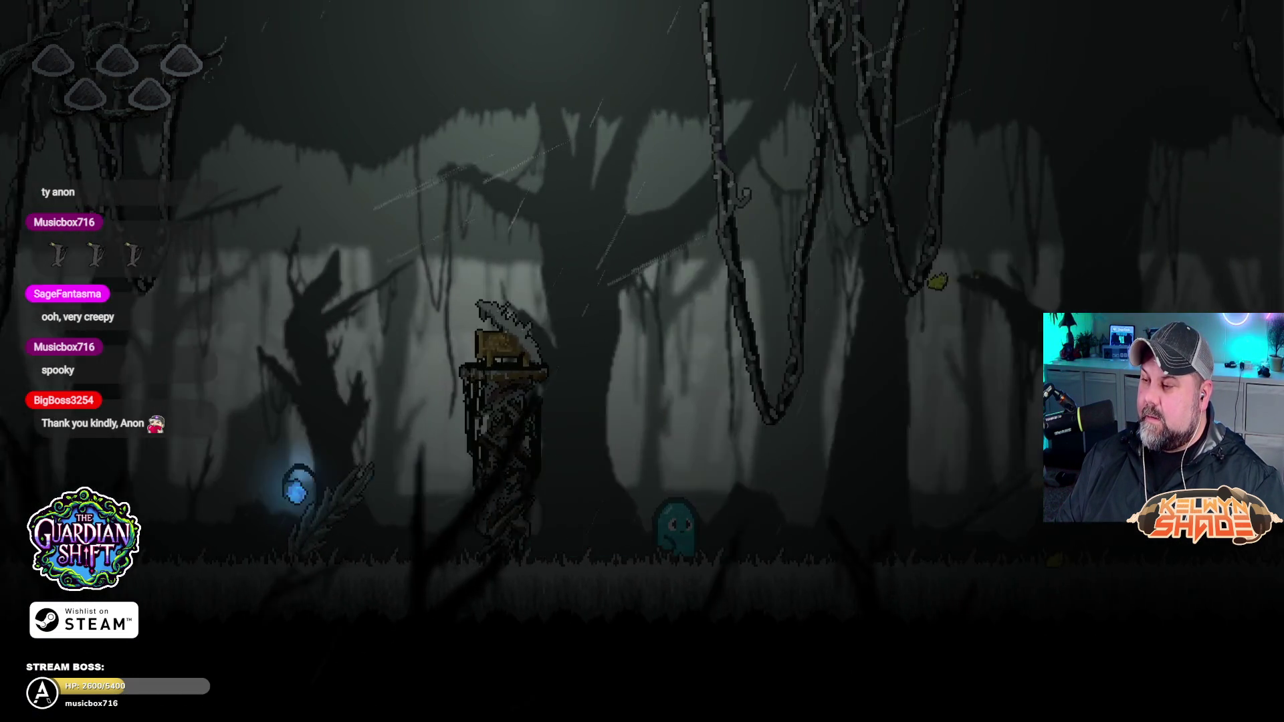
key("Right")
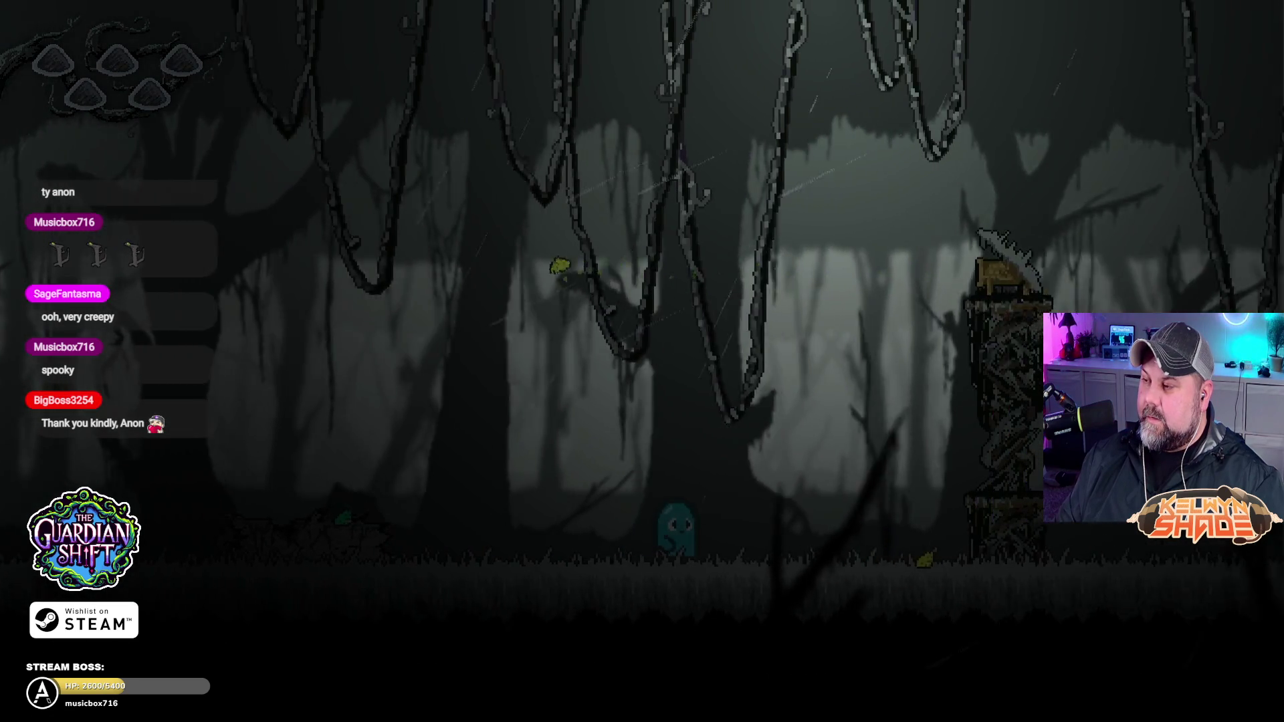
key("Right")
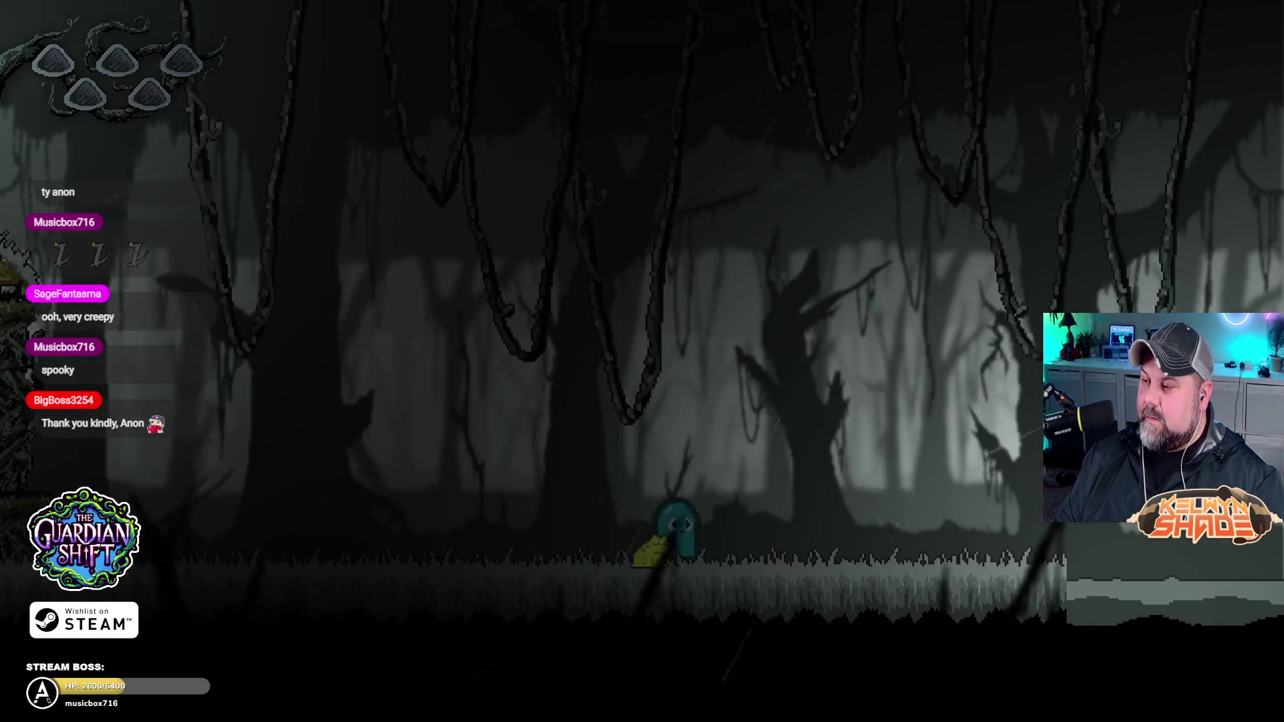
key("Right")
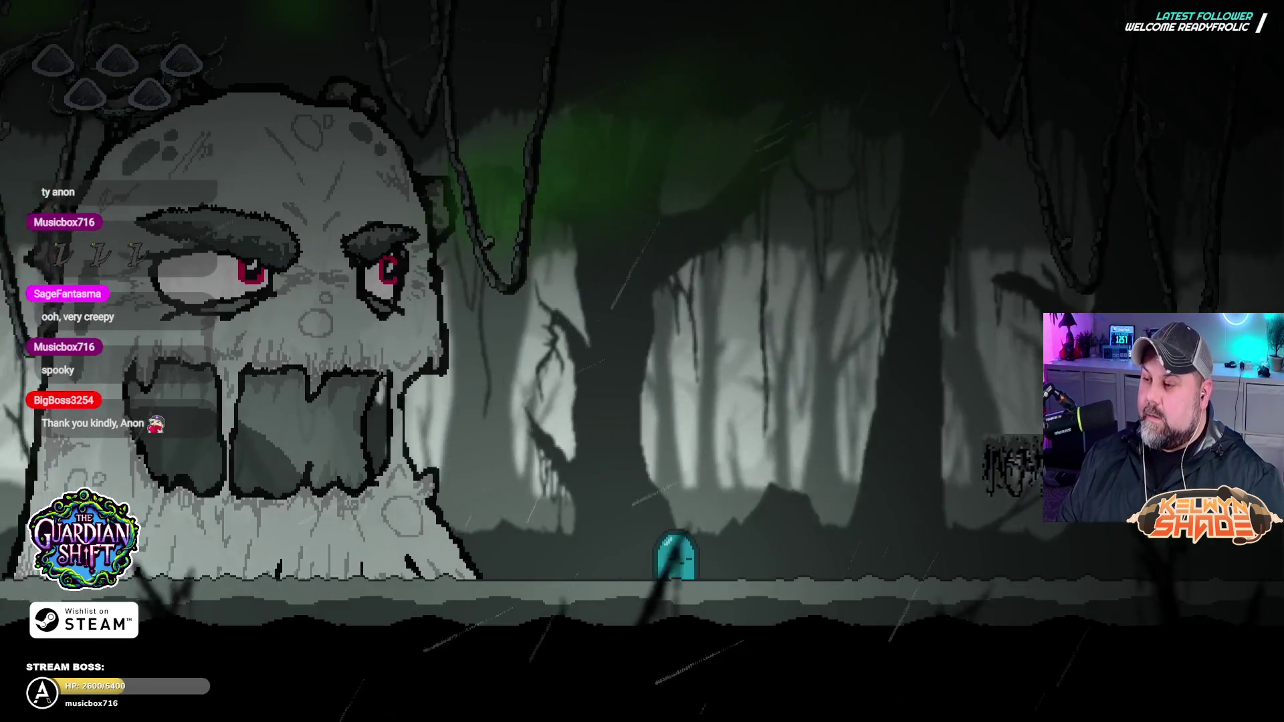
key("space")
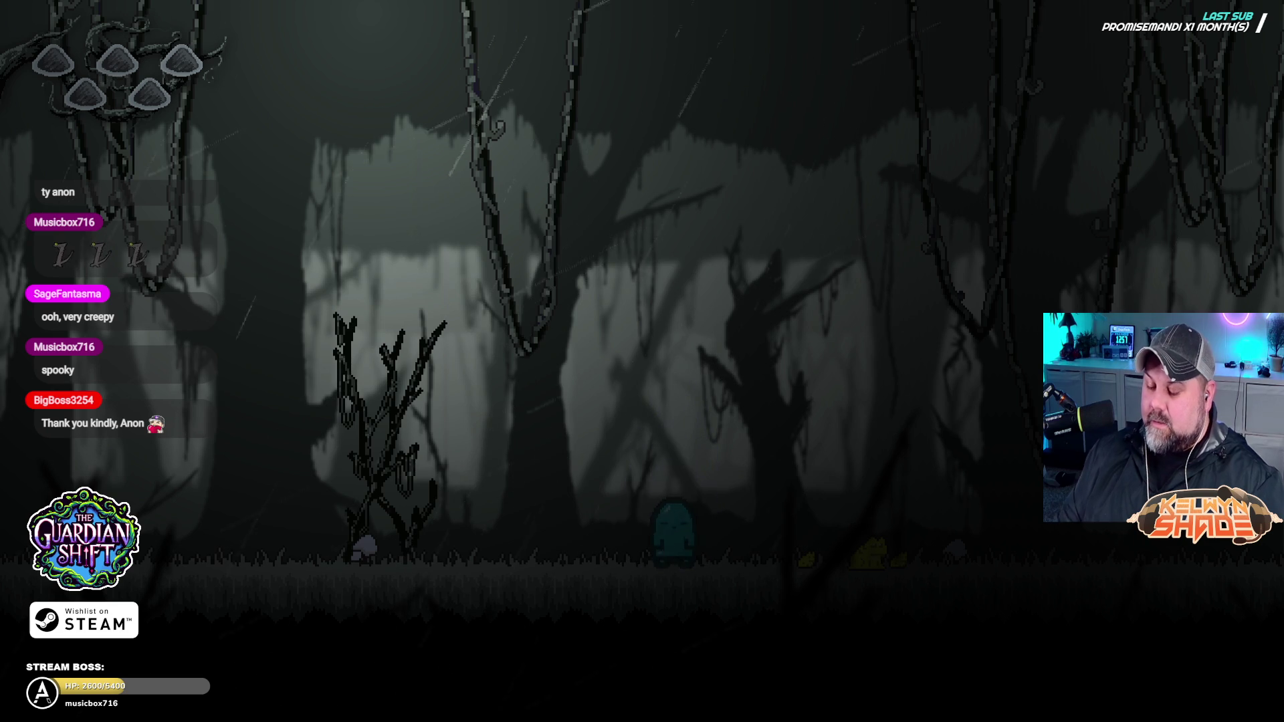
Step: Window the preview, restore it to fullscreen, then close it
key("Escape")
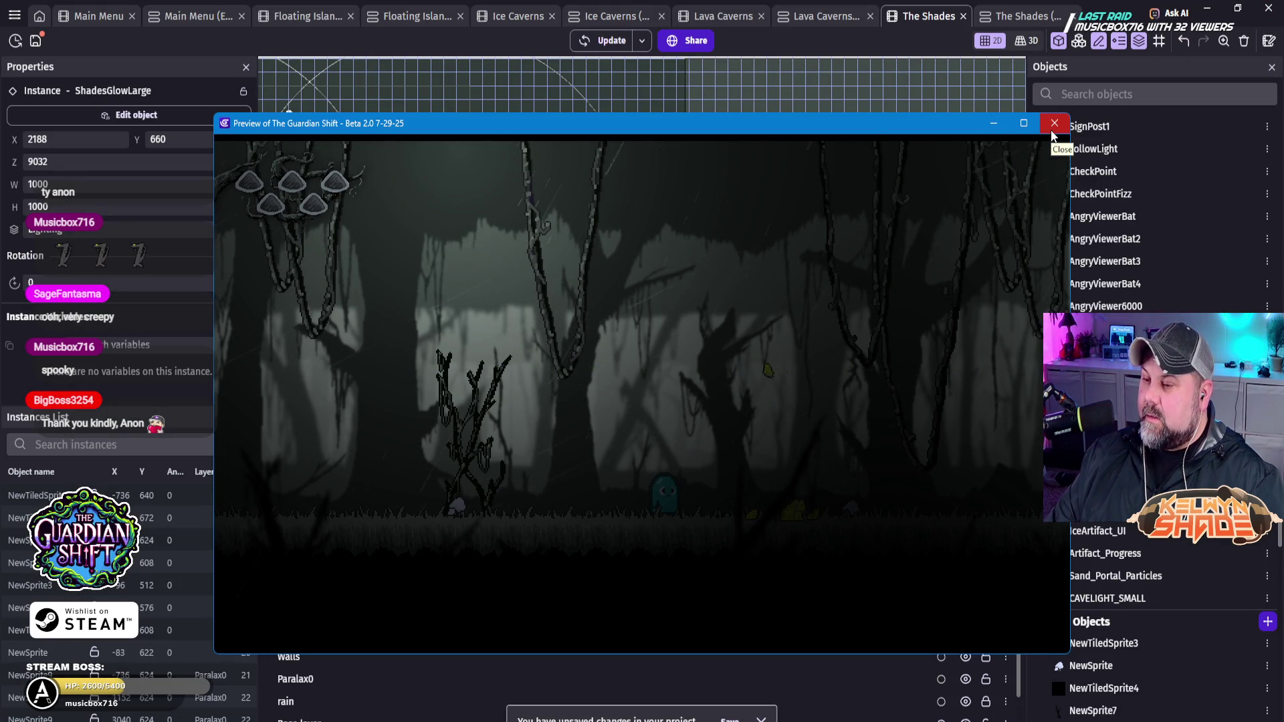
left_click(1023, 125)
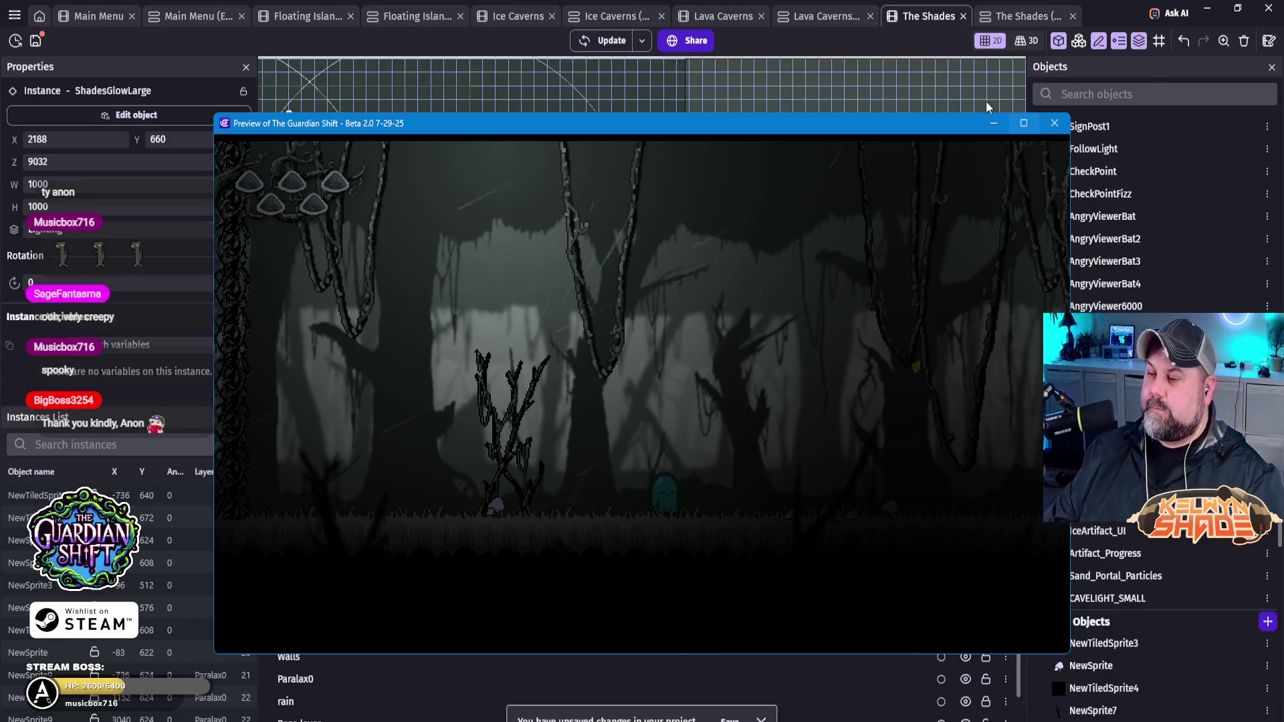
left_click(1055, 123)
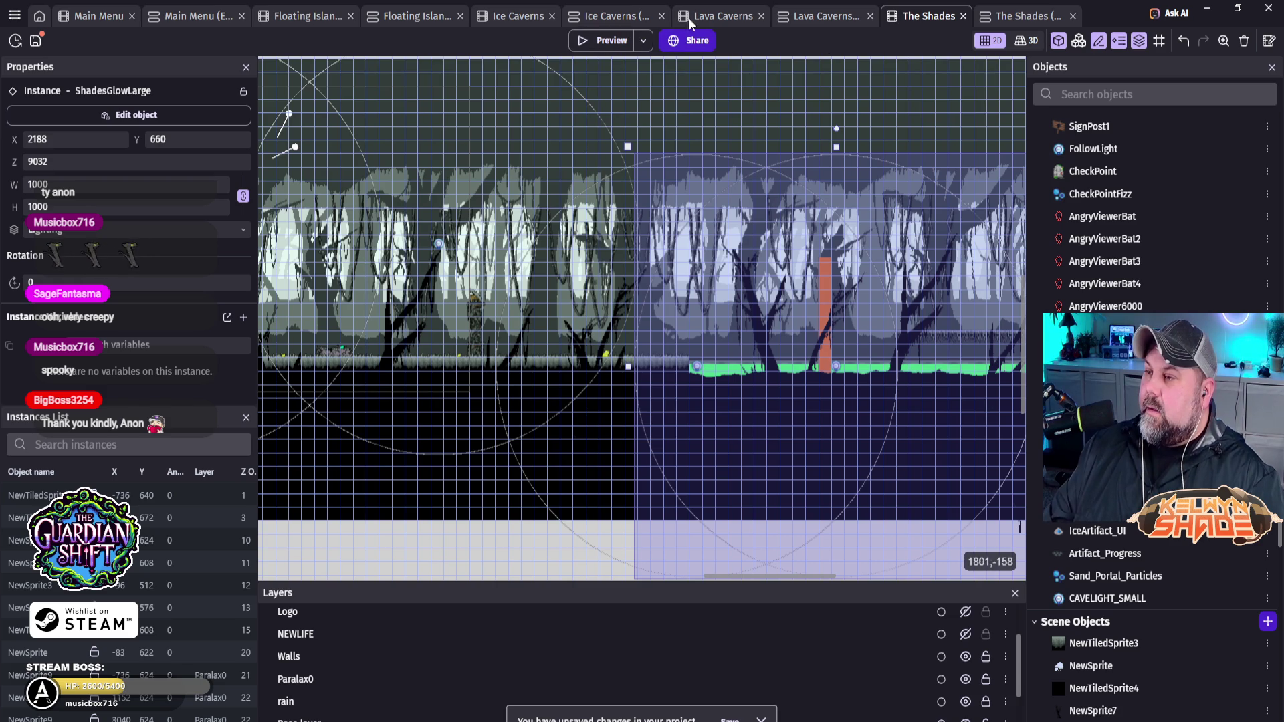
Step: Locate the FollowLight position event in Lava Caverns and the paste spot in The Shades events
left_click(705, 18)
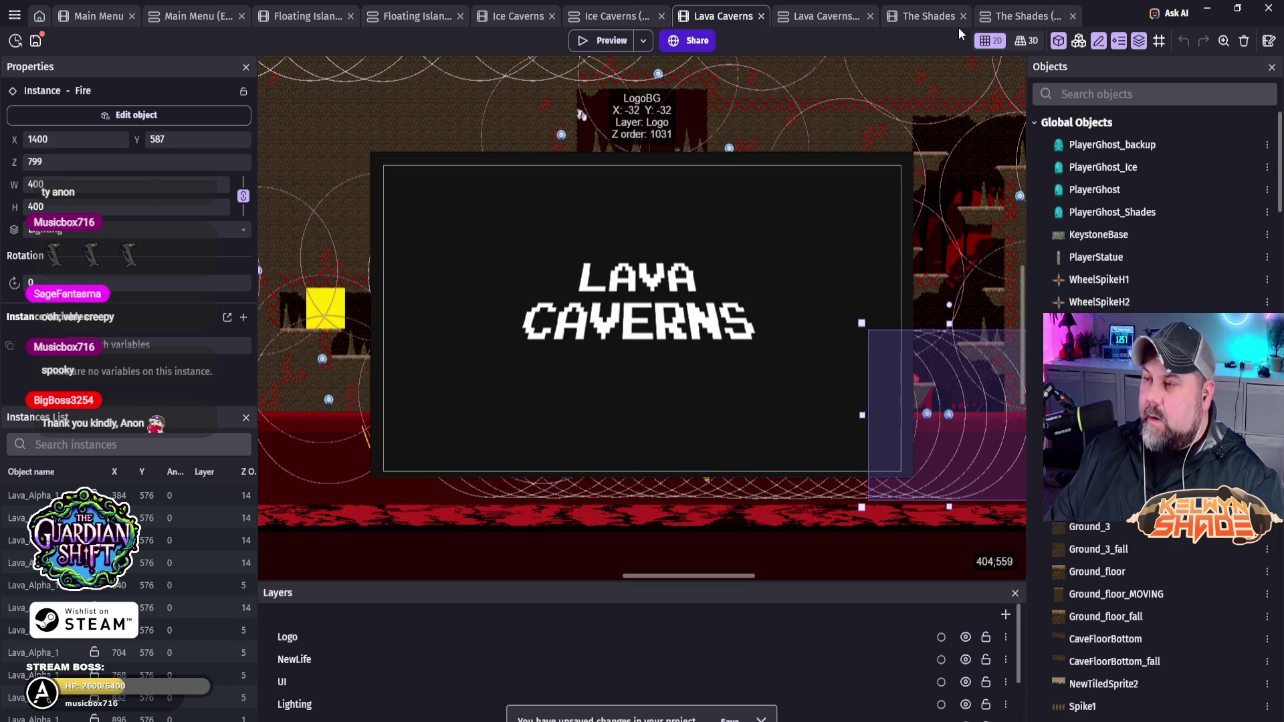
left_click(812, 17)
scroll(406, 534, "down", 4)
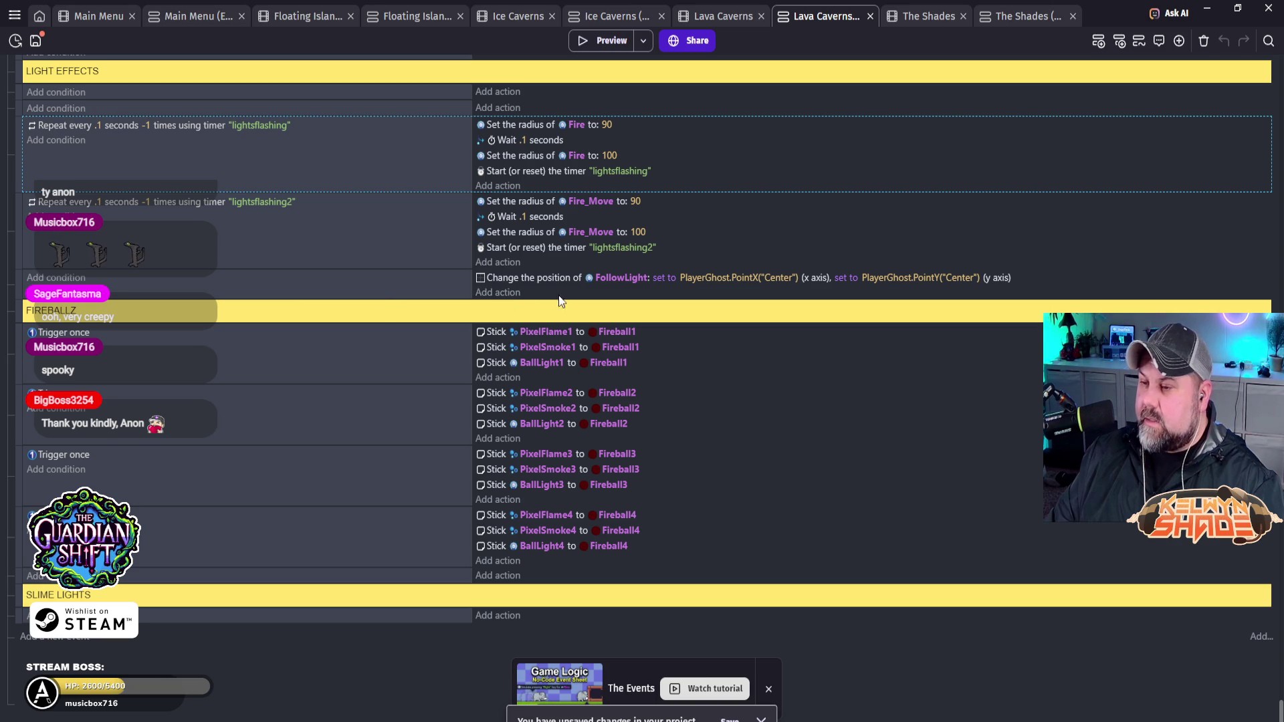
left_click(1107, 283)
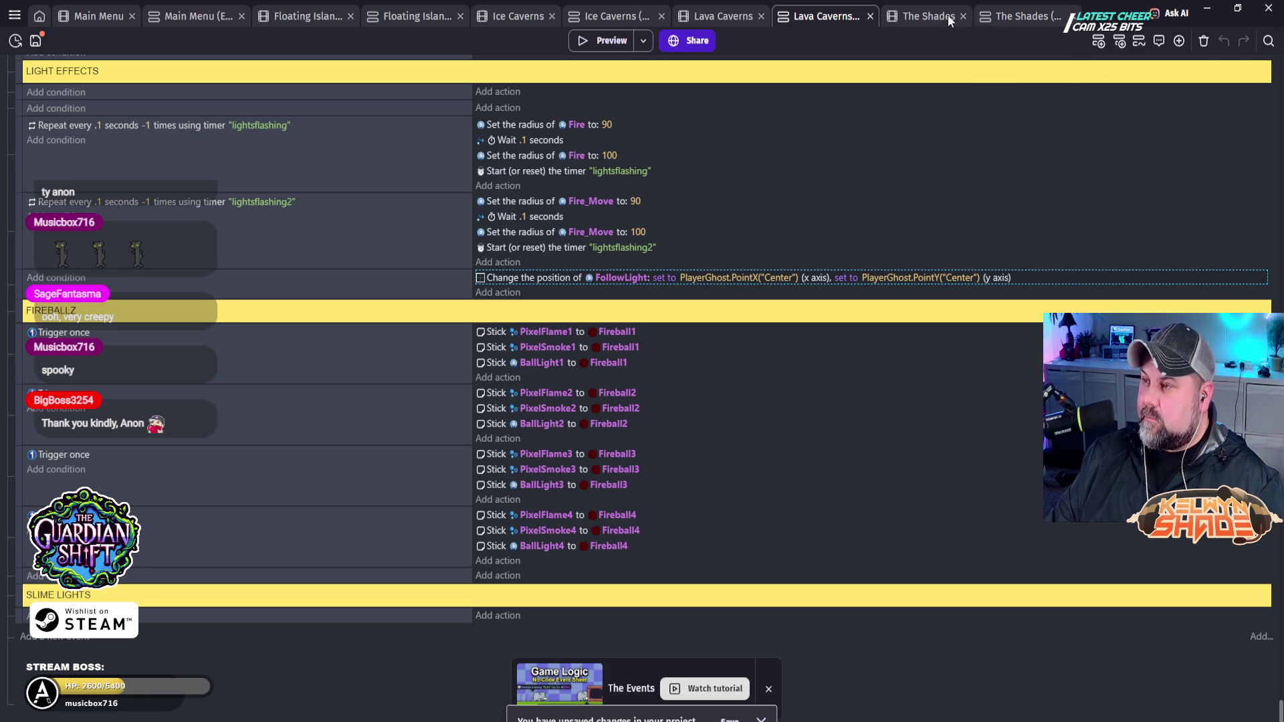
left_click(1005, 16)
scroll(379, 516, "down", 15)
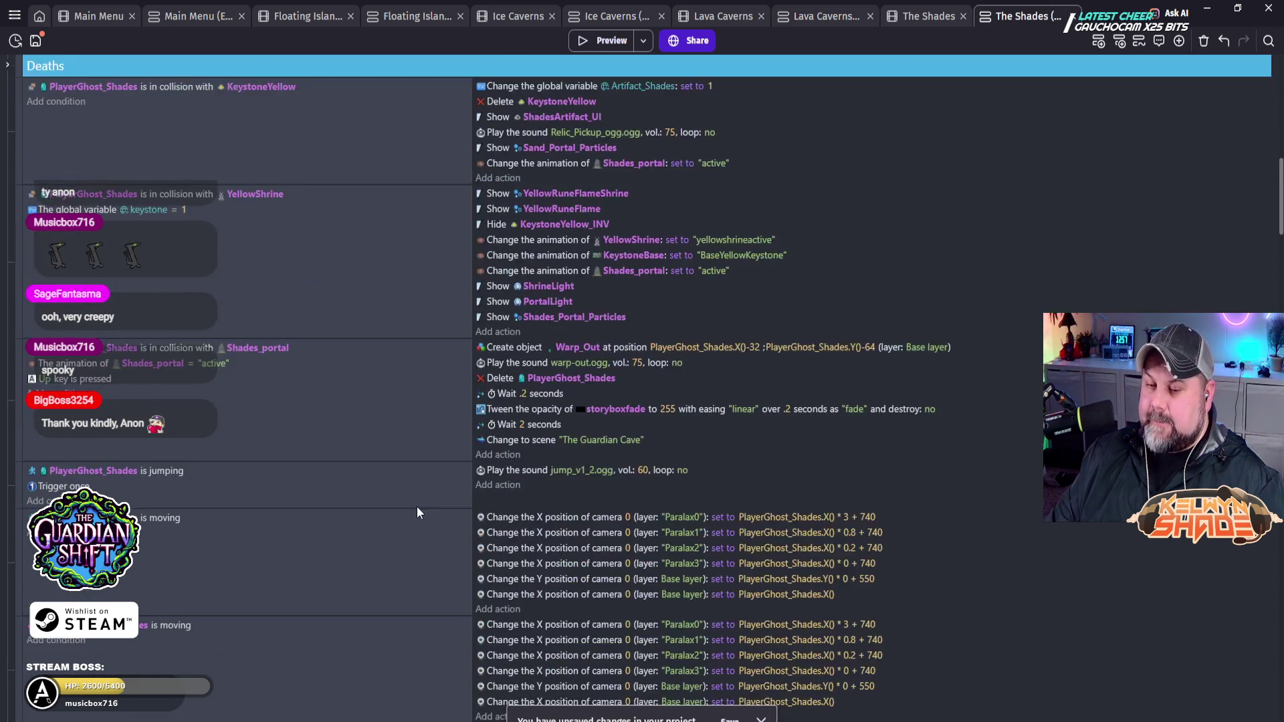
scroll(427, 522, "down", 10)
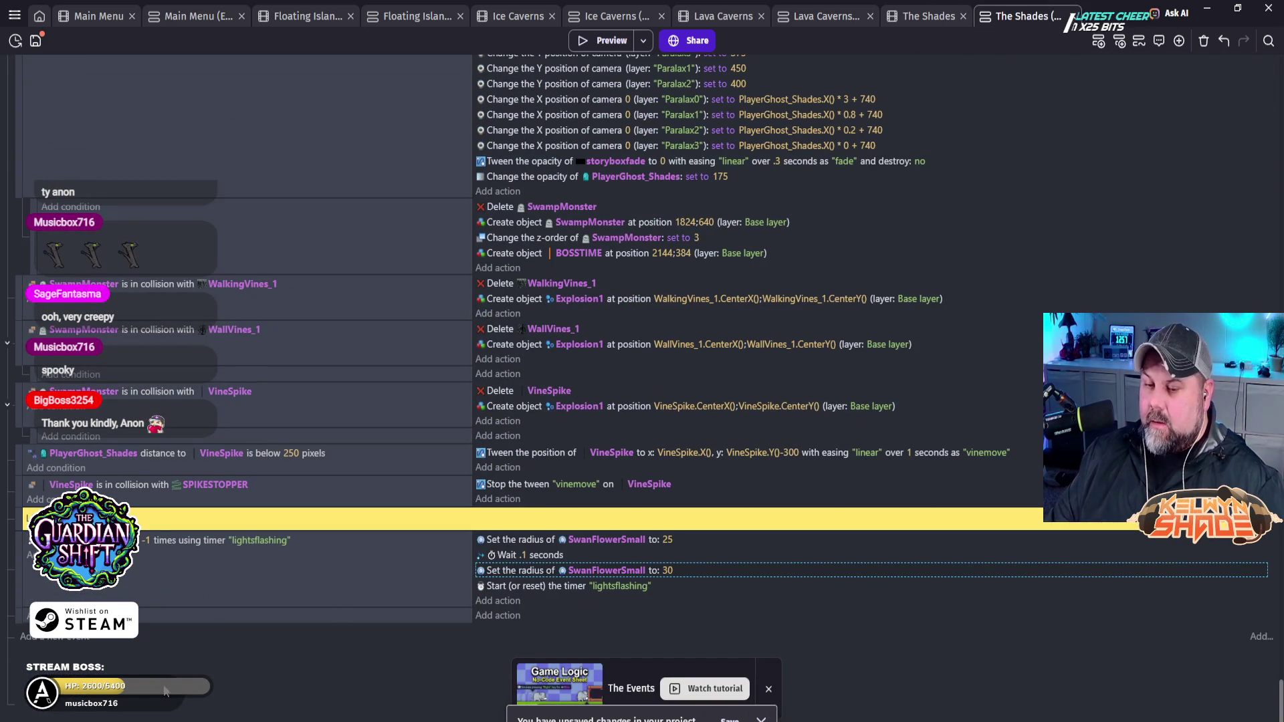
right_click(27, 610)
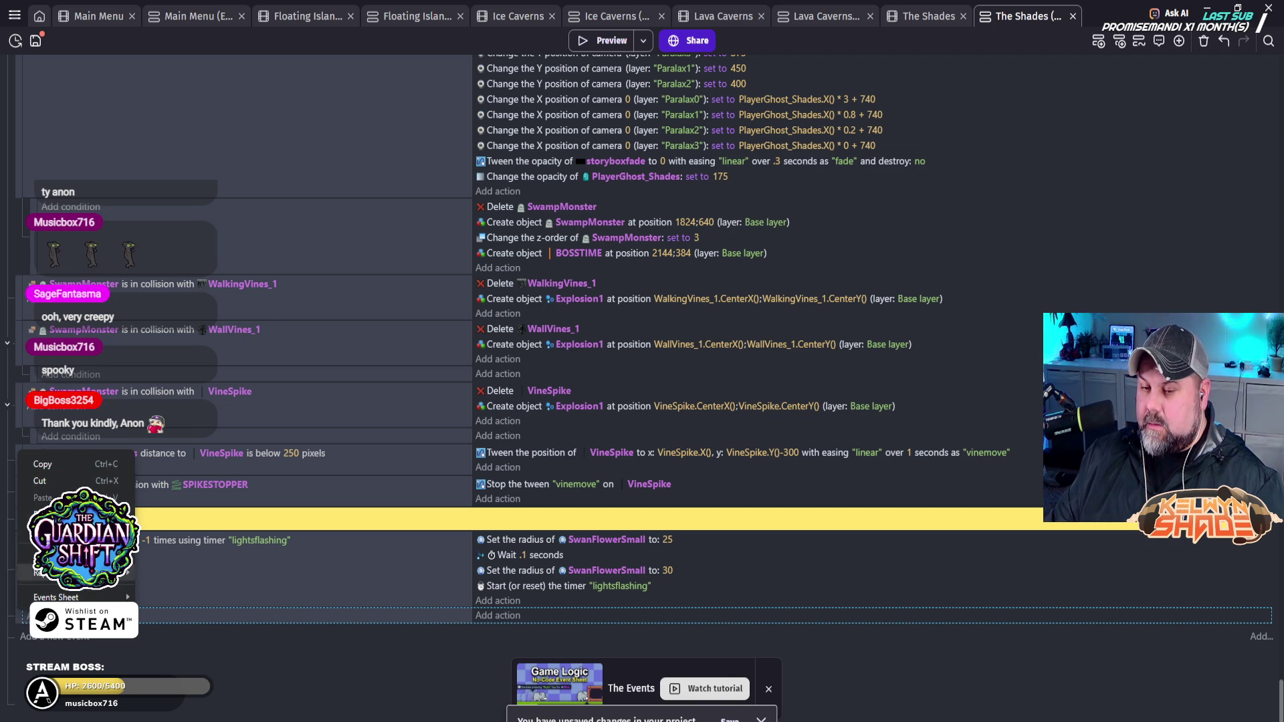
key("Escape")
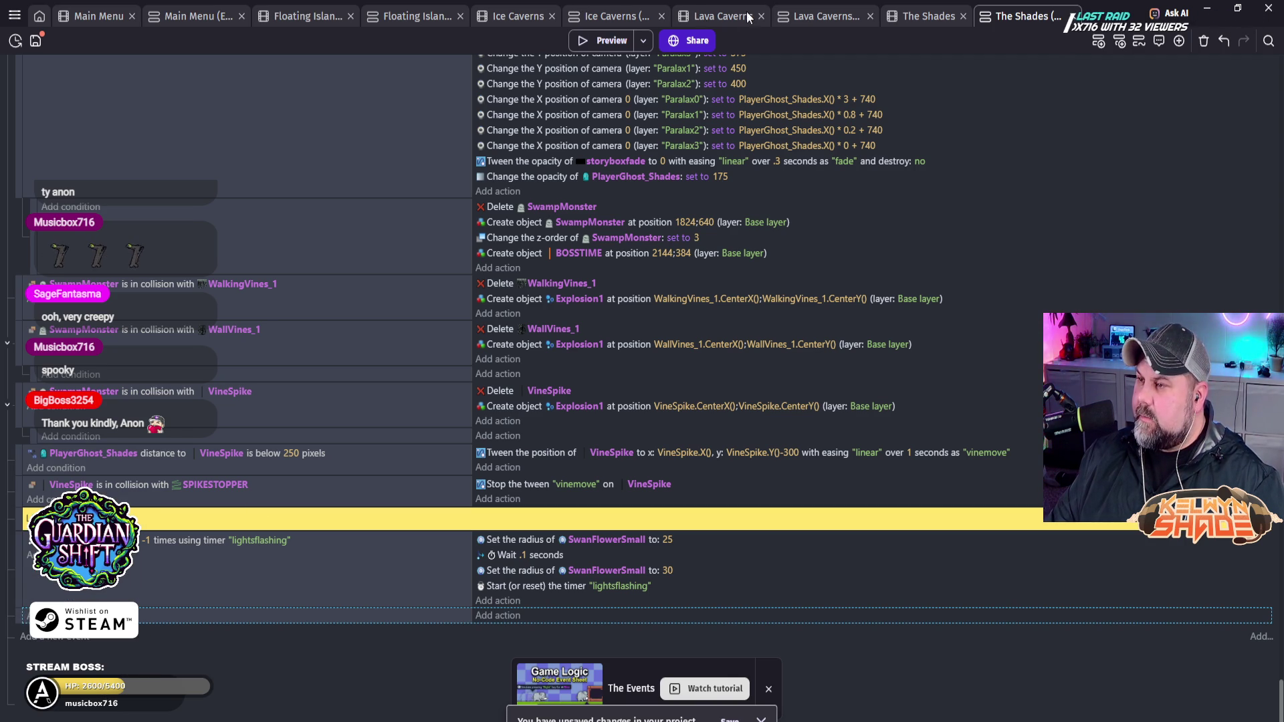
Step: Copy the FollowLight event from Lava Caverns and paste it below lightsflashing in The Shades
left_click(815, 15)
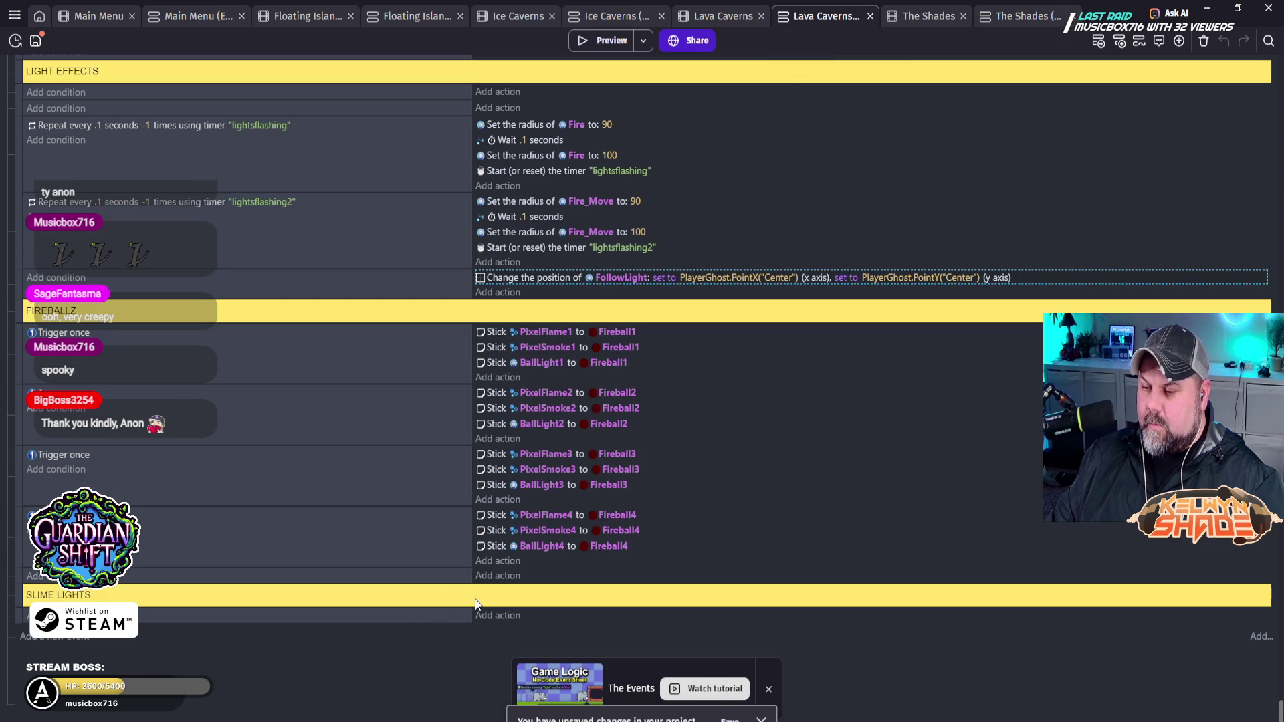
right_click(20, 281)
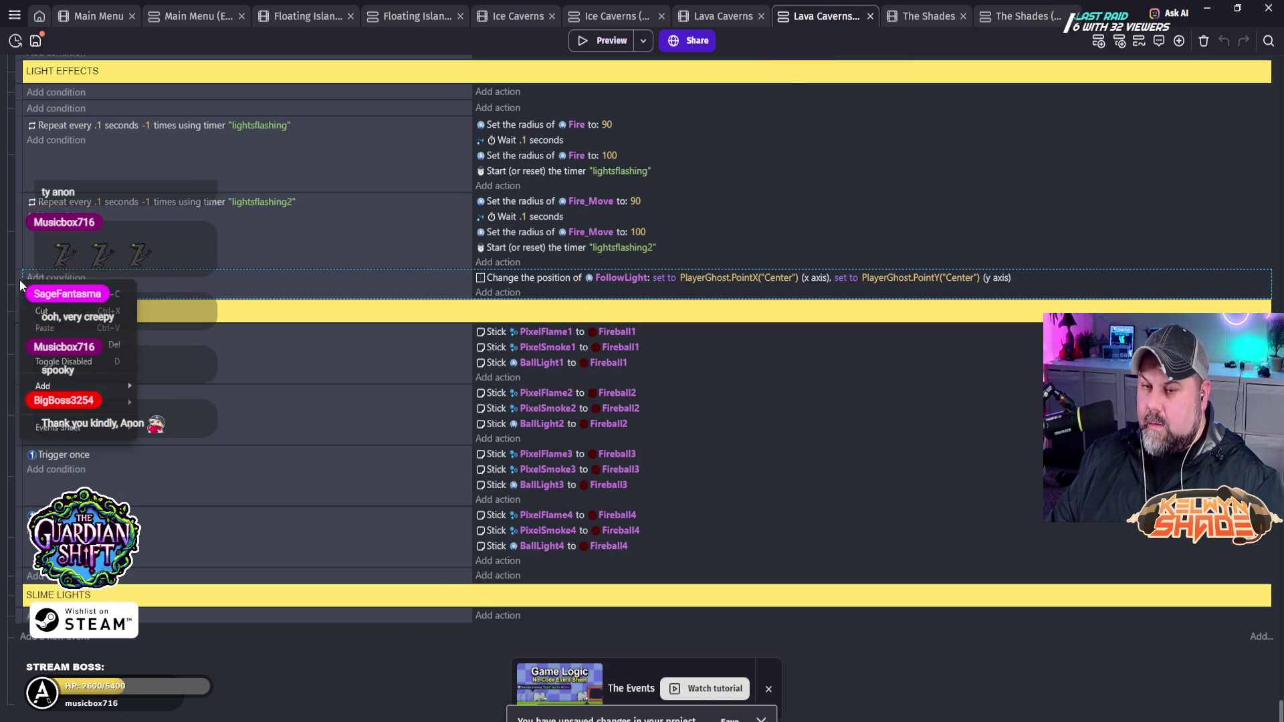
left_click(52, 305)
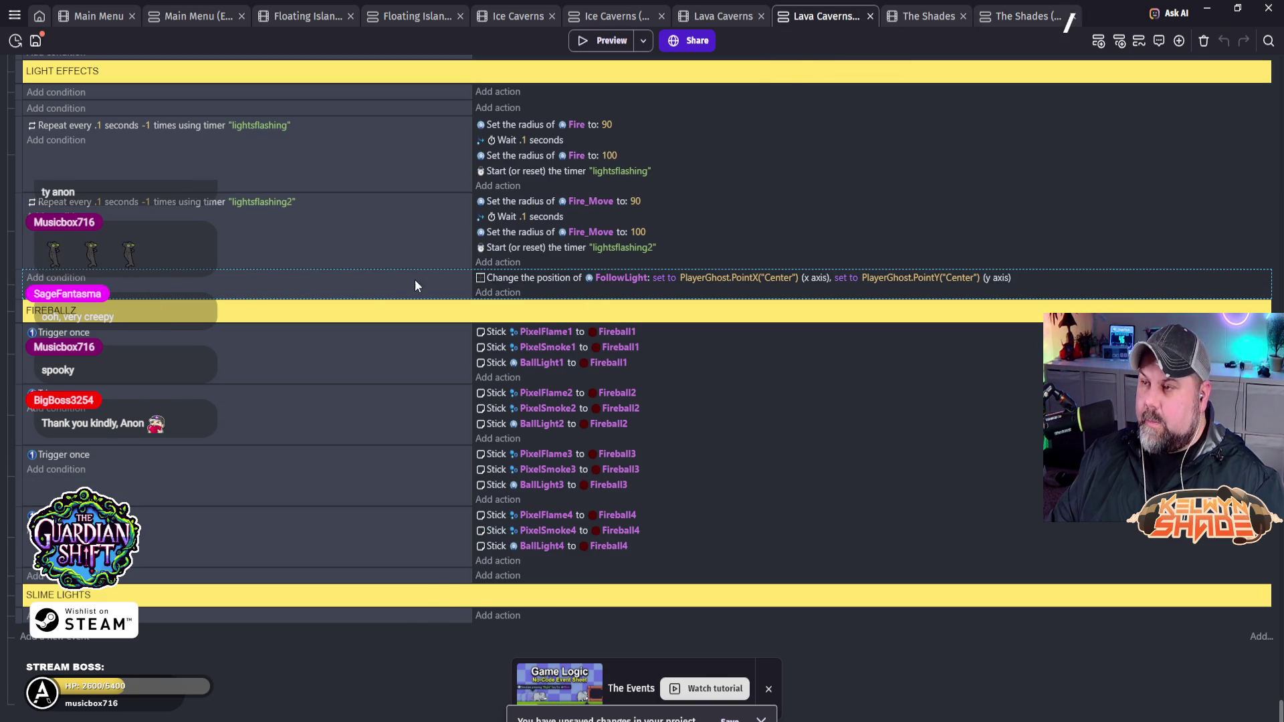
left_click(1002, 16)
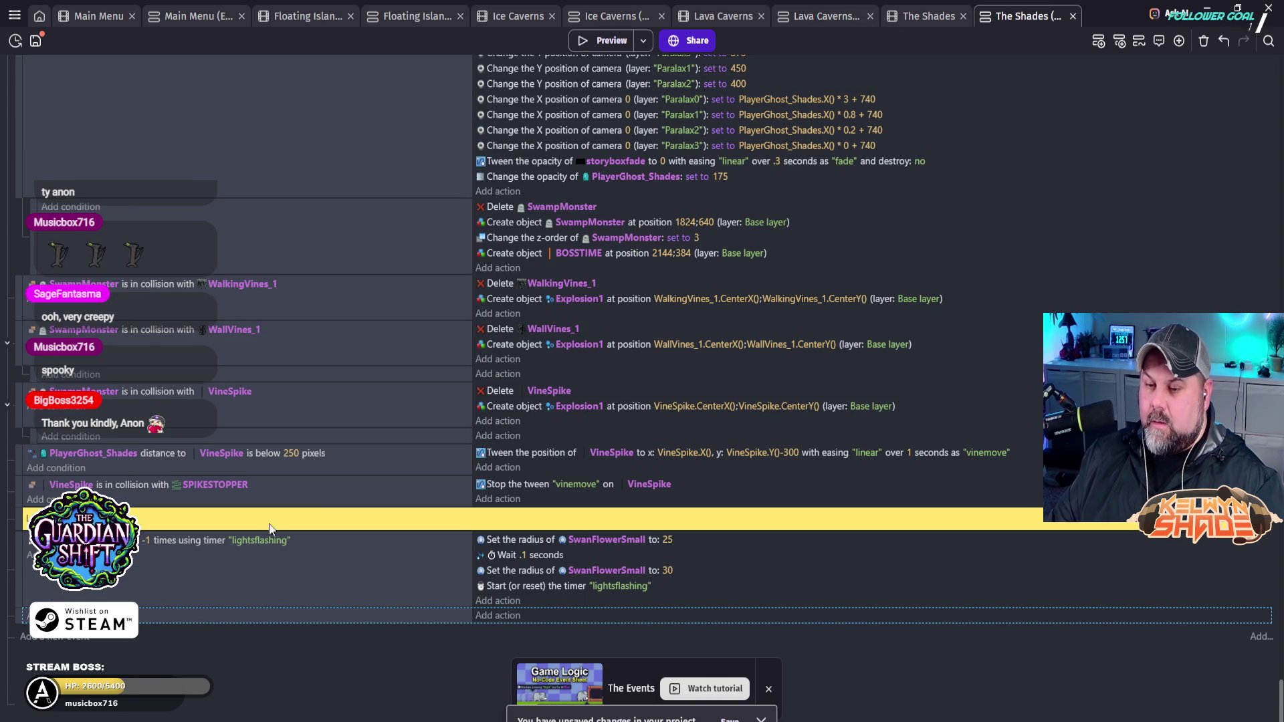
right_click(21, 613)
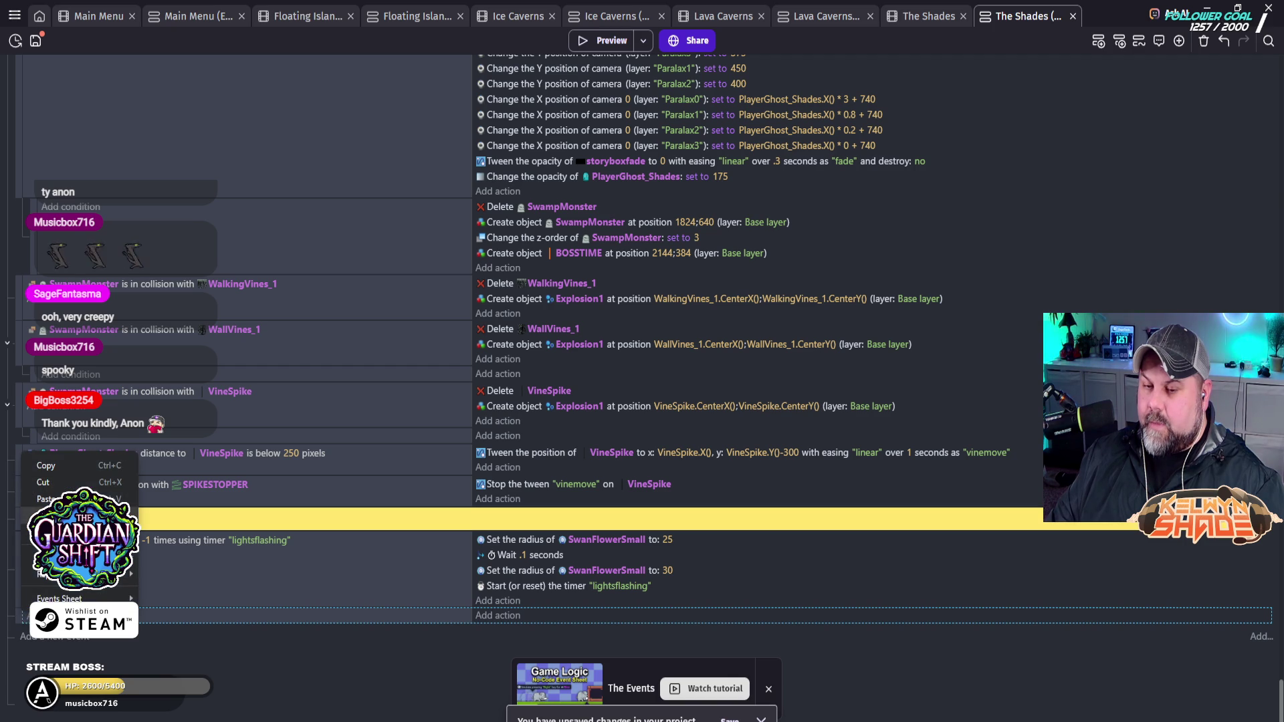
left_click(47, 499)
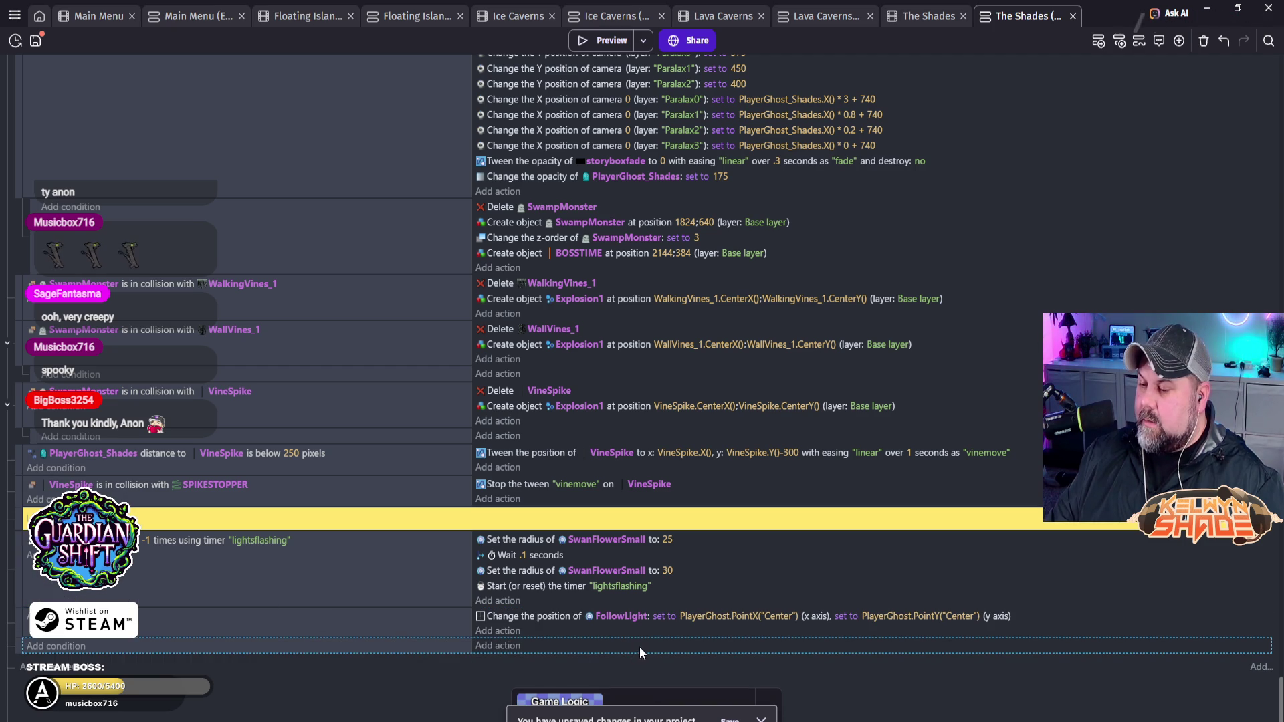
Step: Retarget the pasted FollowLight action's X and Y to PlayerGhost_Shades's center, then reopen The Shades scene
double_click(726, 619)
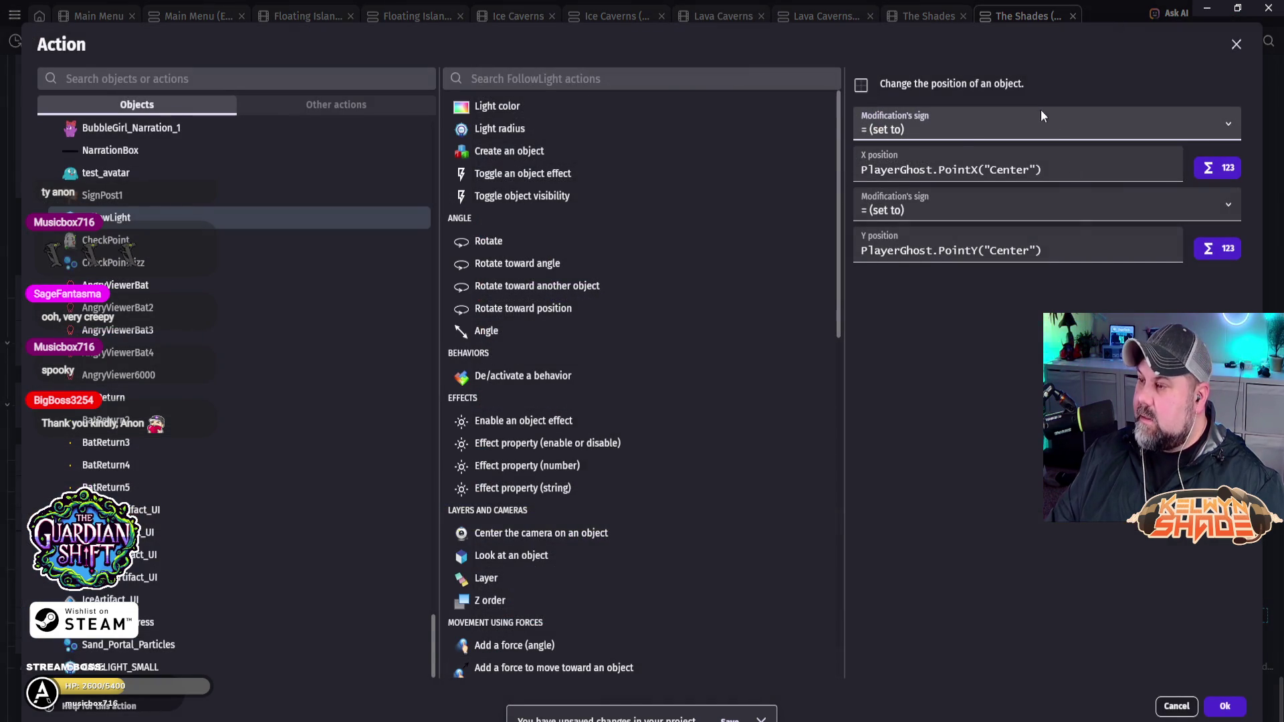
left_click(934, 173)
type("_Shades")
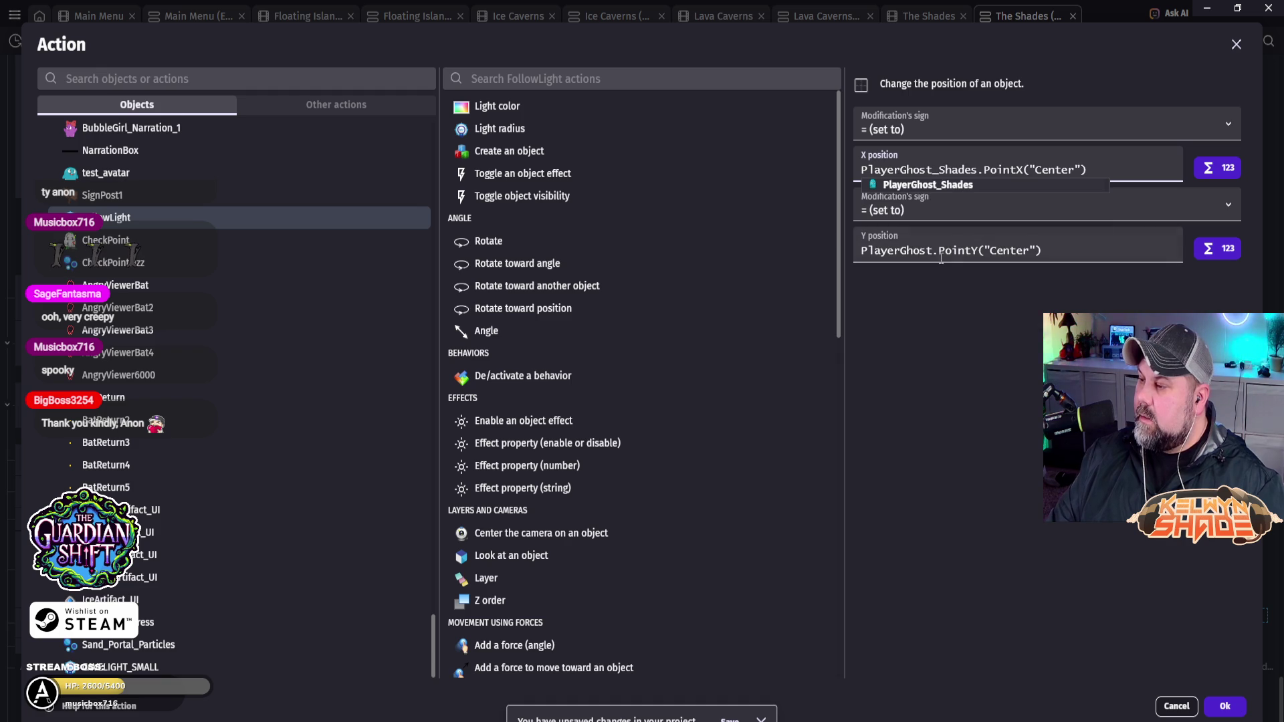
left_click(917, 252)
left_click(953, 310)
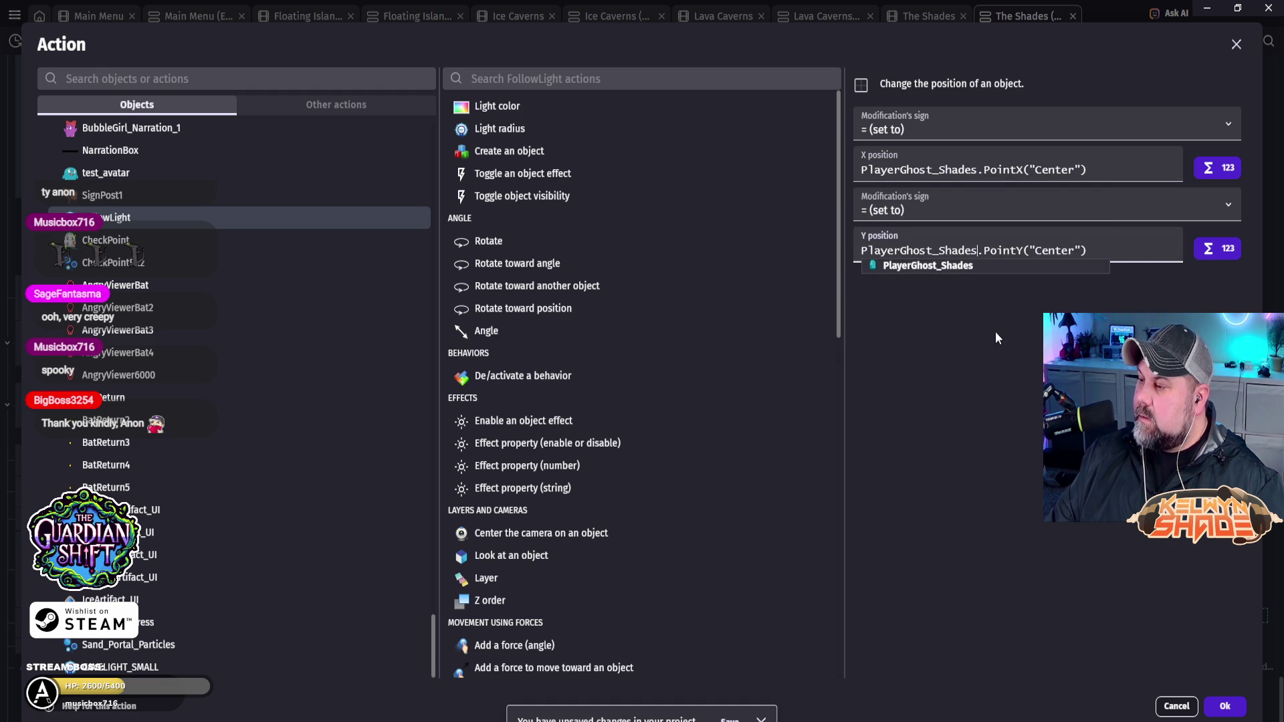
left_click(1224, 706)
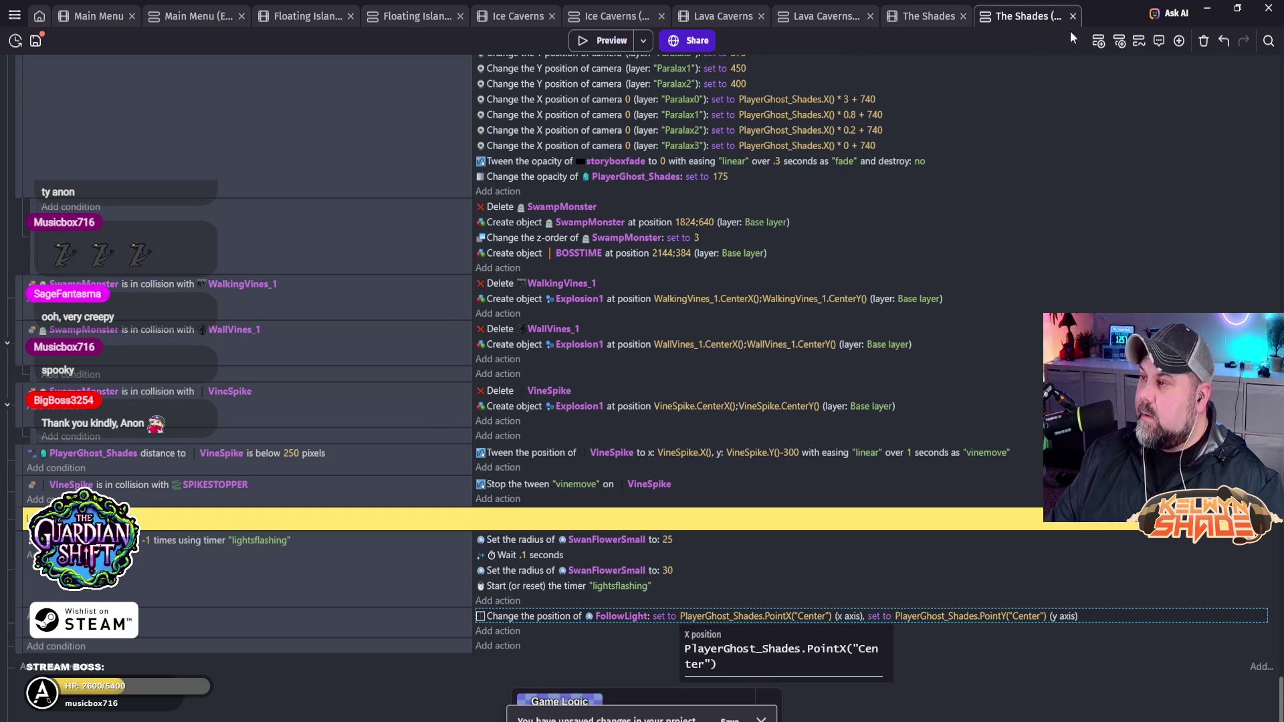
left_click(917, 18)
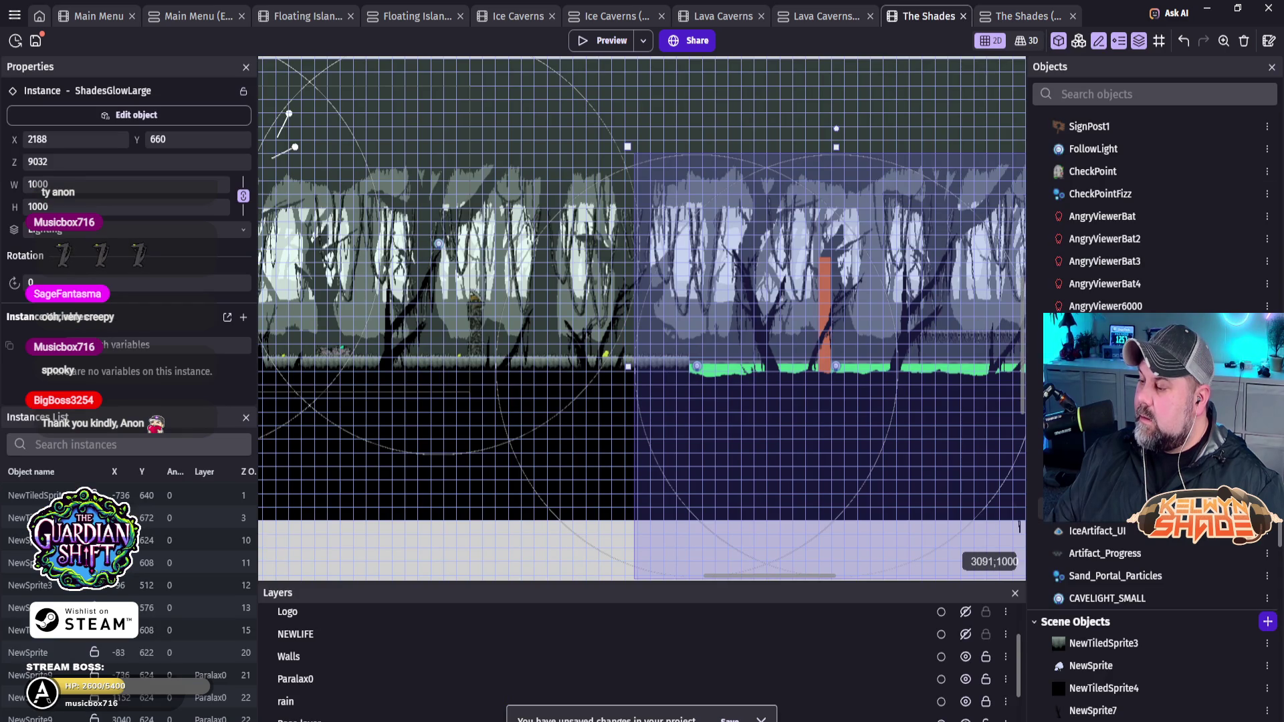
left_click(610, 40)
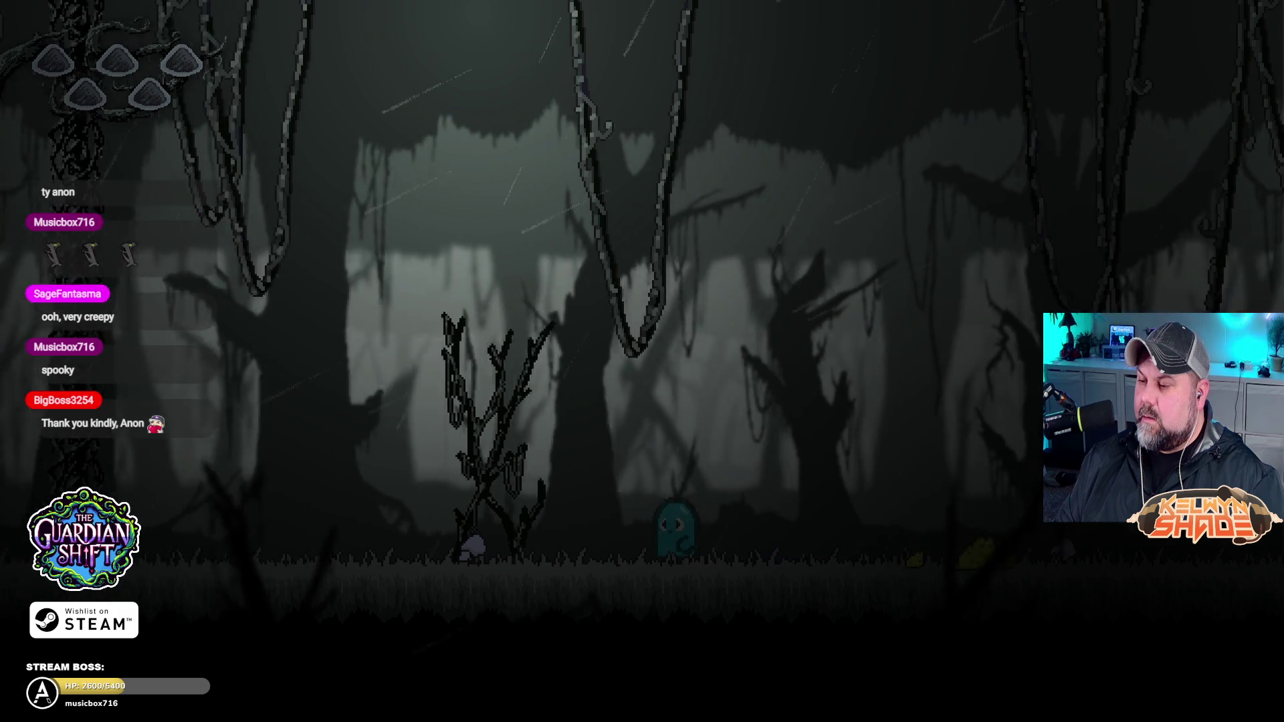
key("F11")
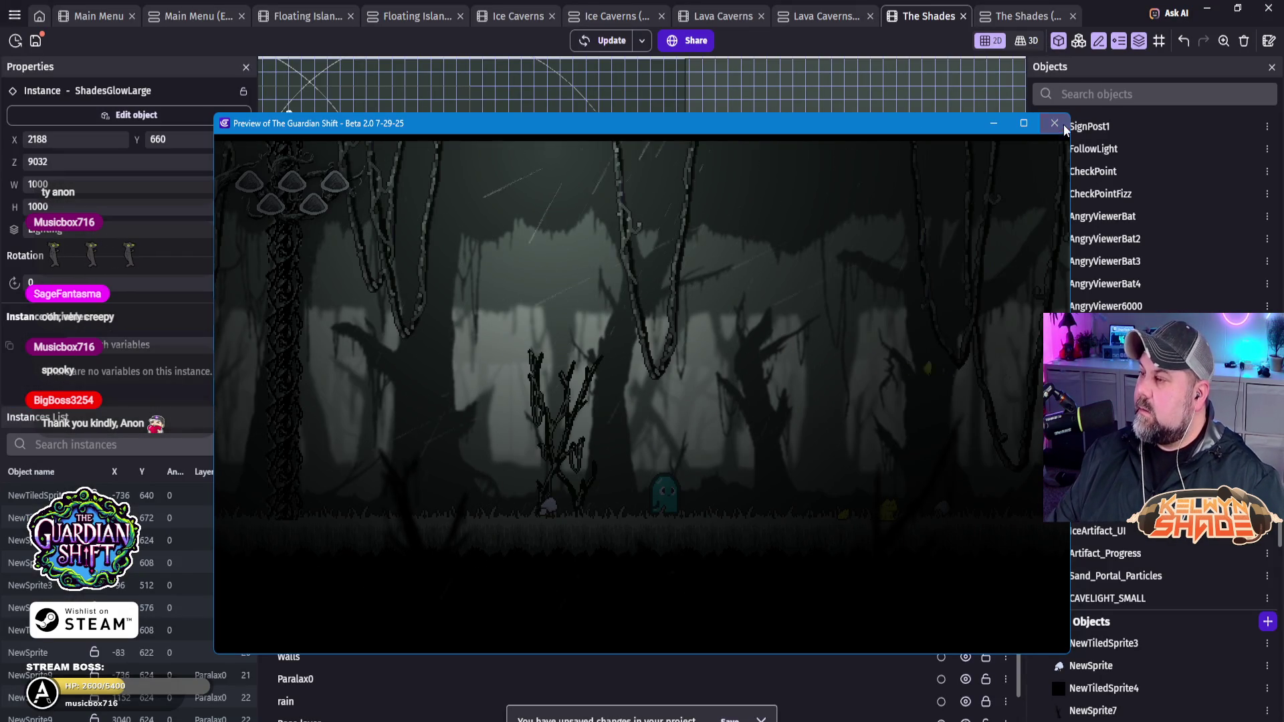
left_click(1054, 123)
scroll(1182, 586, "up", 8)
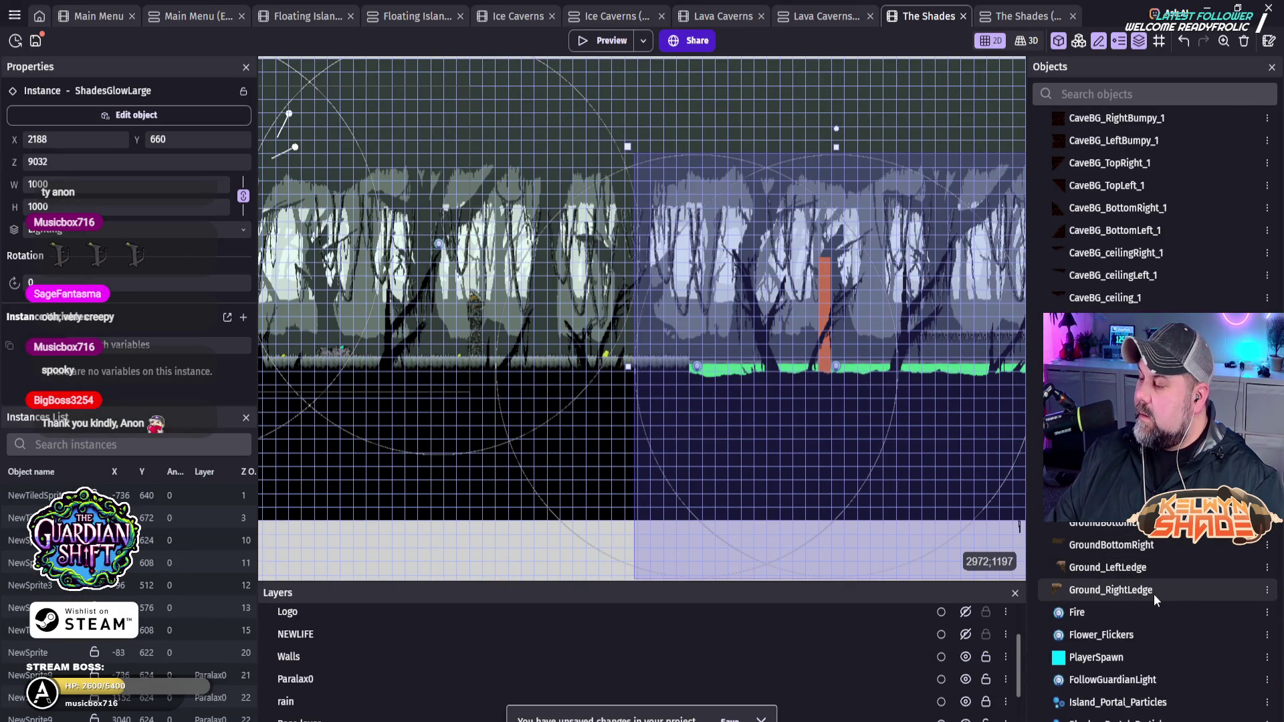
scroll(1154, 594, "down", 10)
scroll(1149, 602, "down", 10)
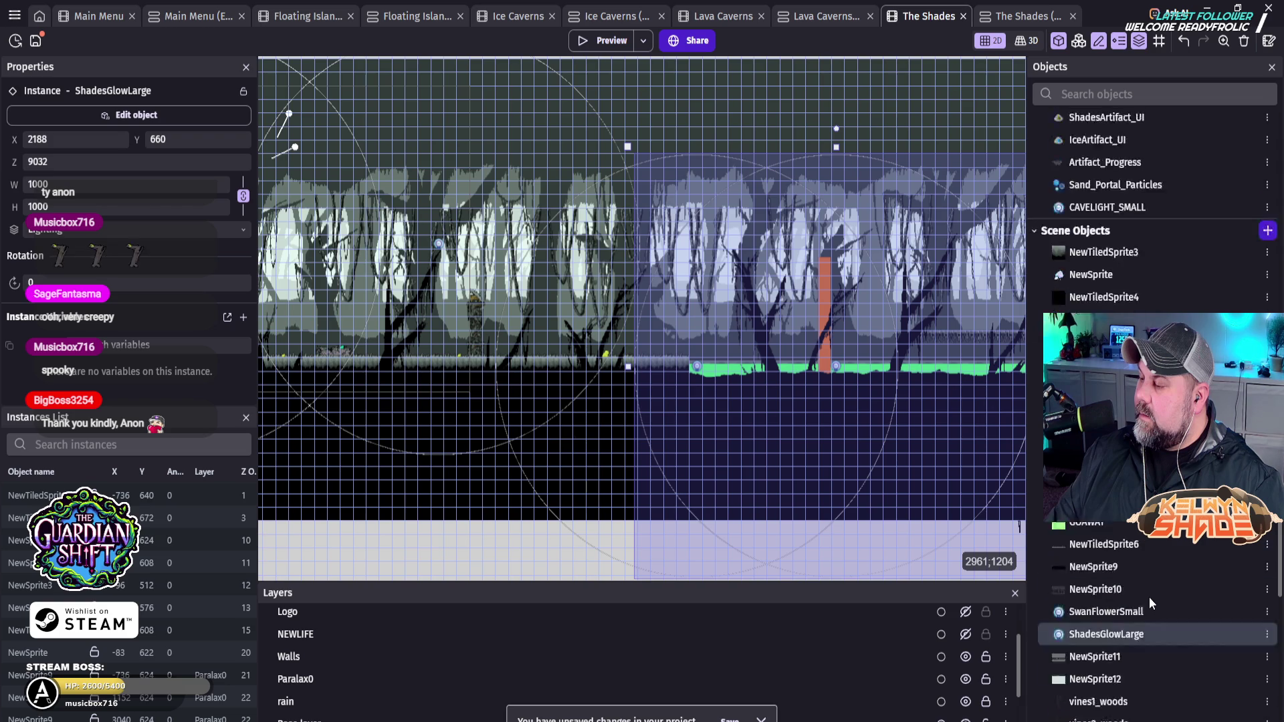
scroll(1149, 597, "down", 10)
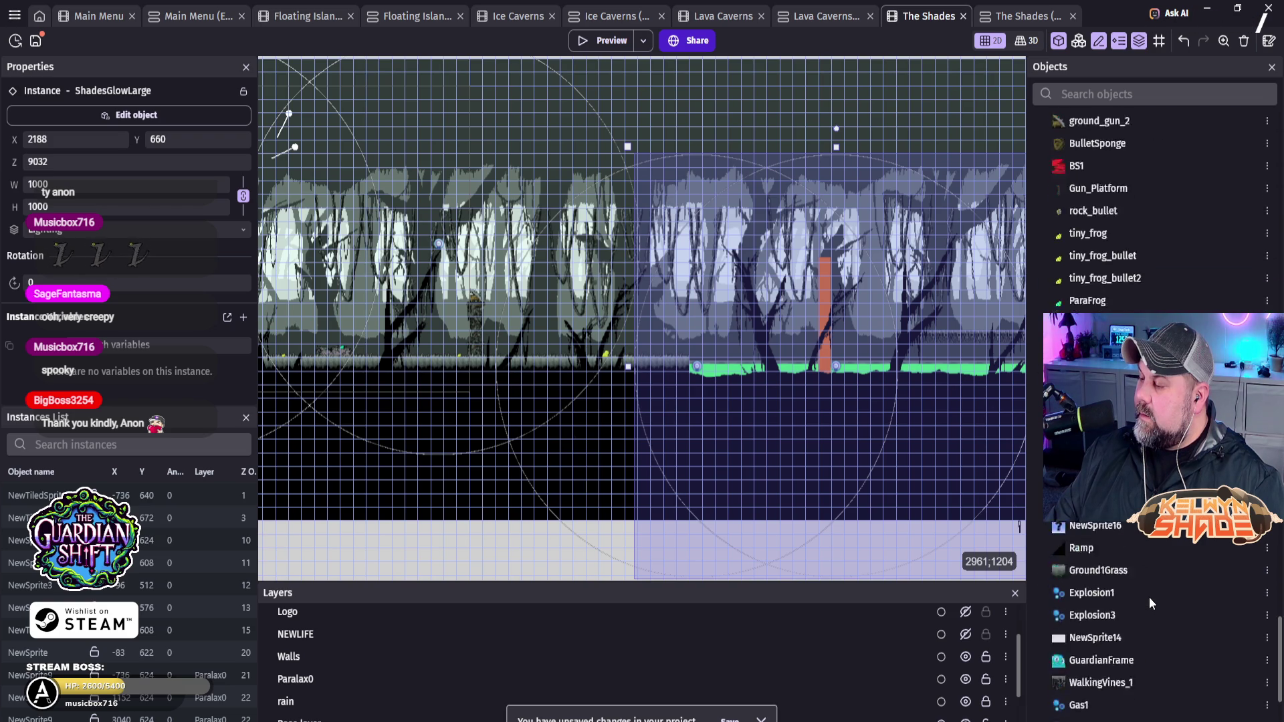
scroll(1149, 597, "down", 3)
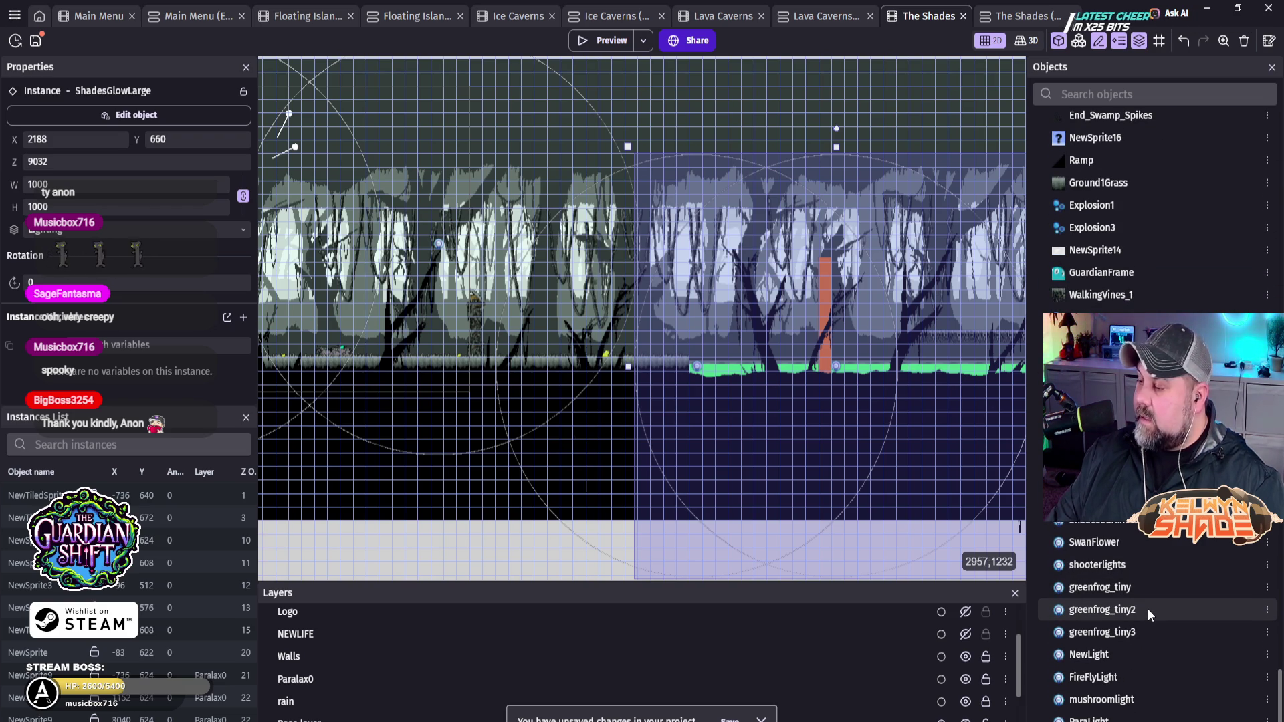
scroll(1147, 609, "up", 20)
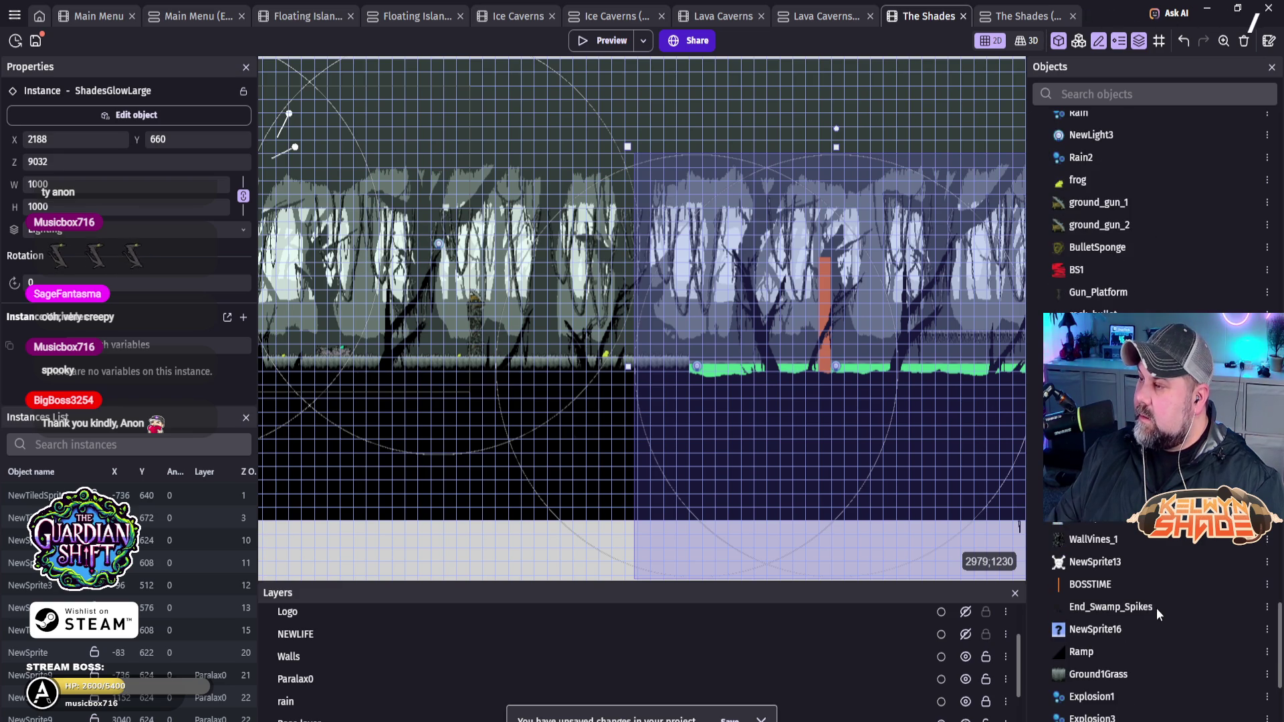
scroll(1153, 592, "up", 10)
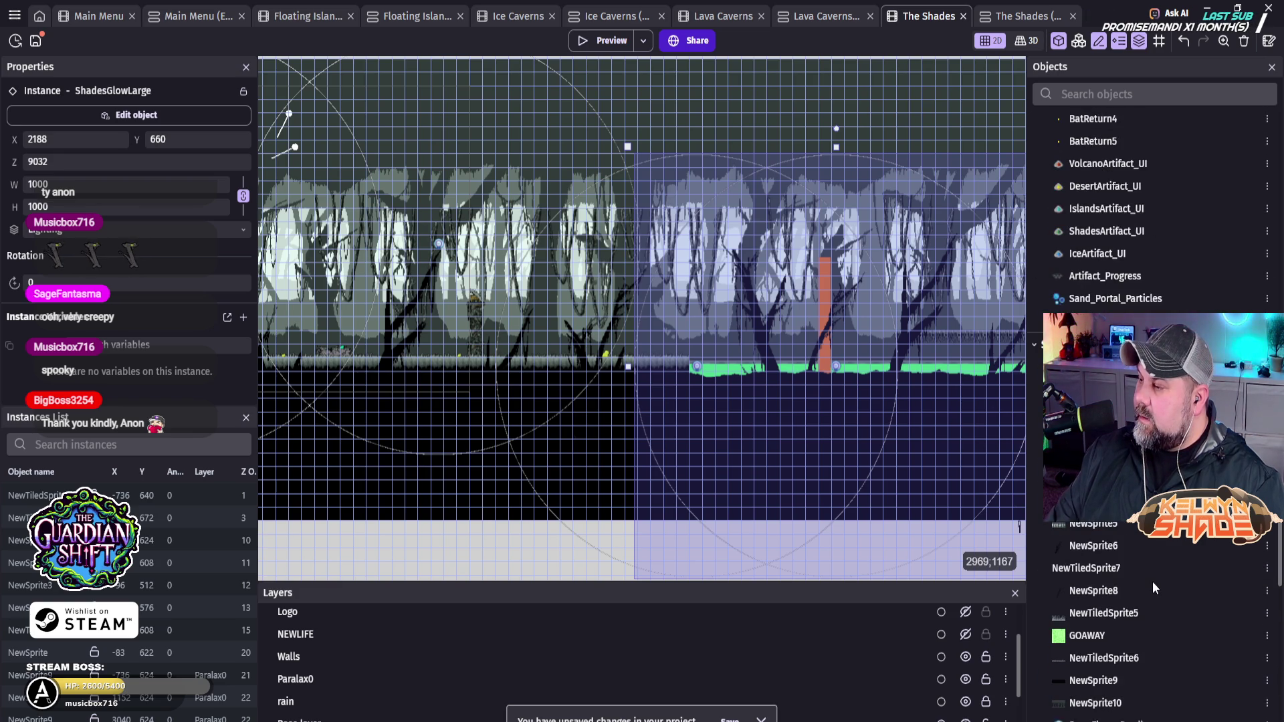
scroll(1165, 577, "up", 8)
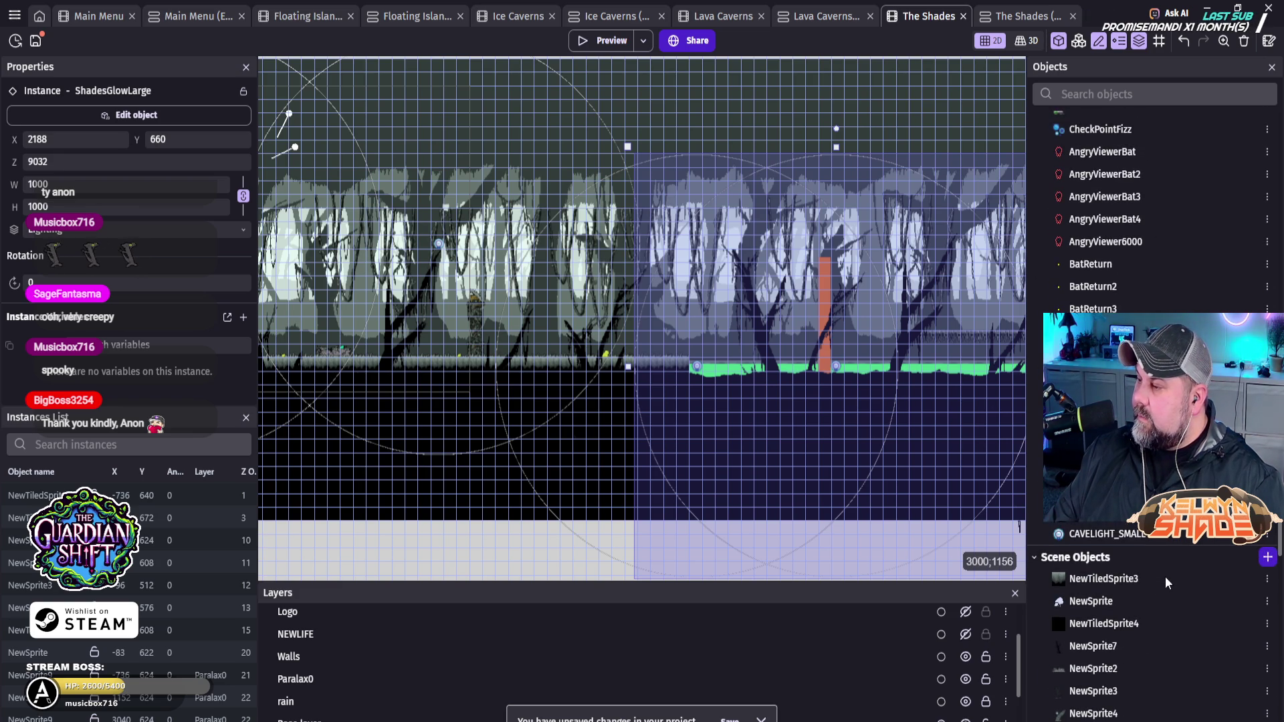
scroll(1154, 569, "up", 12)
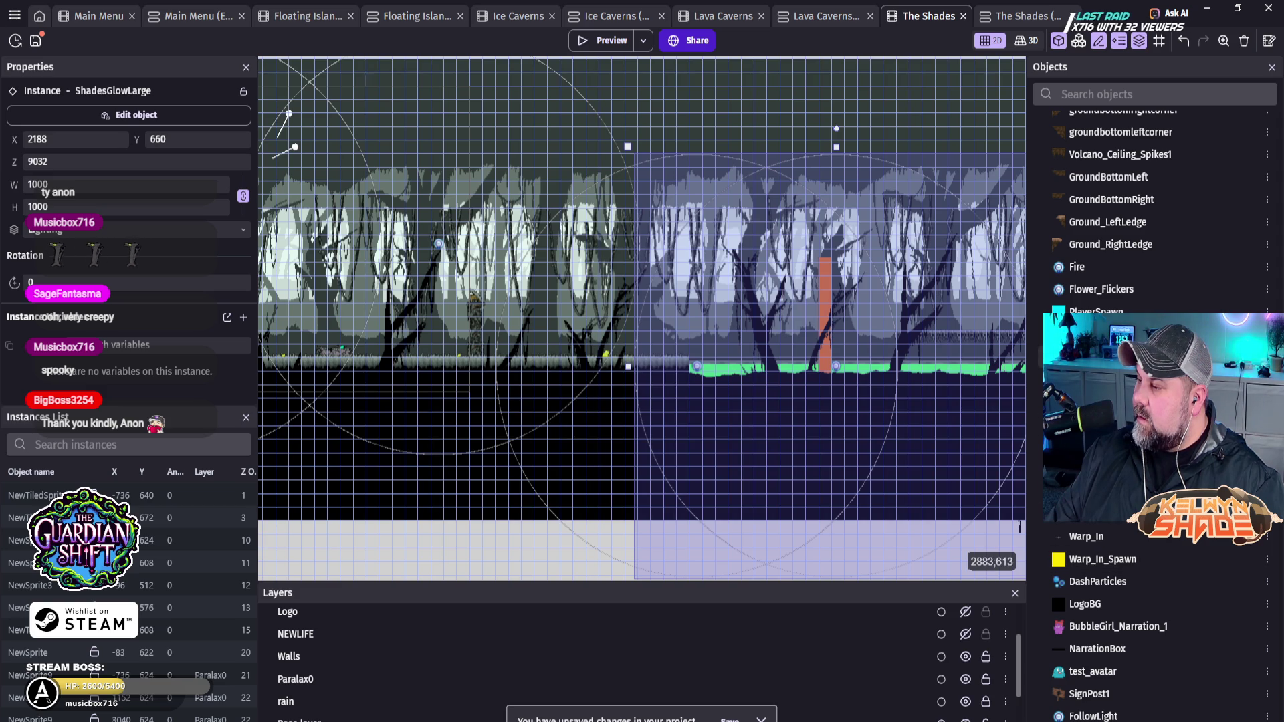
scroll(1165, 575, "up", 10)
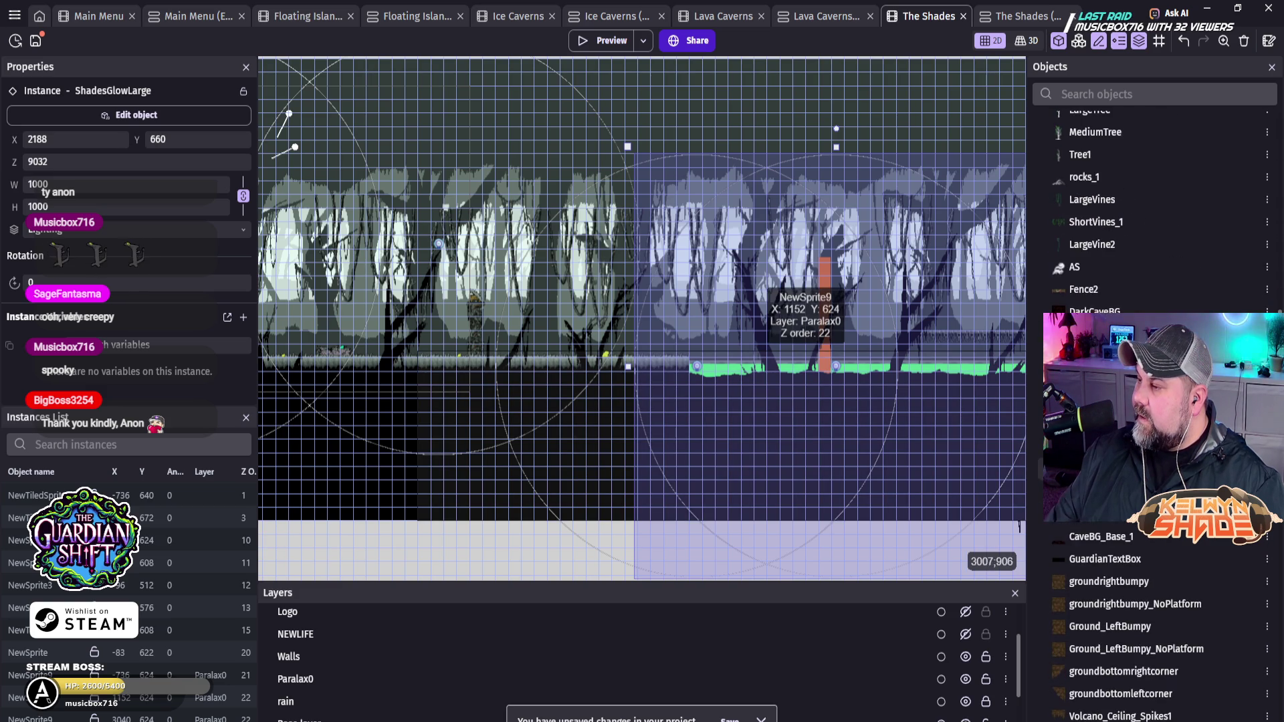
scroll(1157, 414, "up", 3)
scroll(1157, 414, "up", 9)
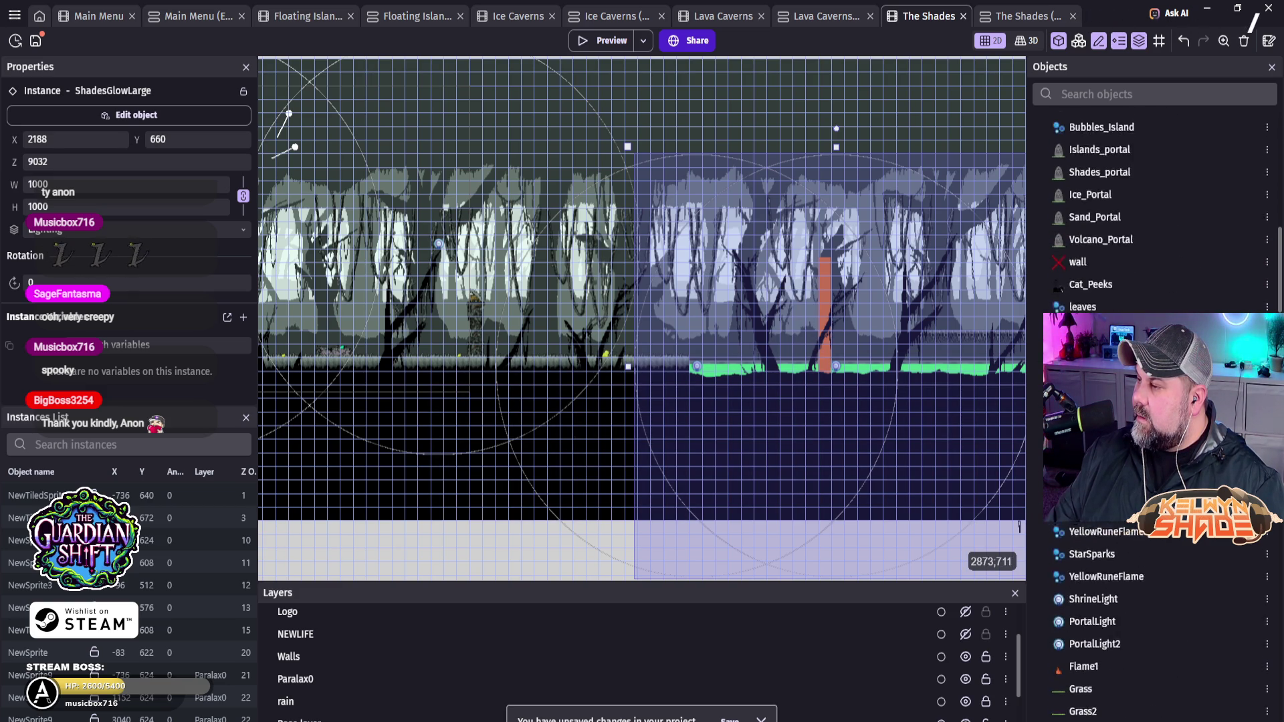
scroll(1156, 415, "up", 3)
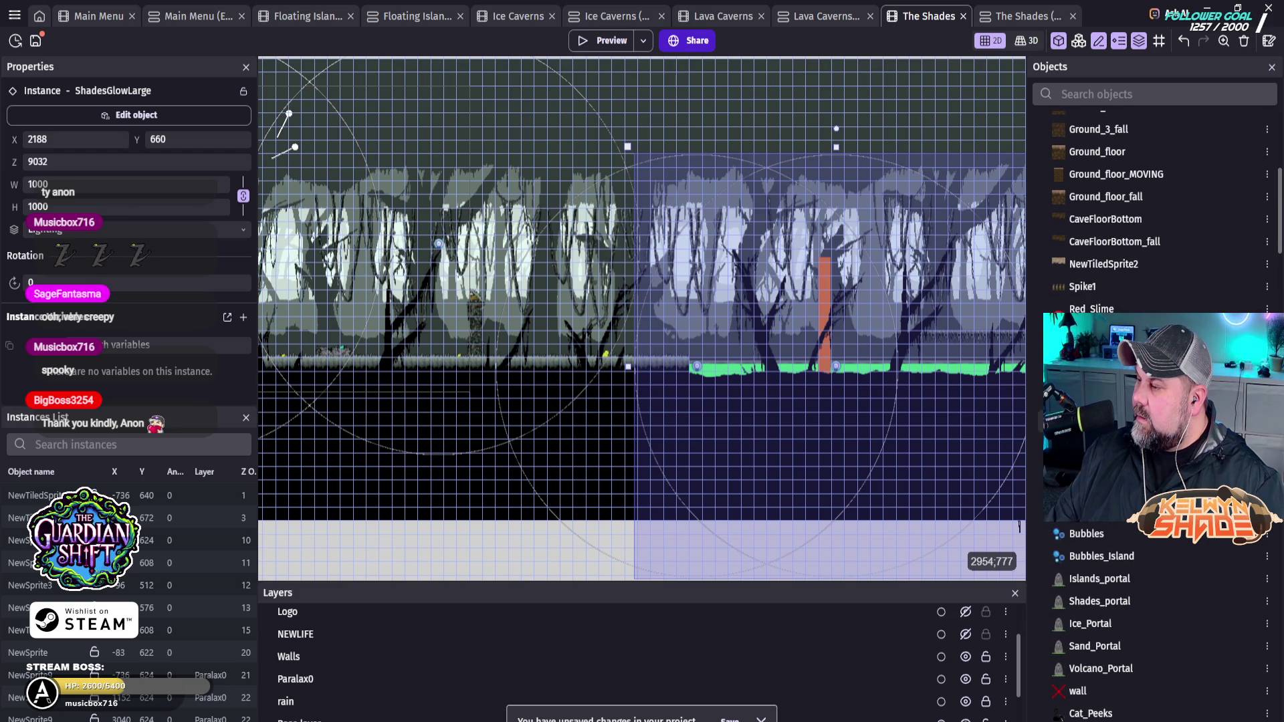
scroll(1157, 415, "up", 9)
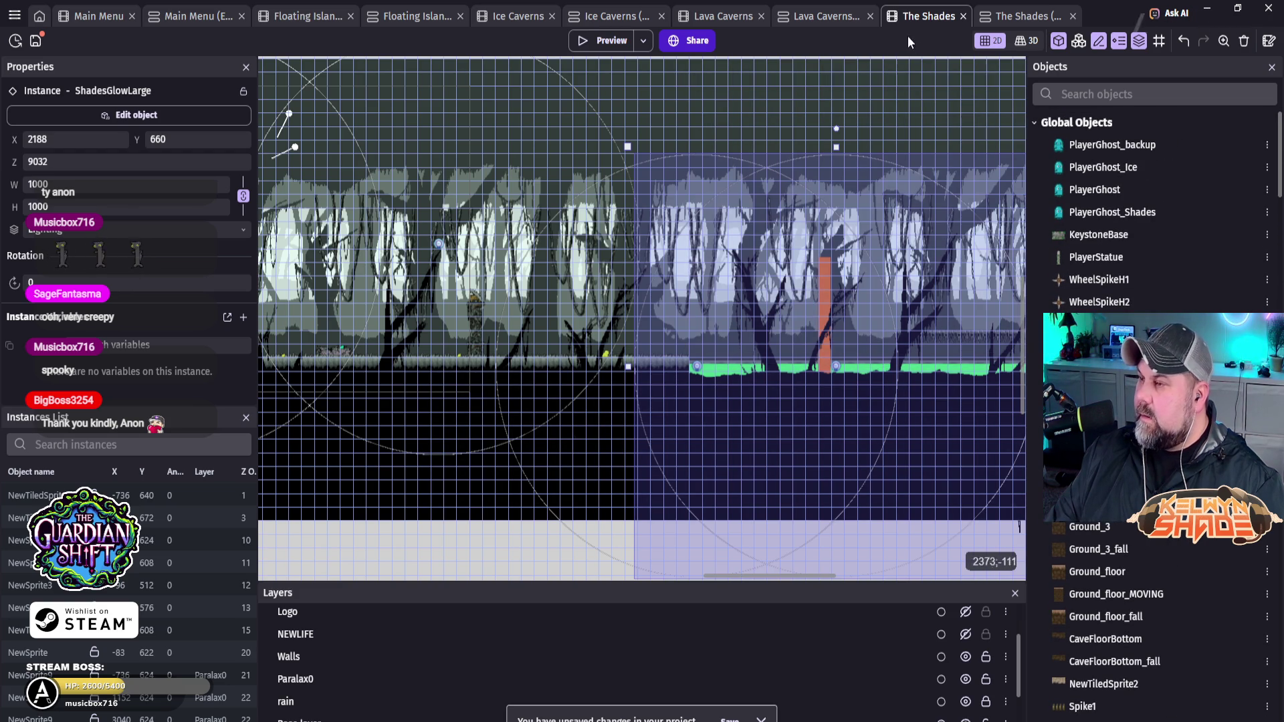
Step: Search 'fo' in Lava Caverns objects to confirm FollowLight is global, then return to The Shades events
left_click(816, 17)
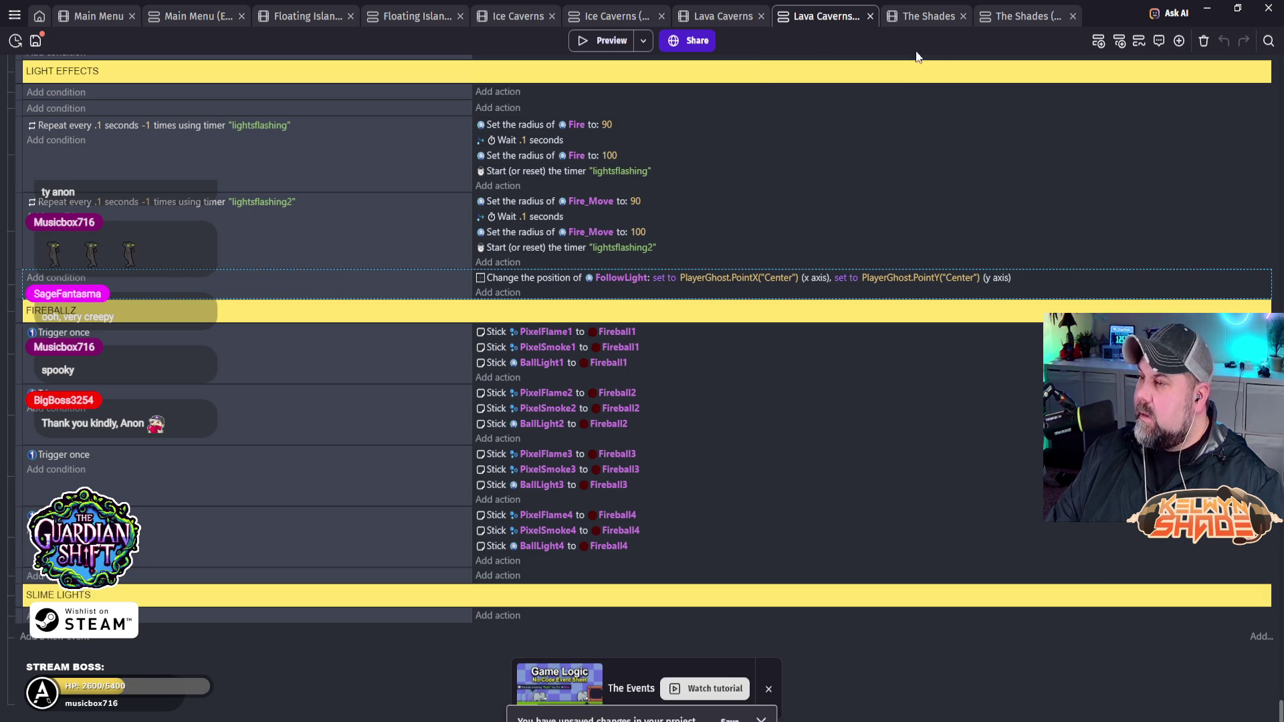
left_click(732, 20)
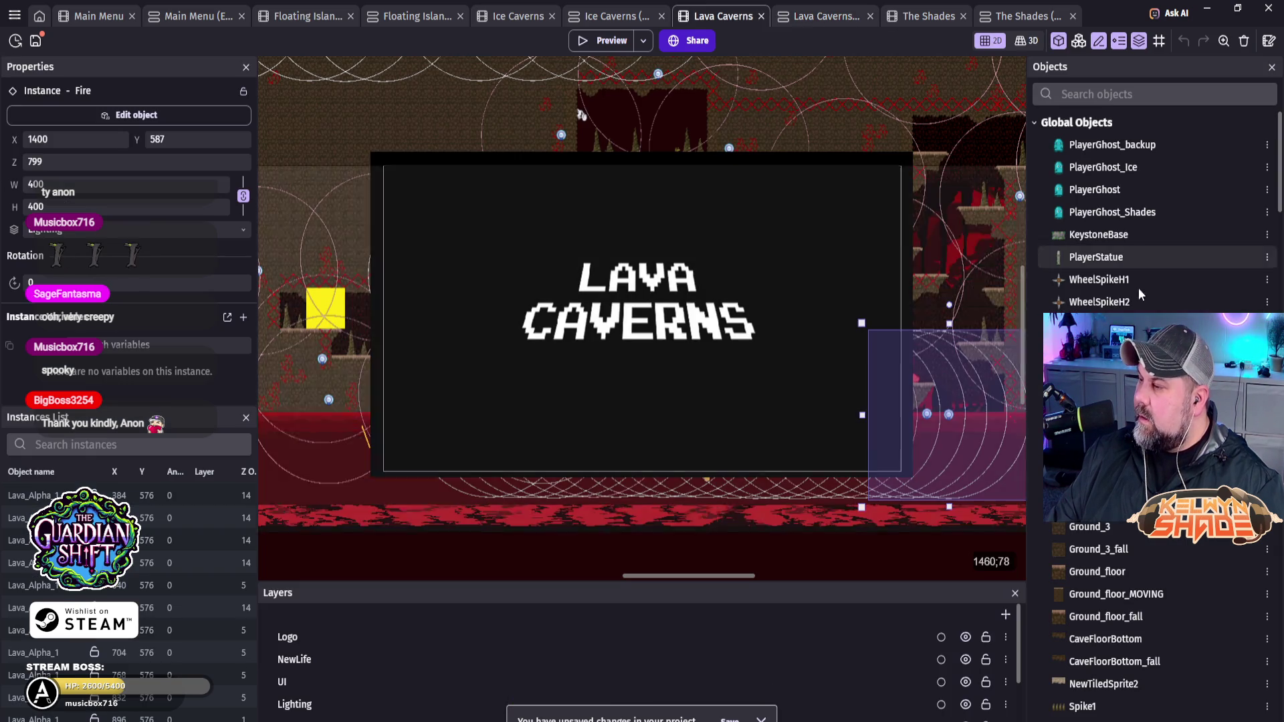
left_click(1115, 98)
type("follow")
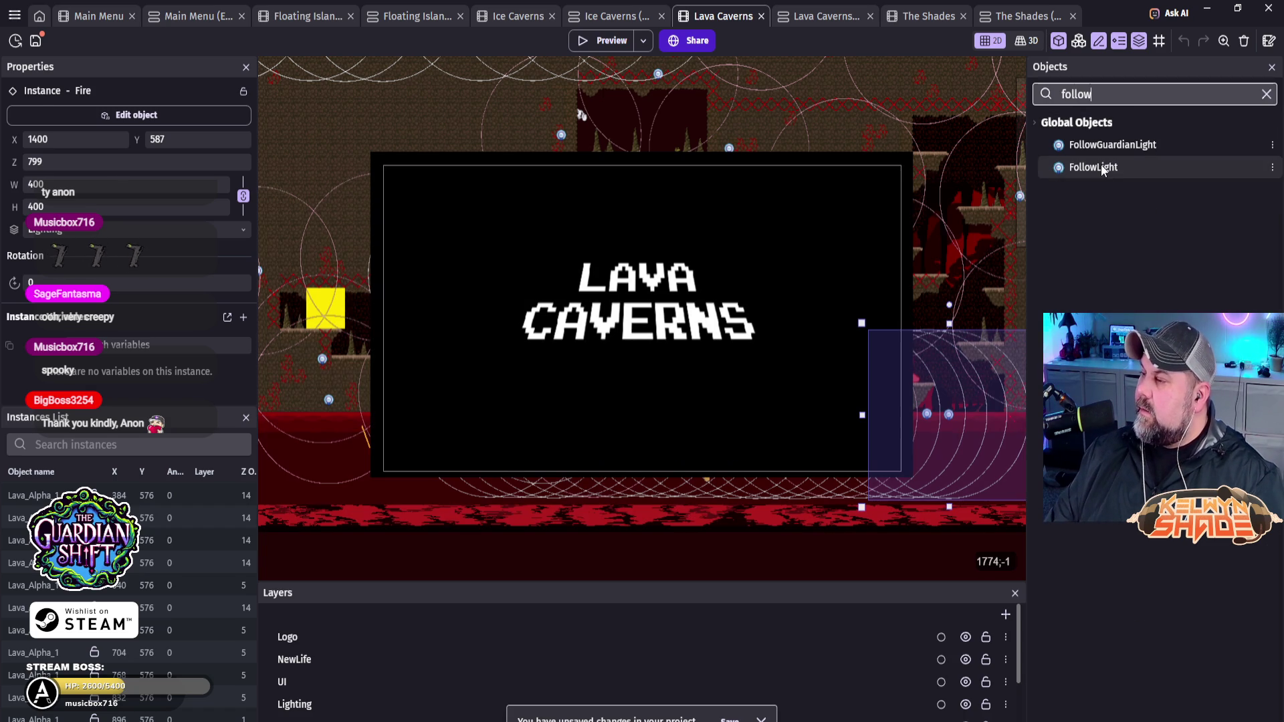
left_click(1101, 167)
right_click(1101, 166)
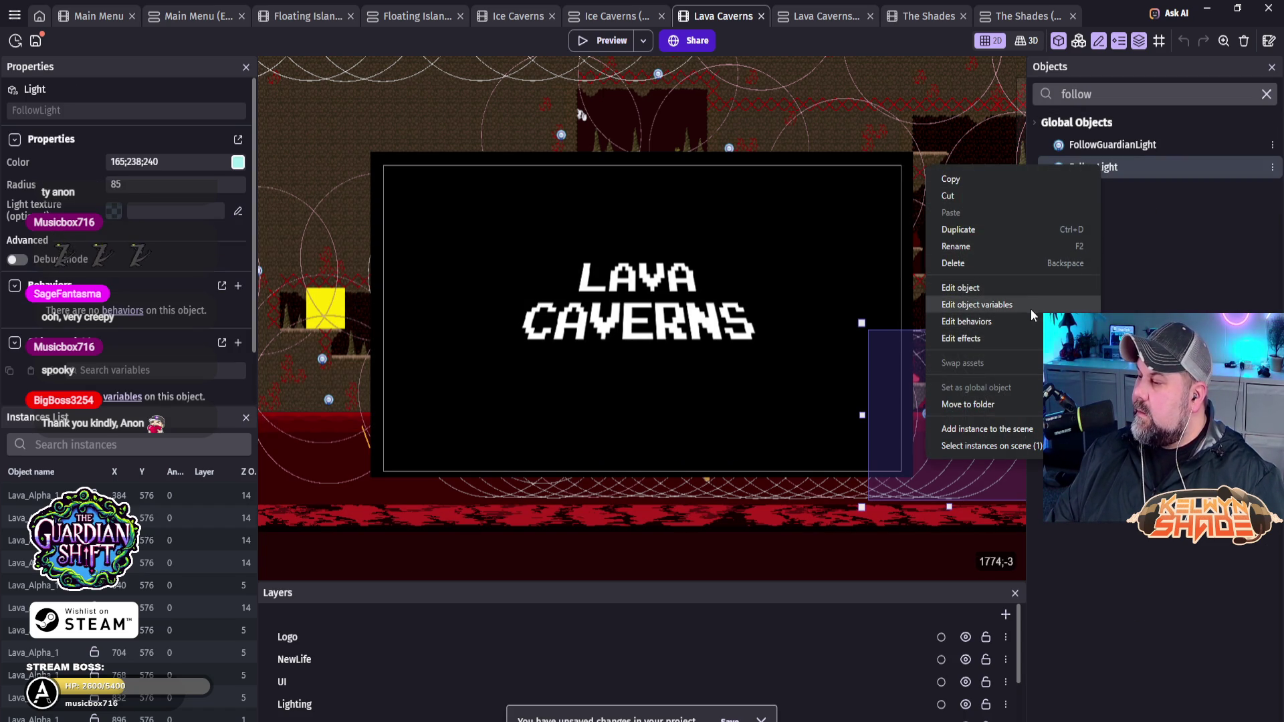
left_click(1014, 386)
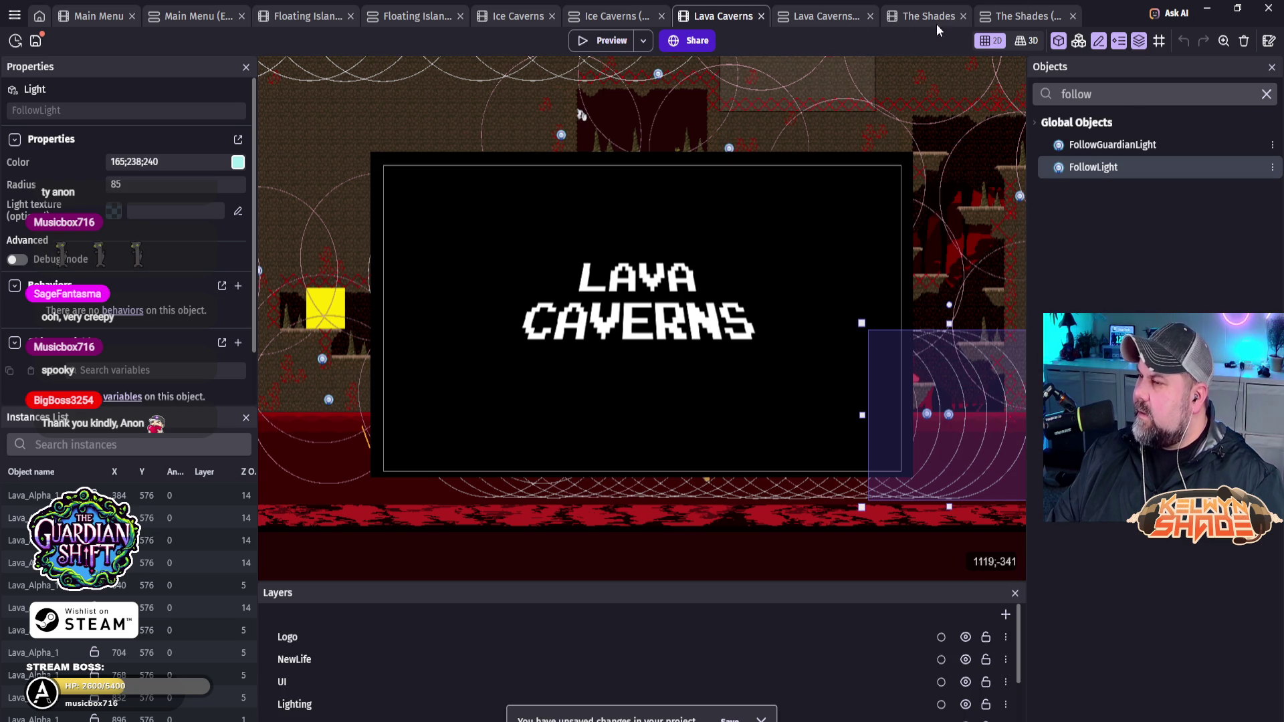
left_click(1017, 18)
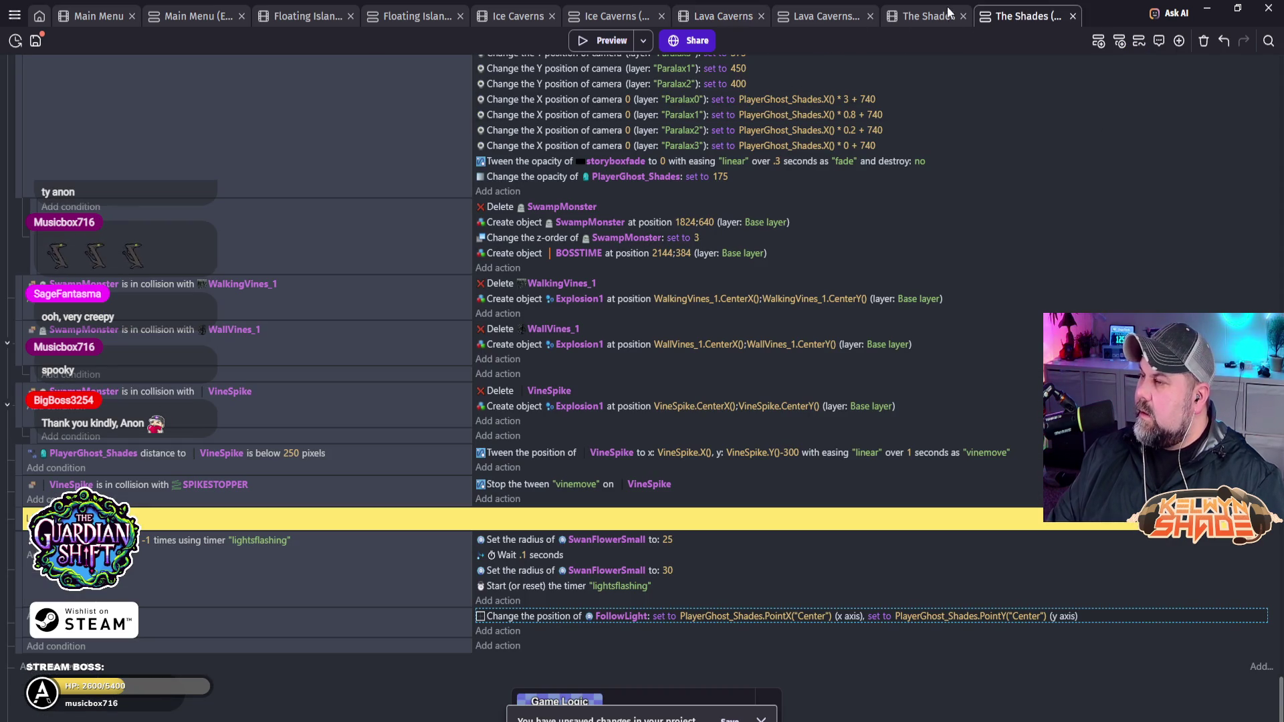
Step: Place a FollowLight instance near the player start at X 171, Y 437, then preview
left_click(920, 18)
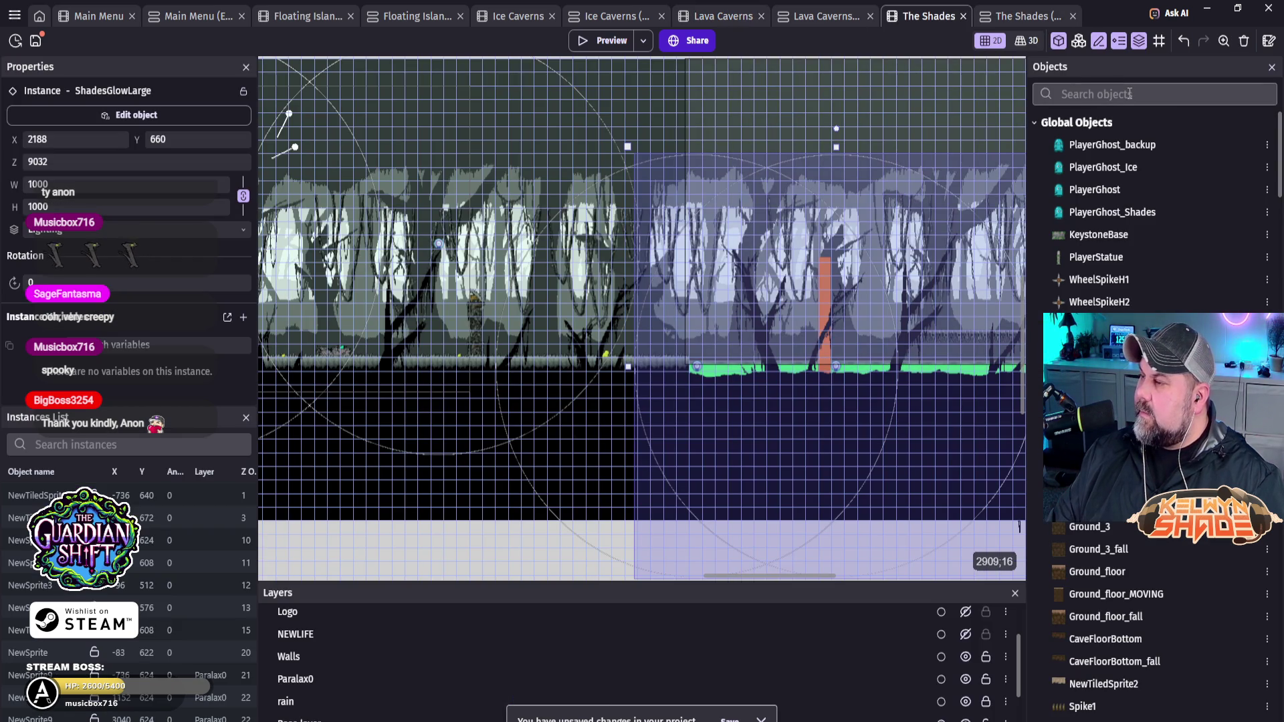
left_click(1129, 94)
type("follow")
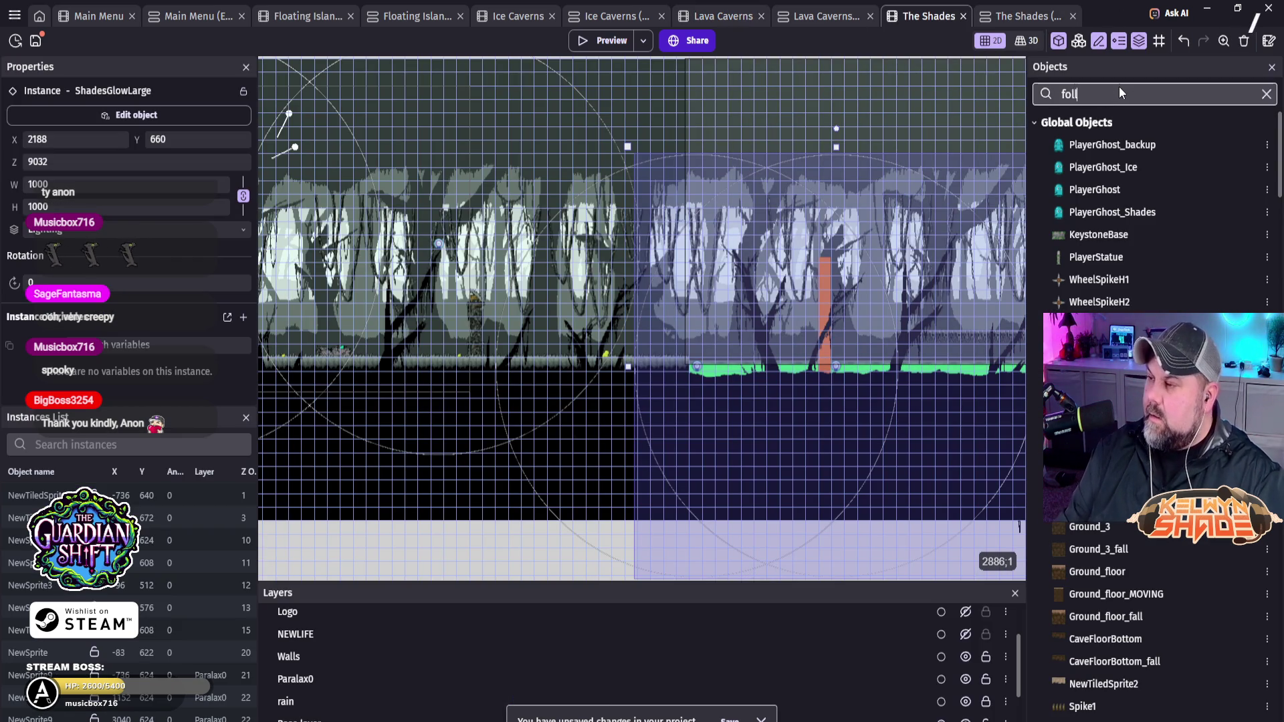
left_click(1094, 171)
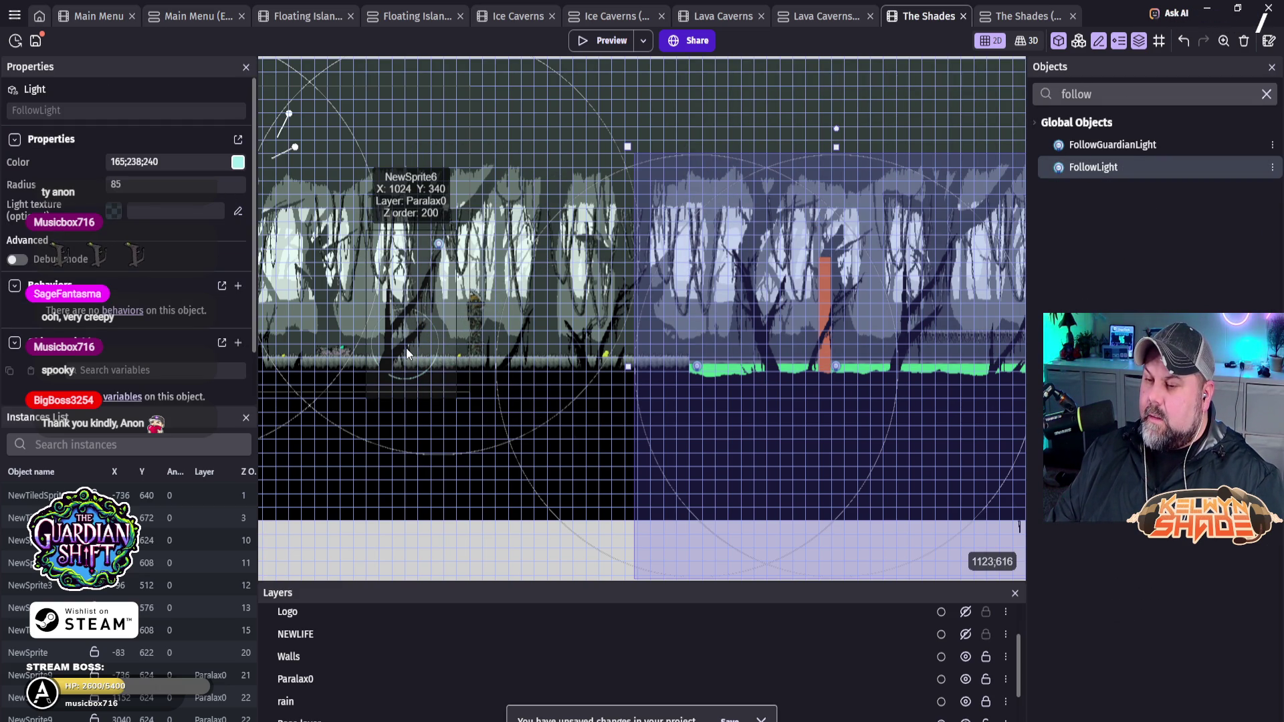
left_click_drag(406, 347, 336, 325)
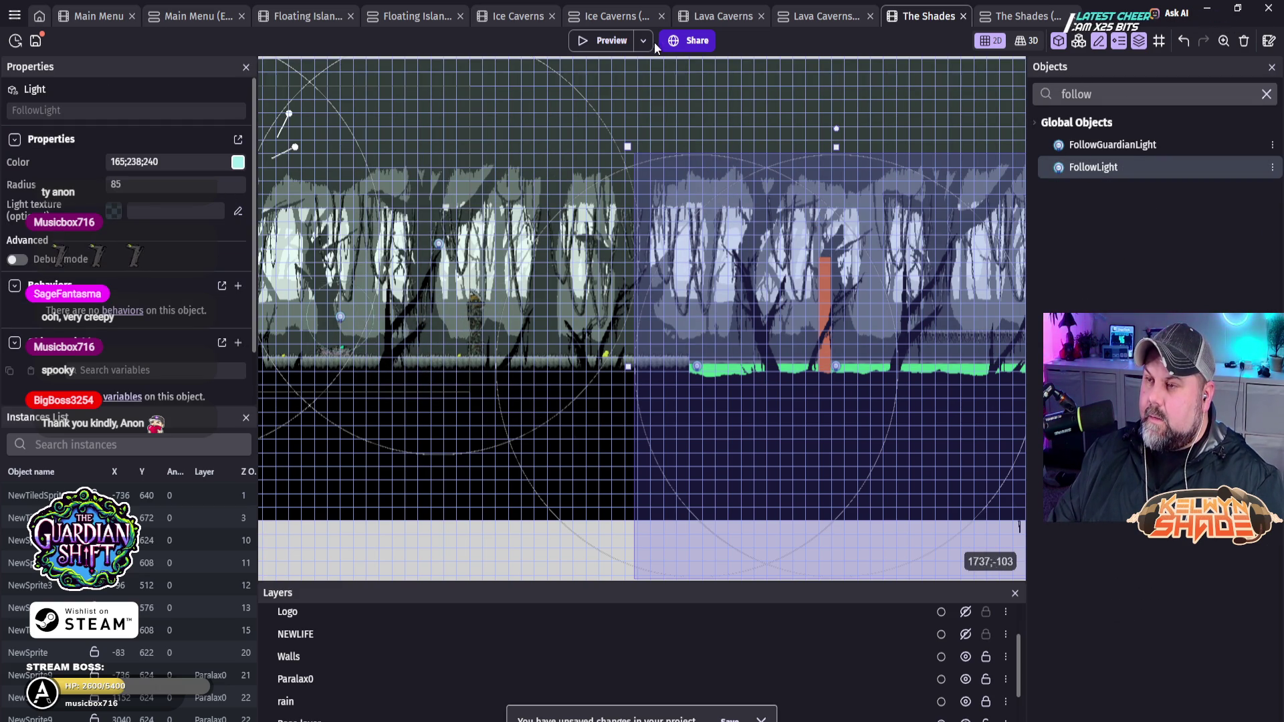
left_click_drag(407, 211, 764, 162)
mouse_move(688, 269)
left_mouse_down()
mouse_move(390, 253)
mouse_move(364, 226)
left_mouse_up()
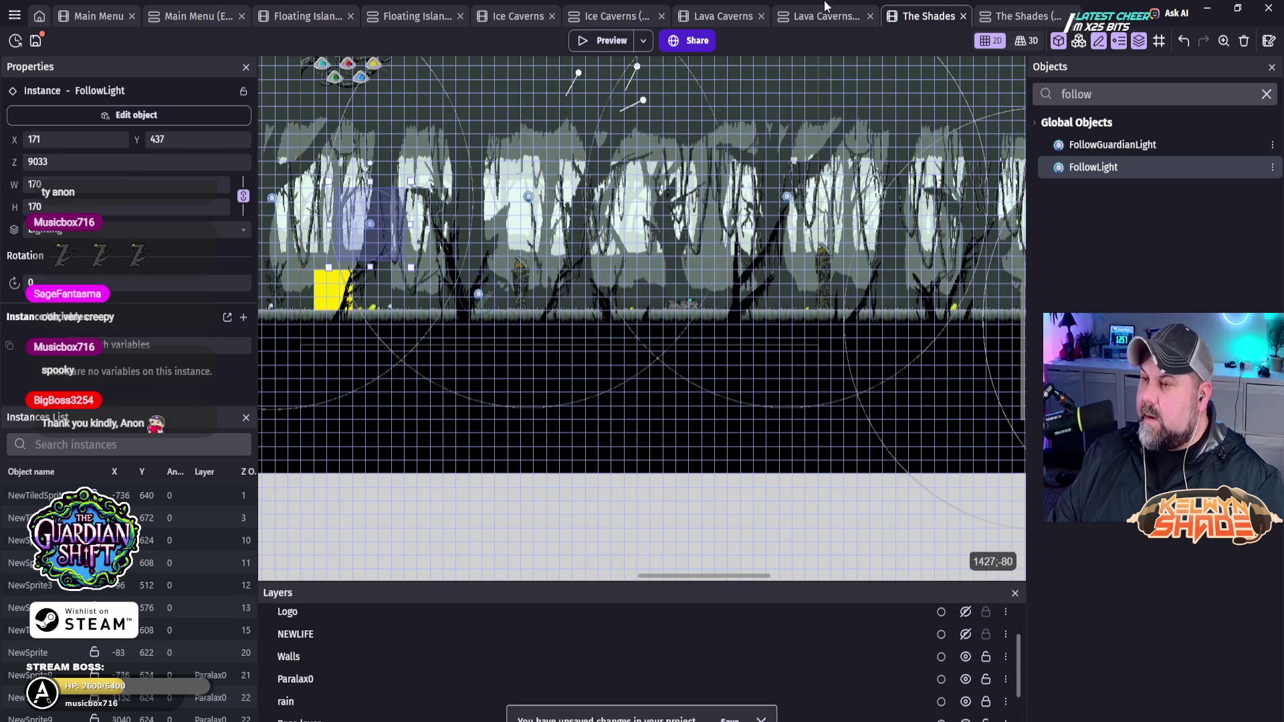
left_click(615, 47)
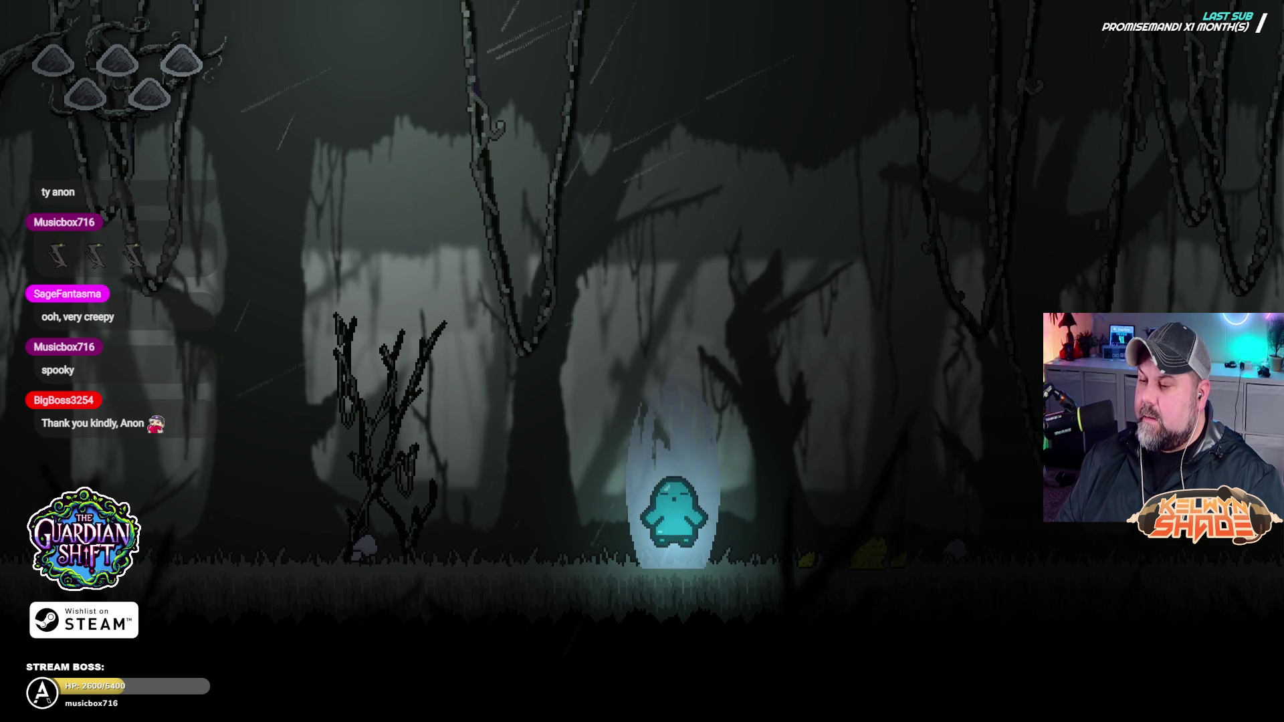
Step: Run and jump the ghost left and right through the dark forest, watching the light follow it
key("Left")
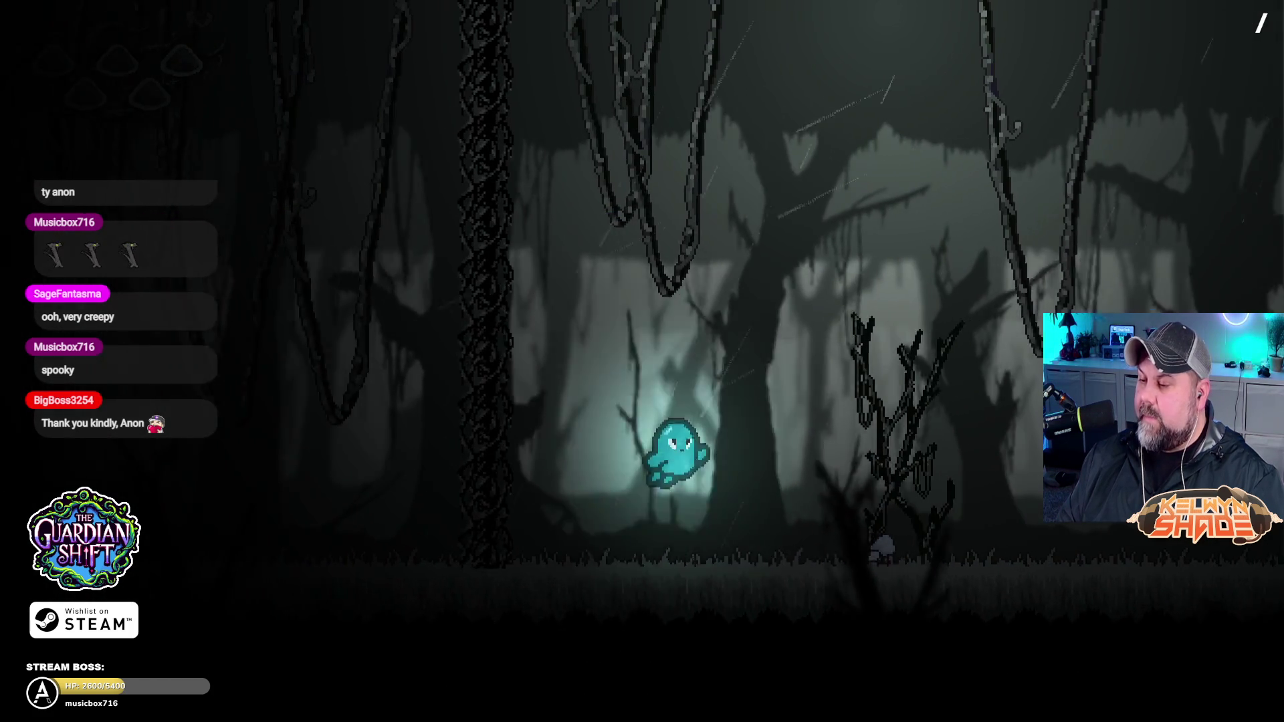
key("space")
key("Right")
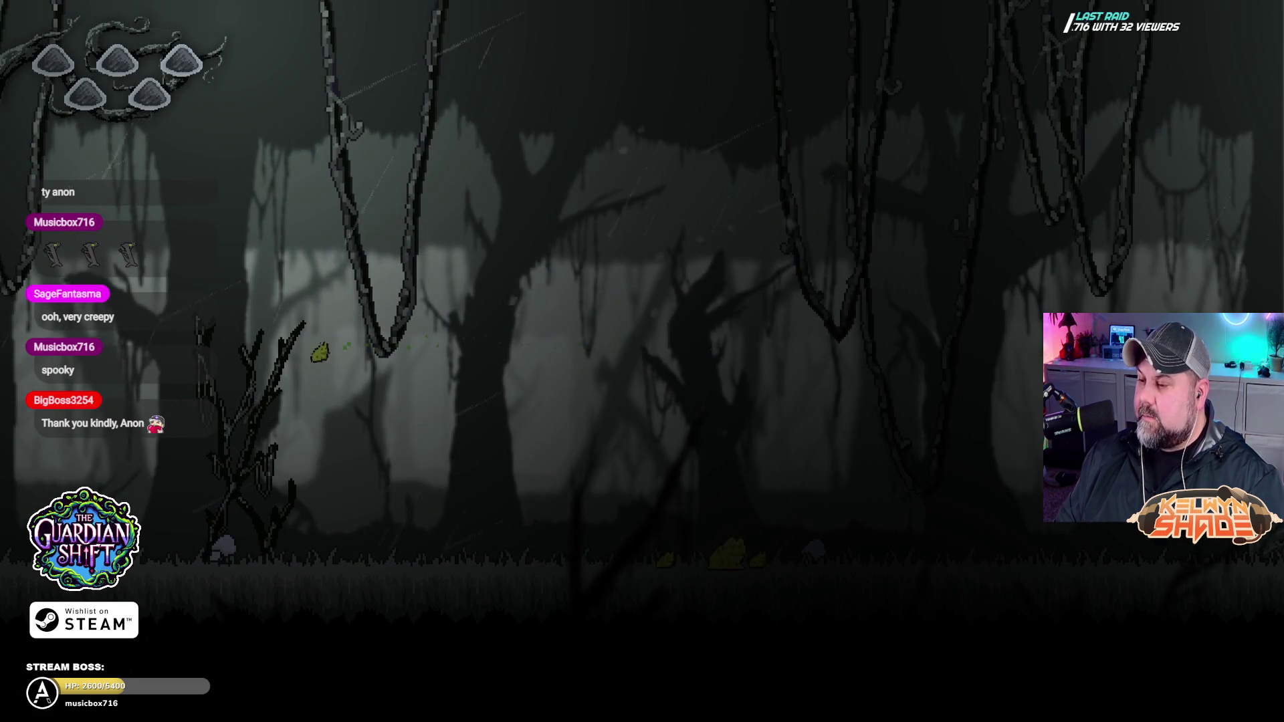
key("Right")
key("space")
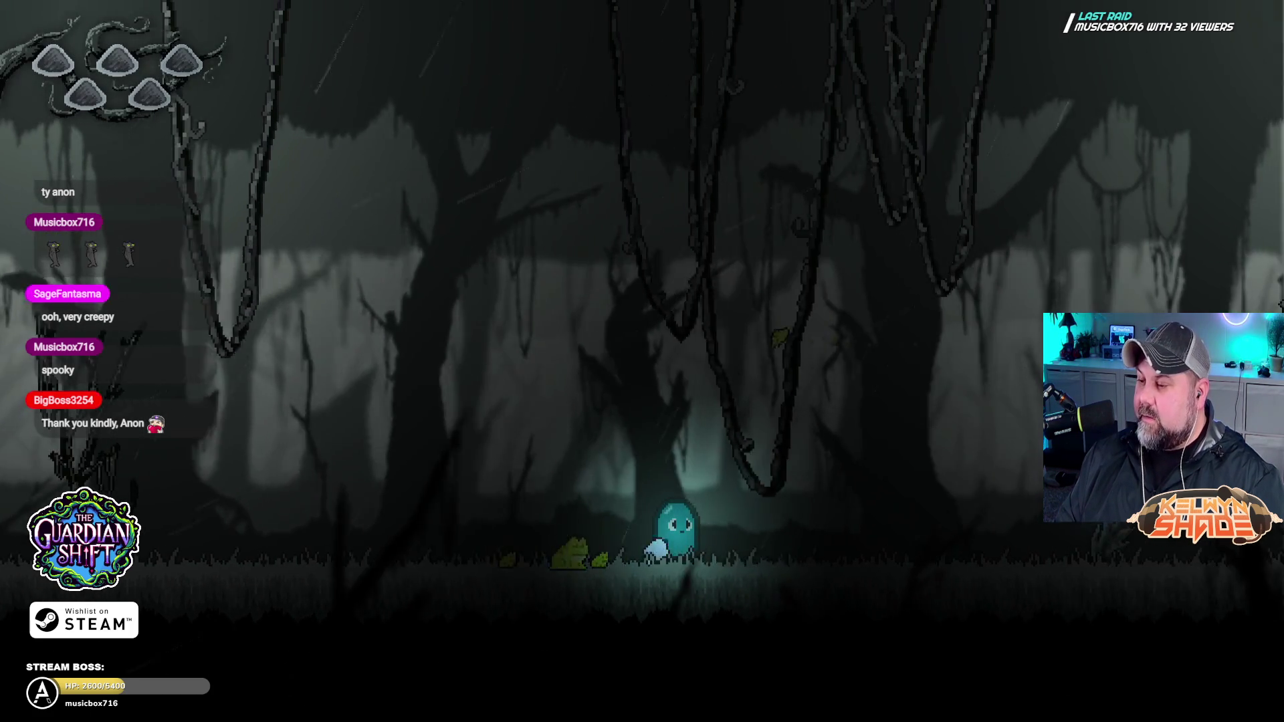
key("space")
key("Right")
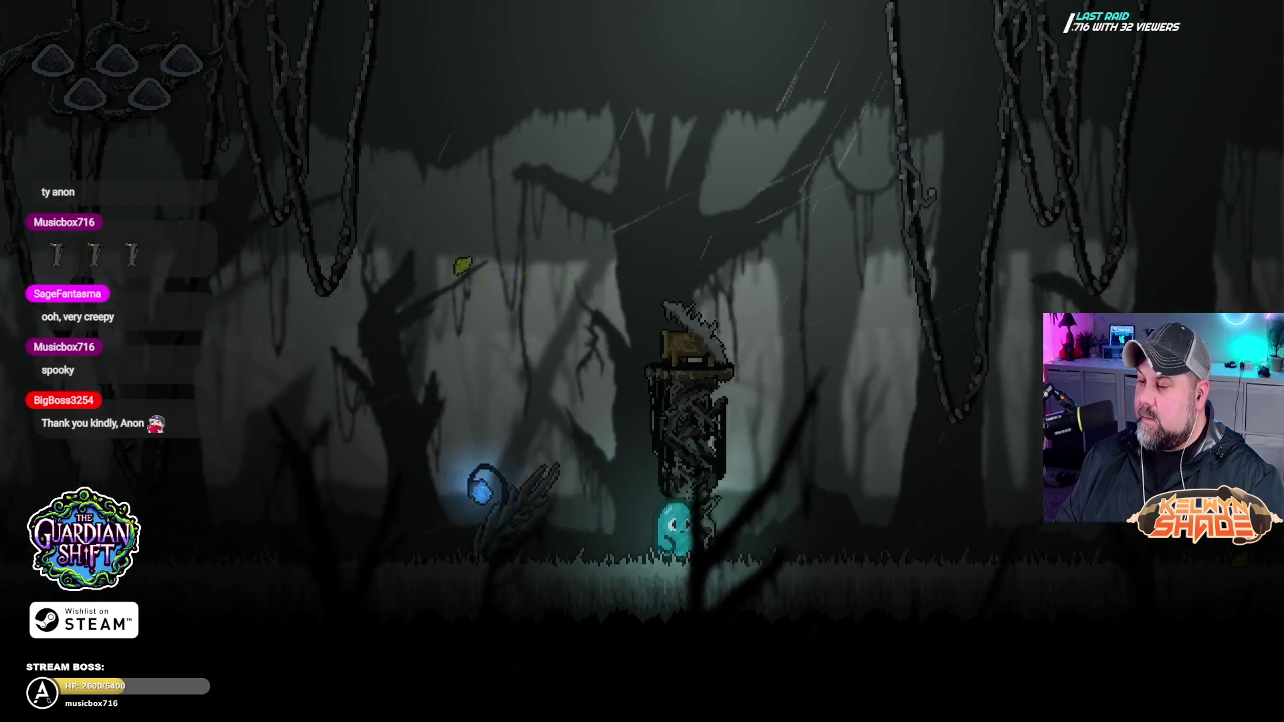
key("Right")
key("space")
key("Left")
key("space")
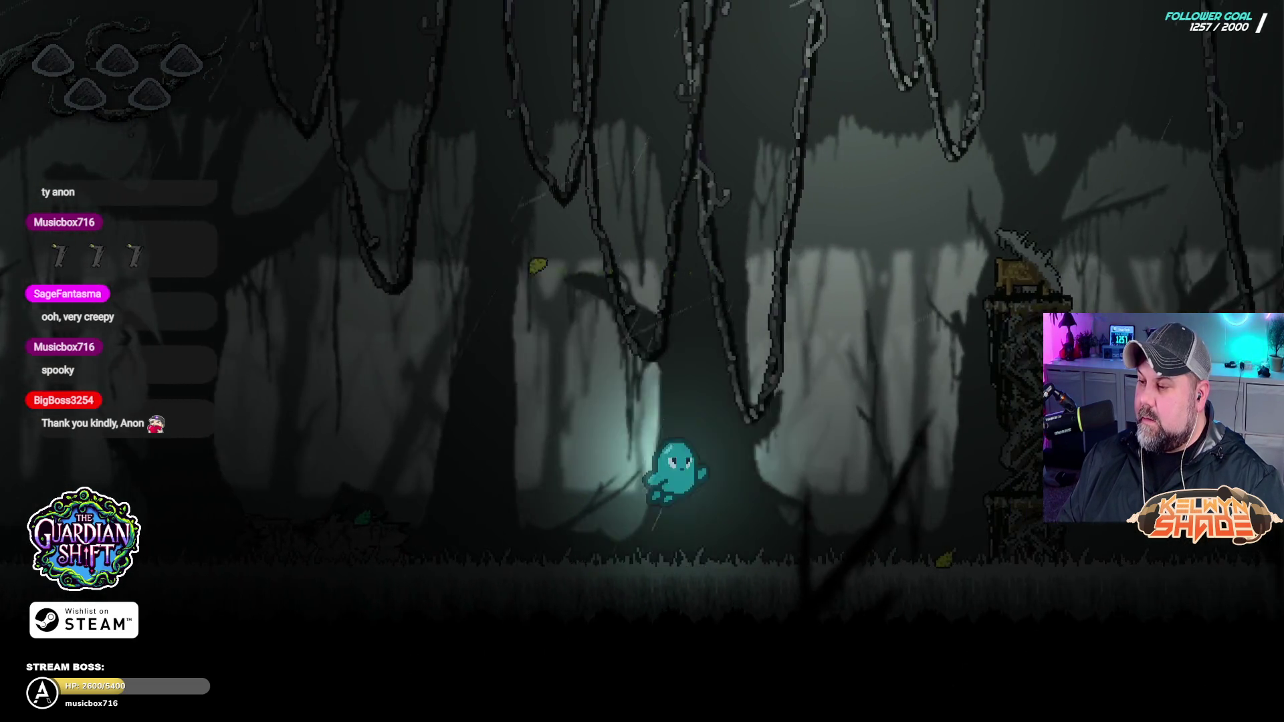
key("Right")
key("space")
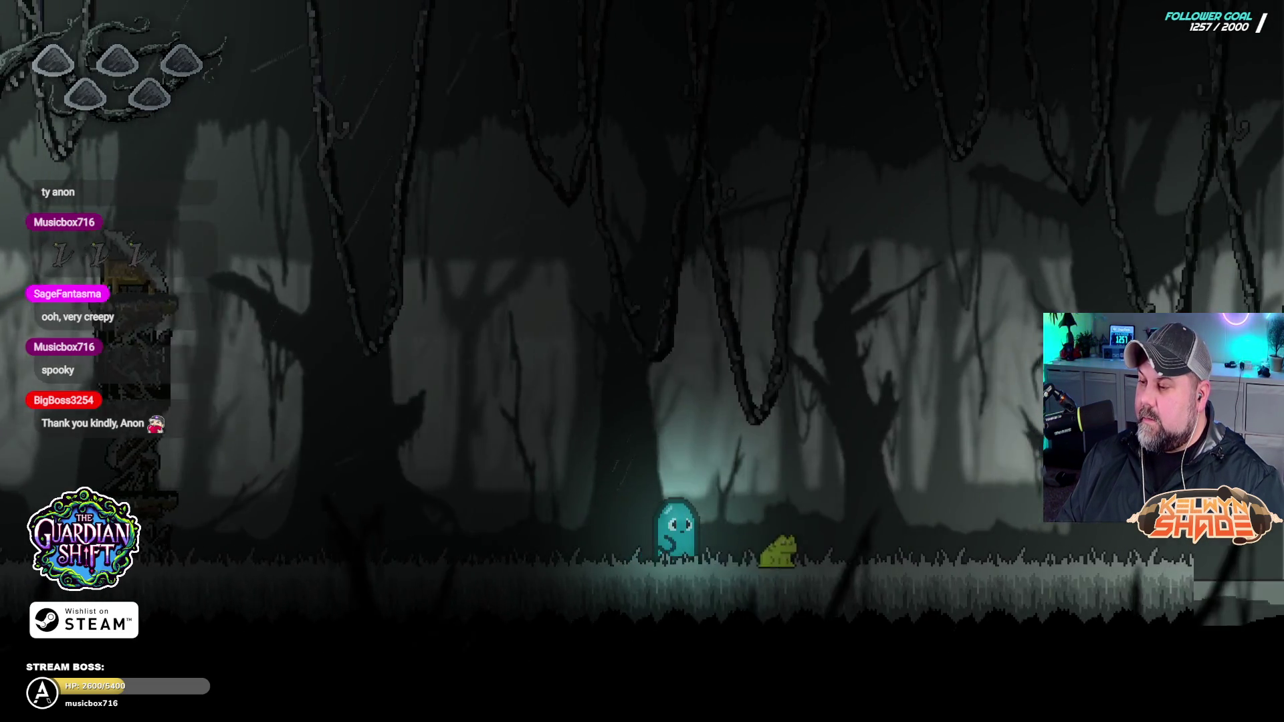
key("Right")
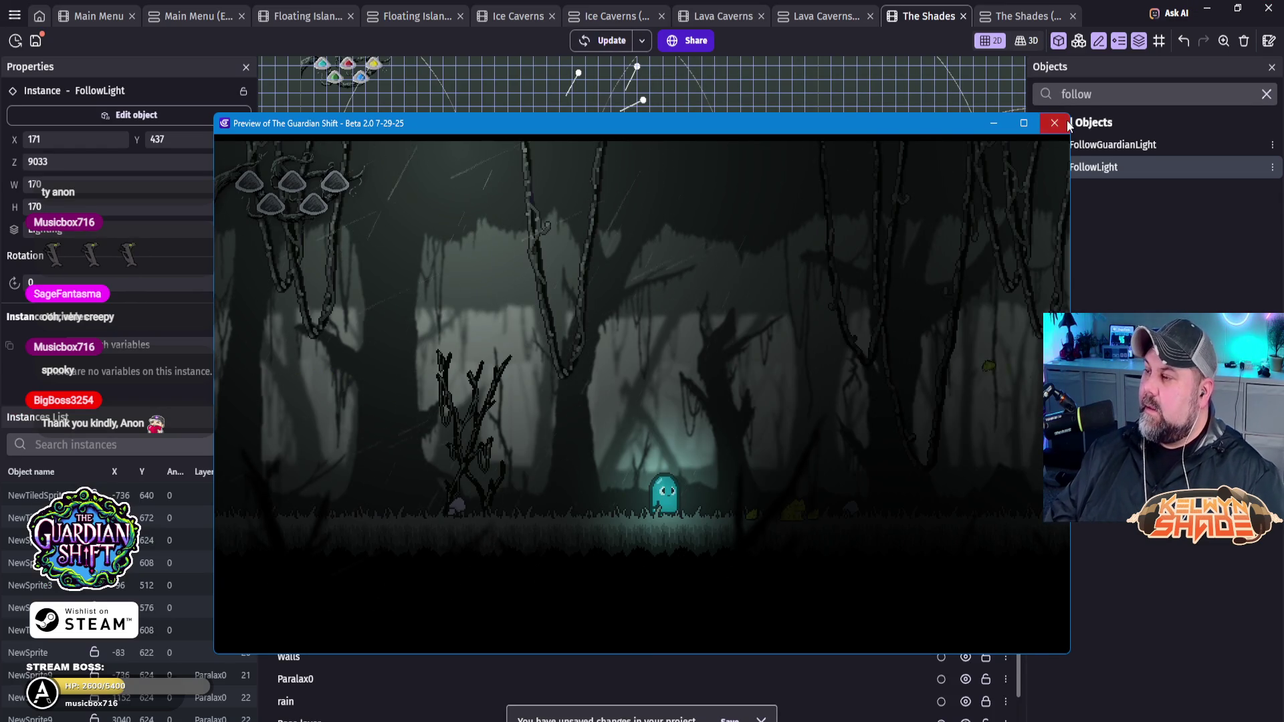
Step: Close the preview and duplicate the FollowLight object as FollowLight2
left_click(1055, 123)
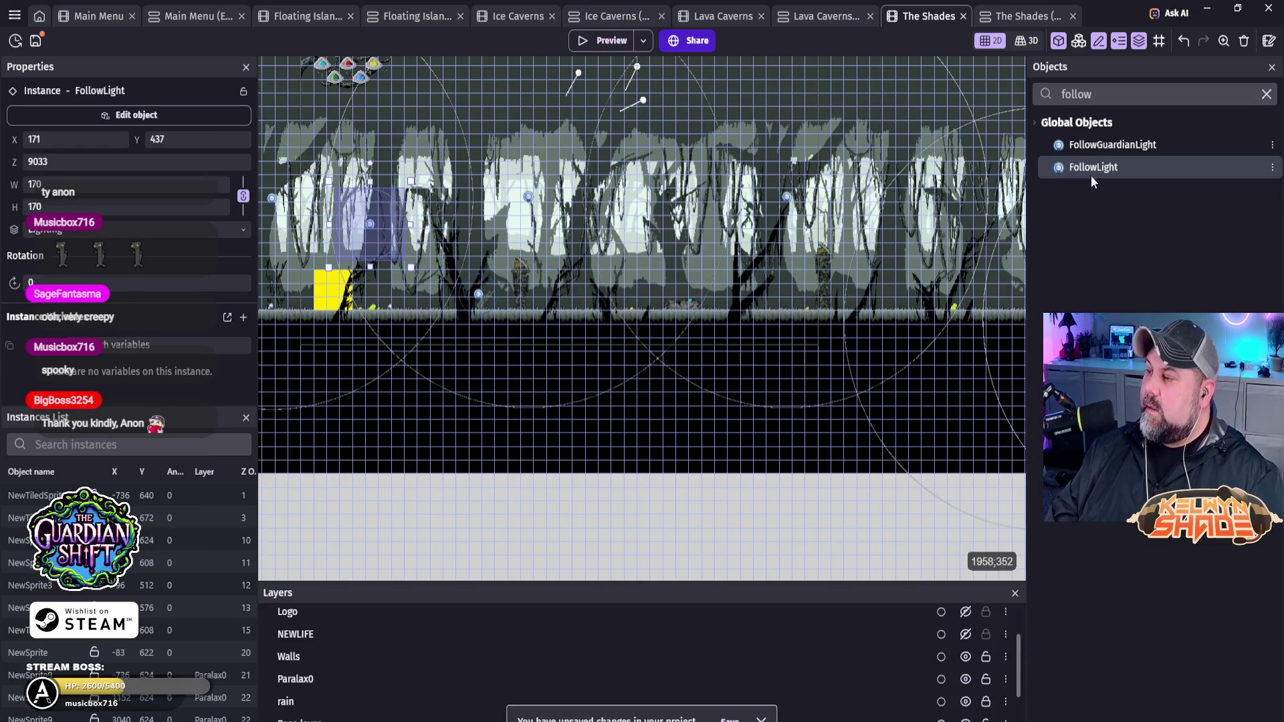
right_click(1092, 166)
left_click(1163, 230)
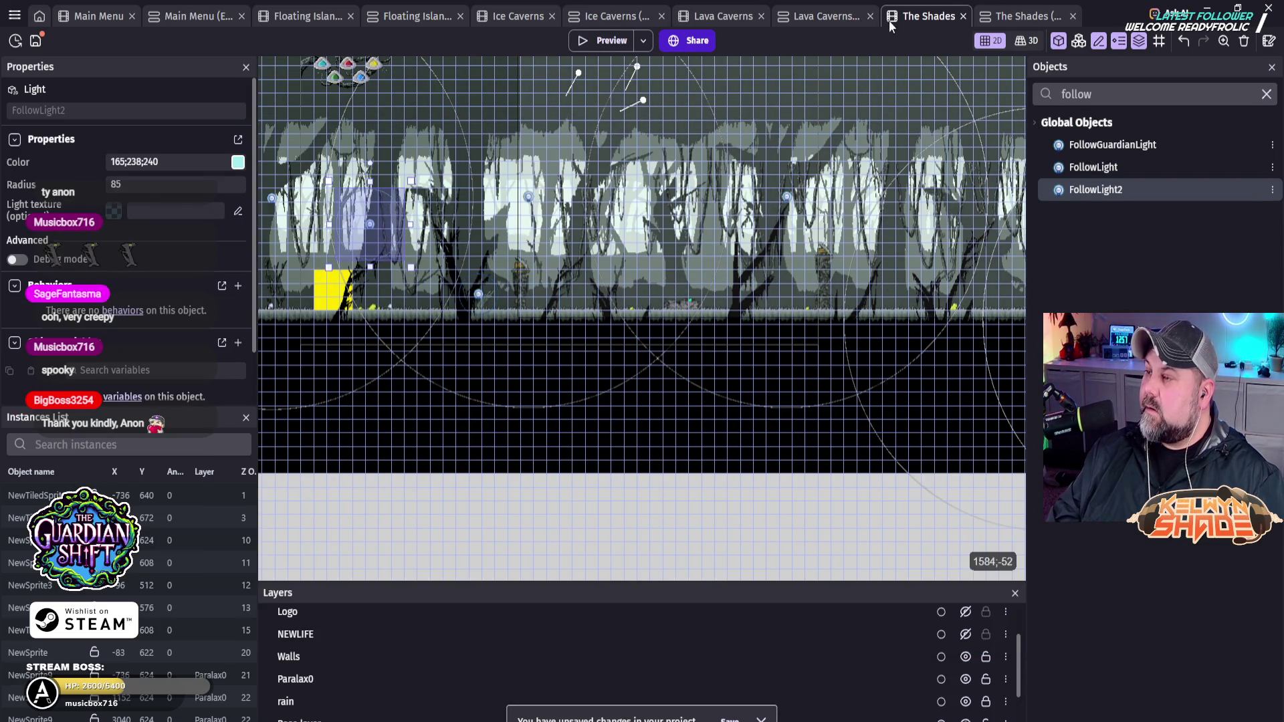
Step: In The Shades events, make the follow-the-ghost position action move FollowLight2 instead of FollowLight
left_click(1017, 15)
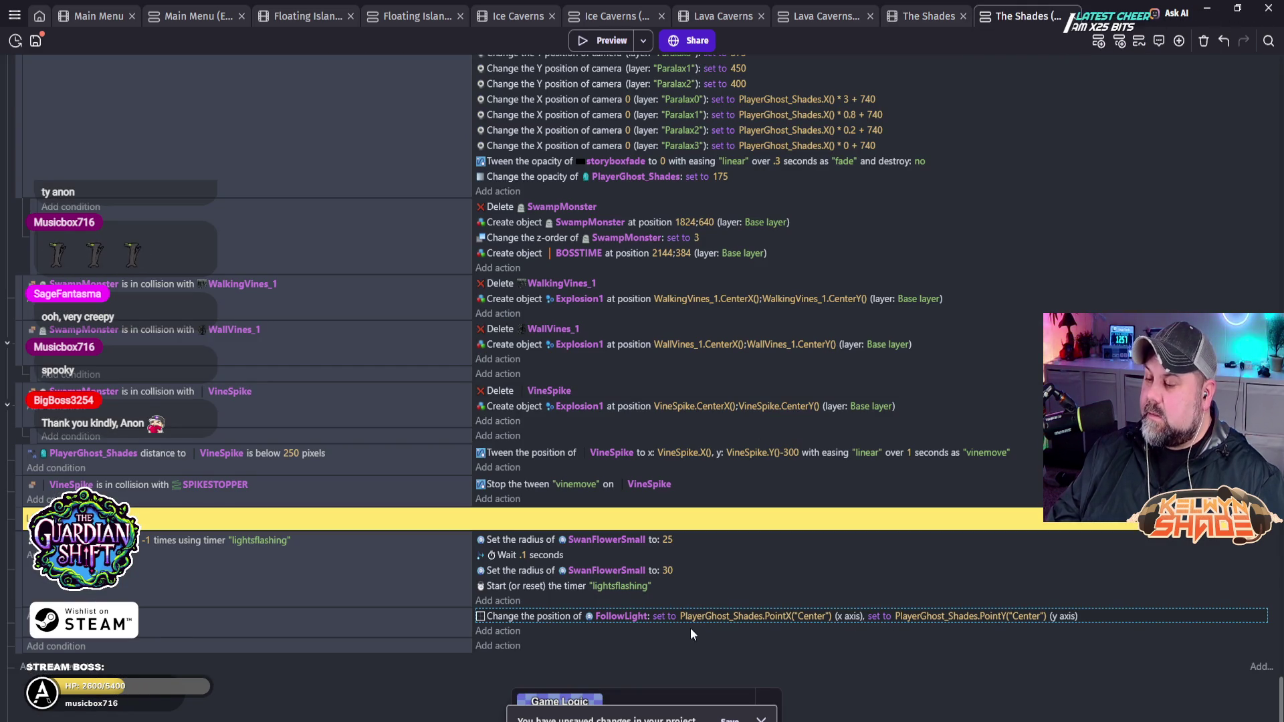
left_click(640, 615)
left_click(678, 692)
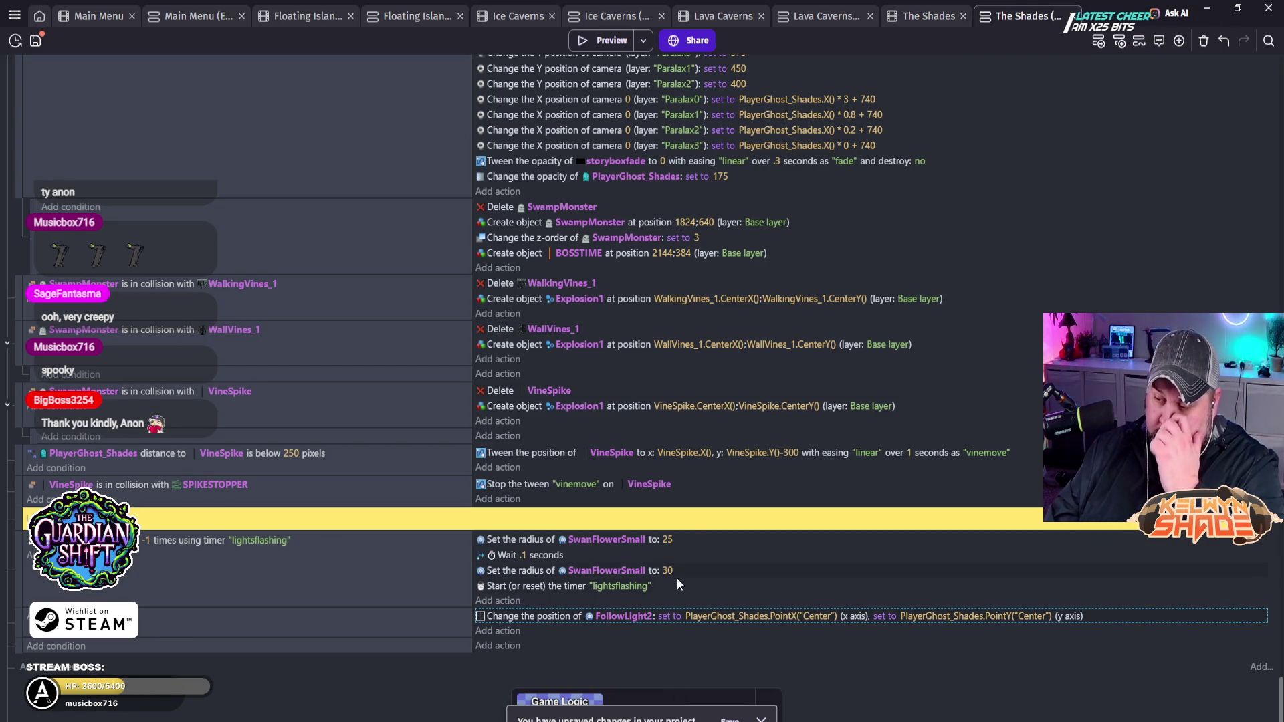
left_click(920, 16)
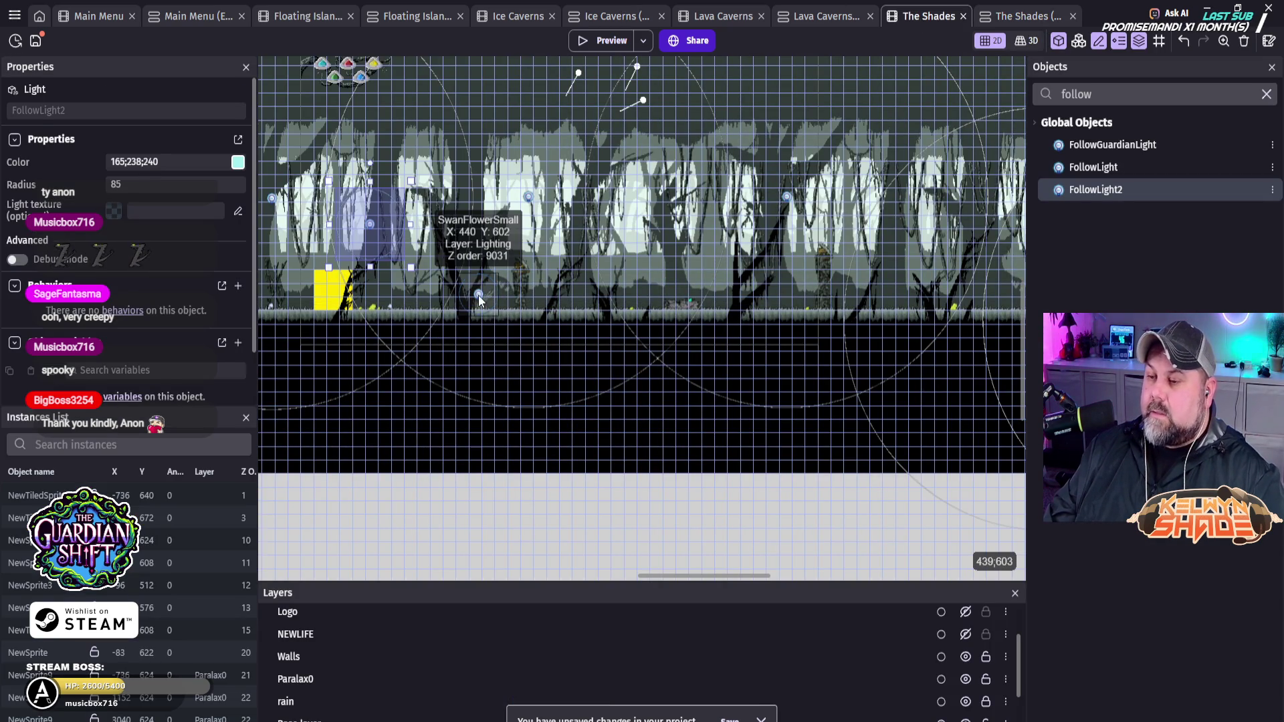
left_click(479, 295)
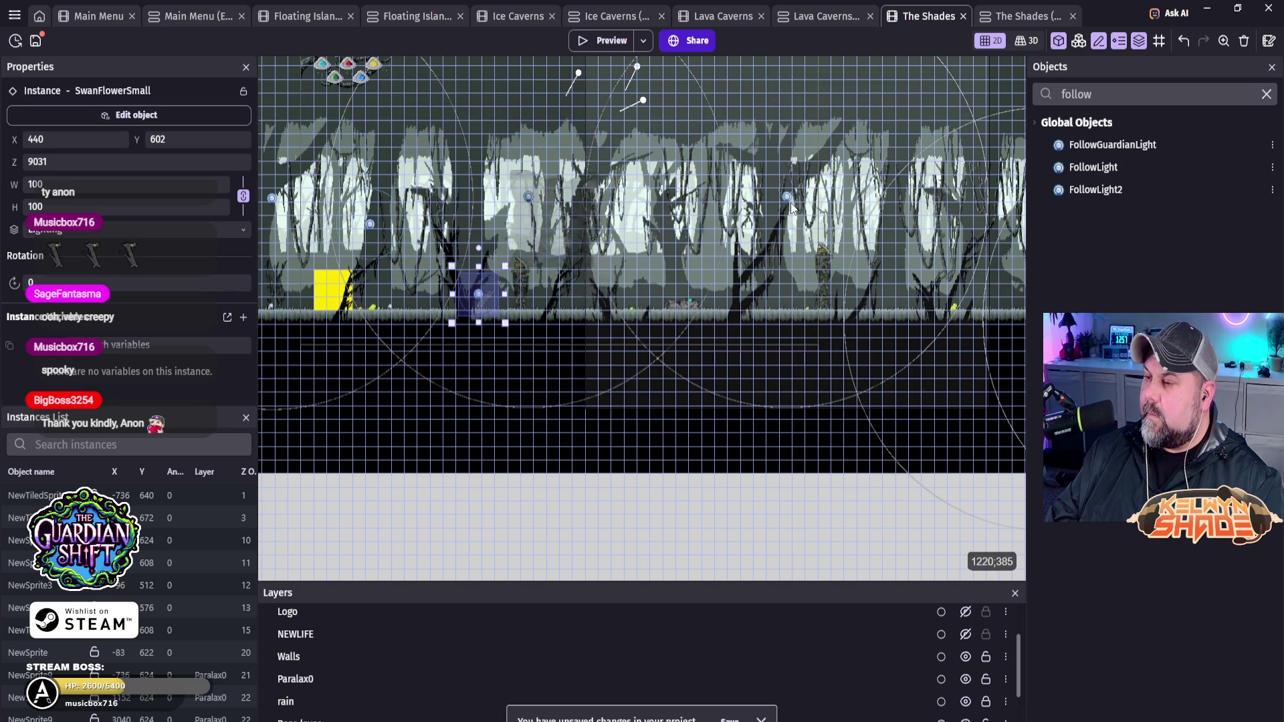
left_click(370, 223)
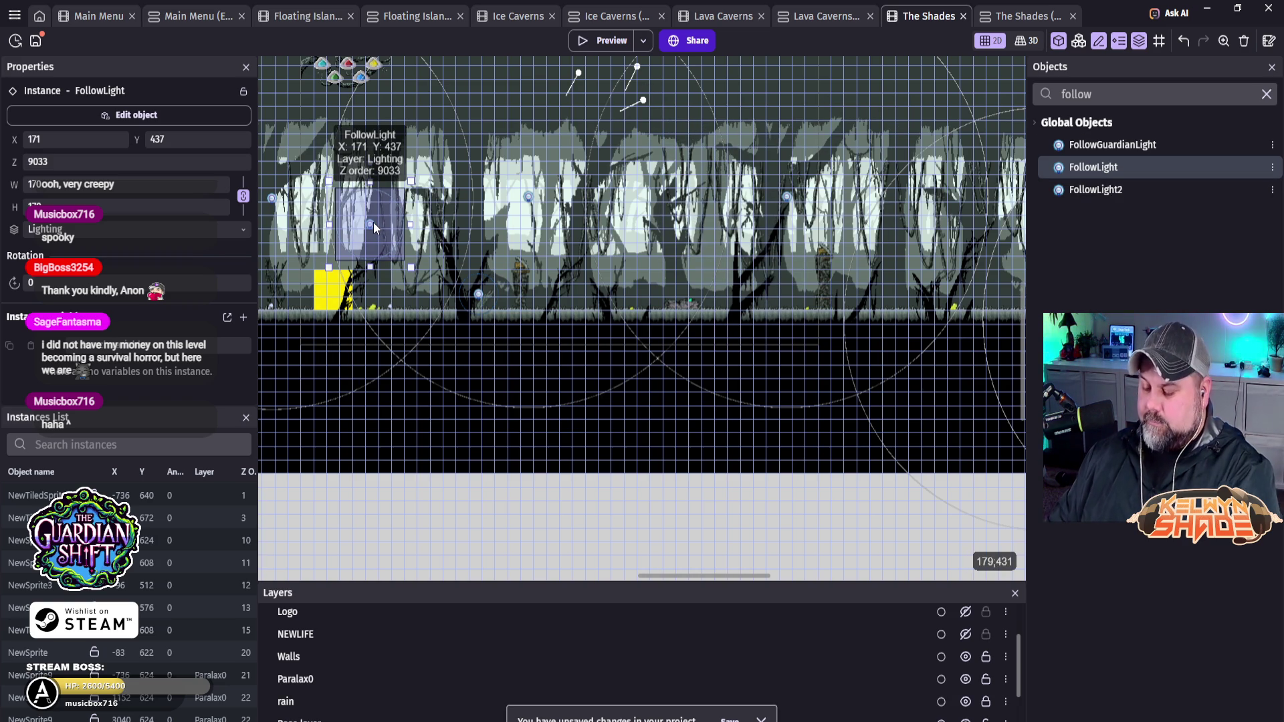
left_click(1104, 190)
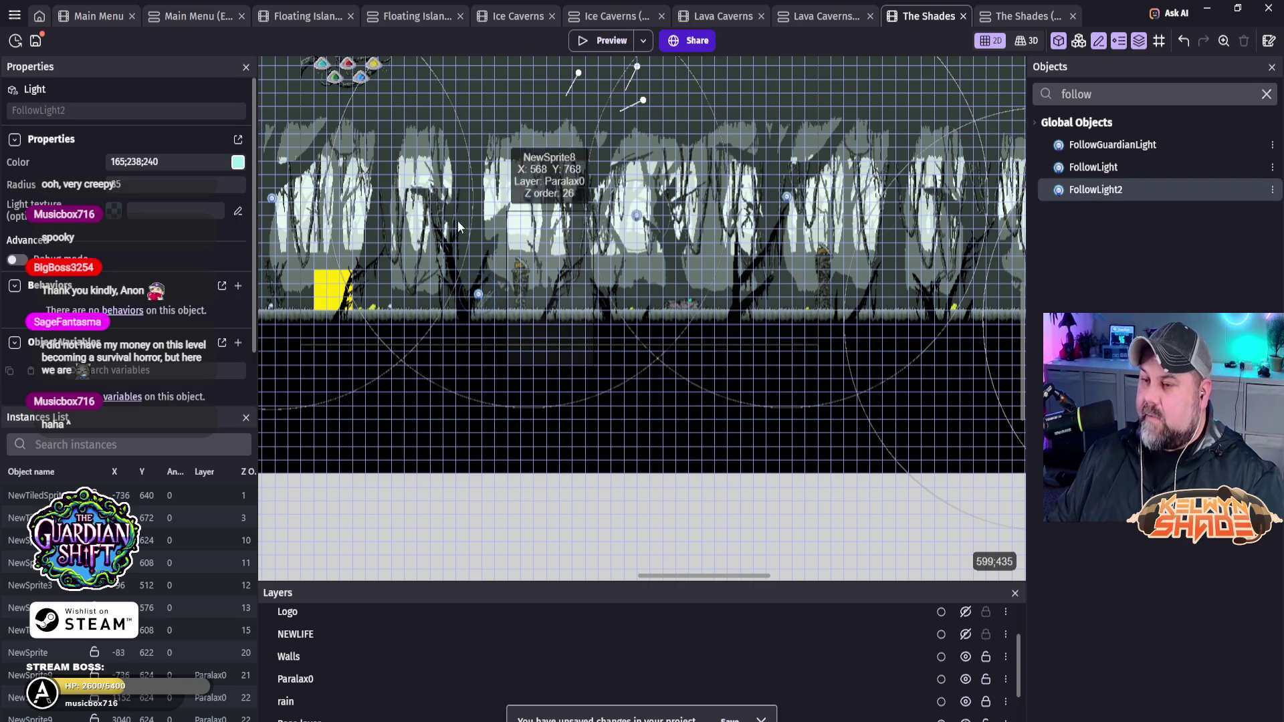
Step: Place a FollowLight2 instance beside the first light and raise its radius from 85 to 150
left_click(376, 227)
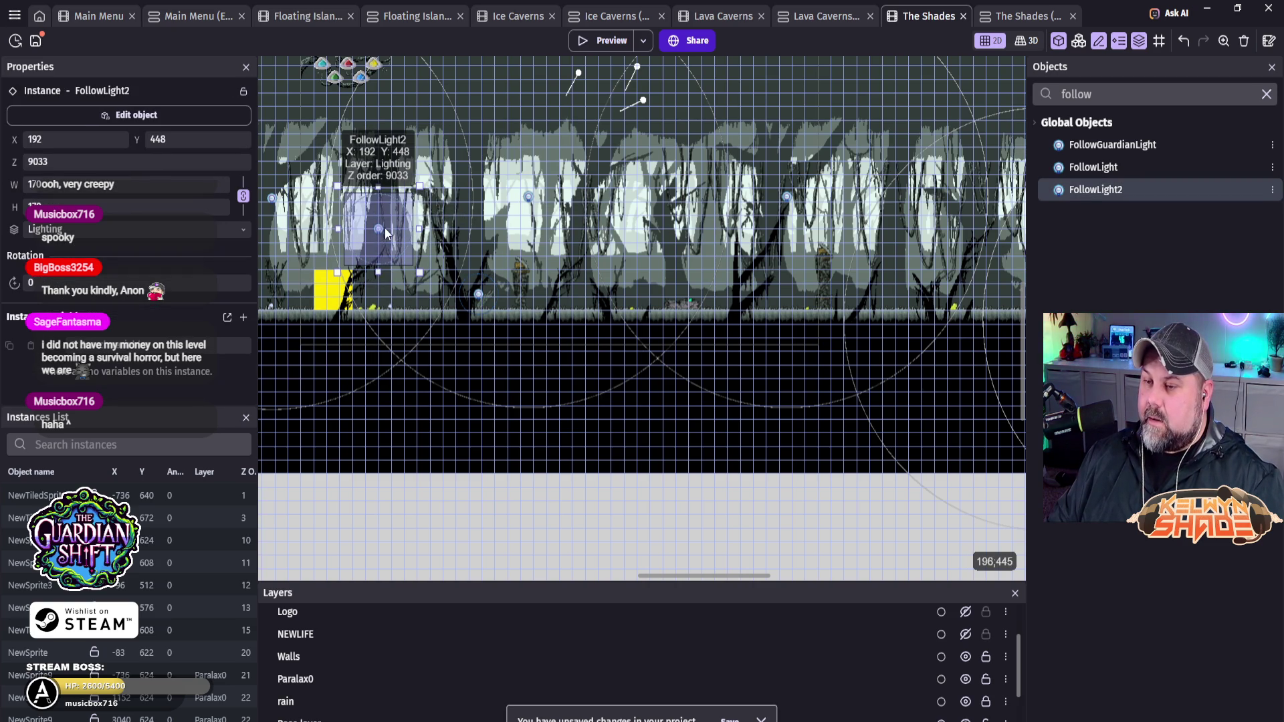
double_click(378, 227)
double_click(238, 199)
type("150")
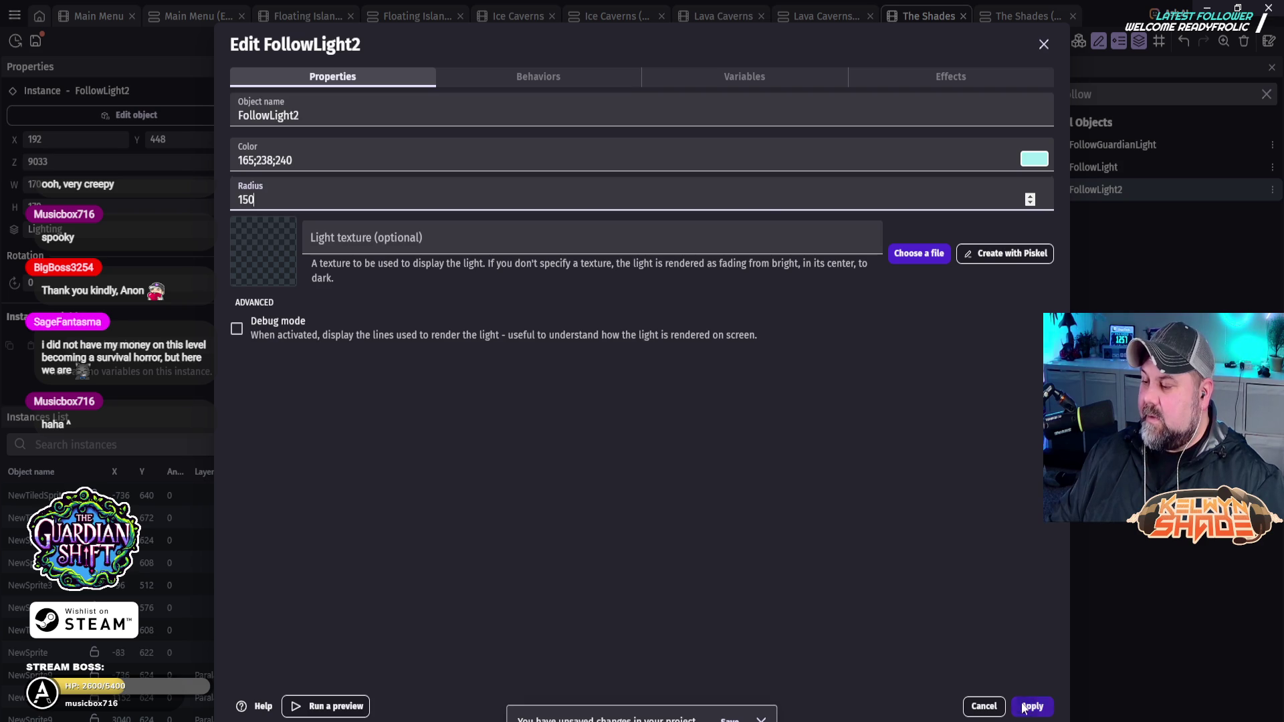
left_click(1027, 706)
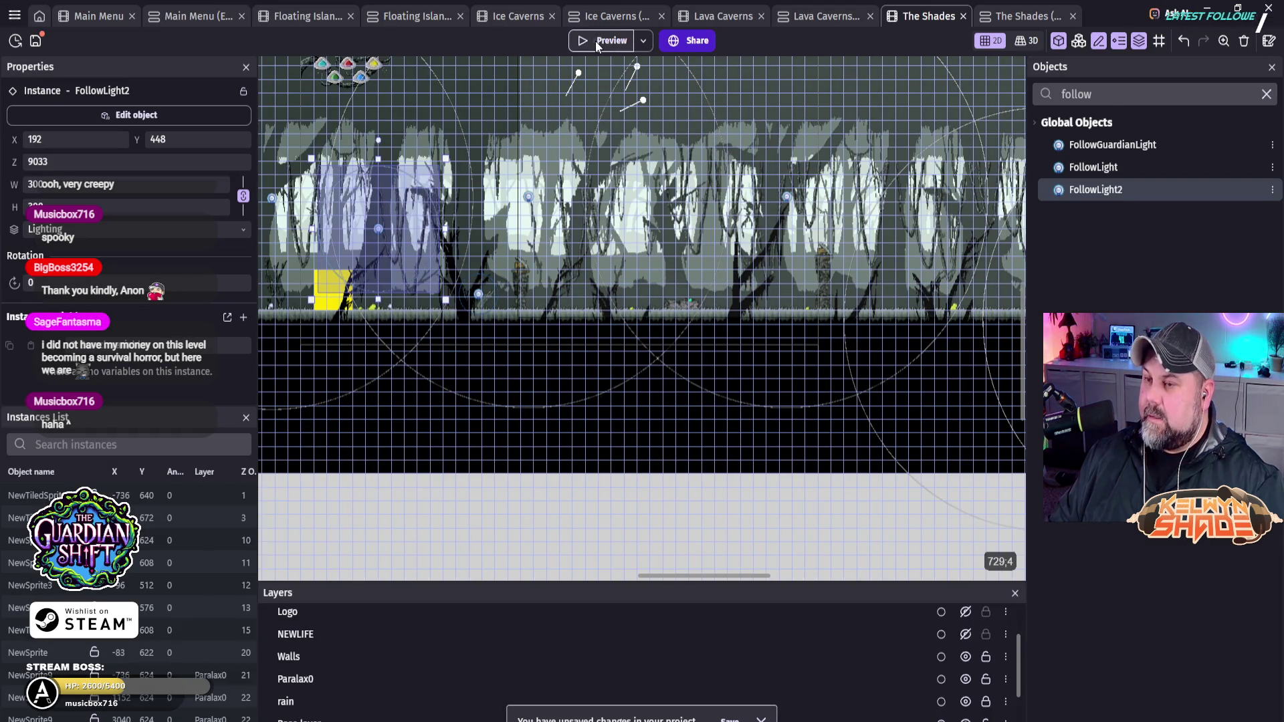
left_click(595, 41)
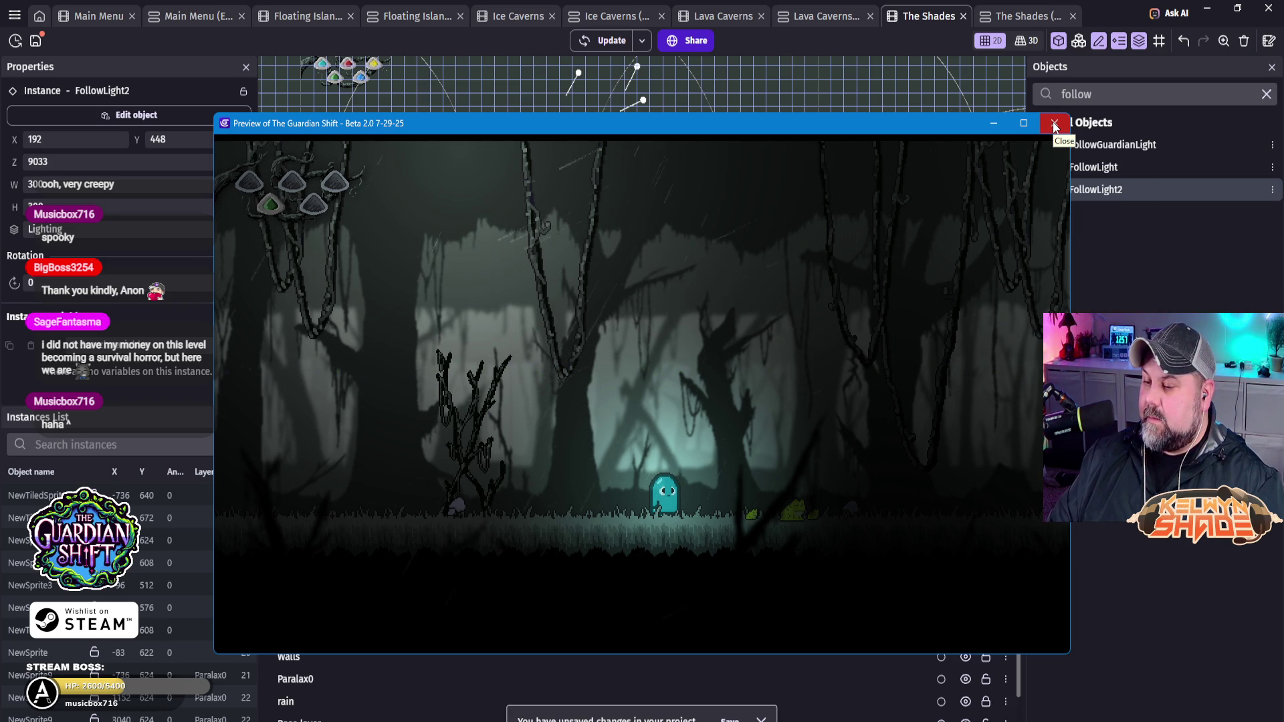
left_click(1053, 123)
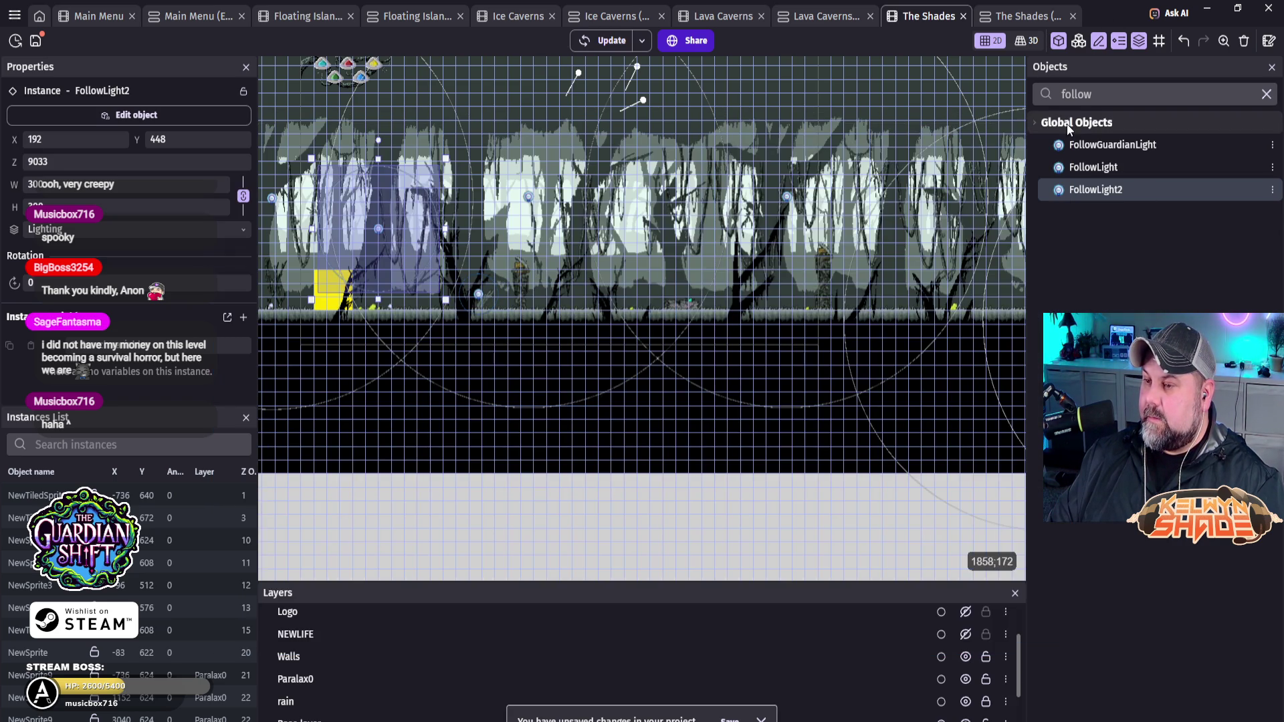
Step: Save the project with Ctrl+S
scroll(573, 262, "up", 1)
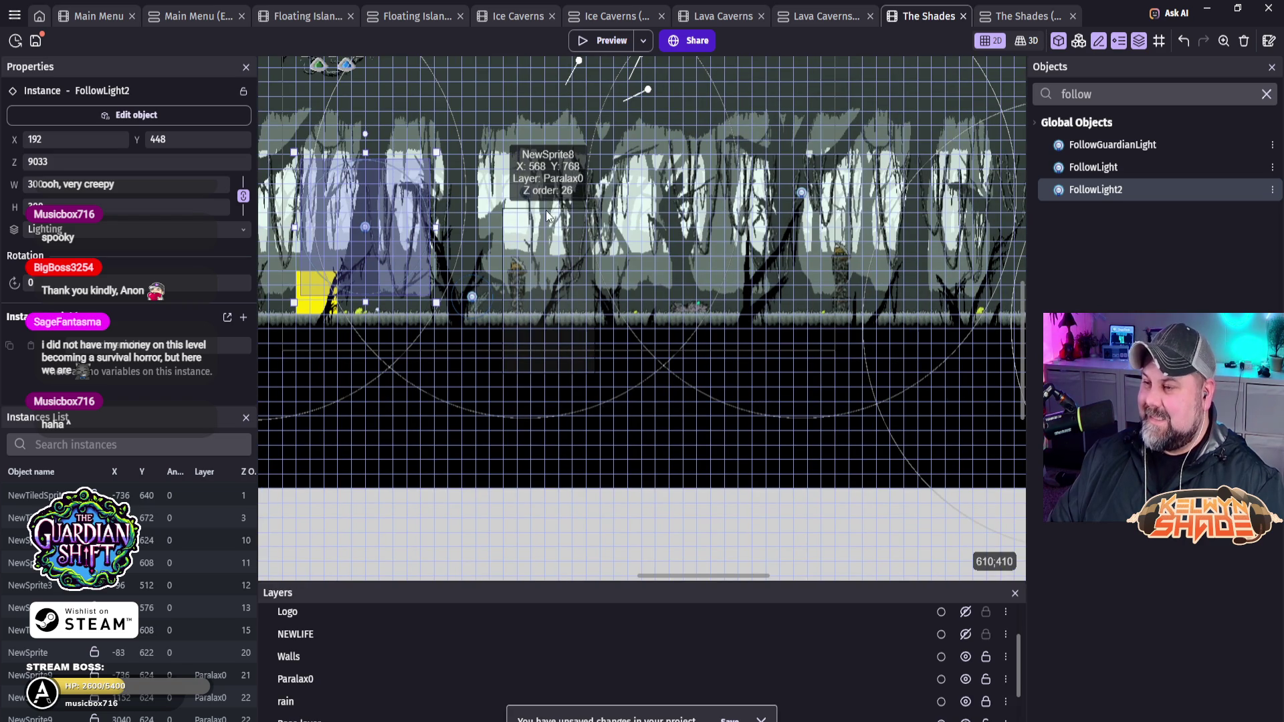
scroll(705, 254, "up", 3)
scroll(696, 264, "left", 3)
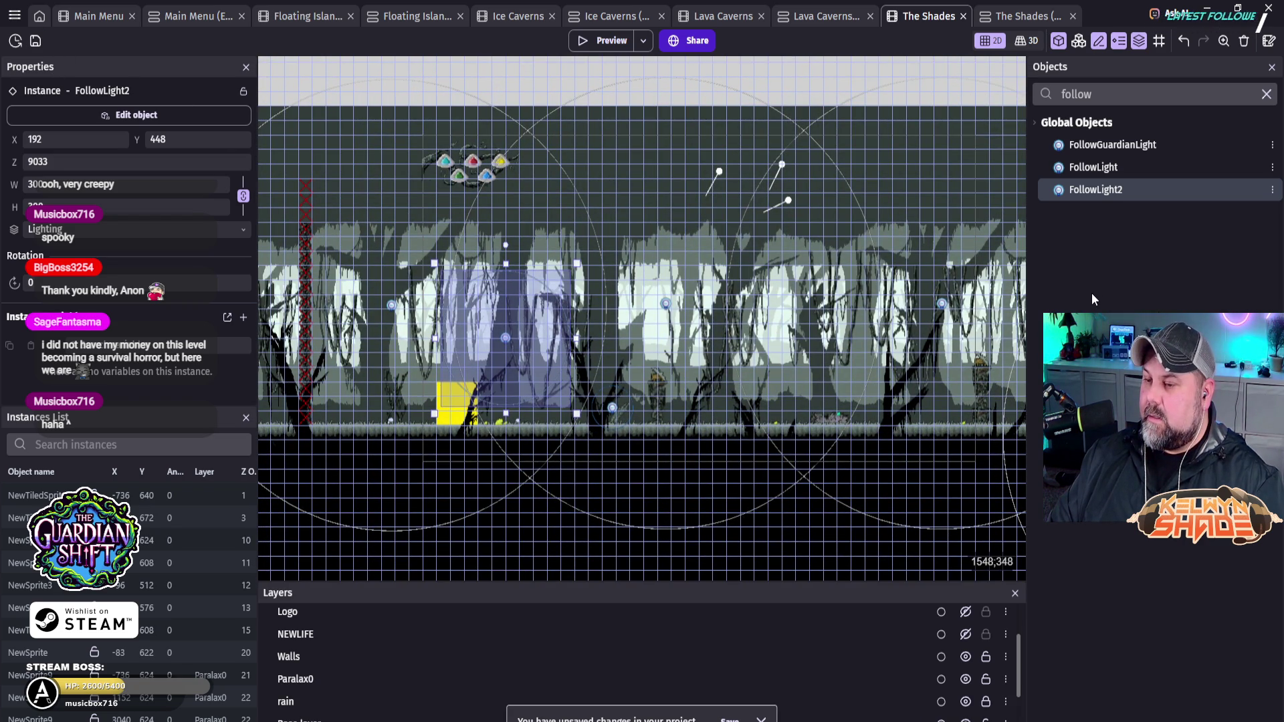
key("ctrl+s")
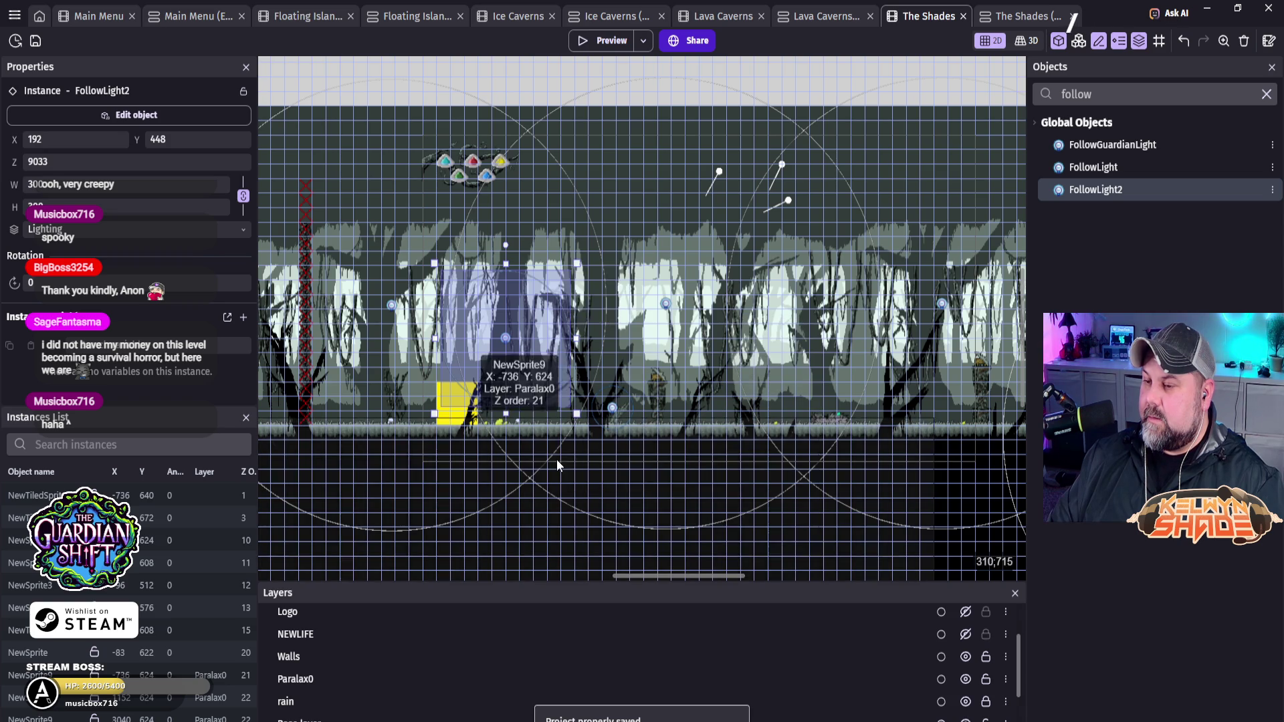
Step: Select the SwanFlowerSmall light beside the mushroom and bring up its context menu
scroll(379, 371, "up", 2)
scroll(781, 447, "down", 2)
scroll(781, 447, "right", 3)
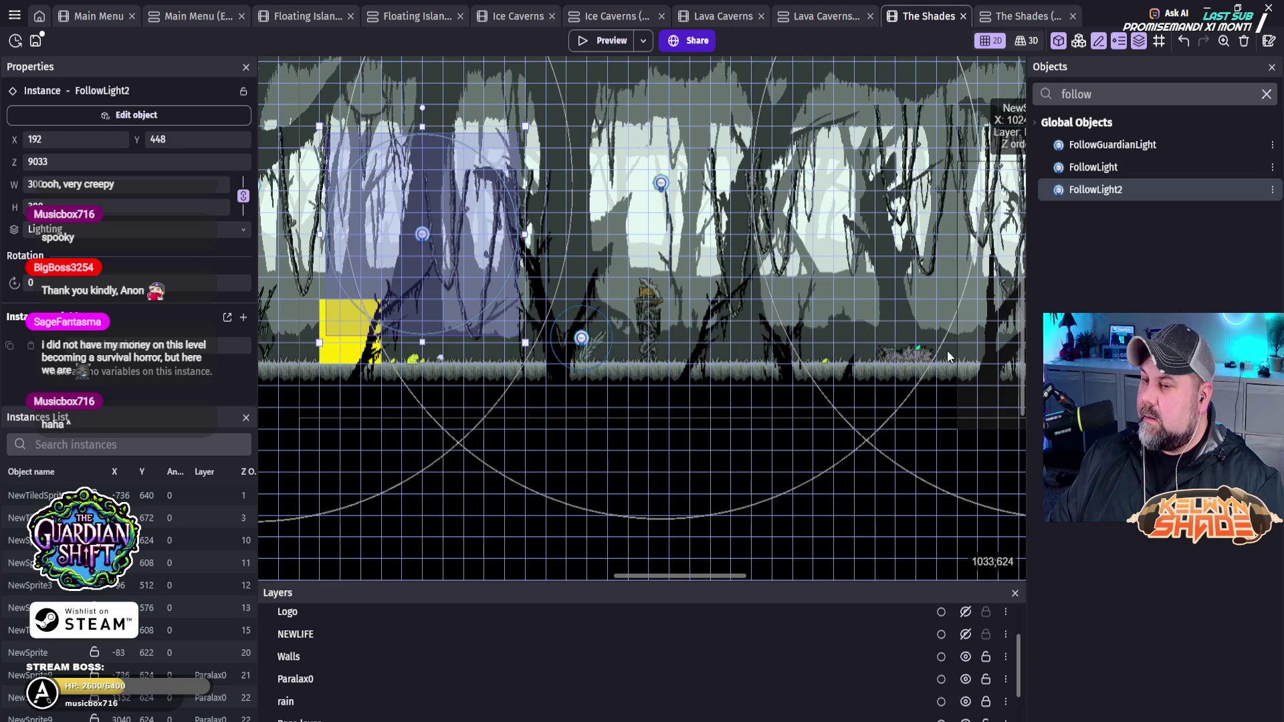
scroll(444, 315, "right", 5)
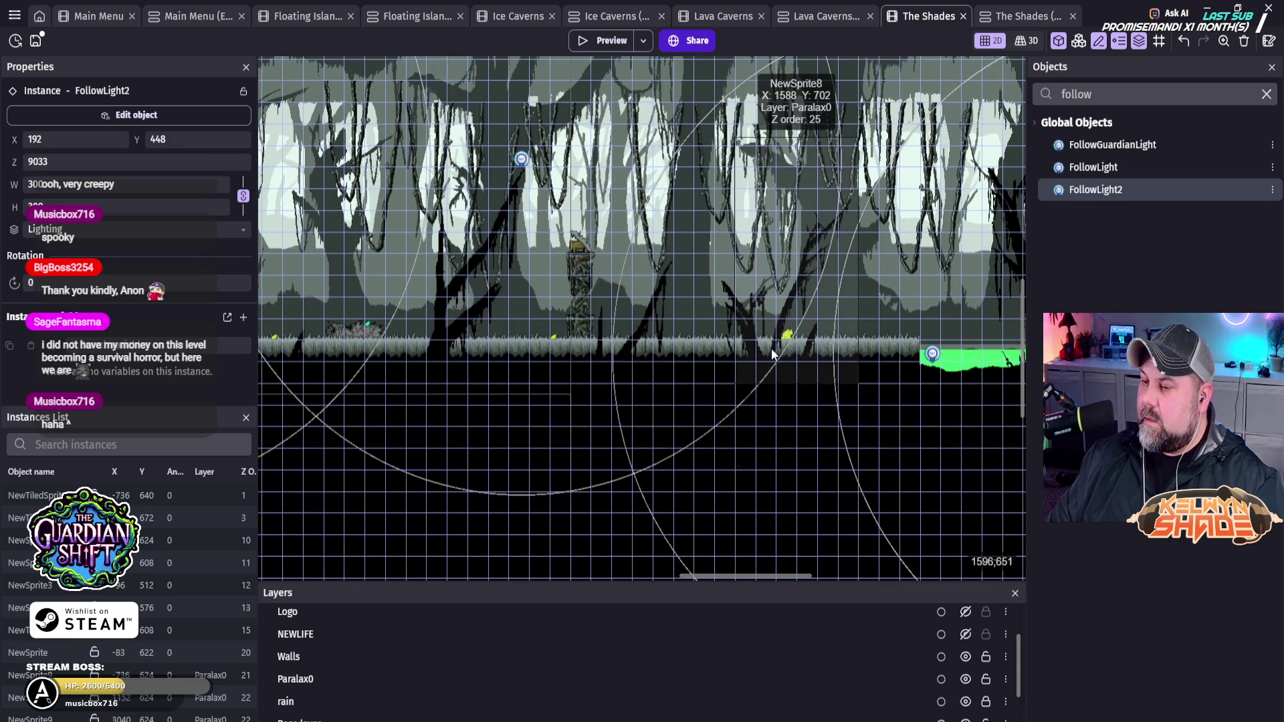
scroll(559, 312, "left", 8)
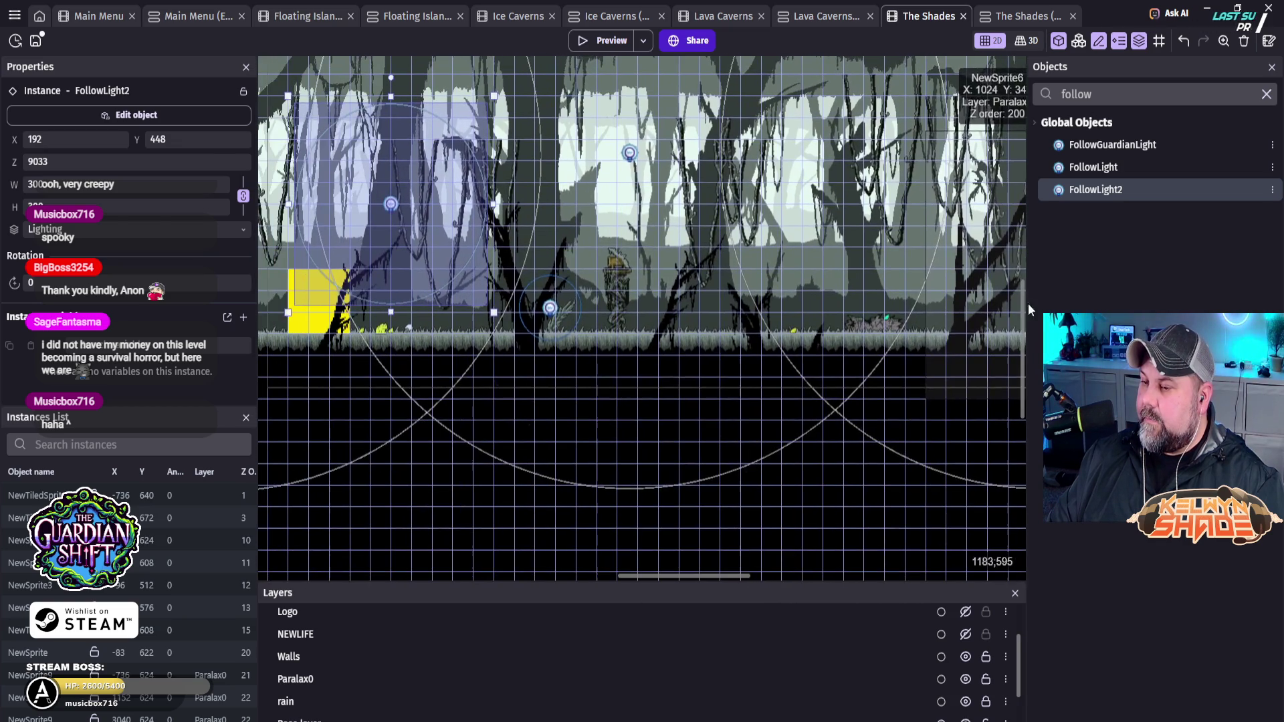
scroll(550, 308, "up", 5)
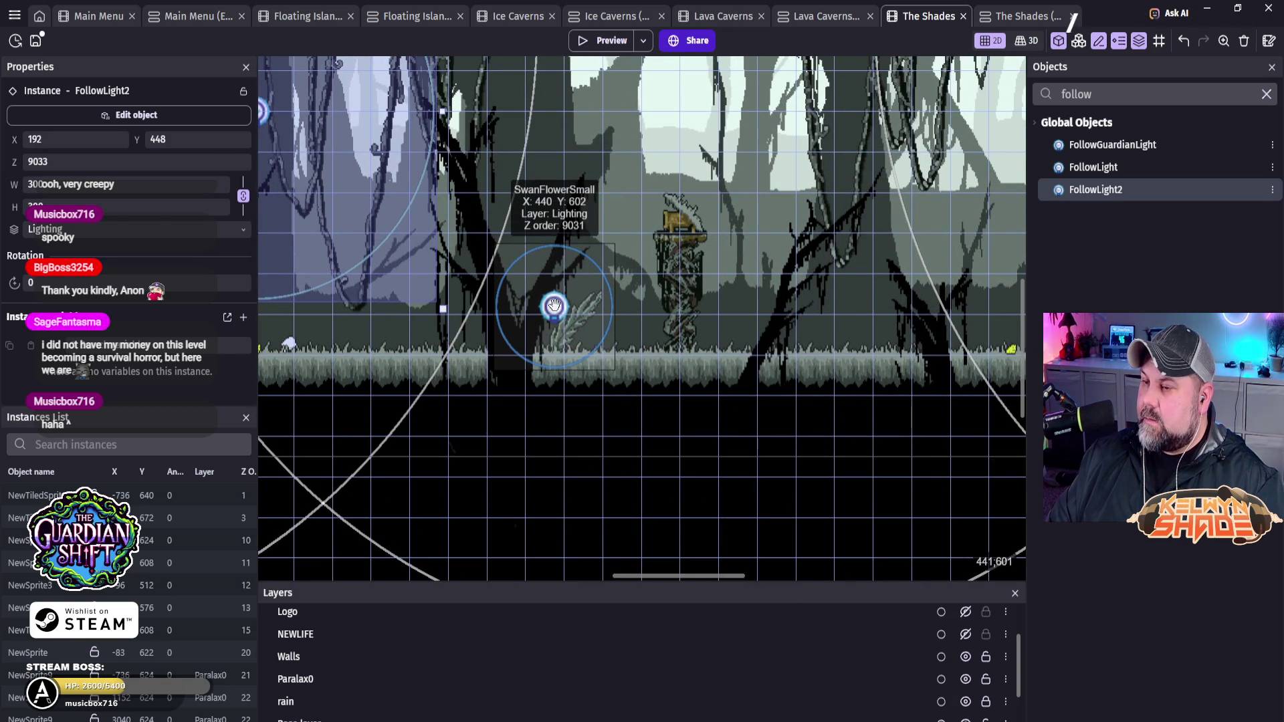
left_click(554, 305)
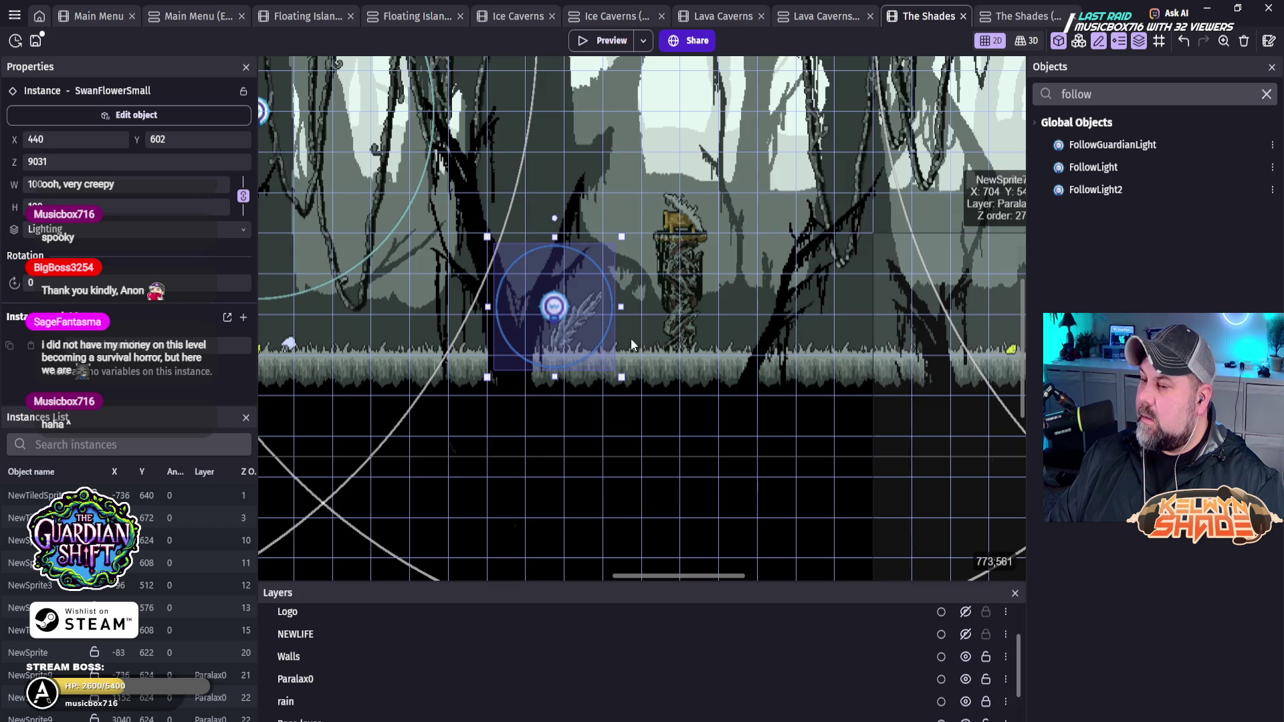
right_click(558, 308)
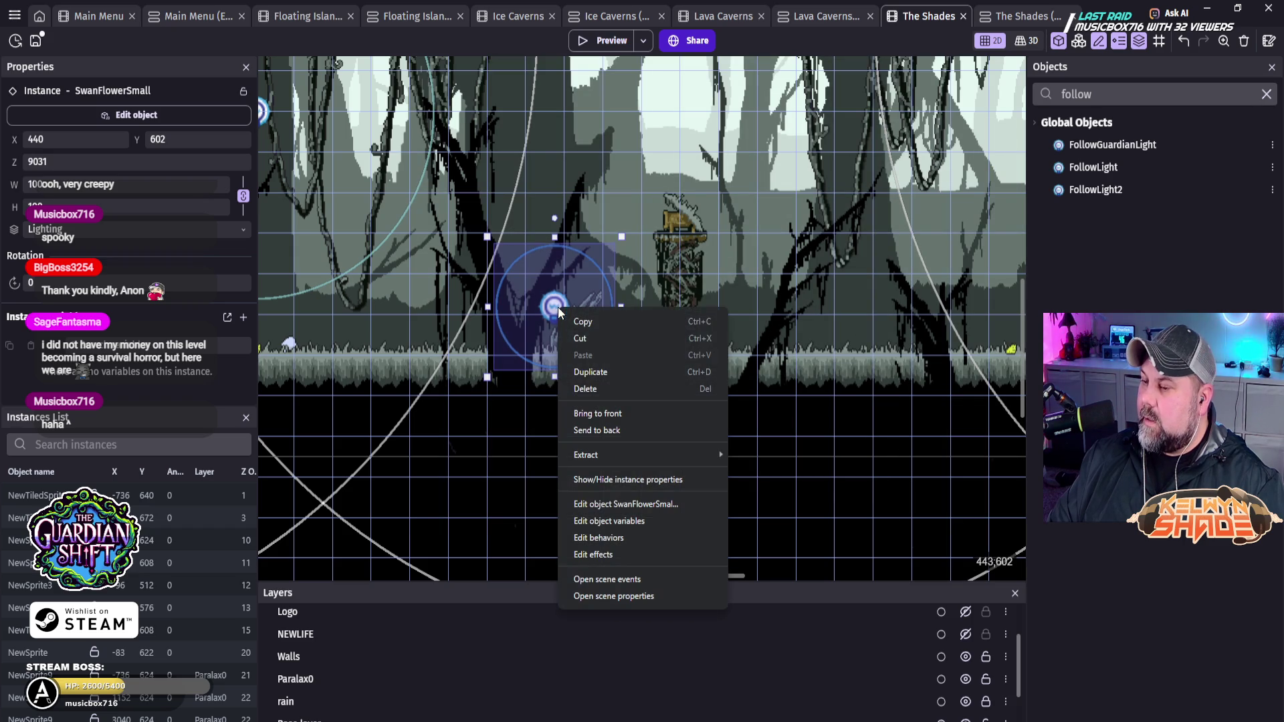
Step: Duplicate the SwanFlowerSmall light object as a new ShroomLight object, undoing an accidental instance copy
left_click(558, 309)
left_click_drag(558, 310, 565, 322)
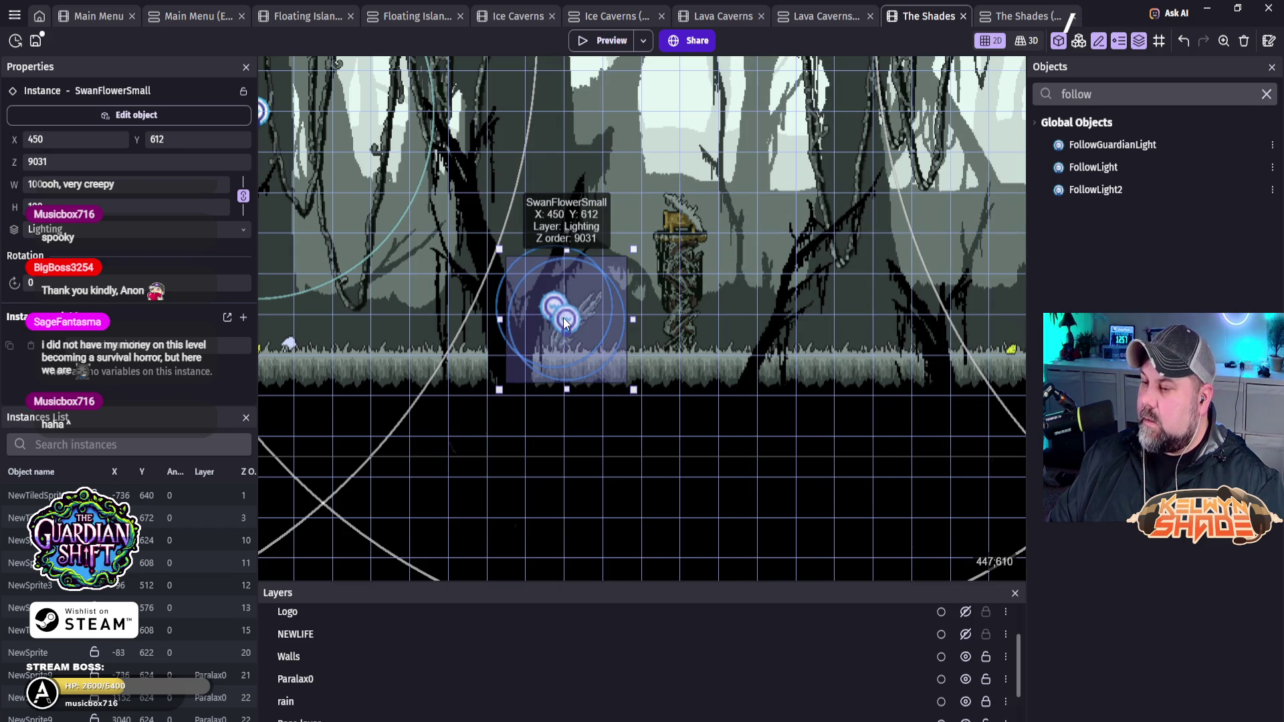
key("ctrl+z")
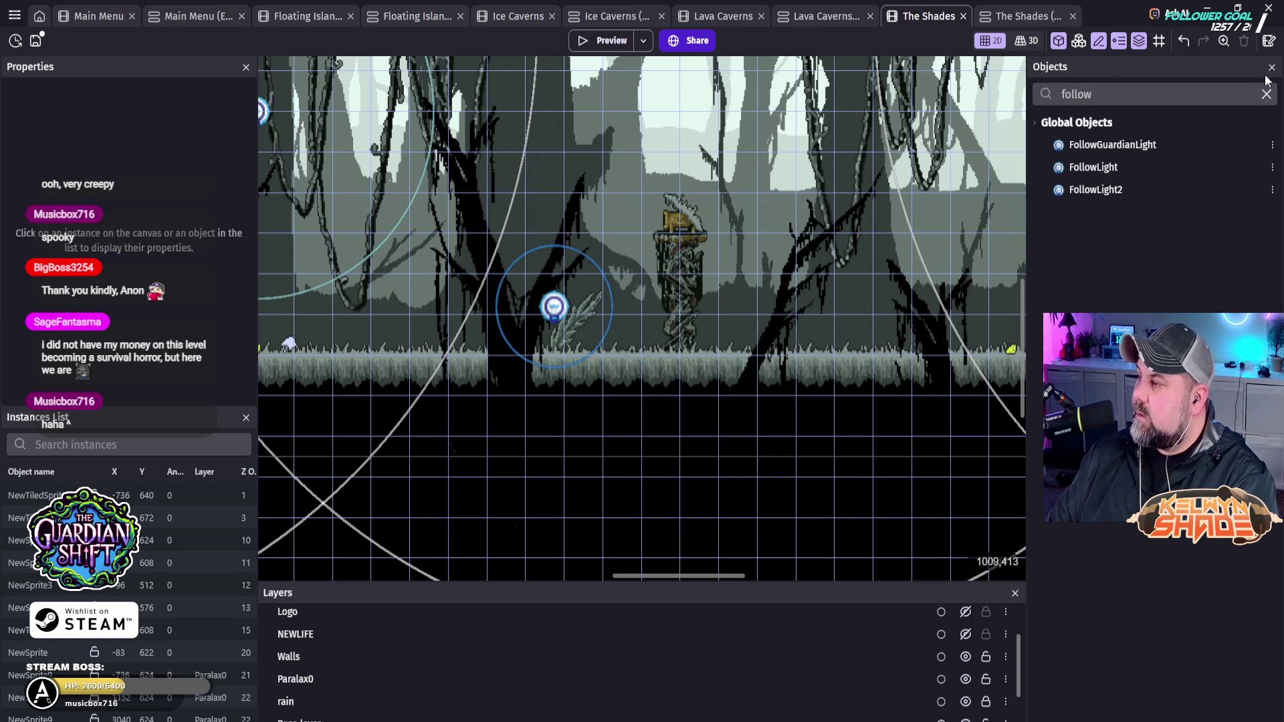
left_click(1266, 94)
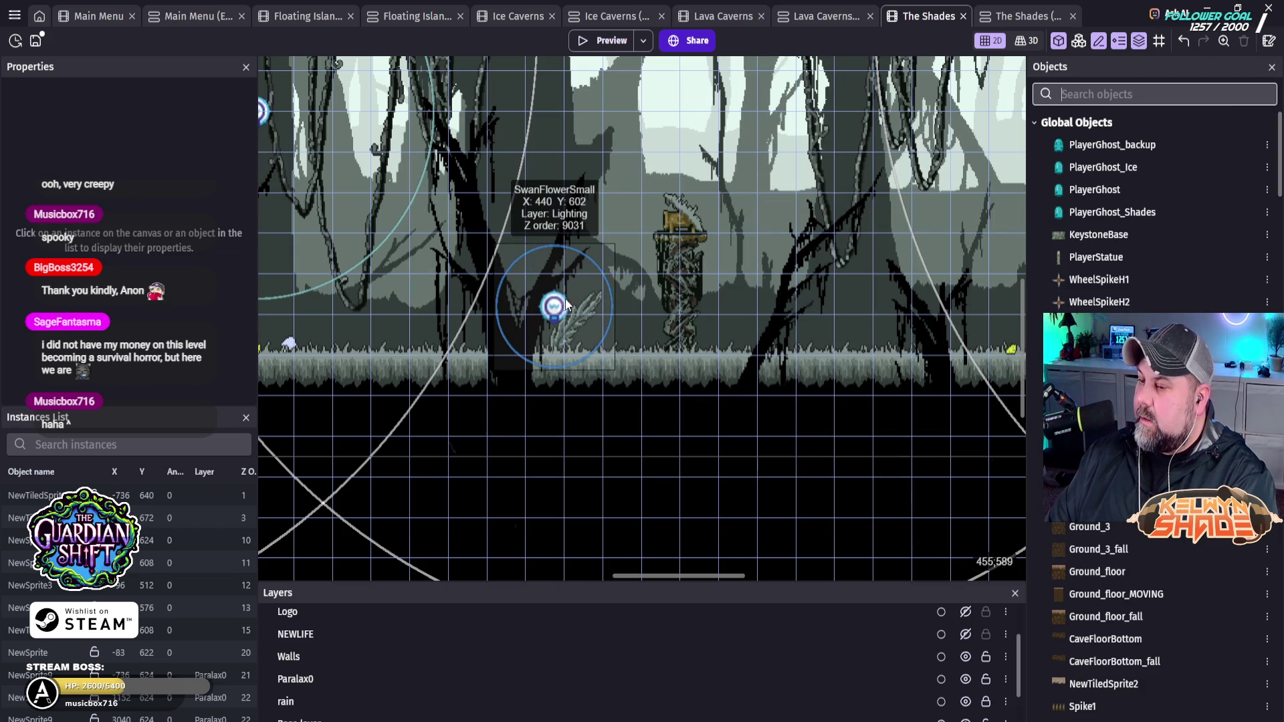
left_click(558, 308)
scroll(1204, 268, "down", 10)
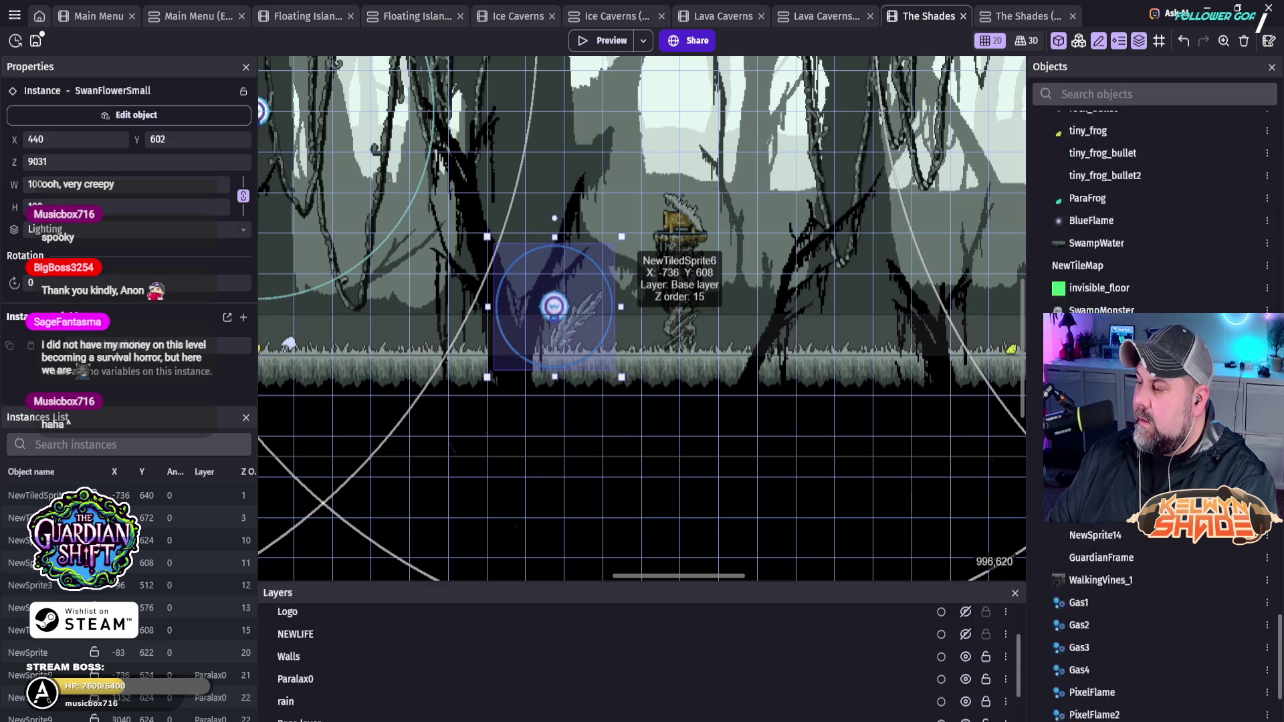
scroll(1150, 201, "down", 2)
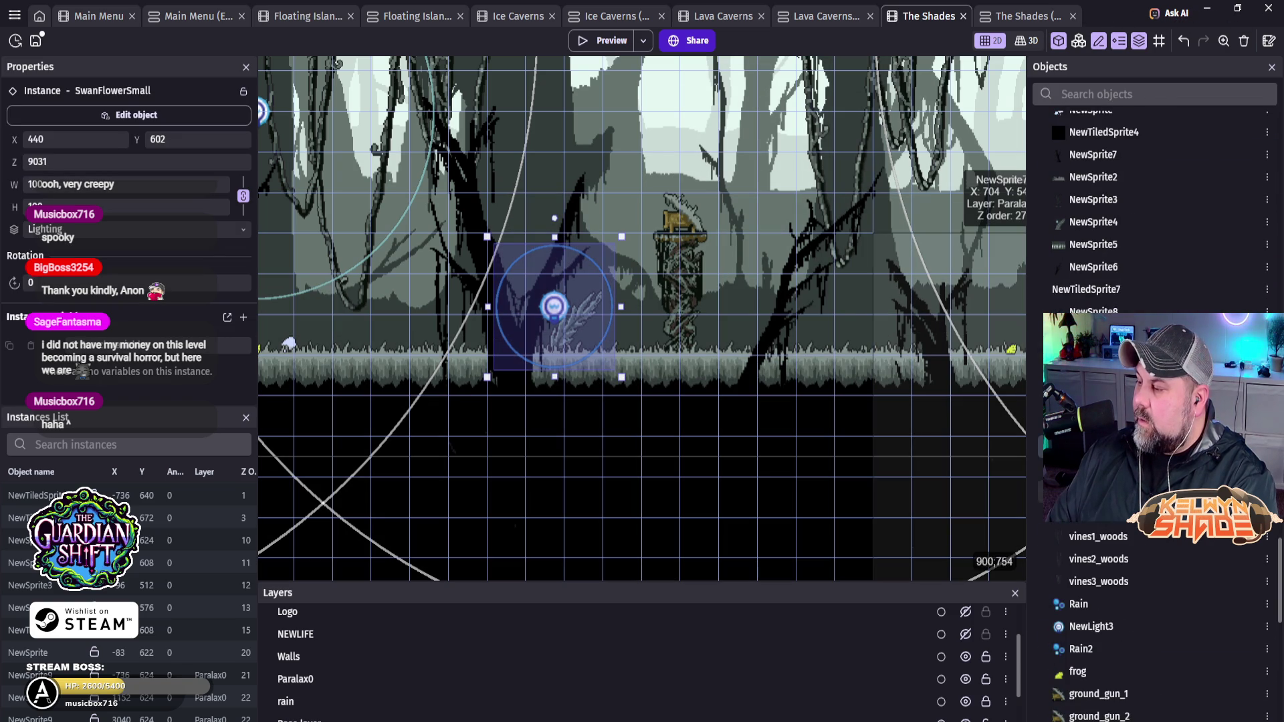
right_click(926, 159)
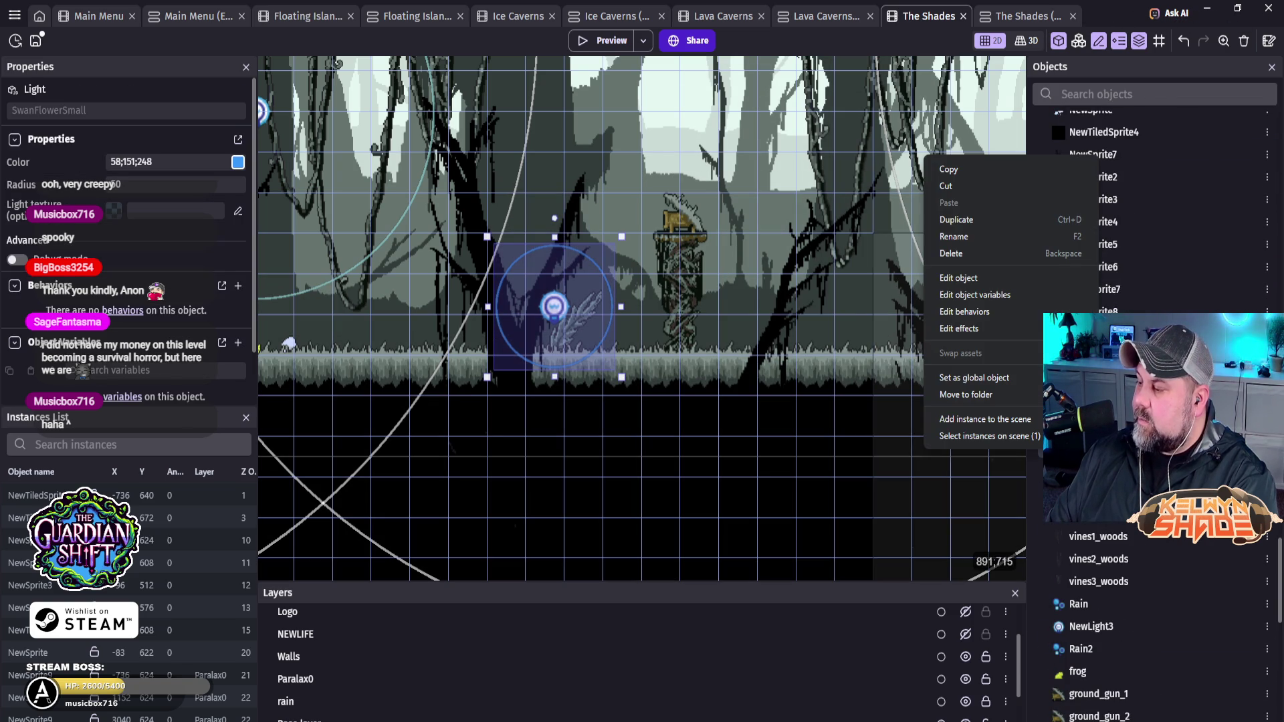
left_click(985, 220)
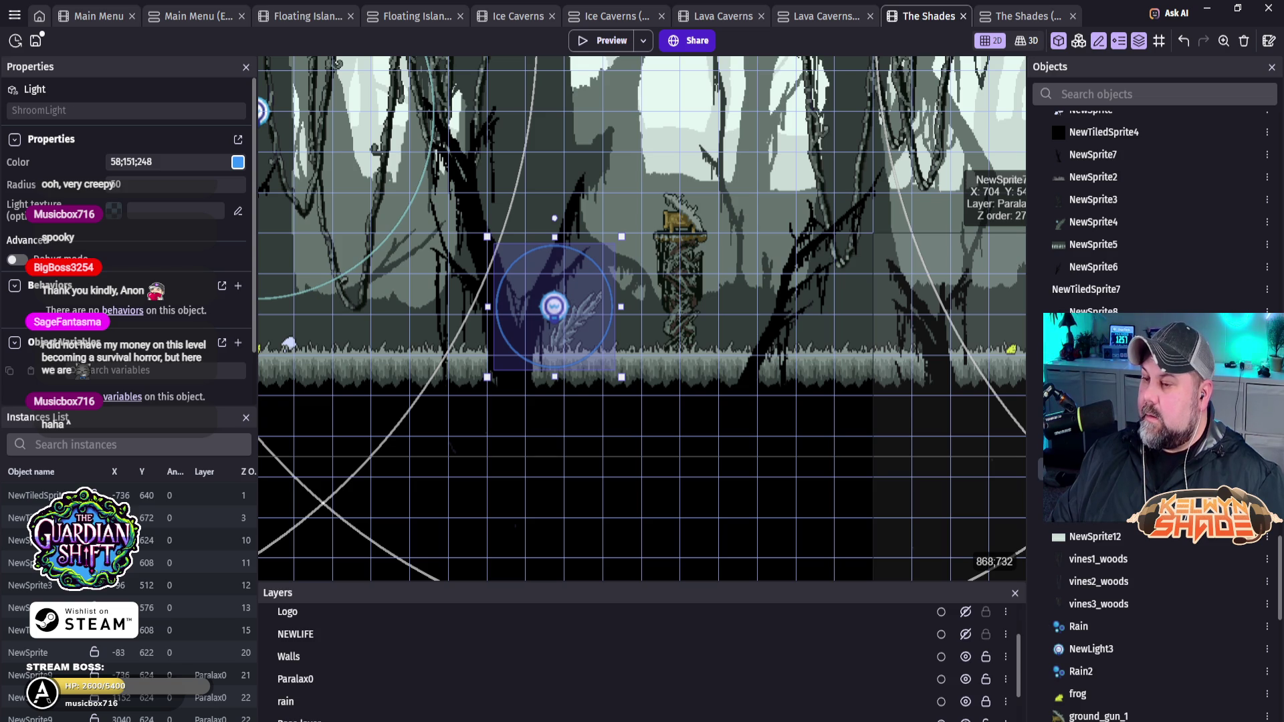
left_click(899, 295)
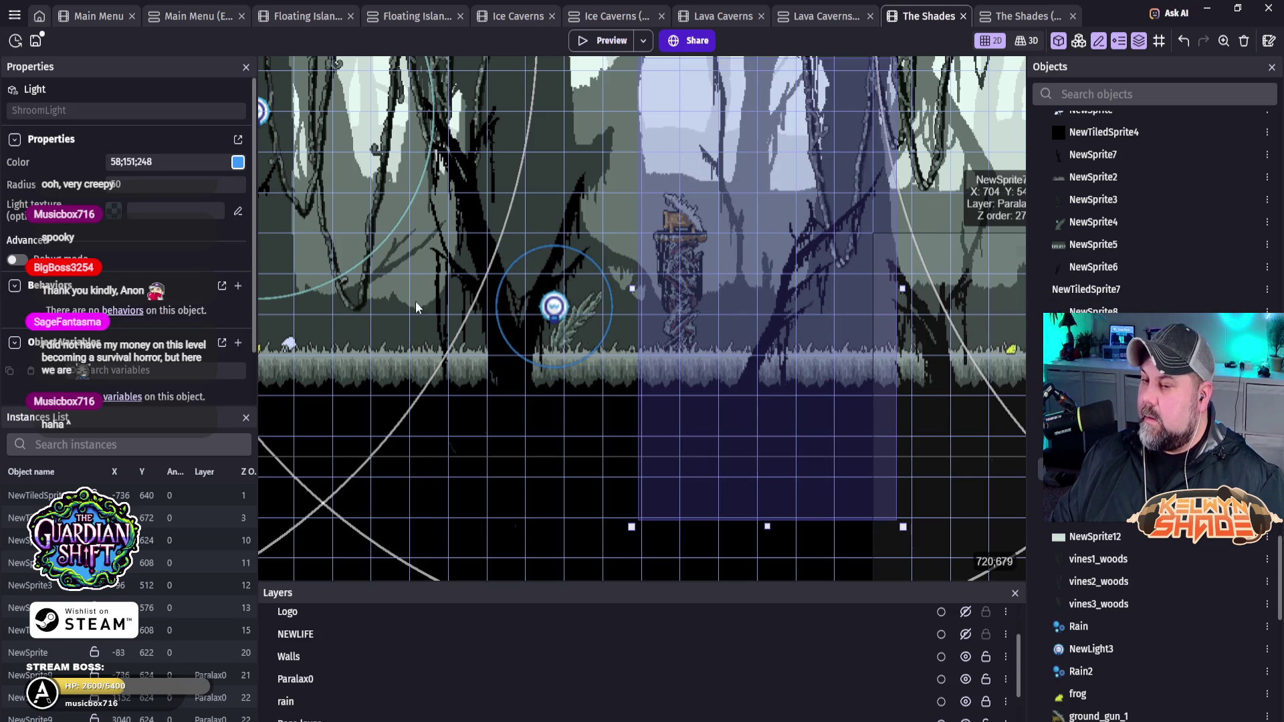
Step: Place a ShroomLight instance on the left forest floor near the start at X 221, Y 633
left_click(292, 306)
left_click_drag(292, 307, 293, 353)
left_click(292, 352)
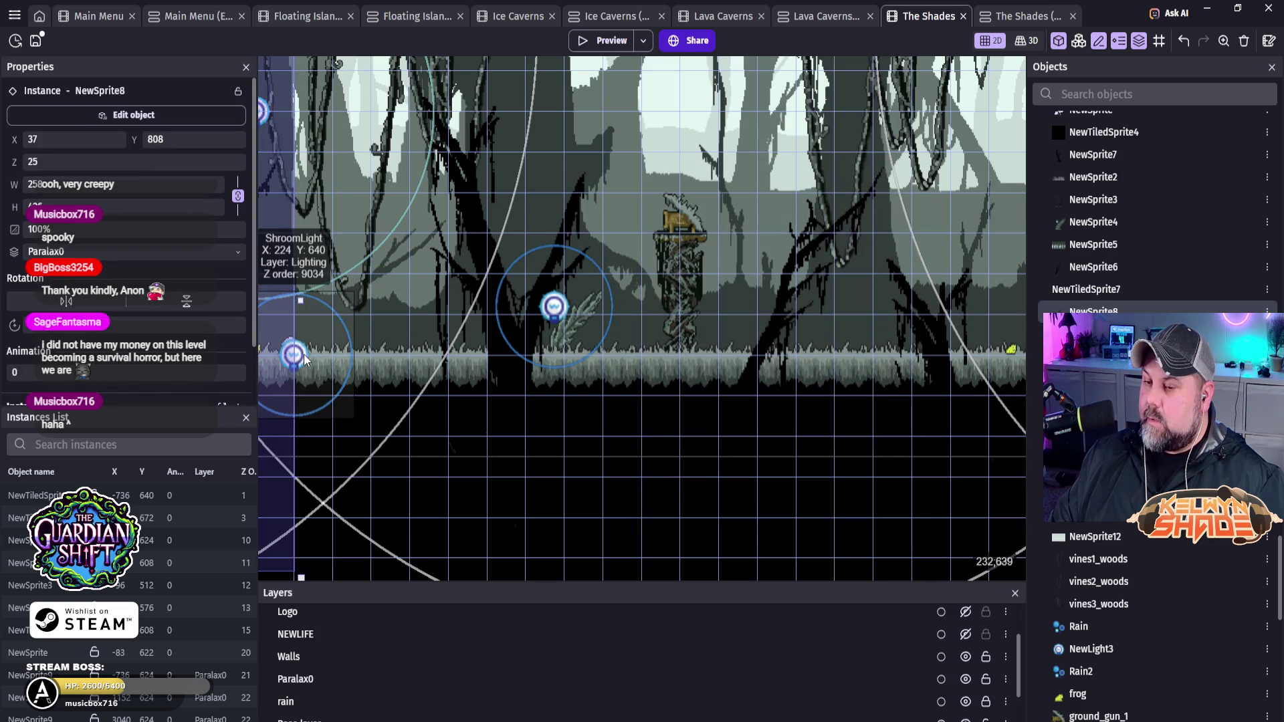
key("Up")
key("Up")
key("Up")
key("Left")
key("Left")
key("Left")
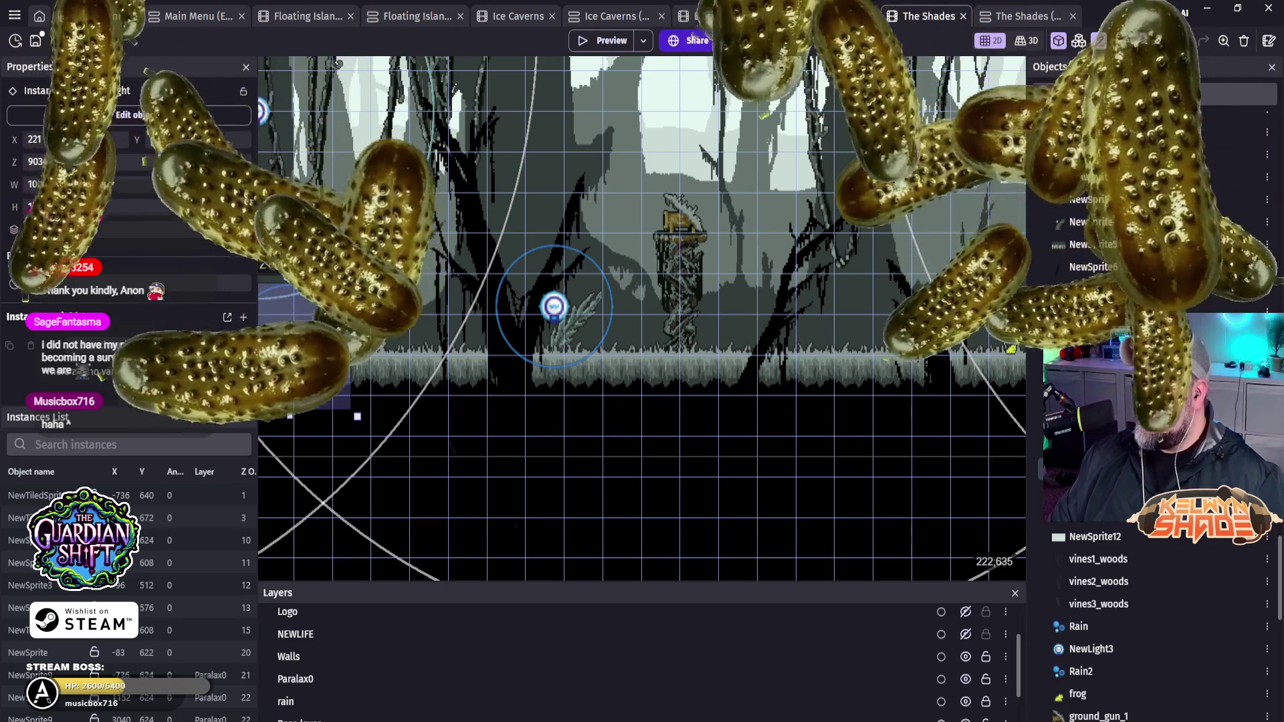
Step: Change ShroomLight's colour from blue to near-white F1F1F1 (241;241;241), keeping radius 50
double_click(554, 307)
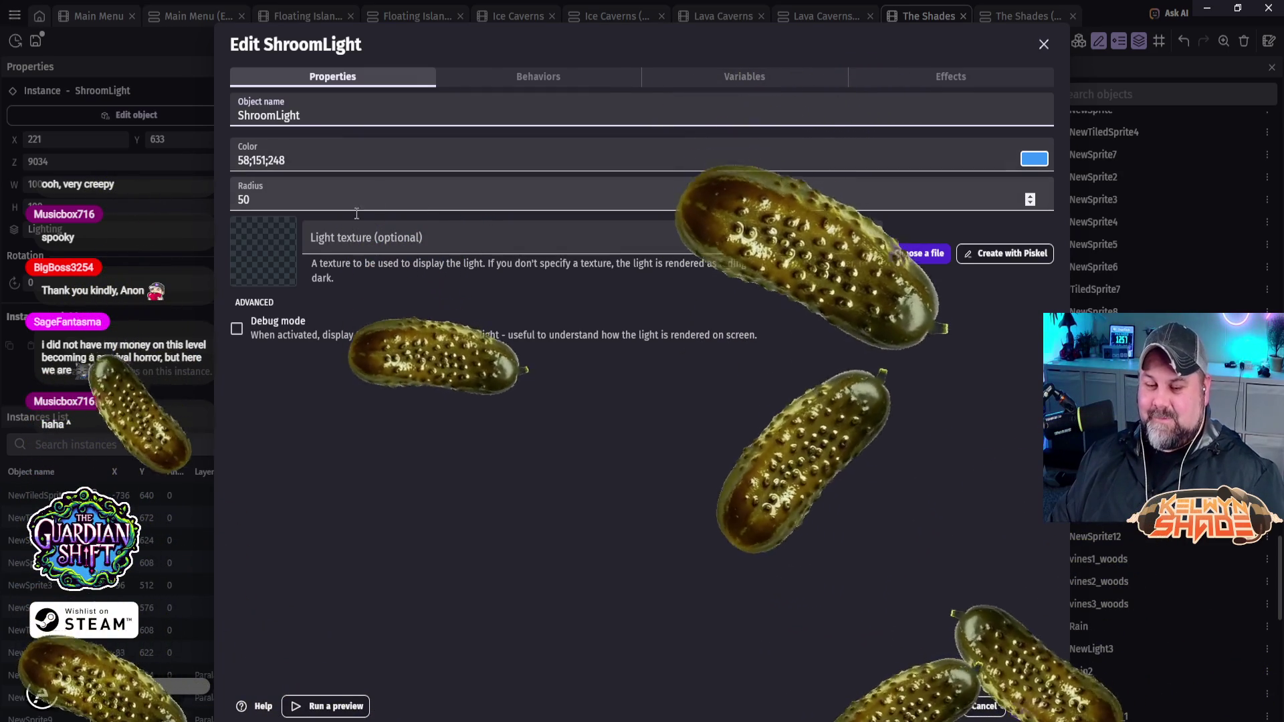
left_click(1035, 161)
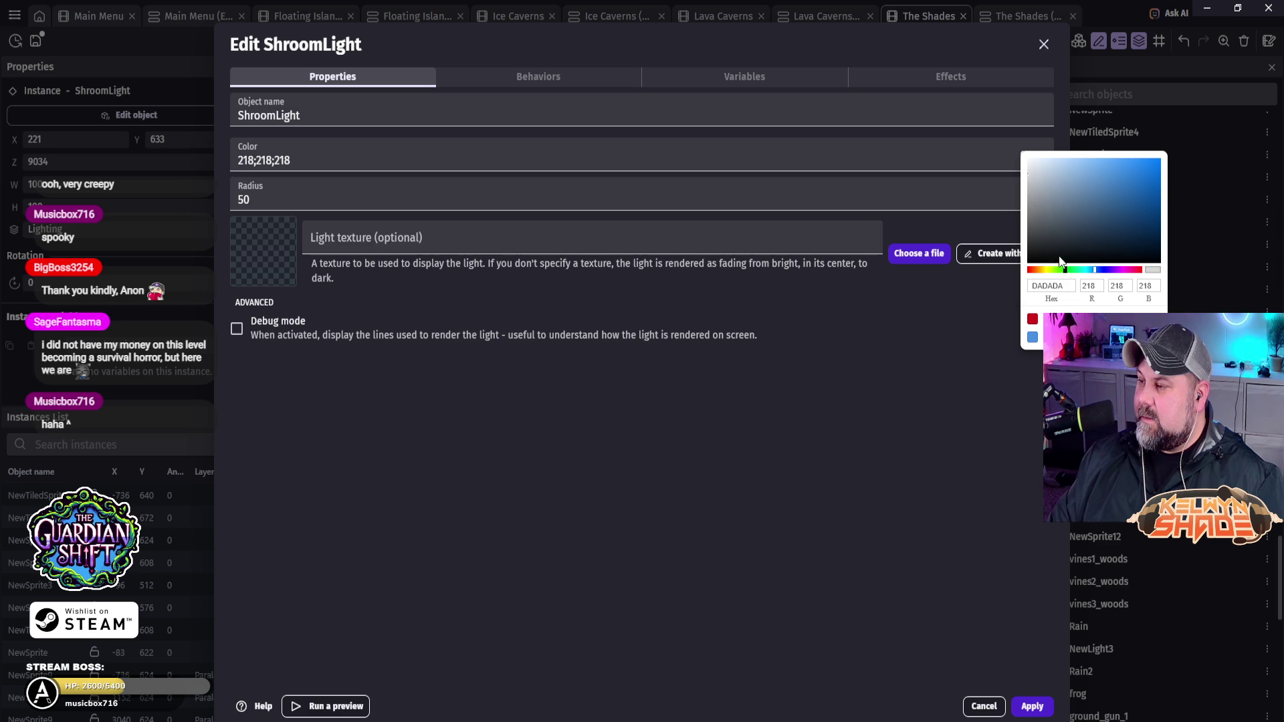
left_click_drag(1001, 156, 993, 163)
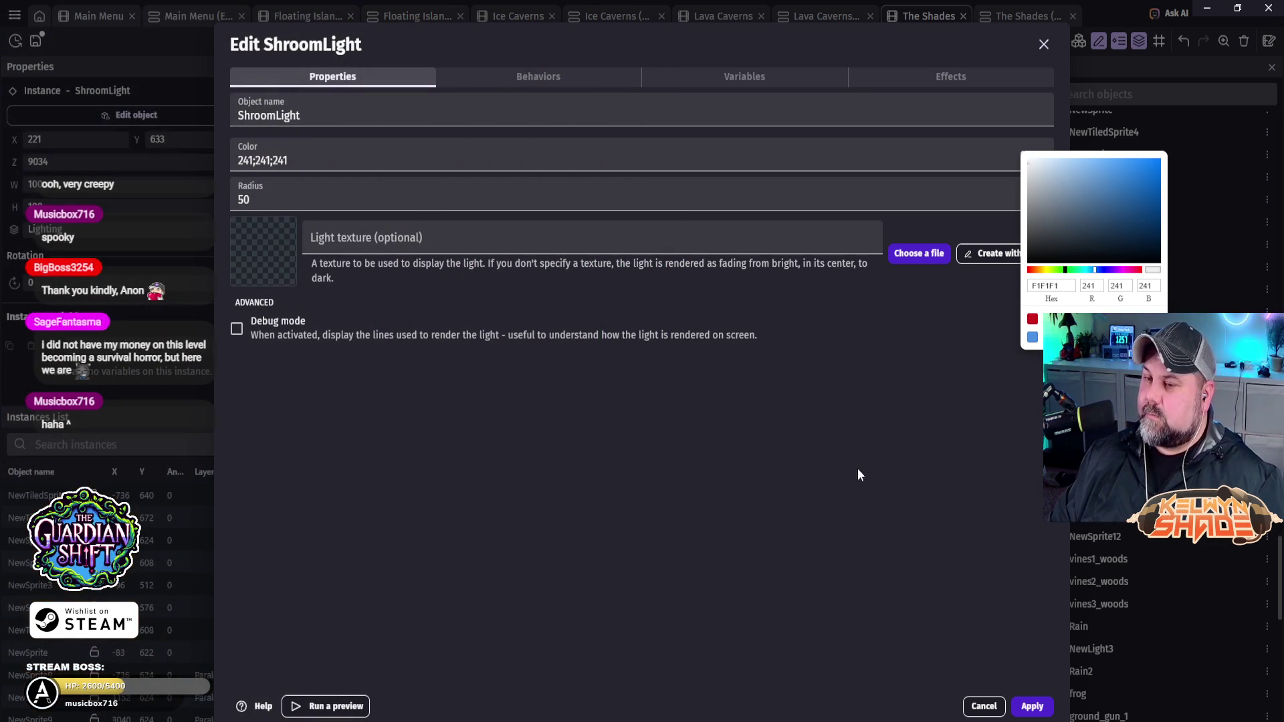
left_click(261, 195)
left_click_drag(261, 198, 230, 203)
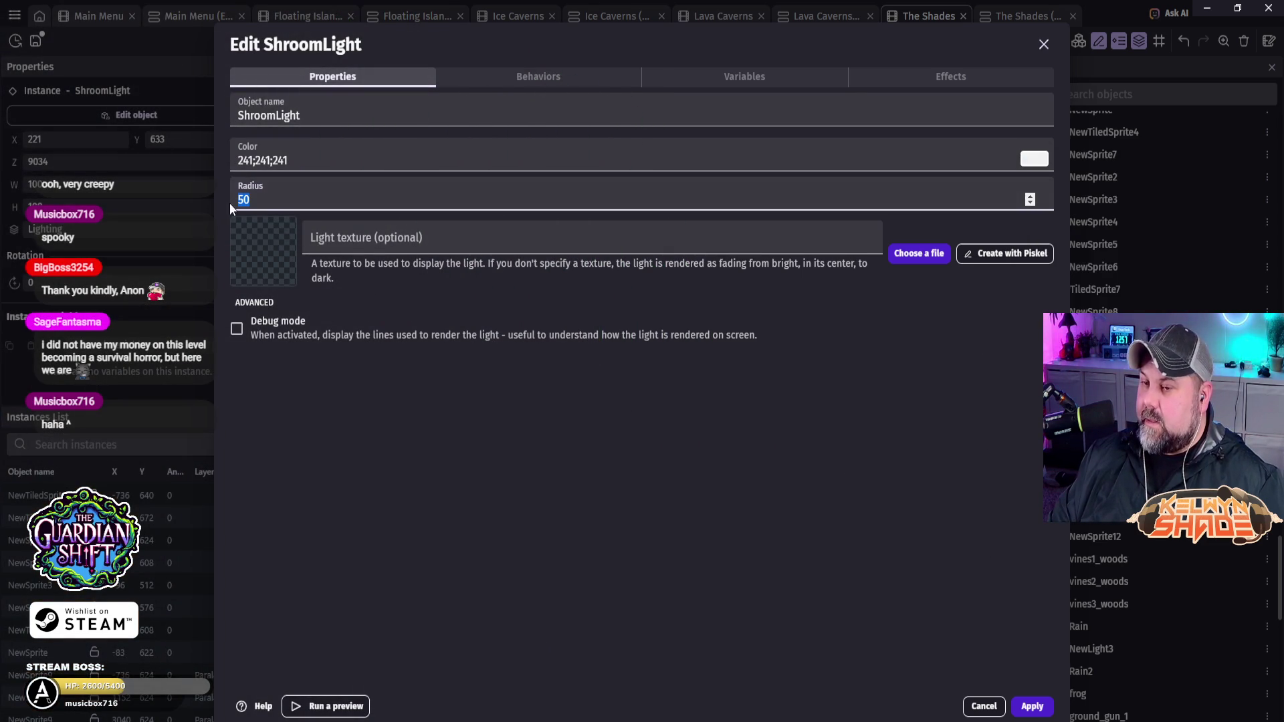
left_click(1031, 707)
mouse_move(421, 416)
left_mouse_down()
mouse_move(800, 391)
mouse_move(851, 401)
left_mouse_up()
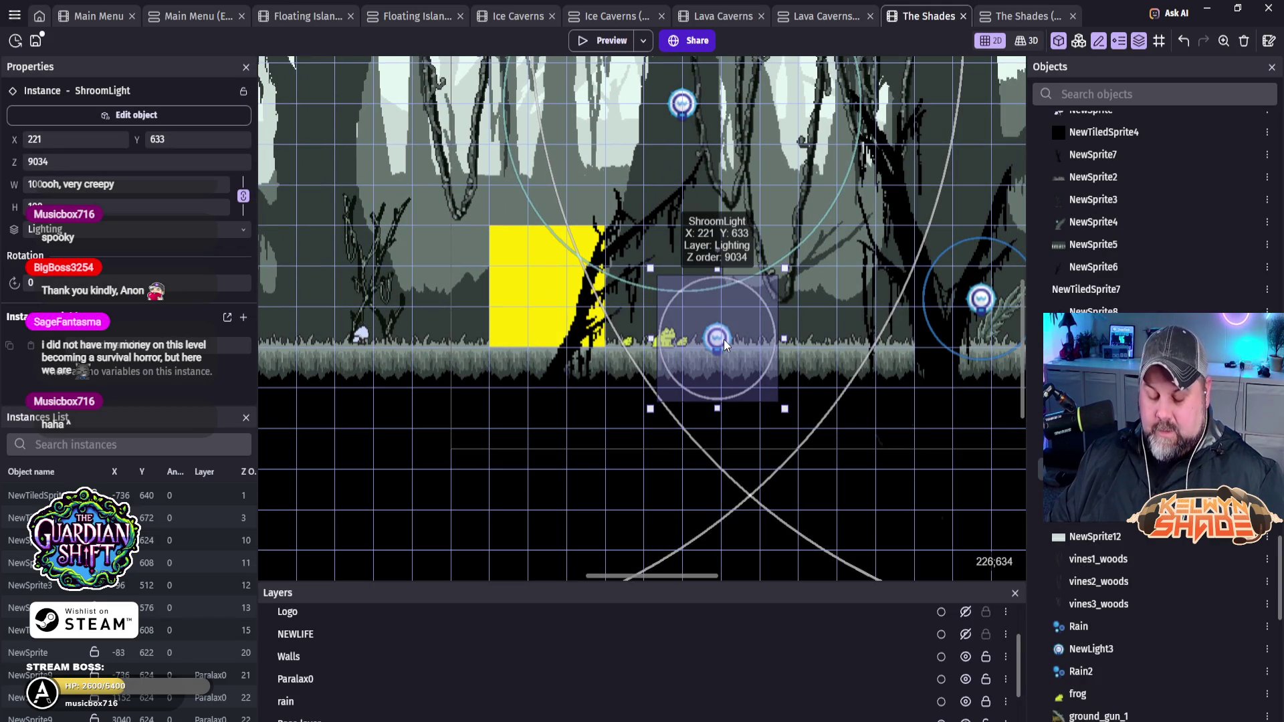
Step: Drag the ShroomLight right along the forest floor to X 1198, Y 626, then delete the extra instance
mouse_move(723, 340)
left_mouse_down("ctrl")
mouse_move(362, 344)
mouse_move(587, 453)
mouse_move(987, 457)
left_mouse_up("ctrl")
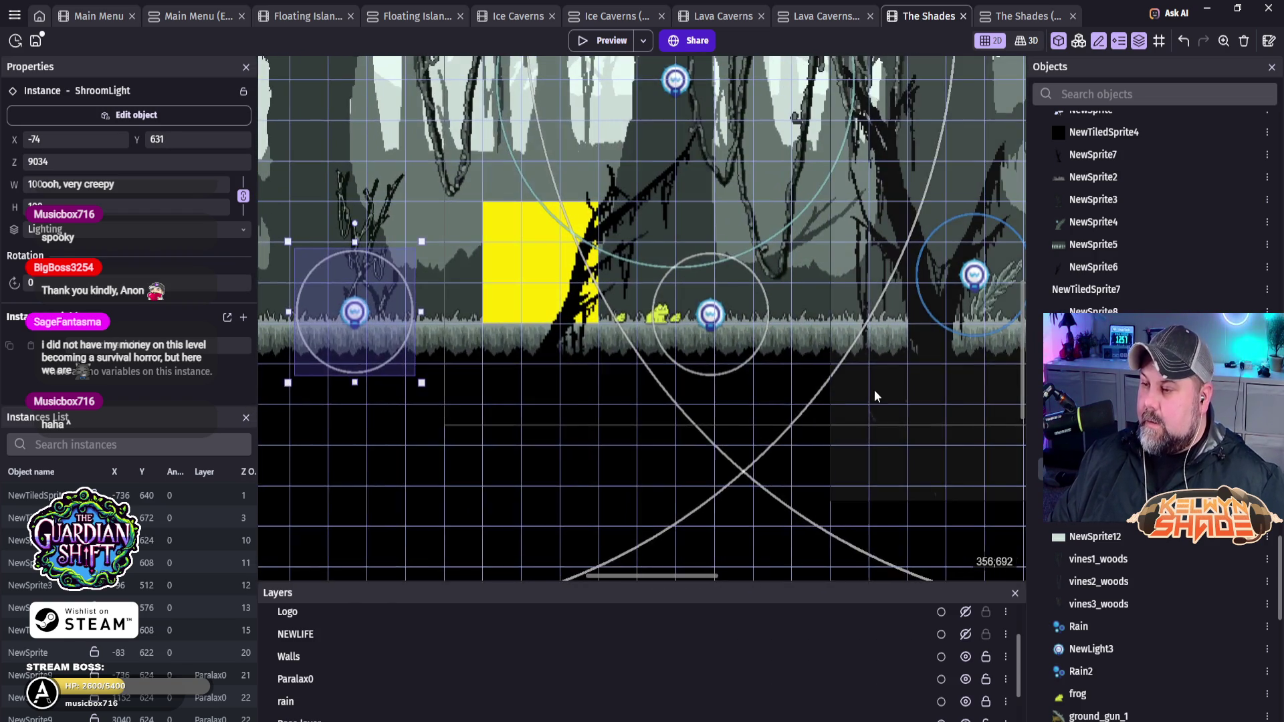
left_click_drag(873, 390, 639, 405)
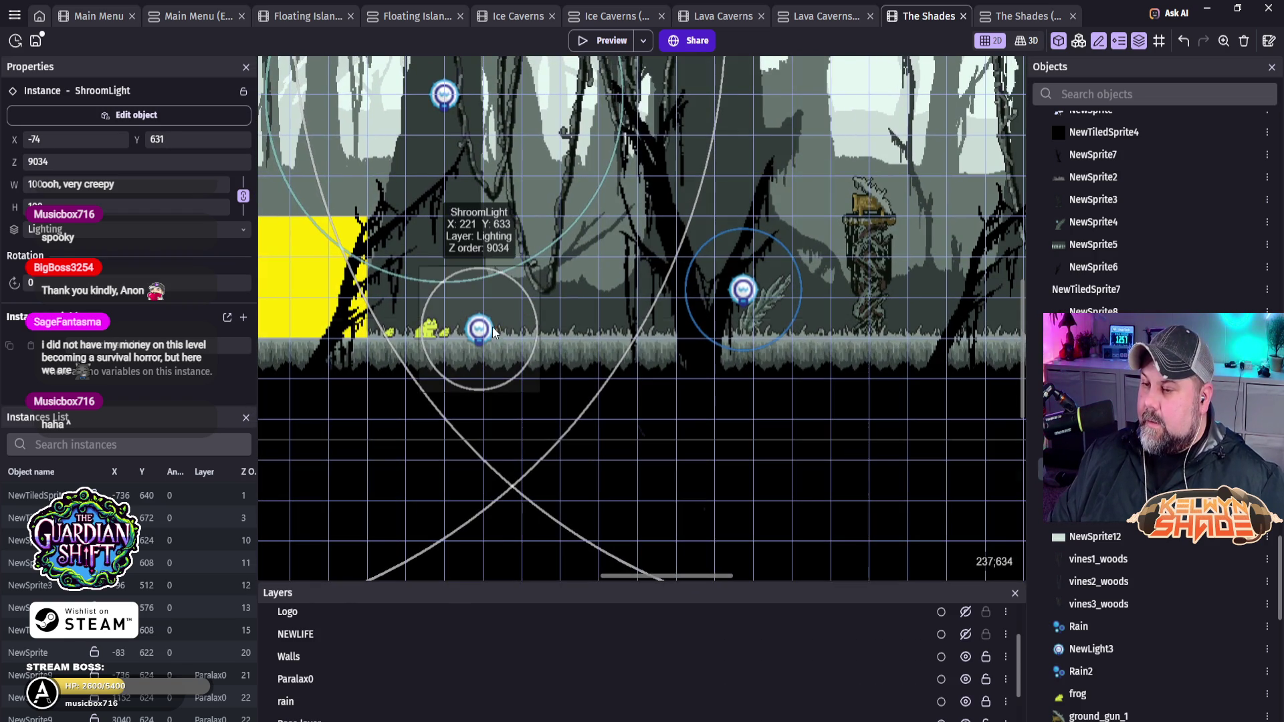
left_click_drag(475, 334, 937, 330)
left_click_drag(823, 424, 377, 423)
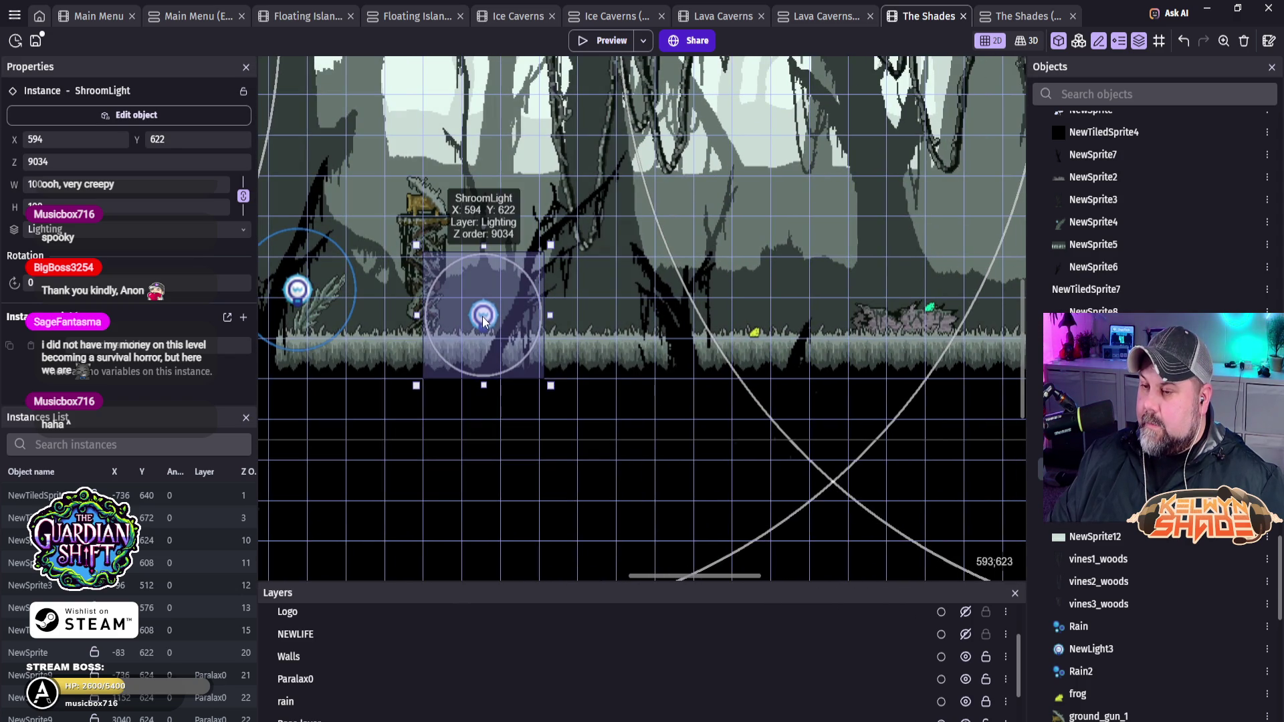
left_click_drag(483, 315, 889, 315)
left_click_drag(829, 405, 571, 411)
mouse_move(472, 307)
left_mouse_down()
mouse_move(845, 337)
mouse_move(365, 328)
mouse_move(477, 309)
mouse_move(936, 309)
left_mouse_up()
mouse_move(805, 424)
left_mouse_down()
mouse_move(384, 415)
mouse_move(720, 417)
left_mouse_up()
left_click_drag(793, 295, 441, 306)
mouse_move(505, 389)
left_mouse_down()
mouse_move(818, 468)
mouse_move(931, 447)
mouse_move(742, 446)
mouse_move(403, 372)
mouse_move(442, 360)
mouse_move(418, 346)
mouse_move(409, 365)
mouse_move(404, 305)
mouse_move(404, 357)
left_mouse_up()
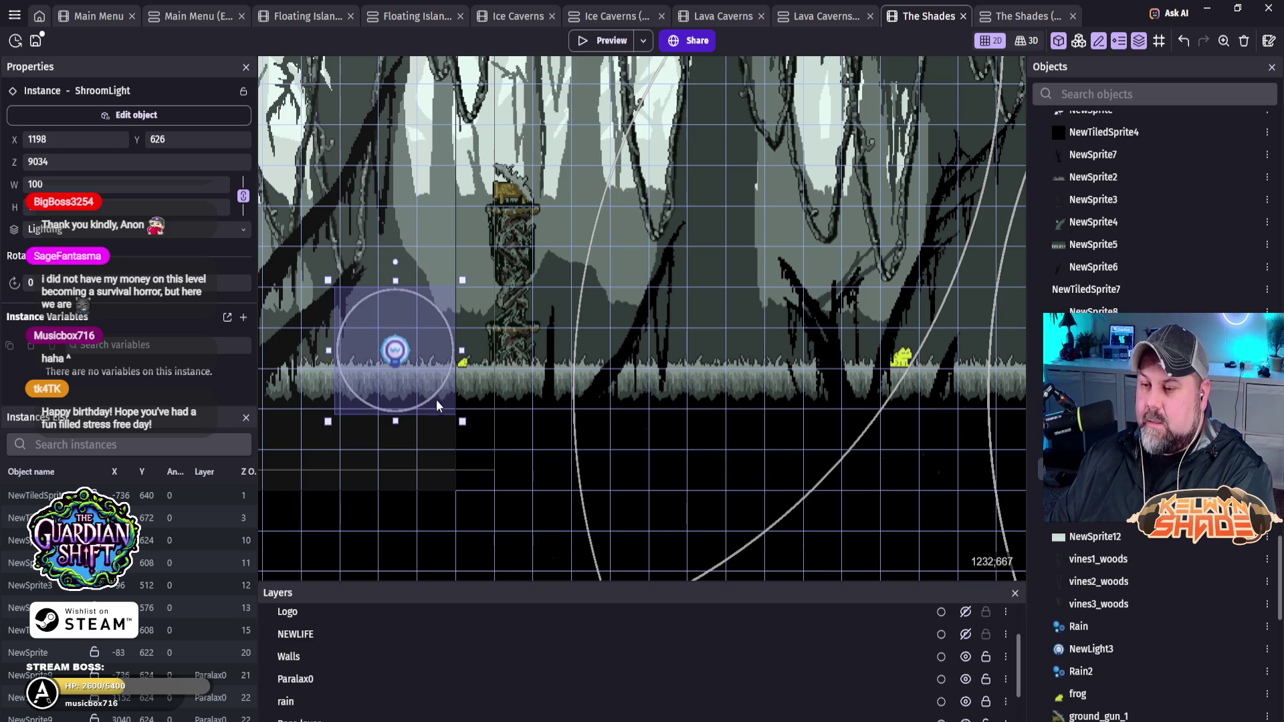
key("Delete")
left_click(613, 42)
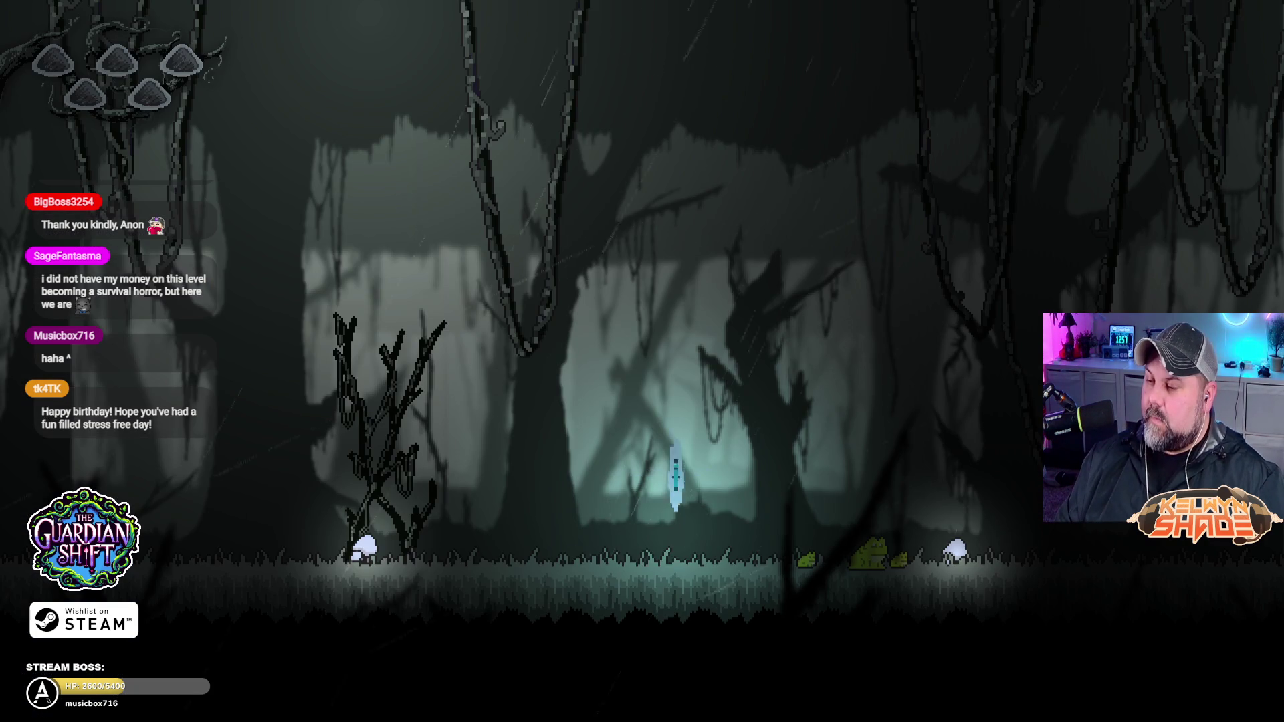
key("Left")
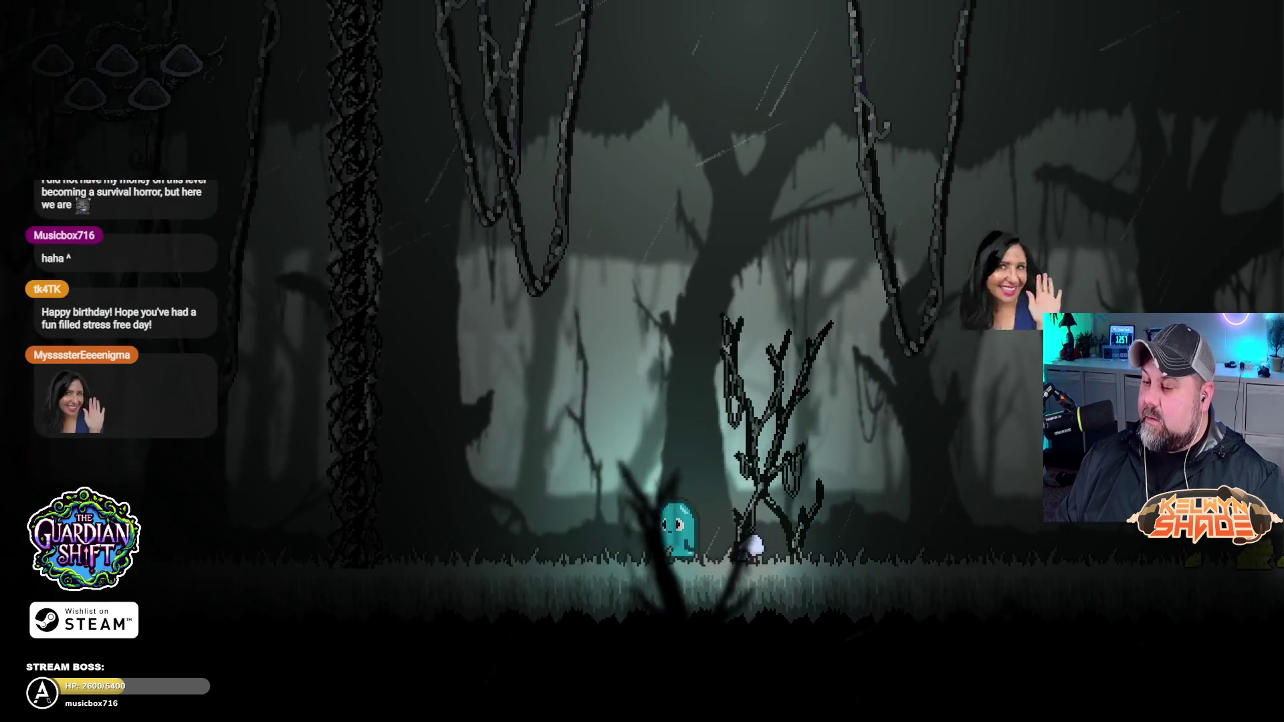
key("Right")
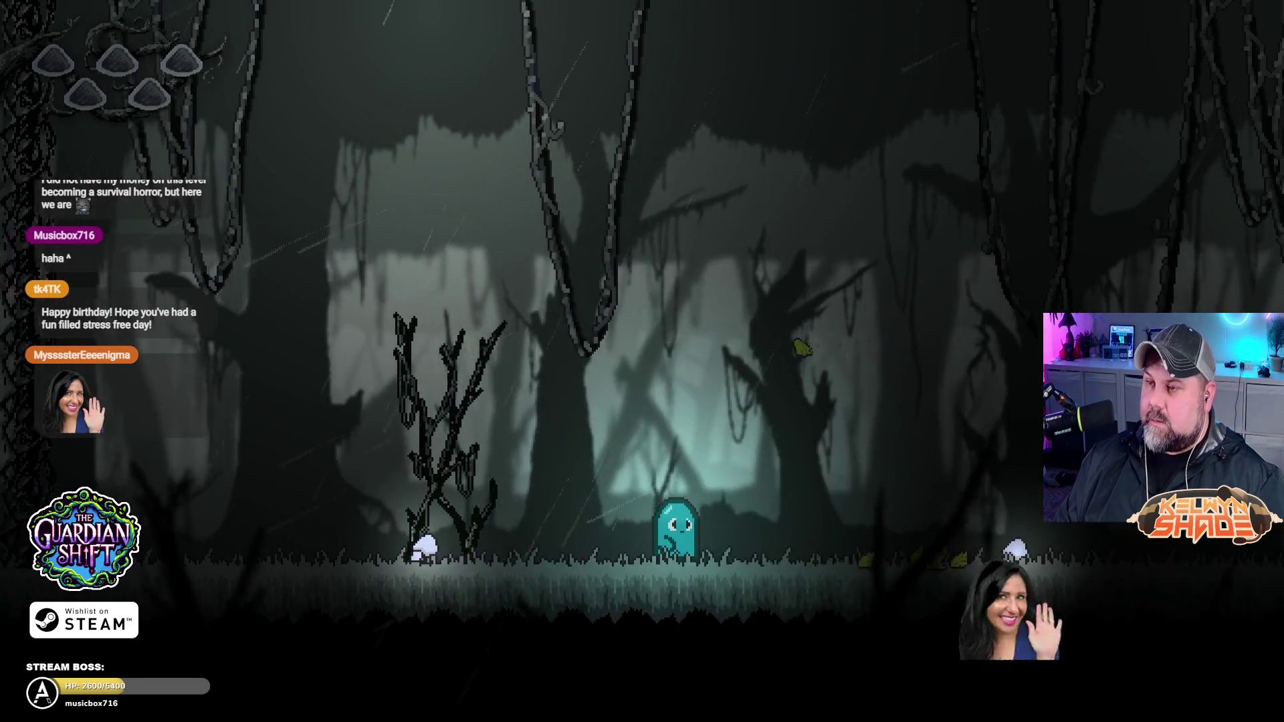
key("Right")
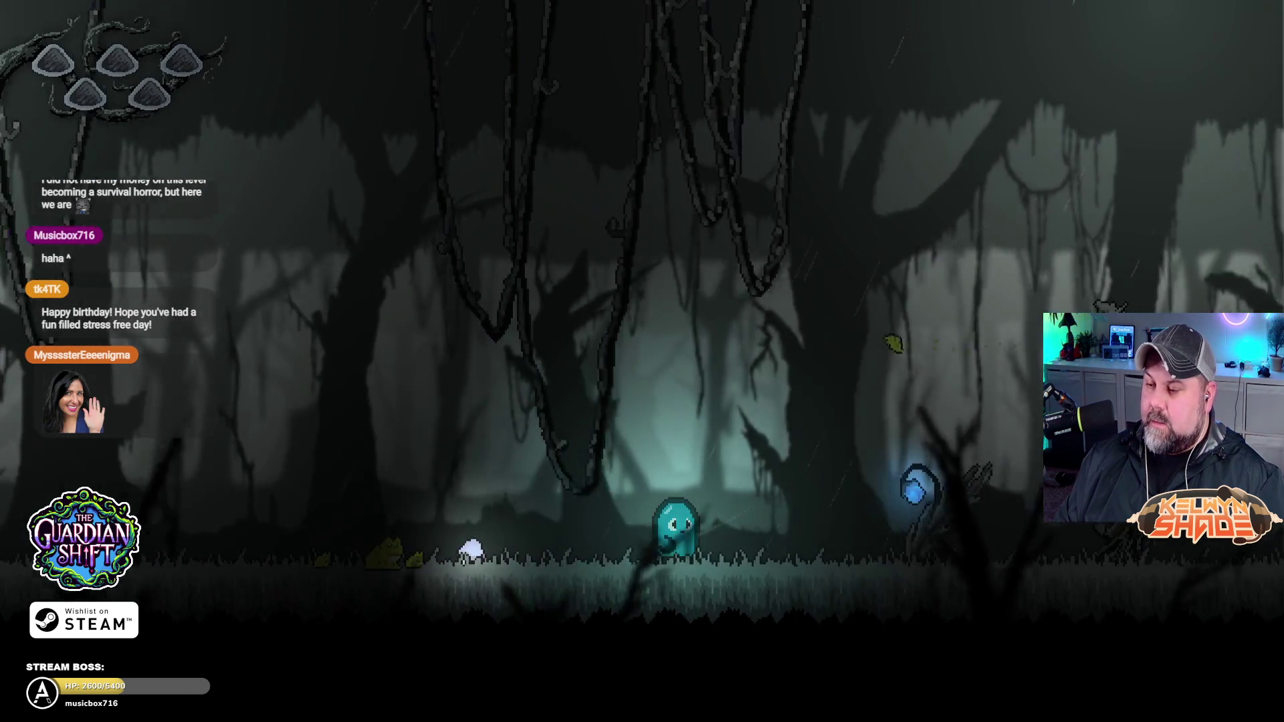
key("Right")
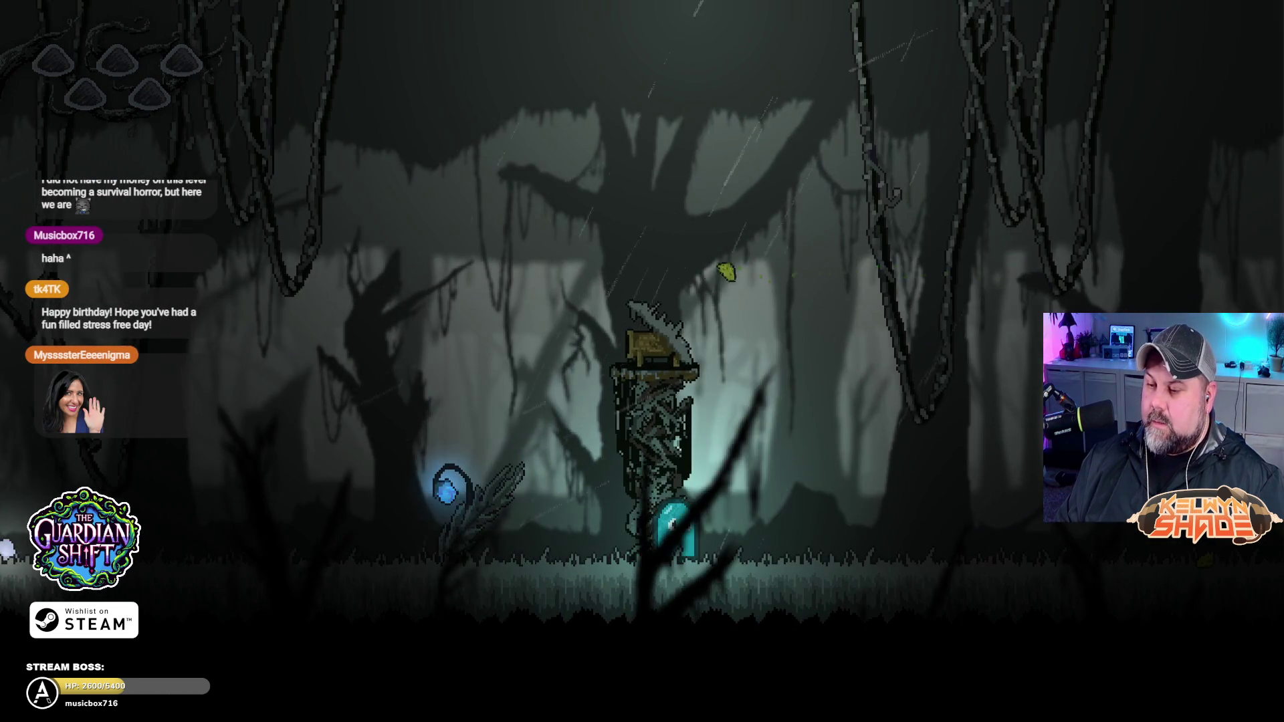
key("Left")
key("Left")
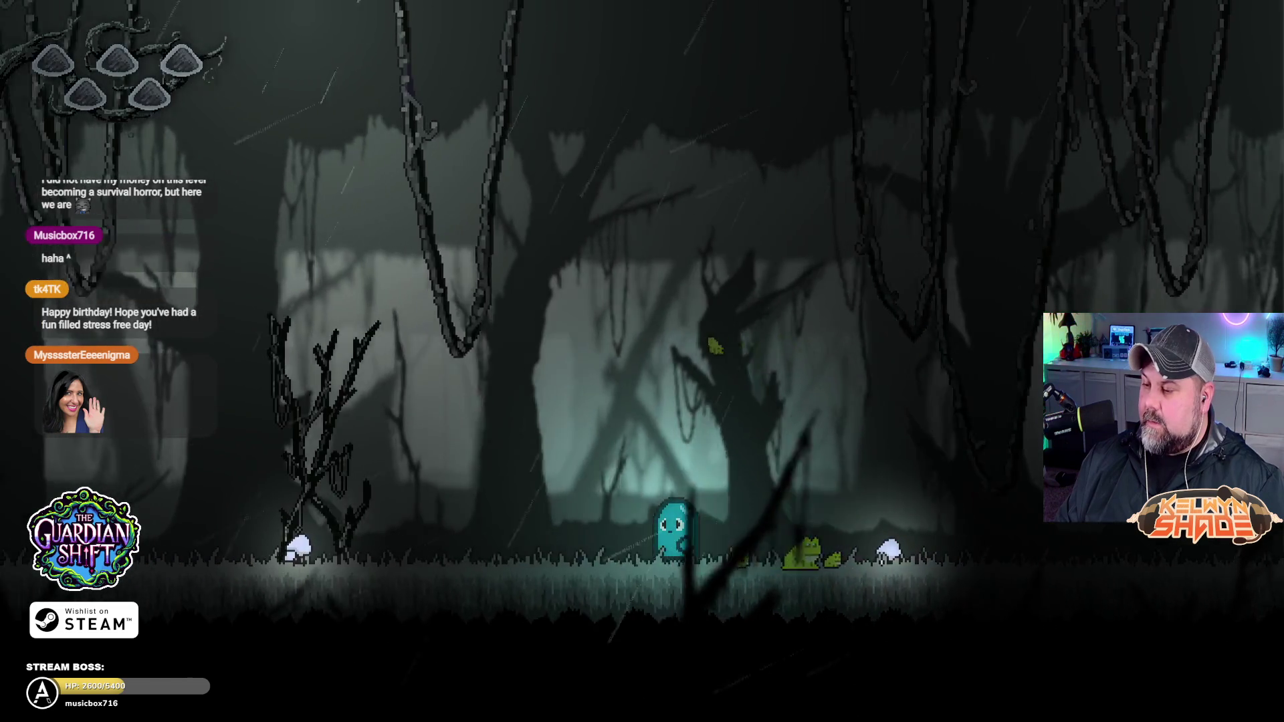
key("Left")
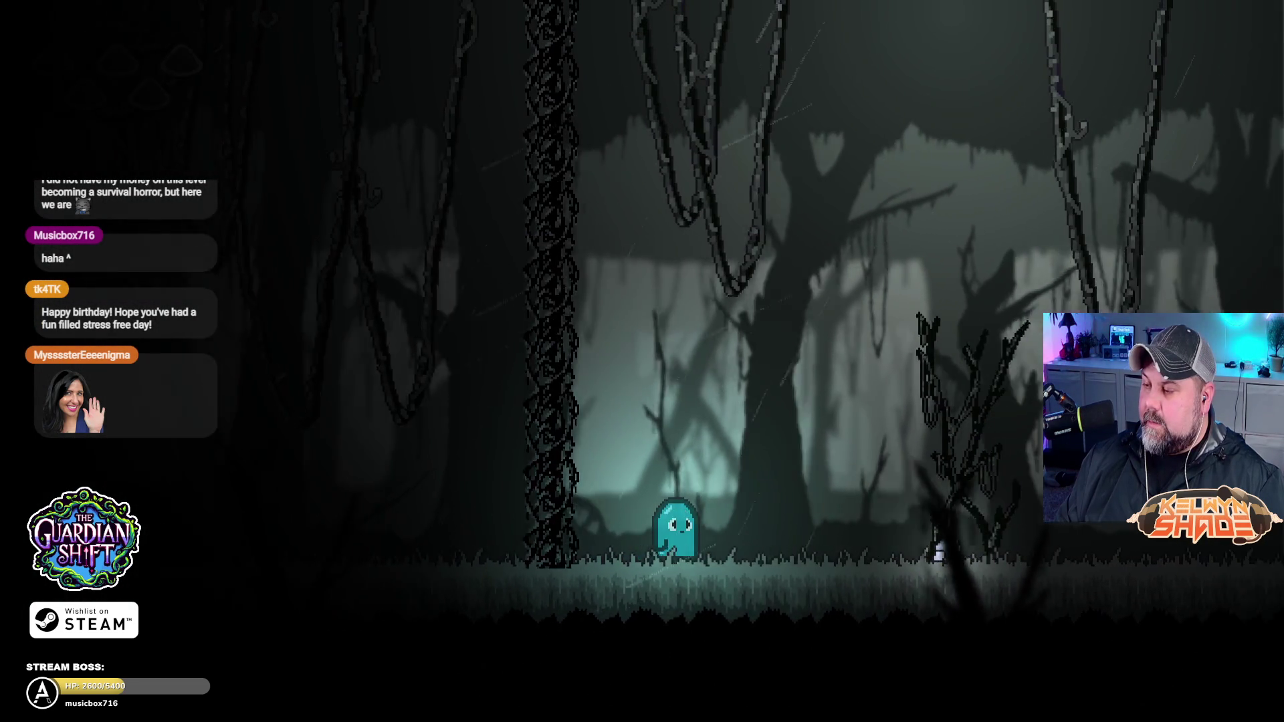
key("Right")
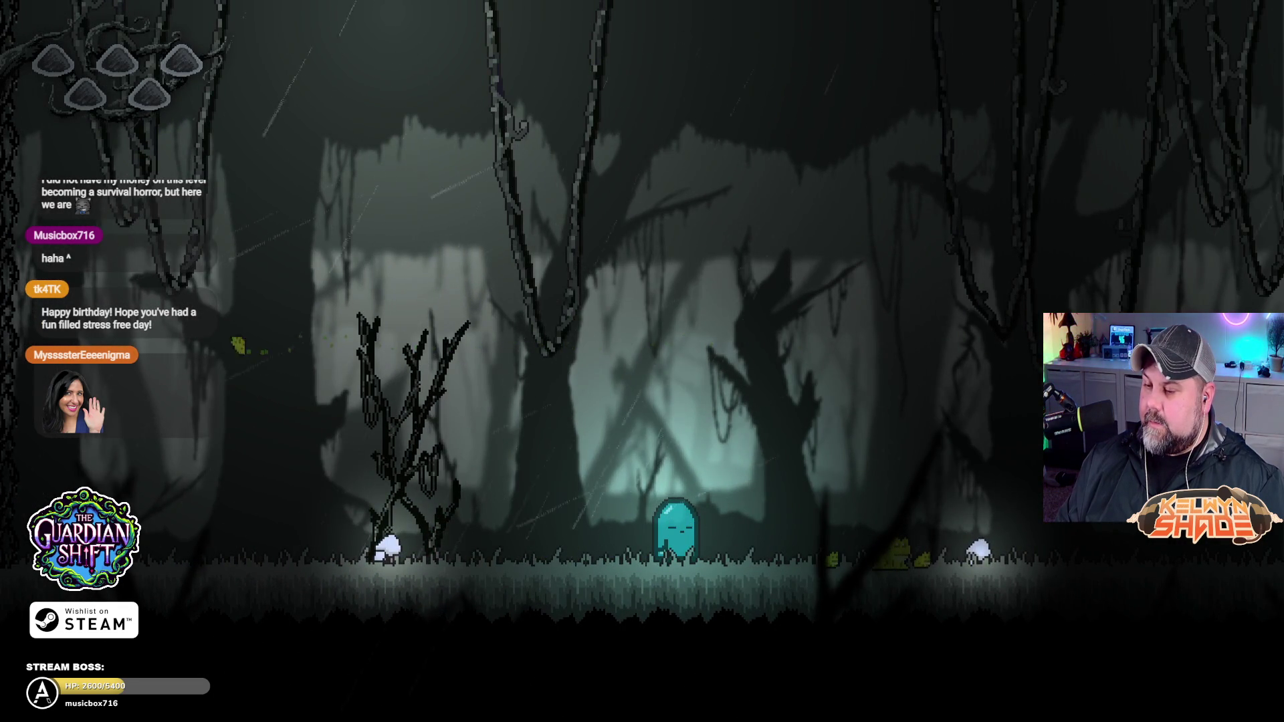
key("Right")
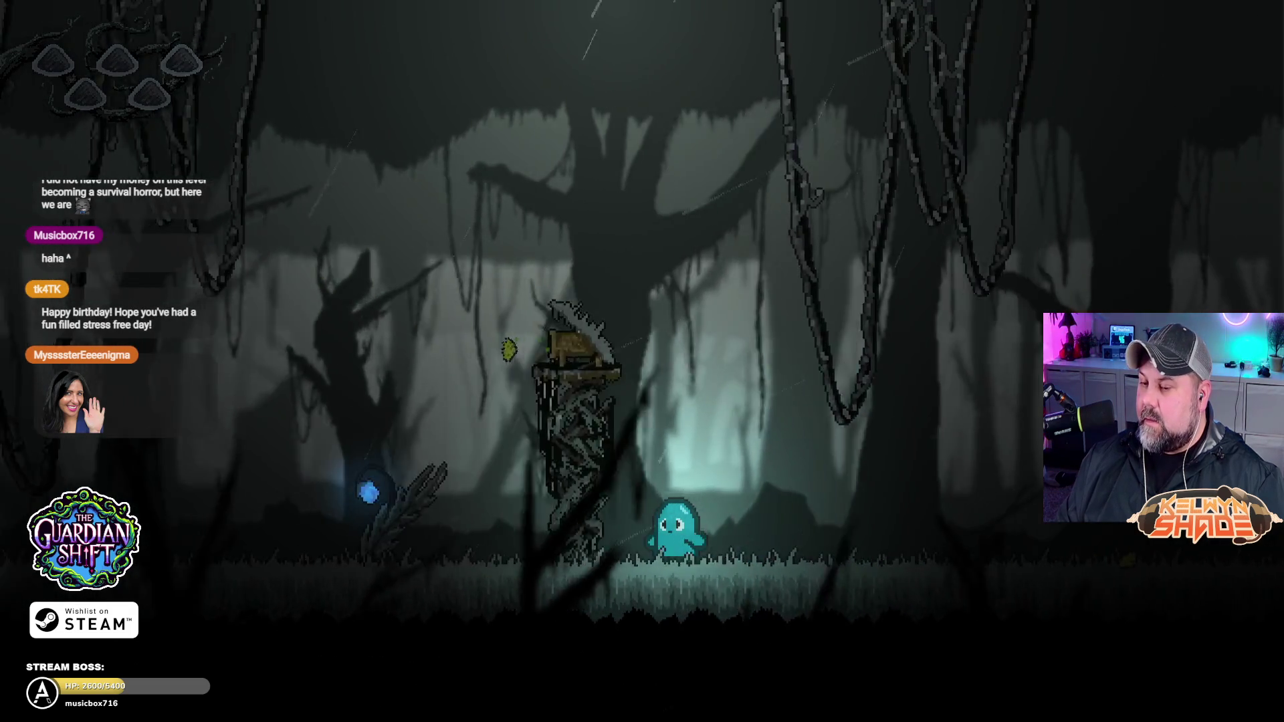
key("Left")
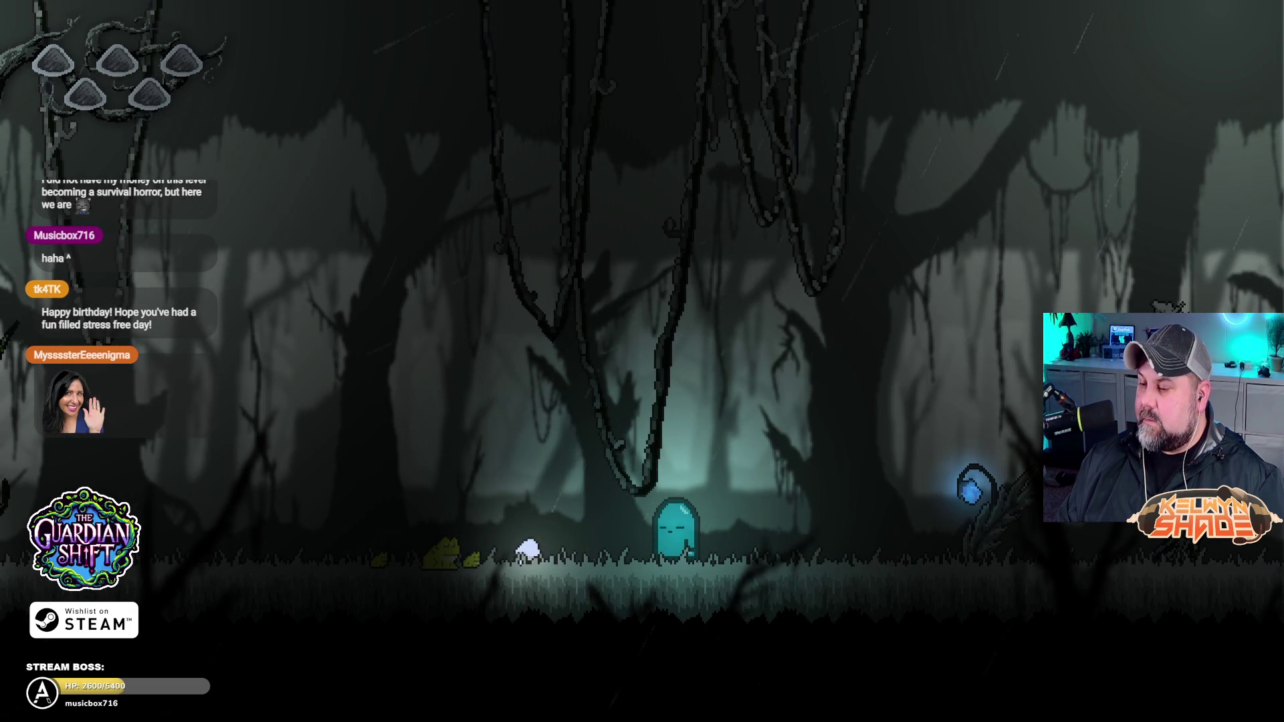
key("Left")
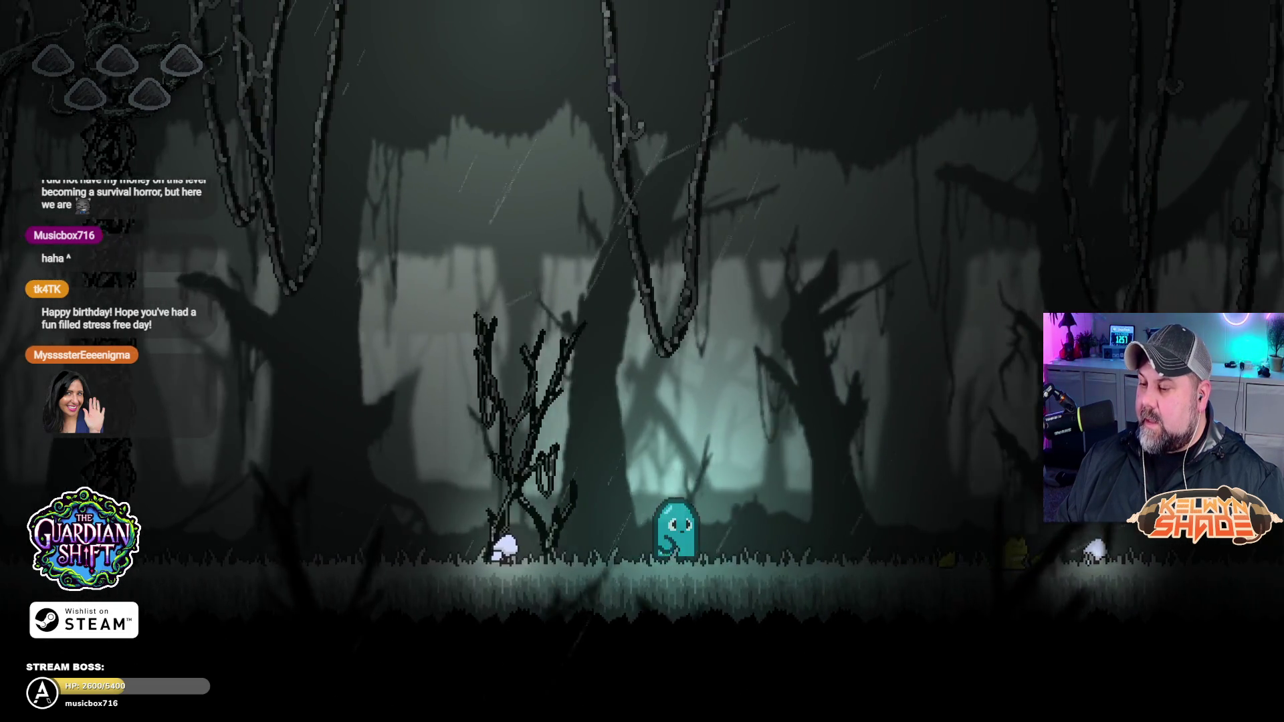
key("Right")
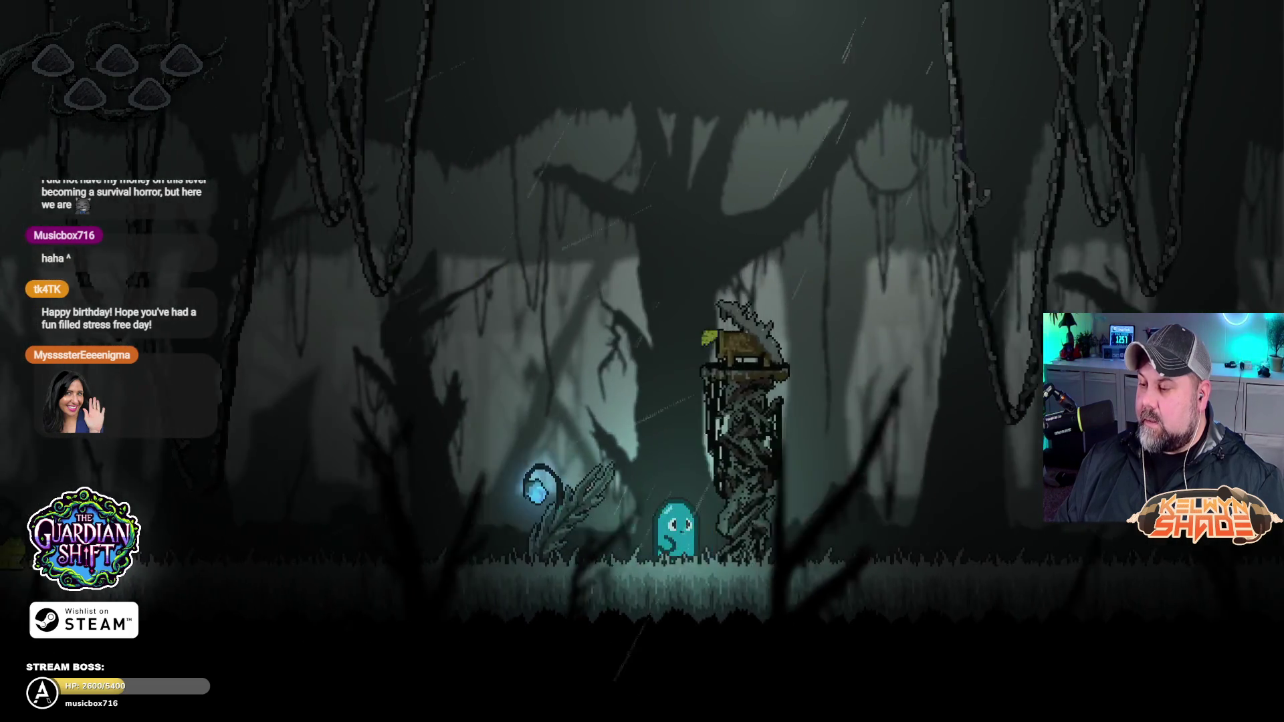
key("Left")
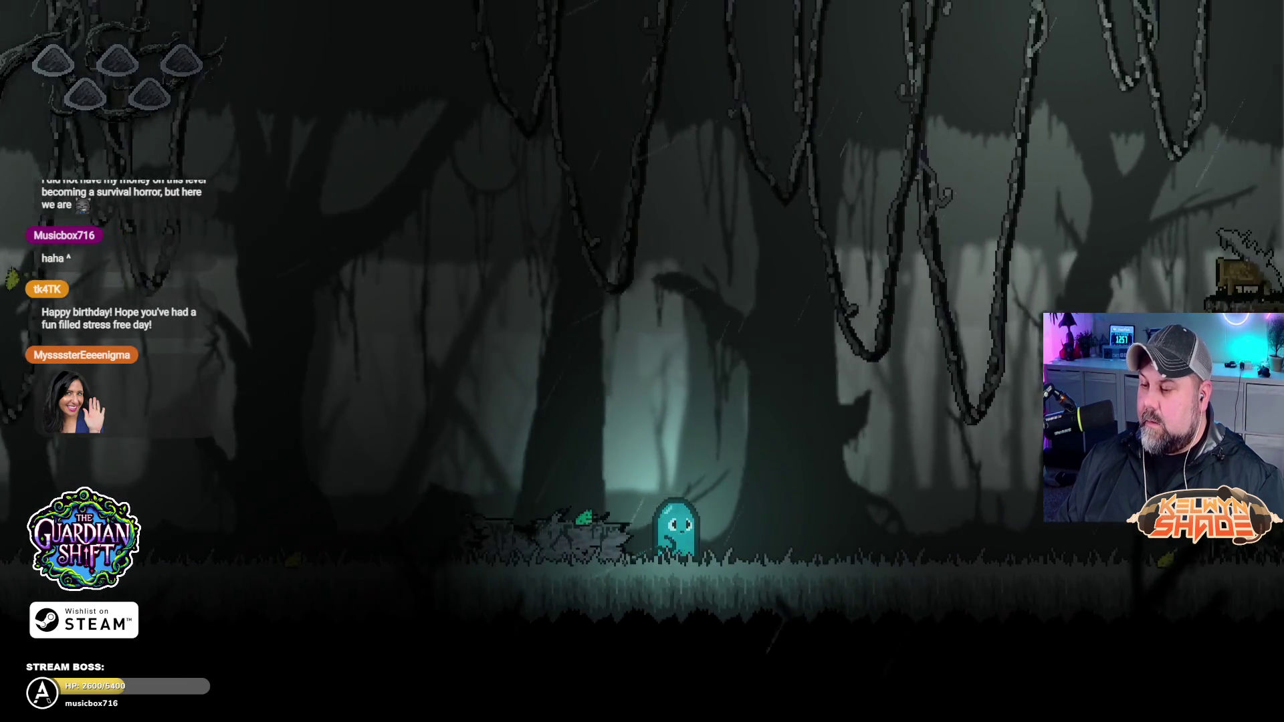
key("Right")
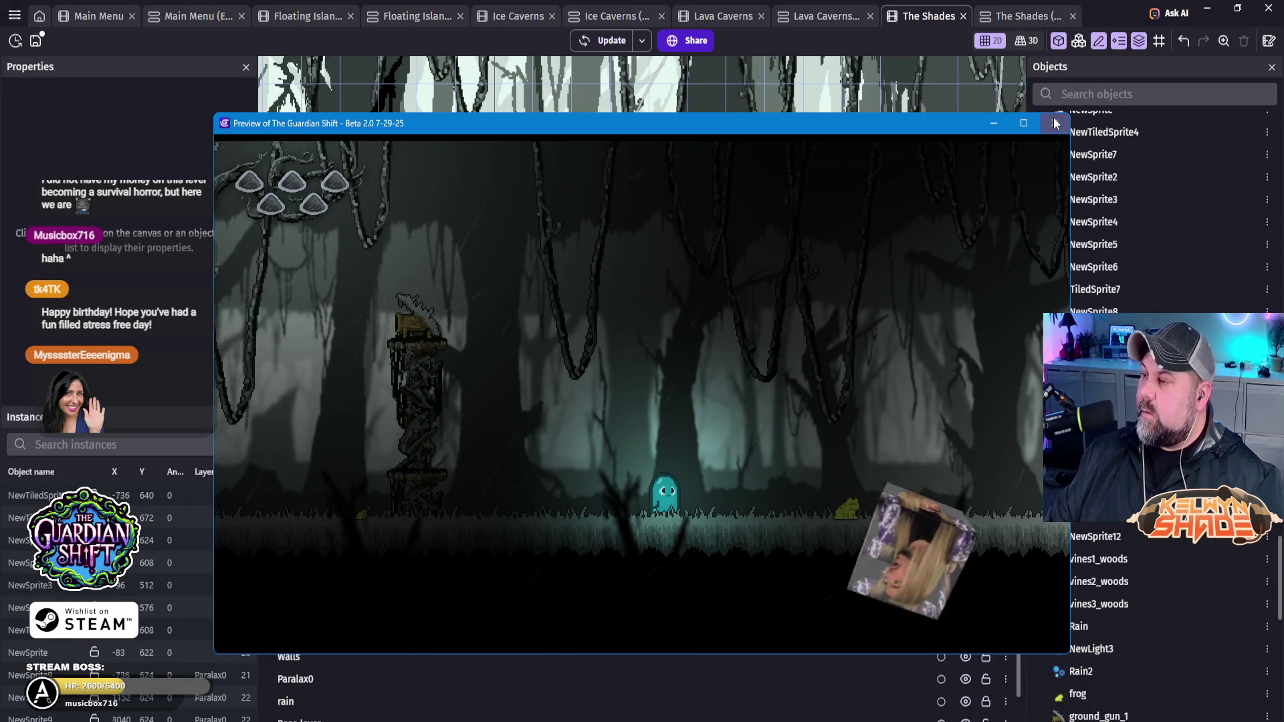
key("alt+F4")
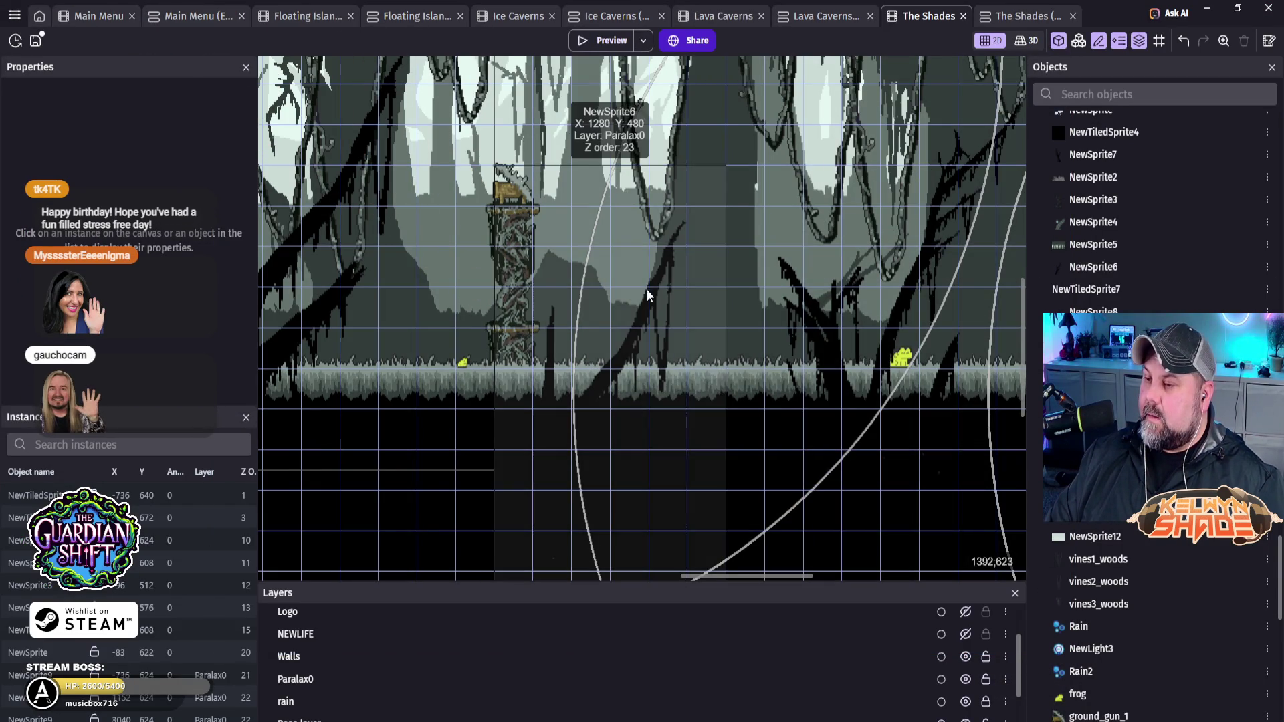
Step: Cut FollowLight2's radius from 150 to 90 and launch a new preview of the level
scroll(646, 354, "down", 2)
mouse_move(536, 321)
left_mouse_down()
mouse_move(495, 281)
mouse_move(615, 295)
mouse_move(793, 355)
left_mouse_up()
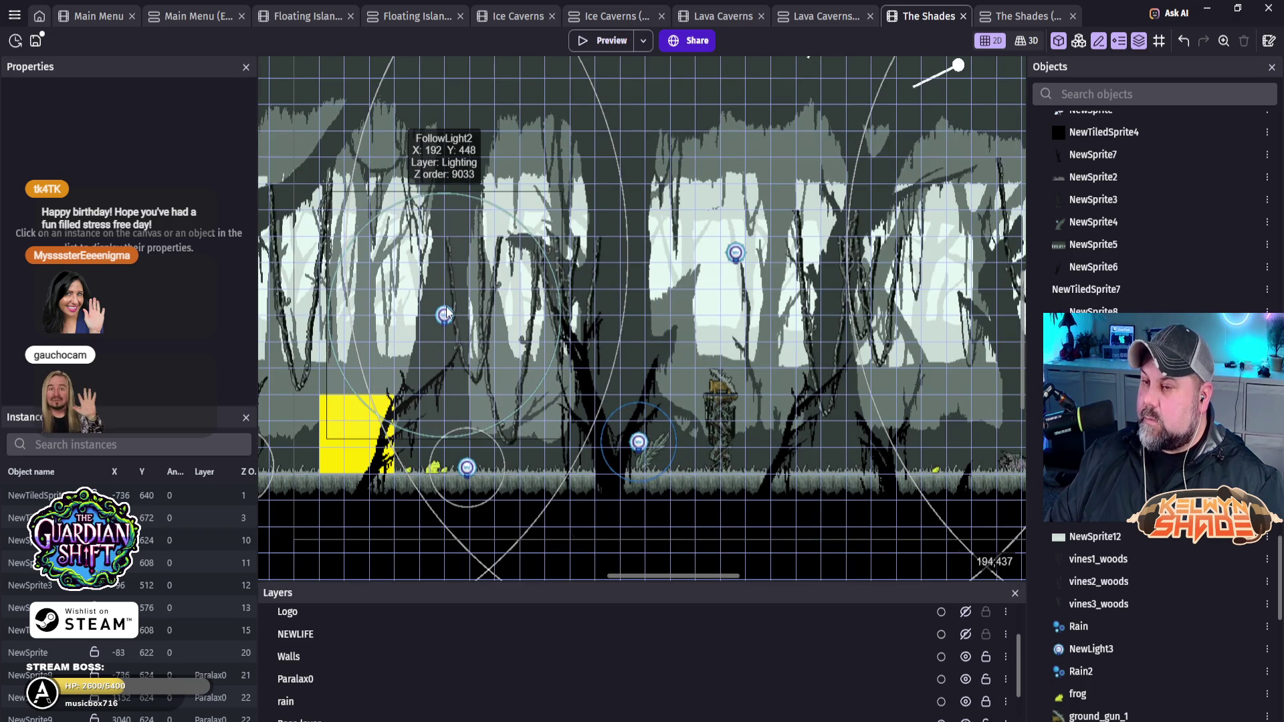
double_click(446, 309)
left_click_drag(259, 199, 223, 191)
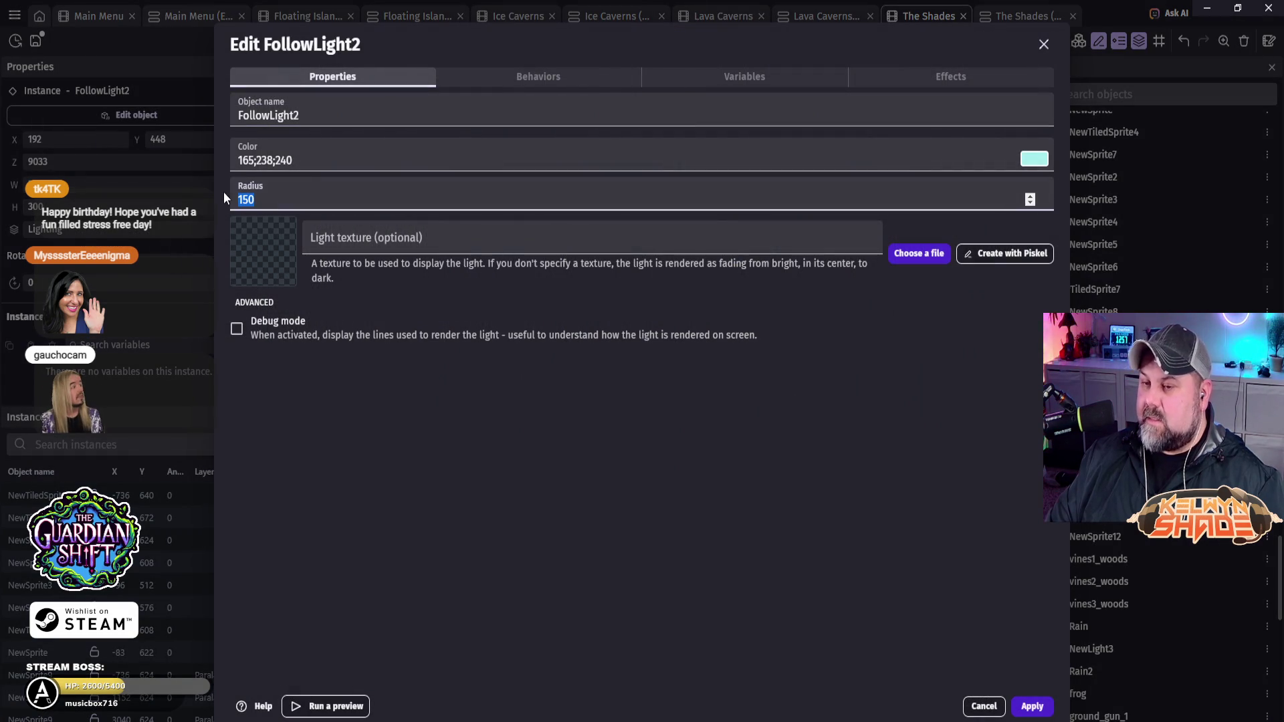
type("90")
left_click(1032, 707)
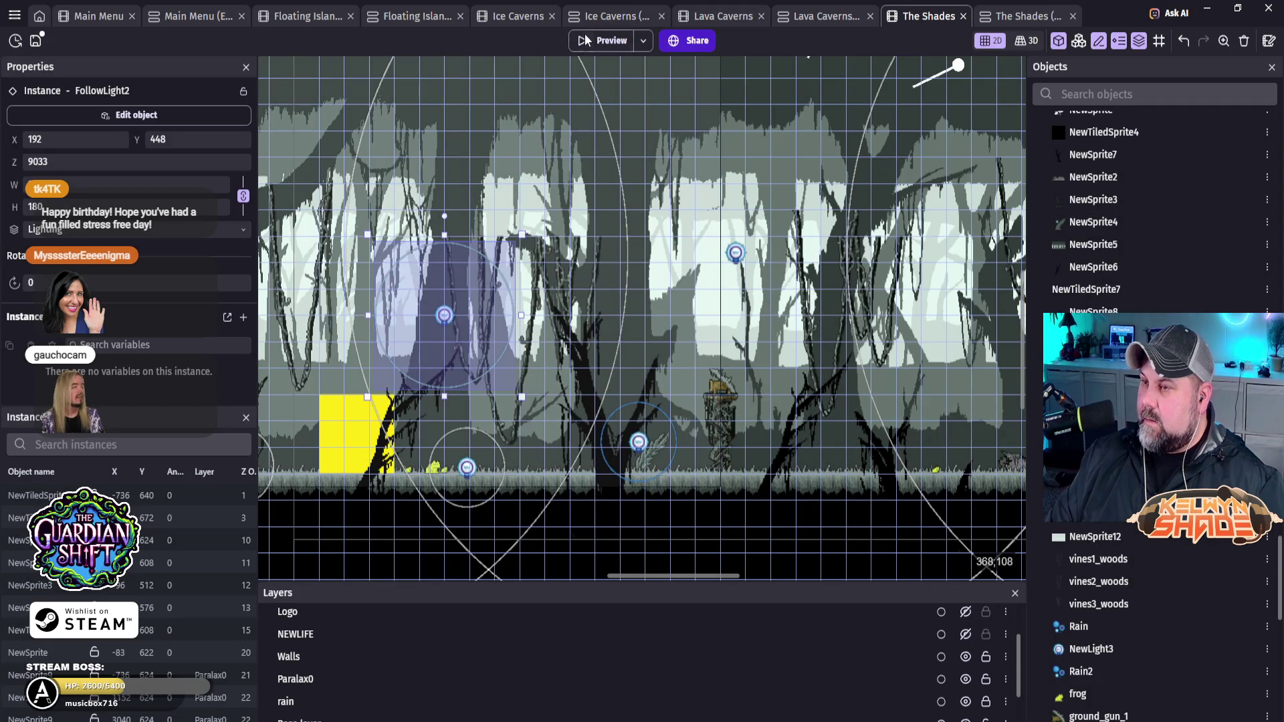
left_click(586, 40)
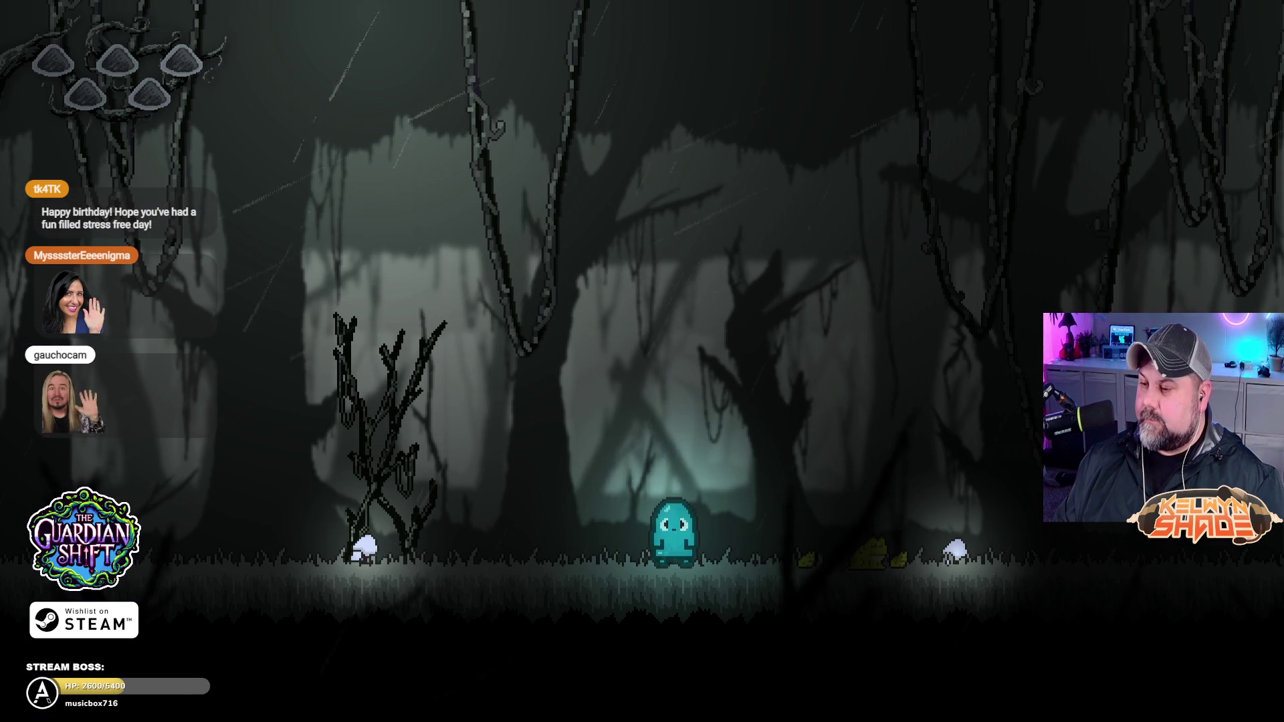
key("Left")
key("space")
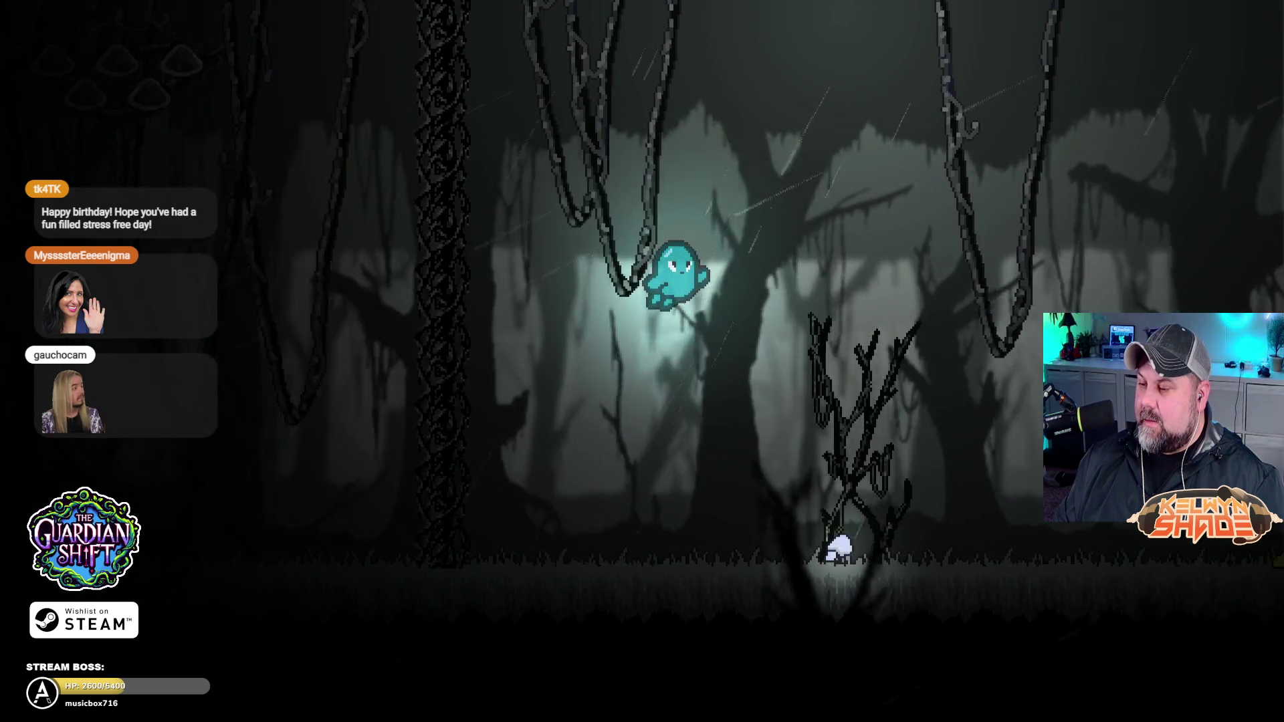
key("Left")
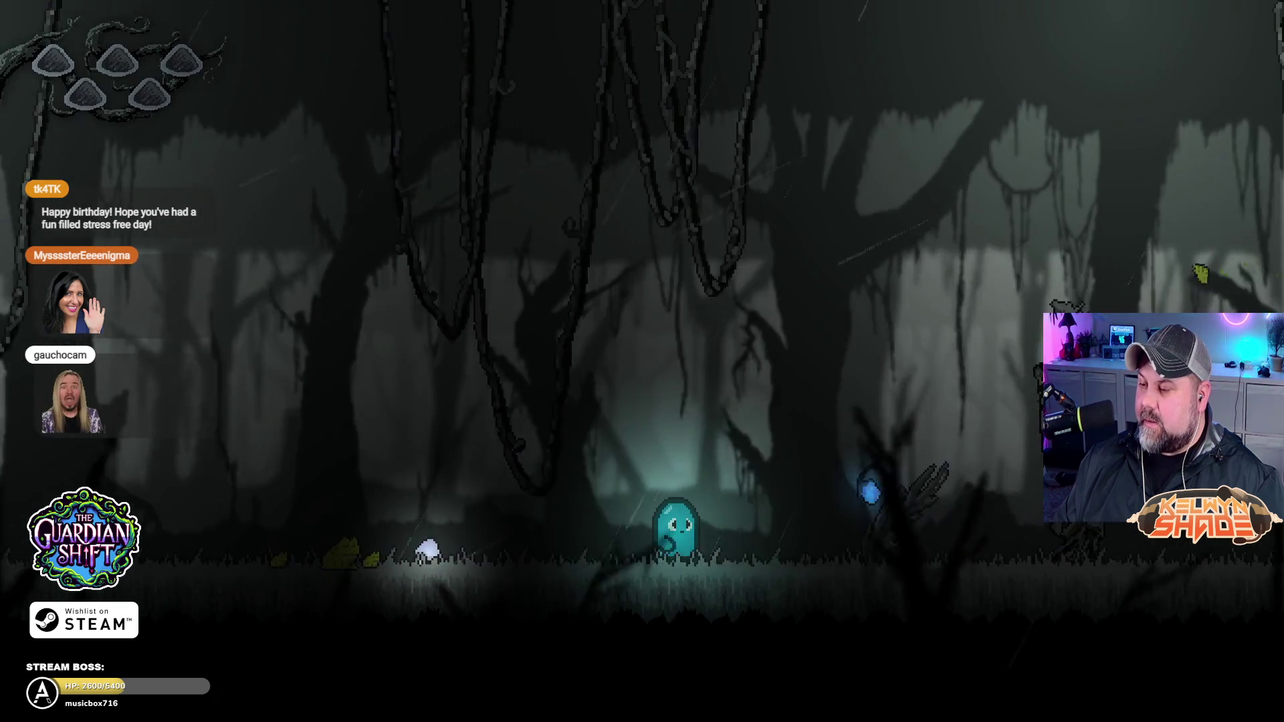
key("Right")
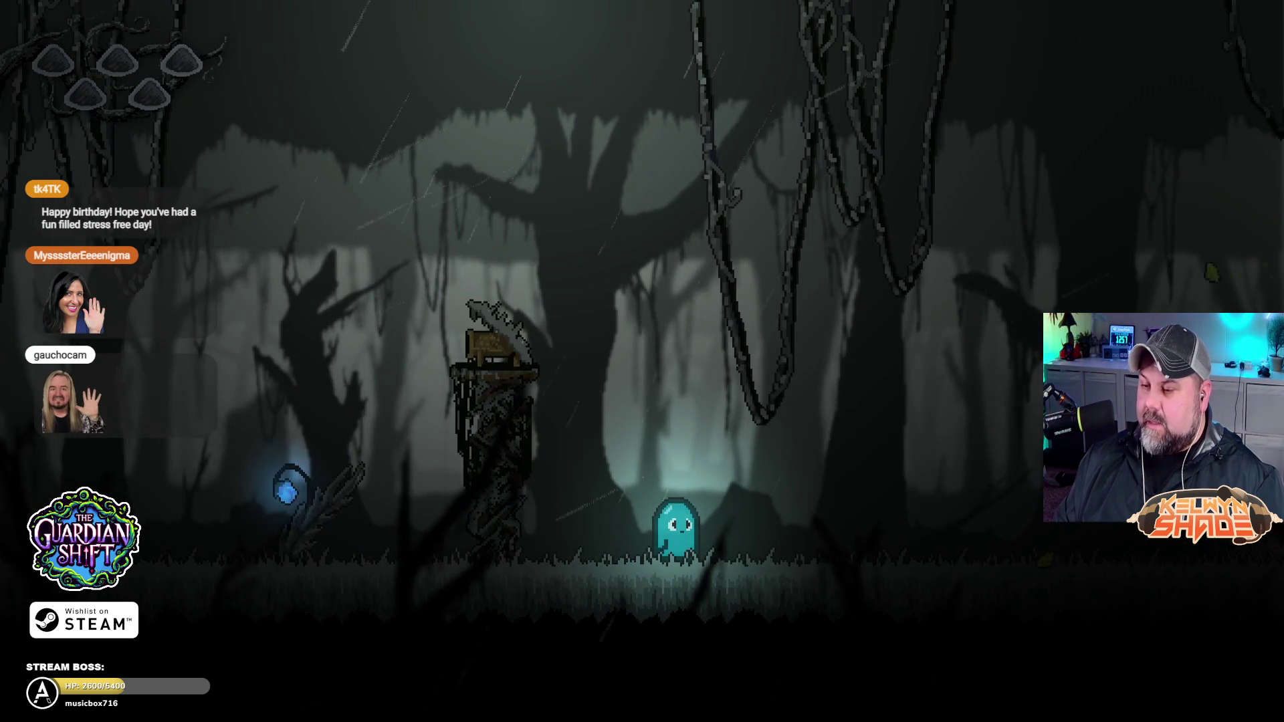
key("Left")
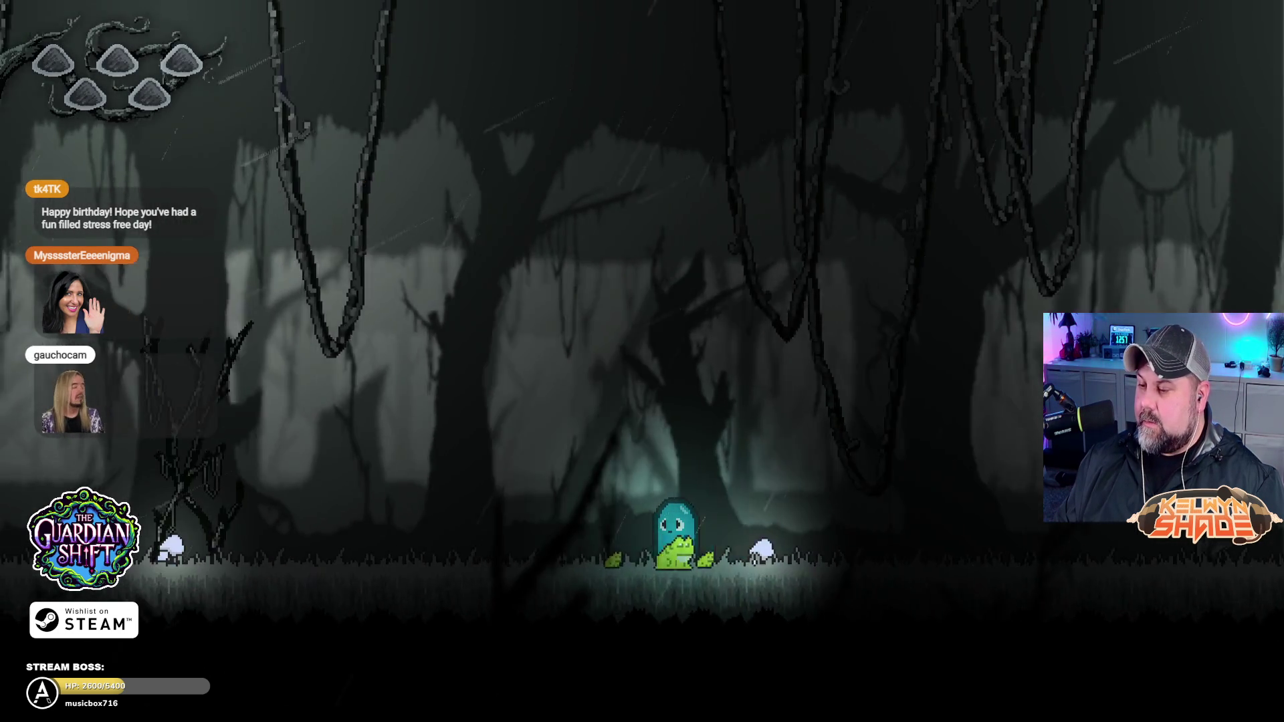
key("Left")
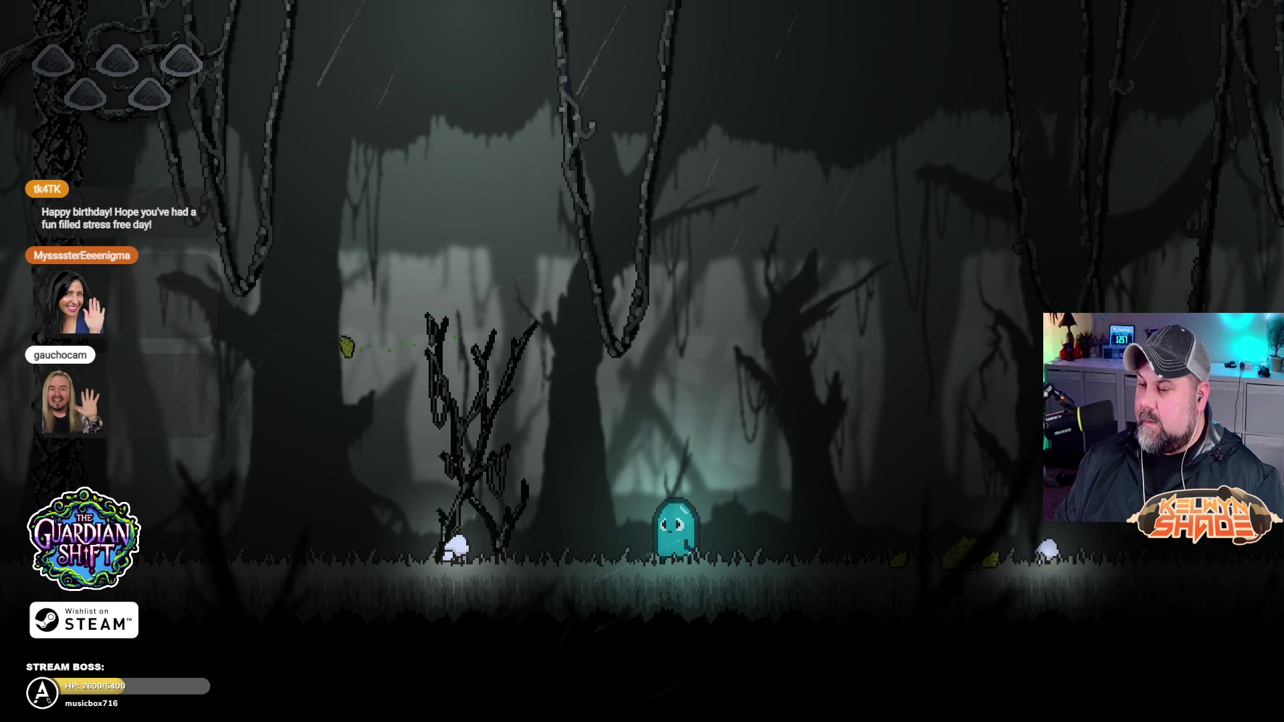
key("Left")
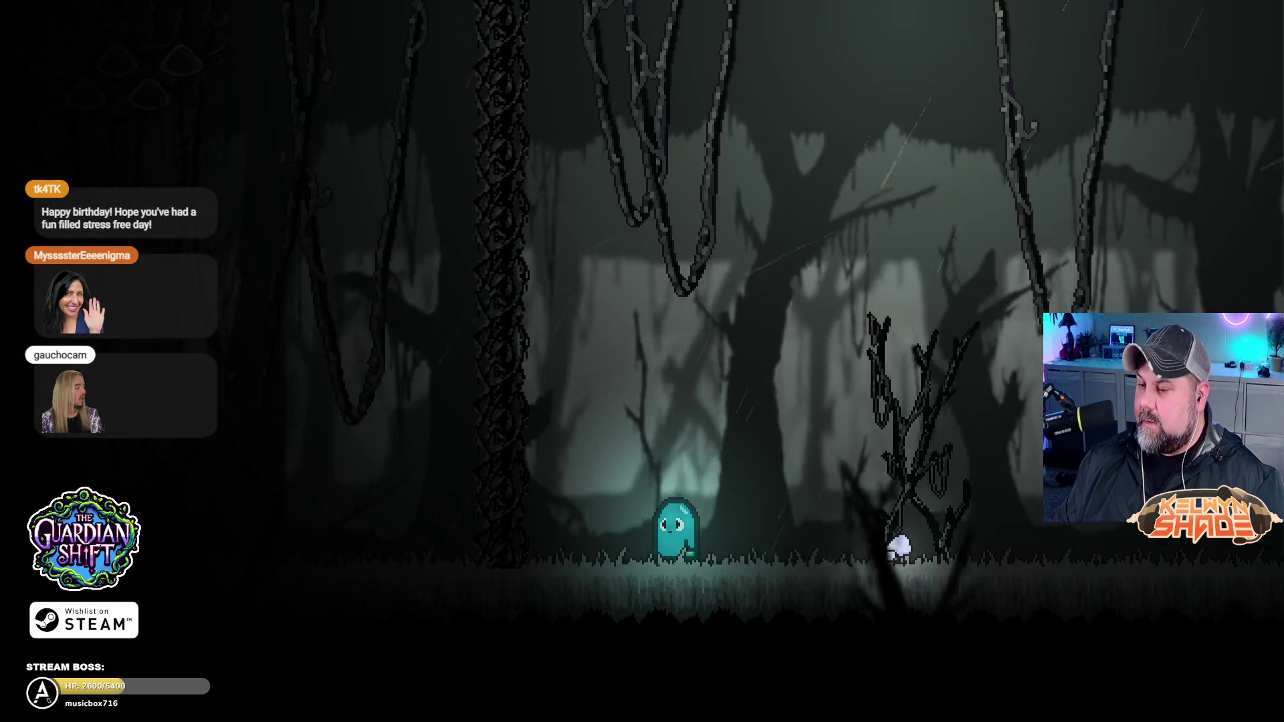
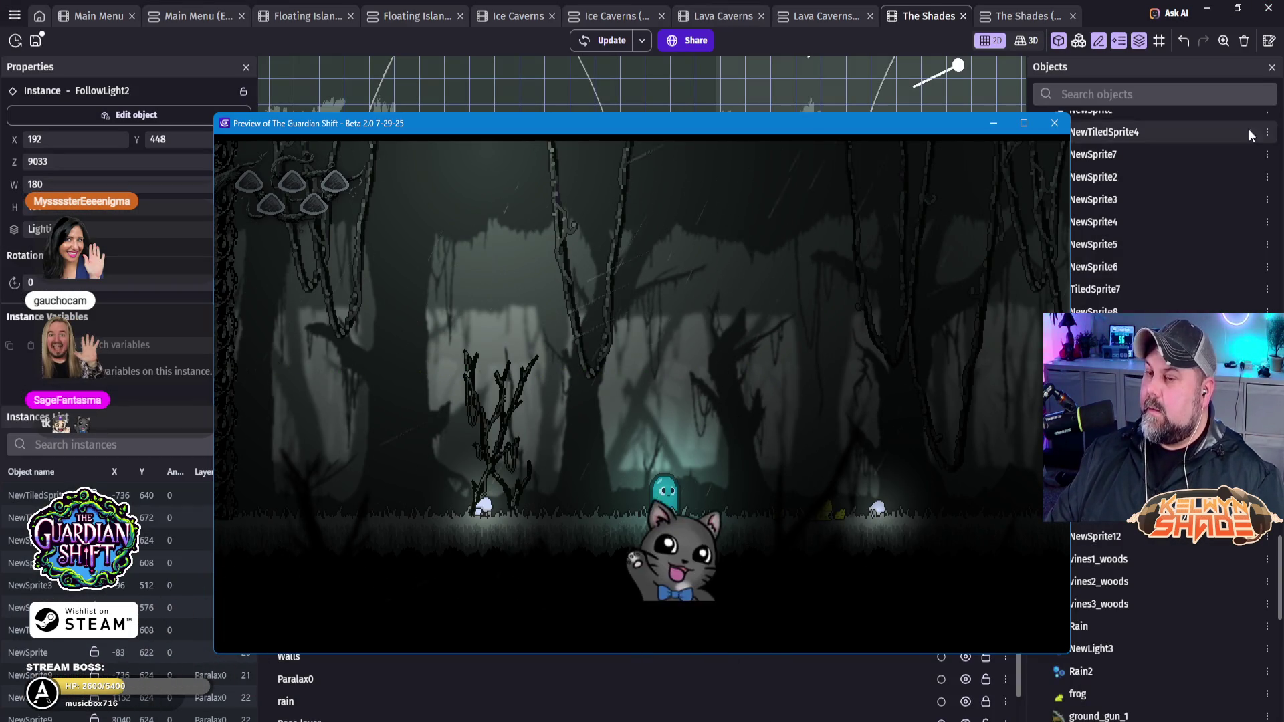
Step: Close the preview and create a Light object named TinyFrogLight with radius 20
left_click(1054, 124)
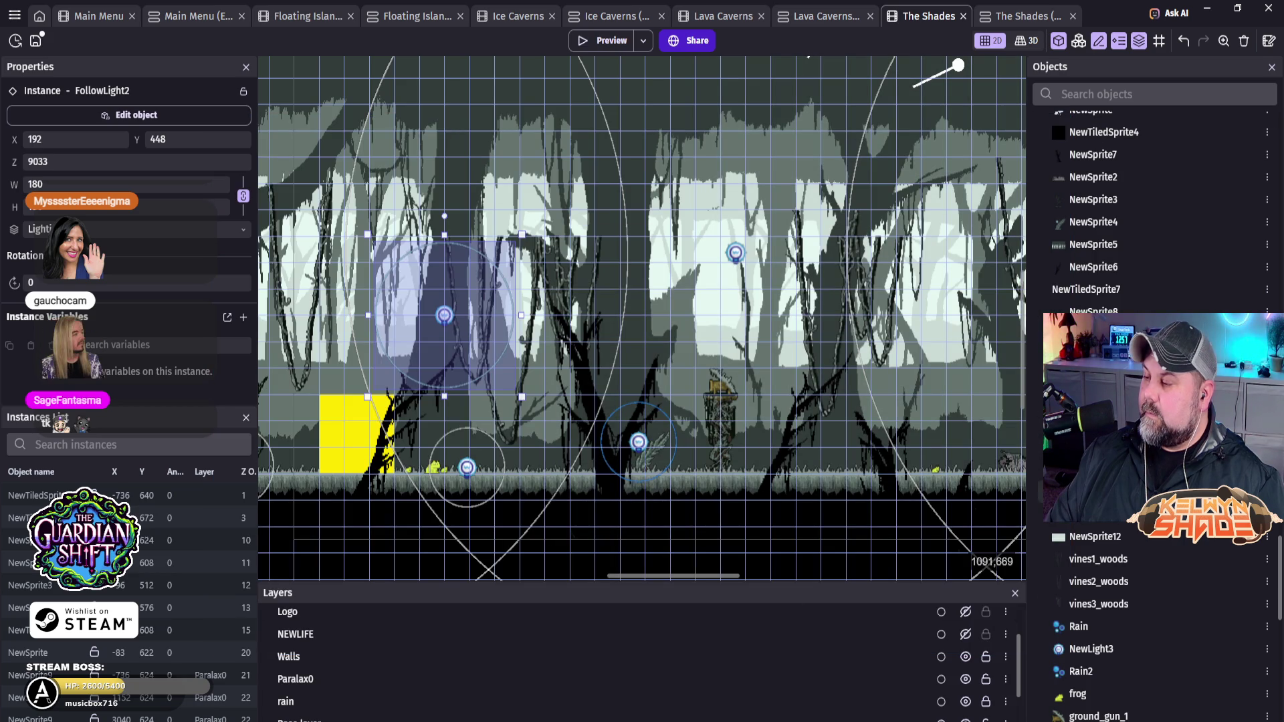
scroll(1191, 561, "down", 5)
scroll(1211, 590, "down", 3)
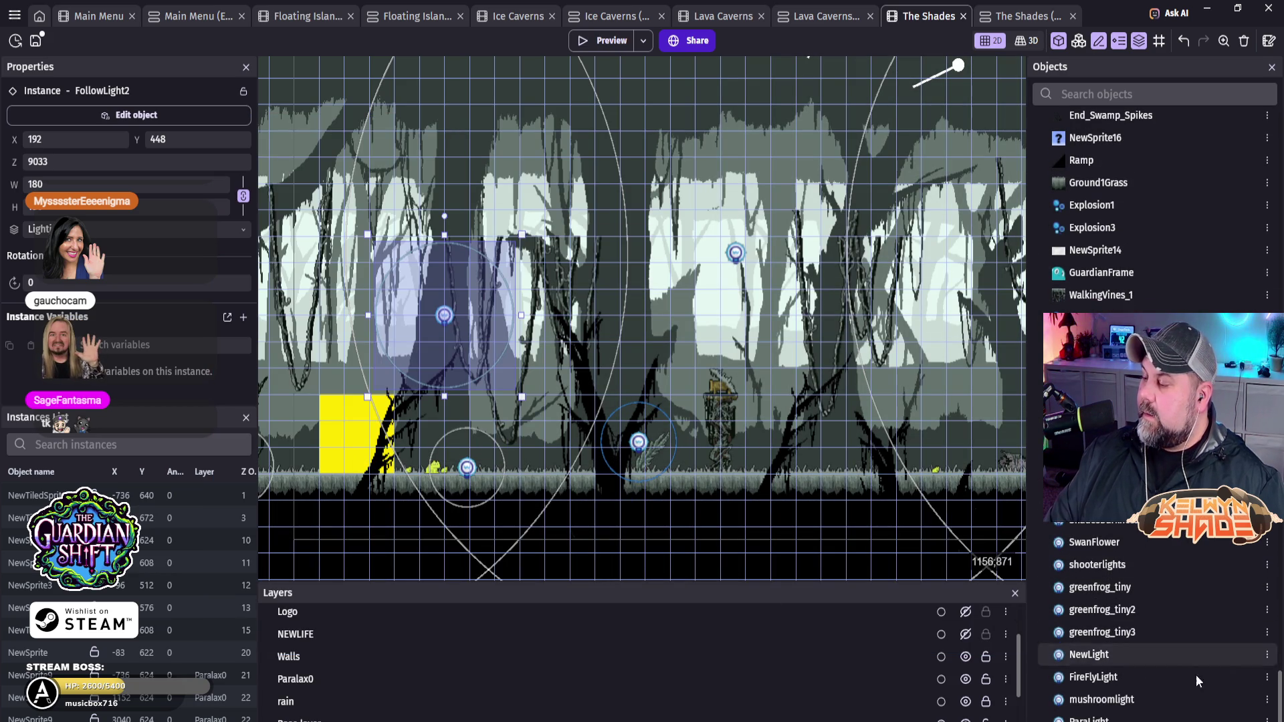
scroll(1176, 631, "up", 6)
scroll(1177, 632, "up", 6)
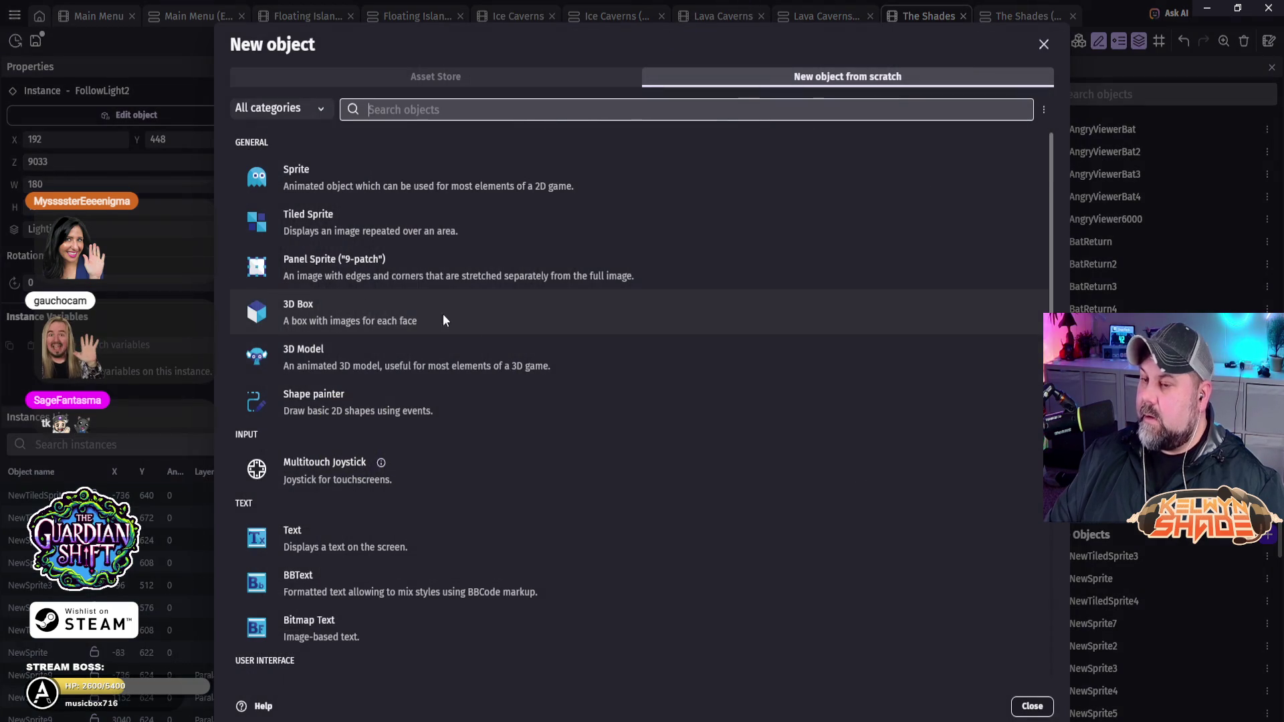
scroll(415, 330, "down", 9)
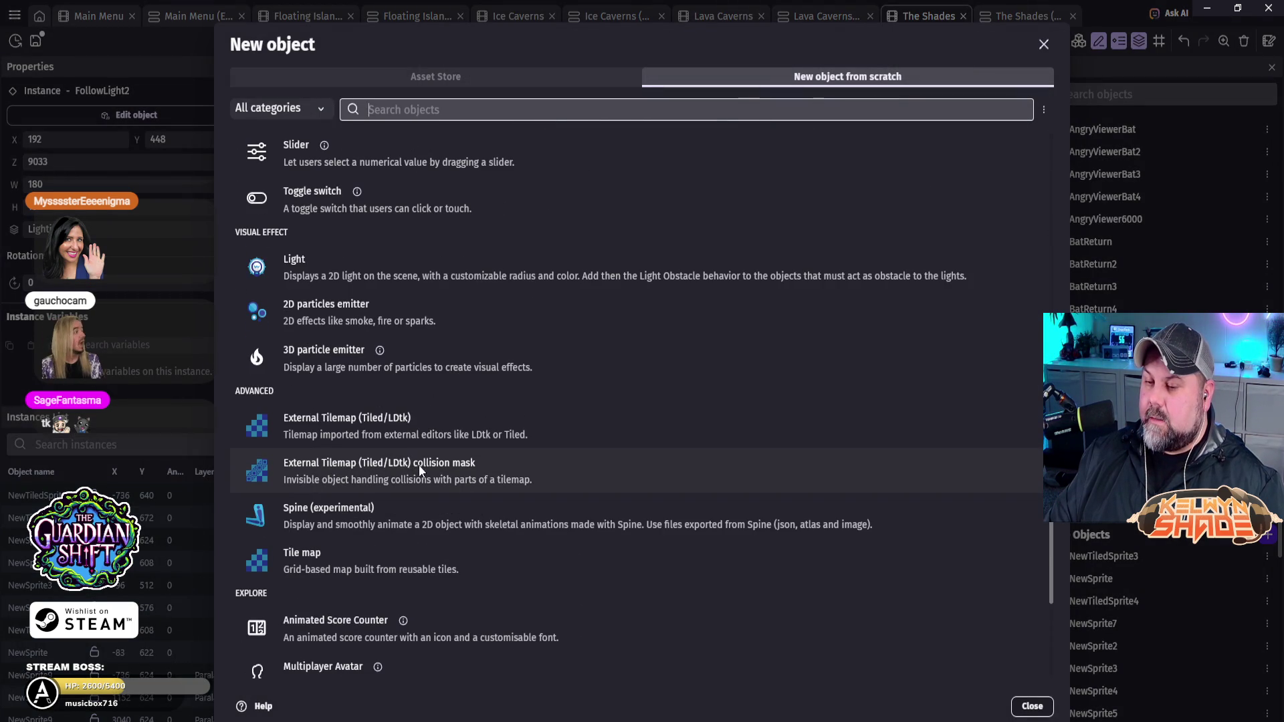
left_click(356, 266)
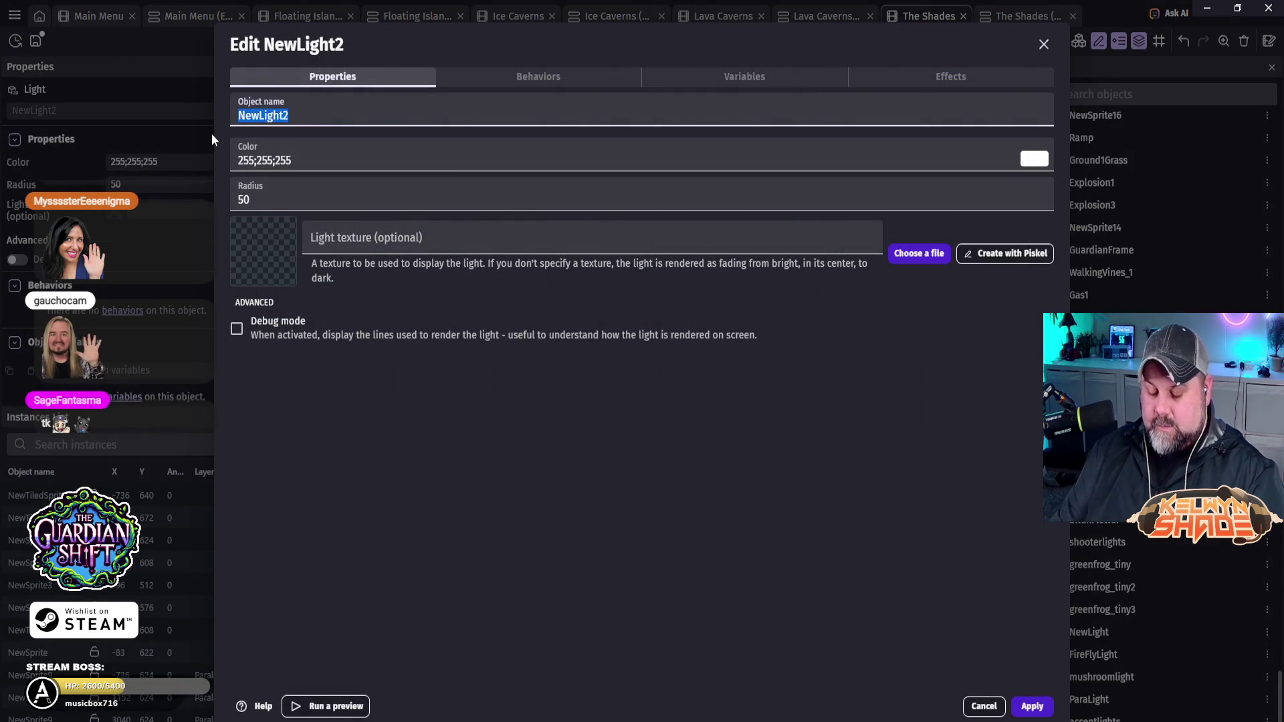
type("TinyFrogLight")
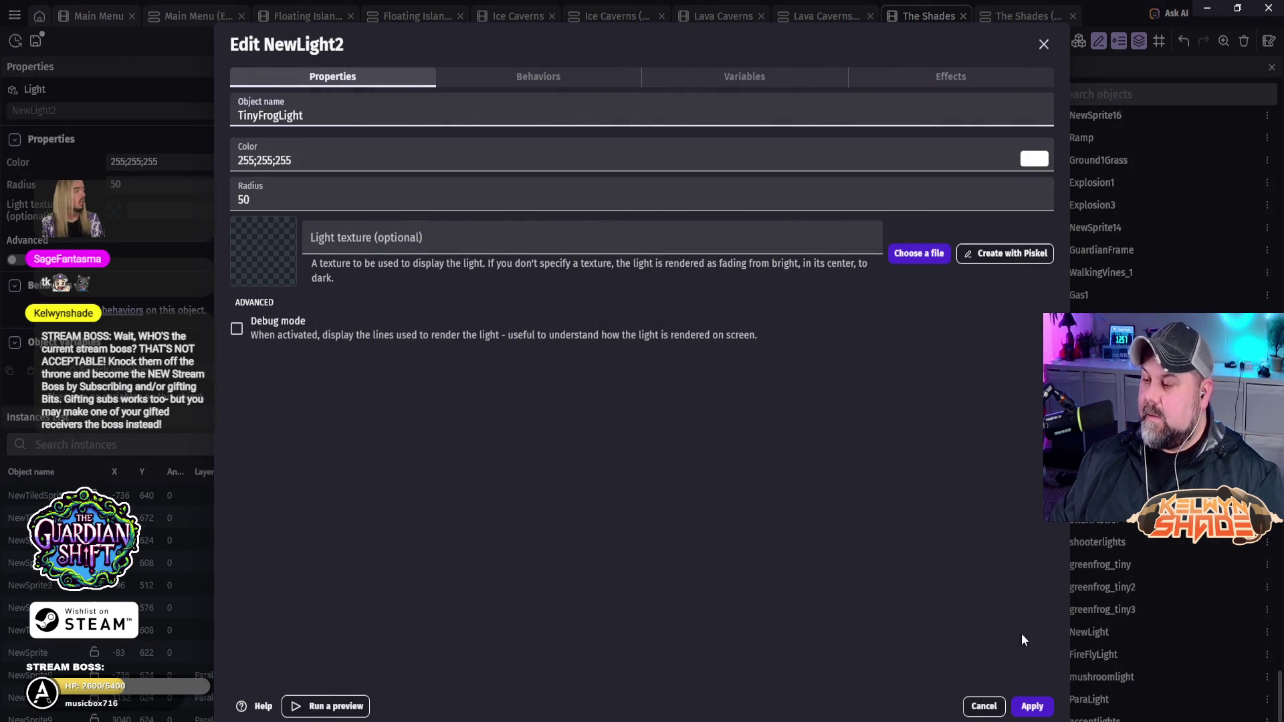
left_click(235, 209)
type("20")
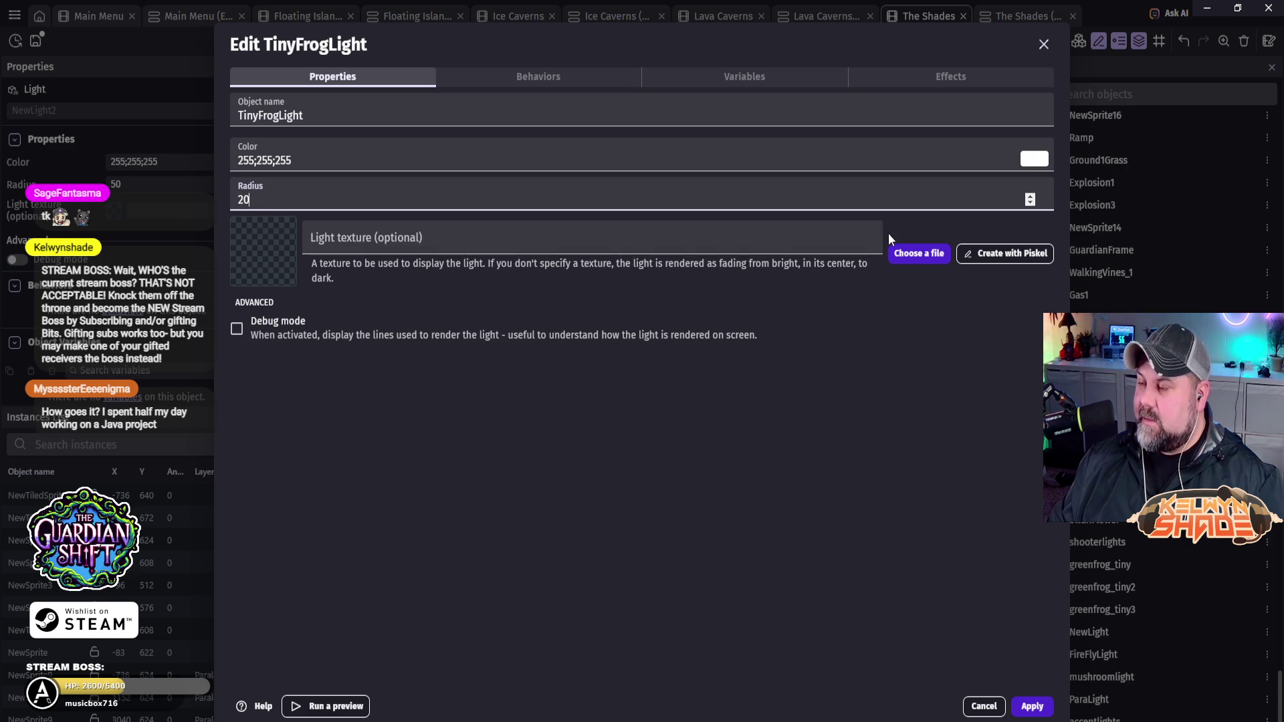
Step: Give TinyFrogLight the bright green colour 124;250;101 and apply the settings
left_click(1034, 161)
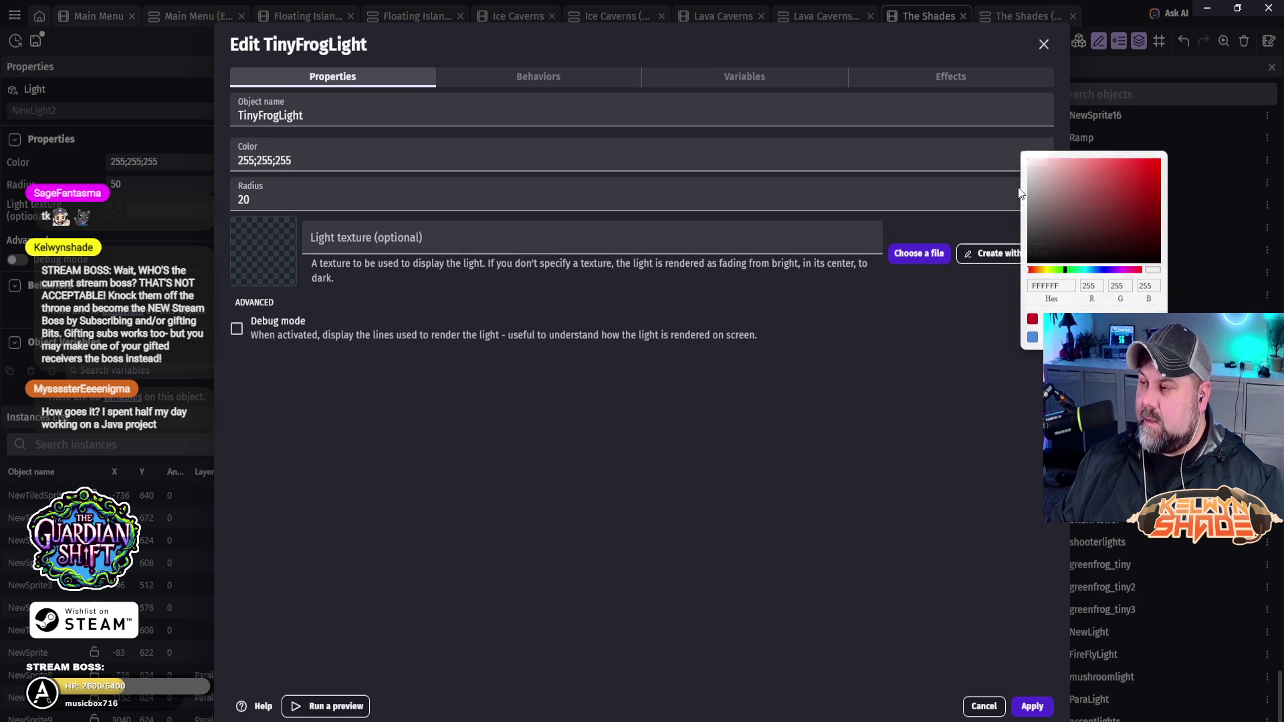
left_click(1105, 164)
left_click(1106, 160)
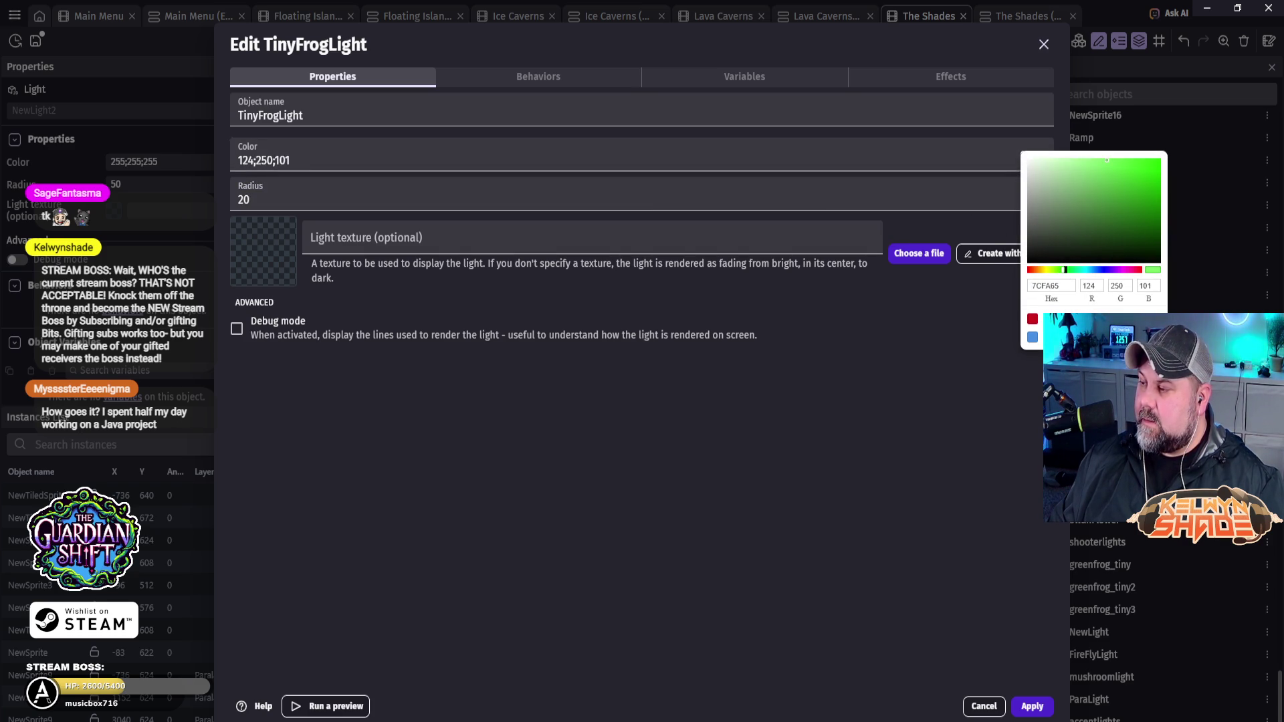
left_click(941, 495)
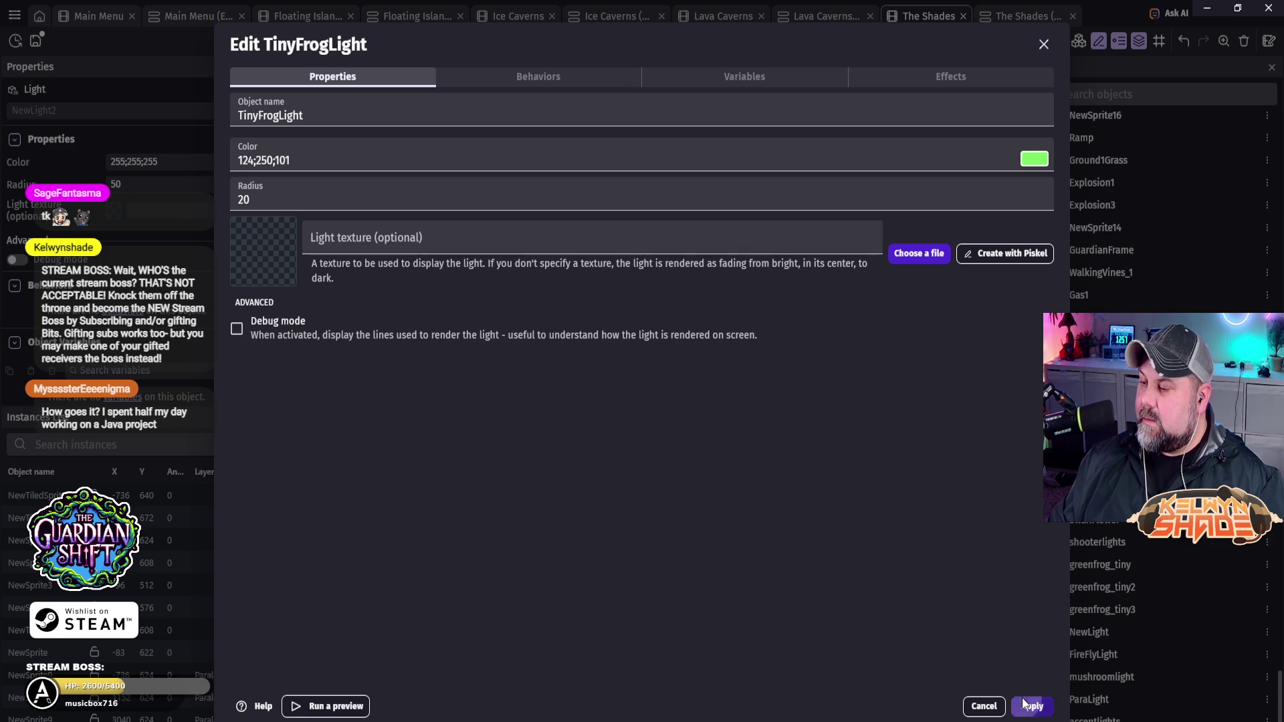
left_click(1025, 703)
Step: Place a TinyFrogLight instance beside the first frog and nudge it into position
mouse_move(1062, 714)
left_mouse_down()
mouse_move(869, 441)
mouse_move(442, 508)
mouse_move(416, 476)
left_mouse_up()
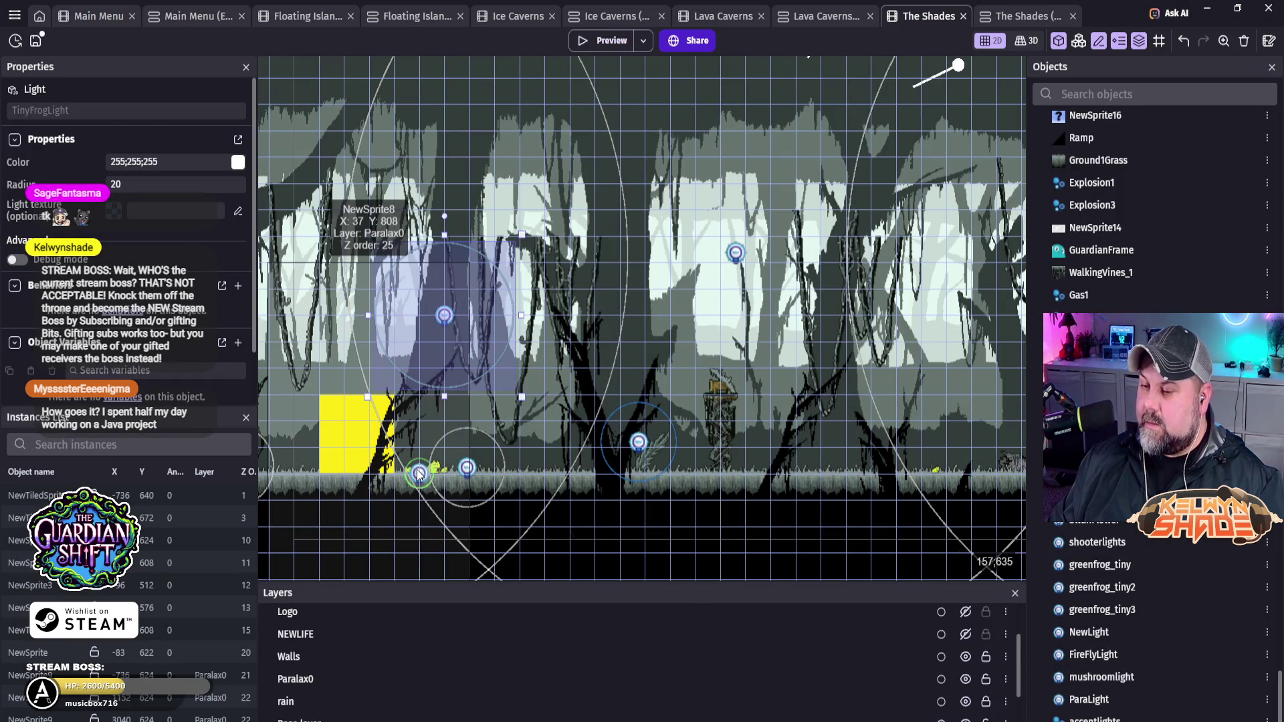
scroll(418, 473, "up", 5)
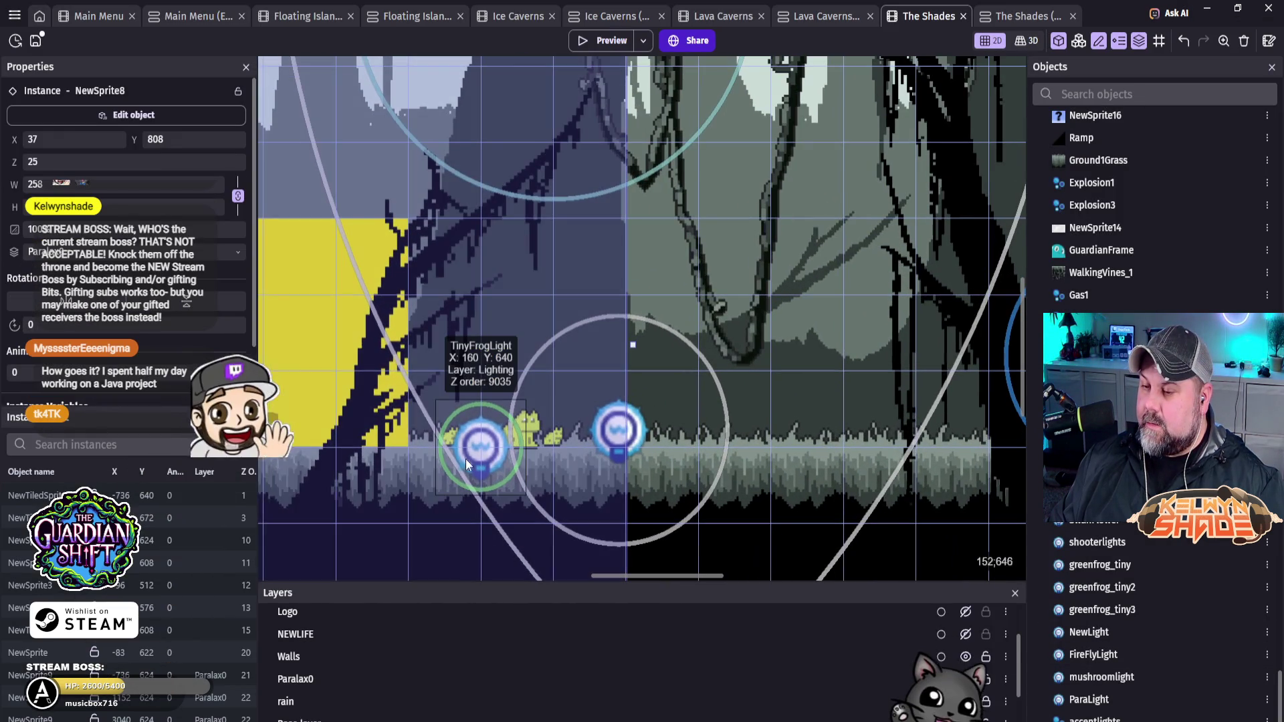
left_click_drag(474, 445, 455, 430)
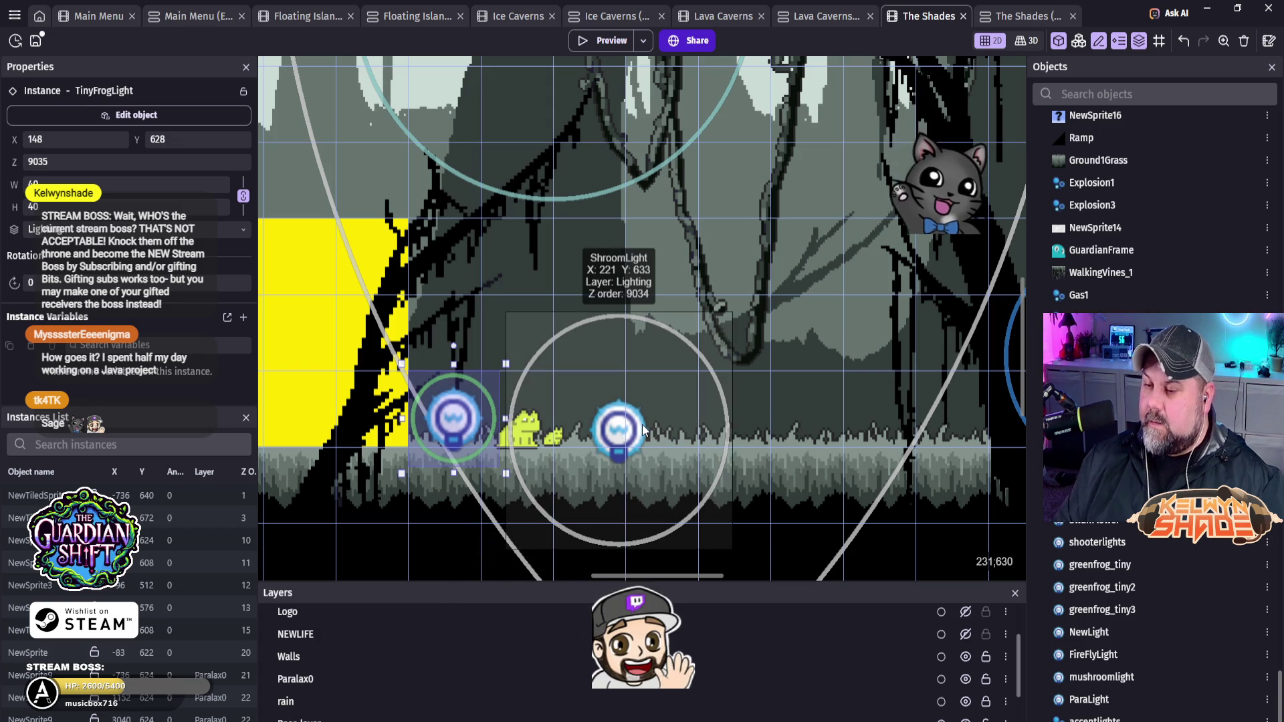
key("Down")
key("Down")
key("Down")
key("Left")
key("Down")
key("Down")
key("Down")
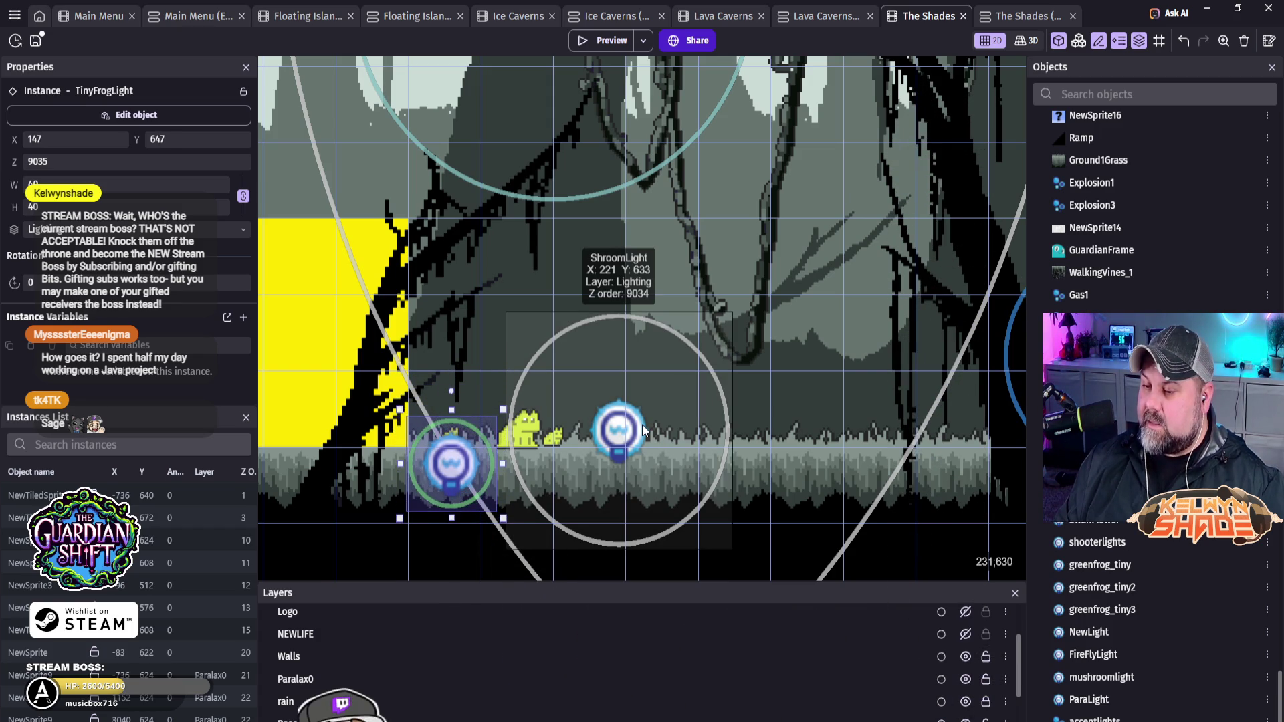
key("Up")
key("Up")
key("Up")
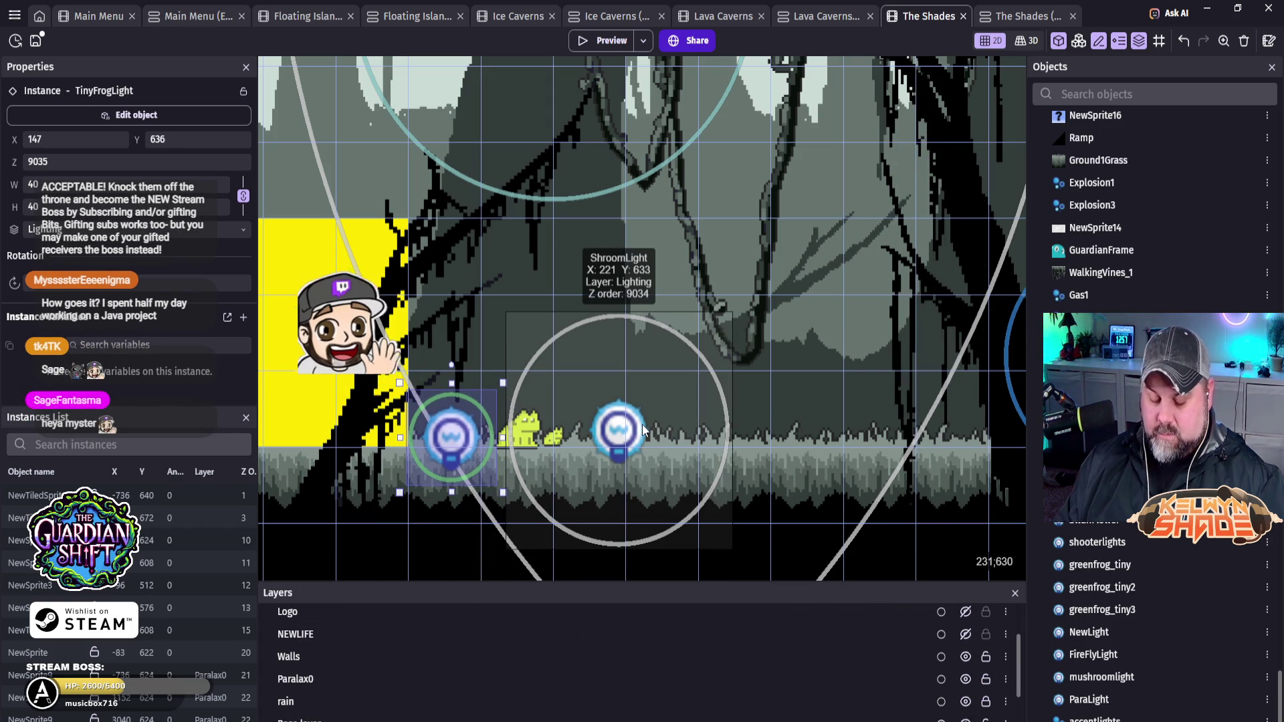
Step: Copy the frog light onto the next frogs further along the ground
left_click_drag(453, 432, 562, 442)
key("Left")
key("Left")
key("Left")
key("Down")
key("Down")
key("Down")
key("Left")
key("Left")
key("Left")
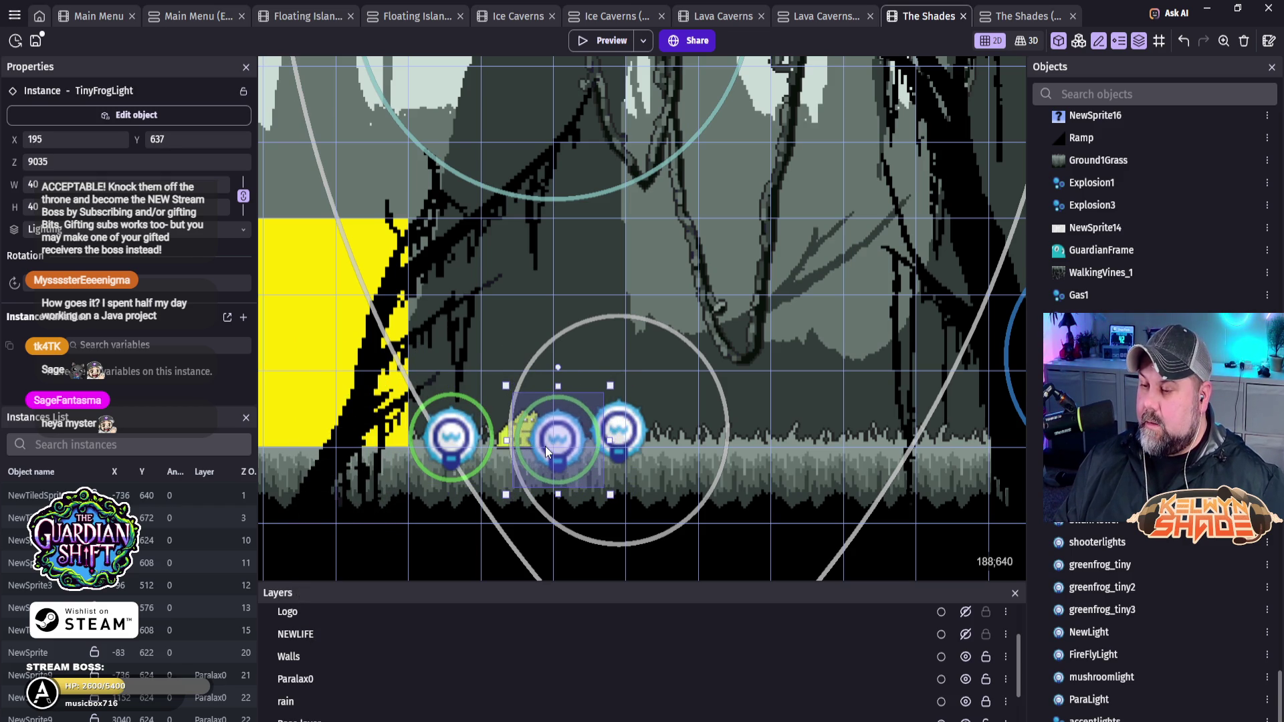
key("Down")
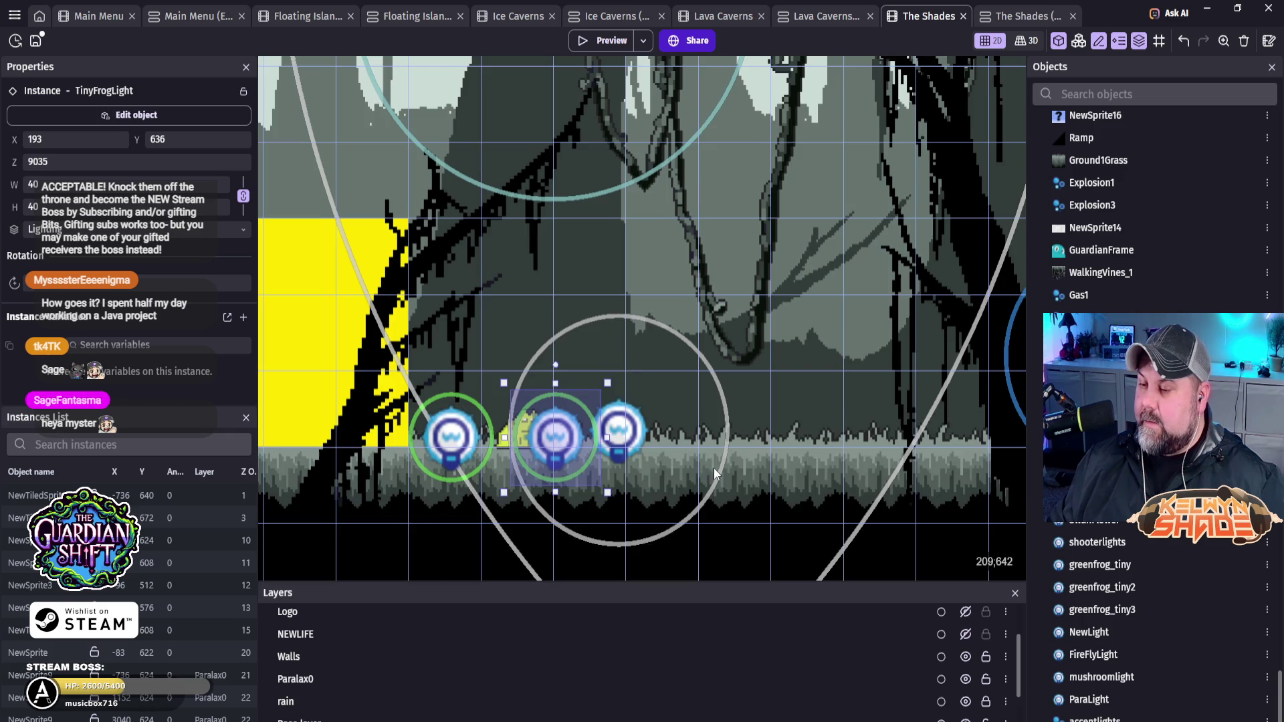
scroll(442, 412, "right", 5)
scroll(443, 412, "down", 2)
mouse_move(375, 374)
left_mouse_down()
mouse_move(961, 369)
mouse_move(912, 365)
left_mouse_up()
scroll(774, 465, "right", 10)
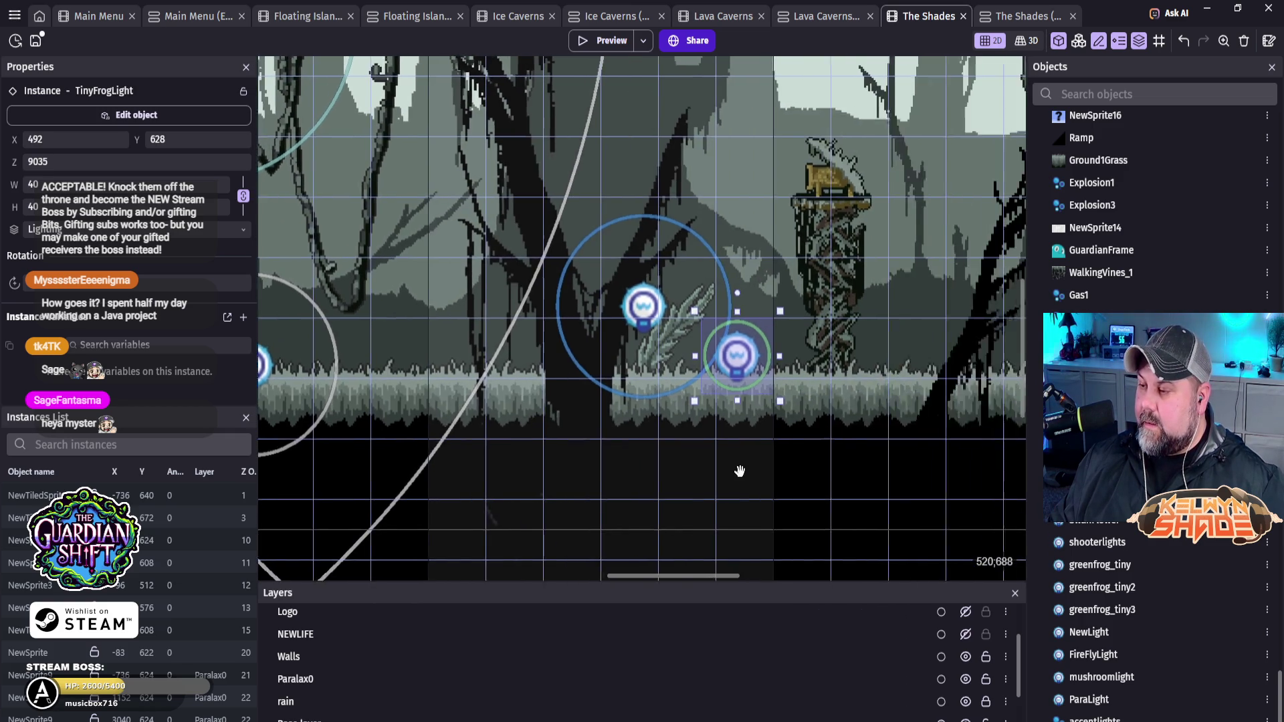
mouse_move(516, 373)
left_mouse_down()
mouse_move(927, 383)
mouse_move(629, 377)
mouse_move(741, 369)
mouse_move(802, 407)
left_mouse_up()
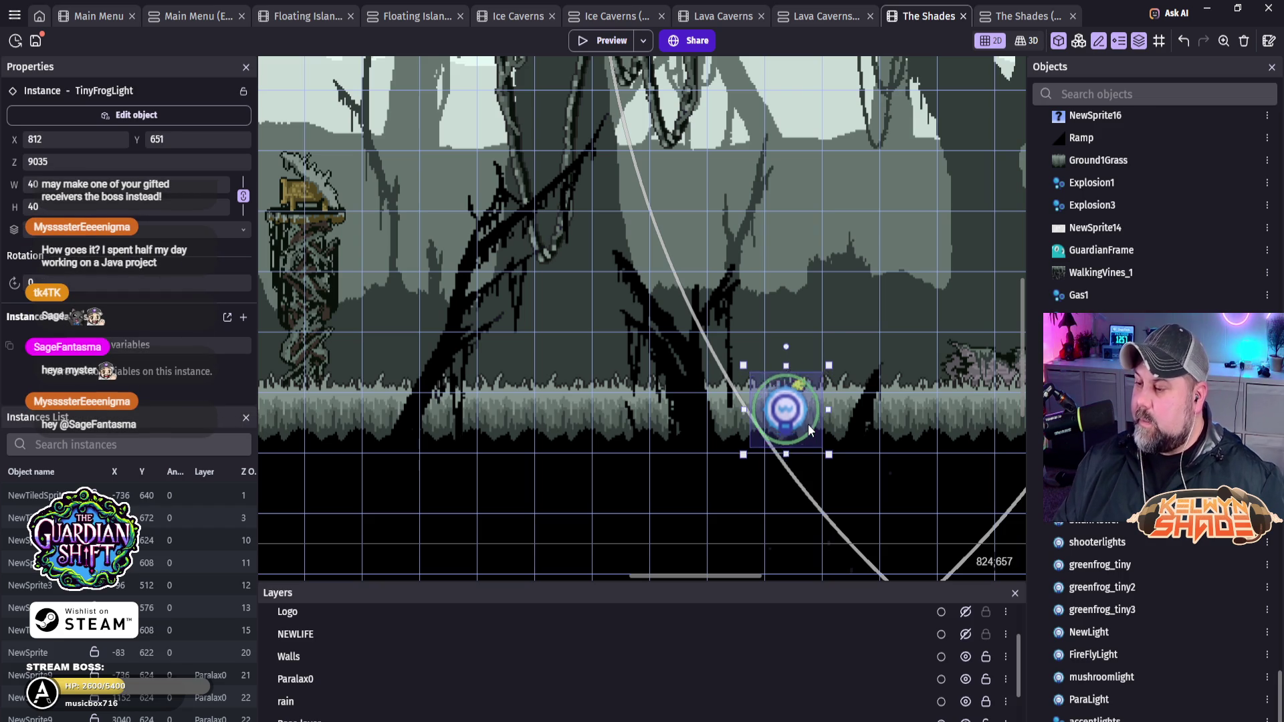
key("Up")
key("Up")
key("Right")
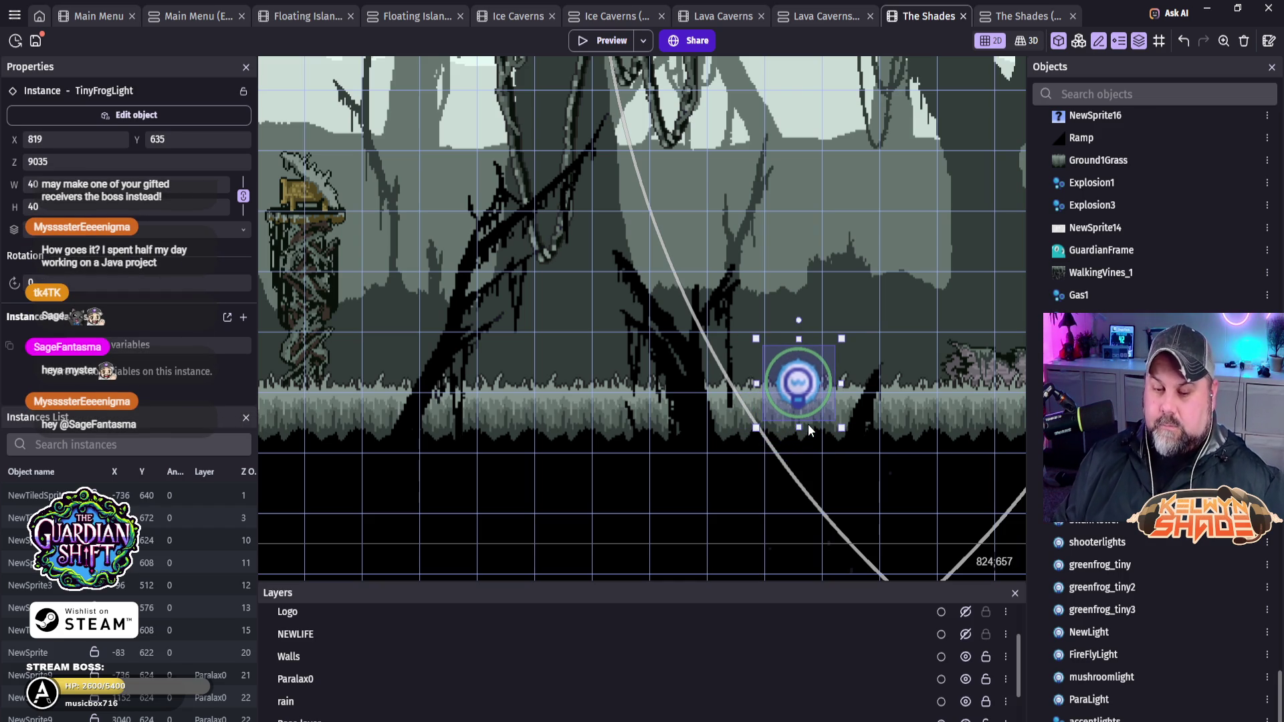
Step: Add more frog light copies further right along the ground, nudged onto the frogs
mouse_move(883, 461)
left_mouse_down()
mouse_move(488, 443)
mouse_move(428, 425)
left_mouse_up()
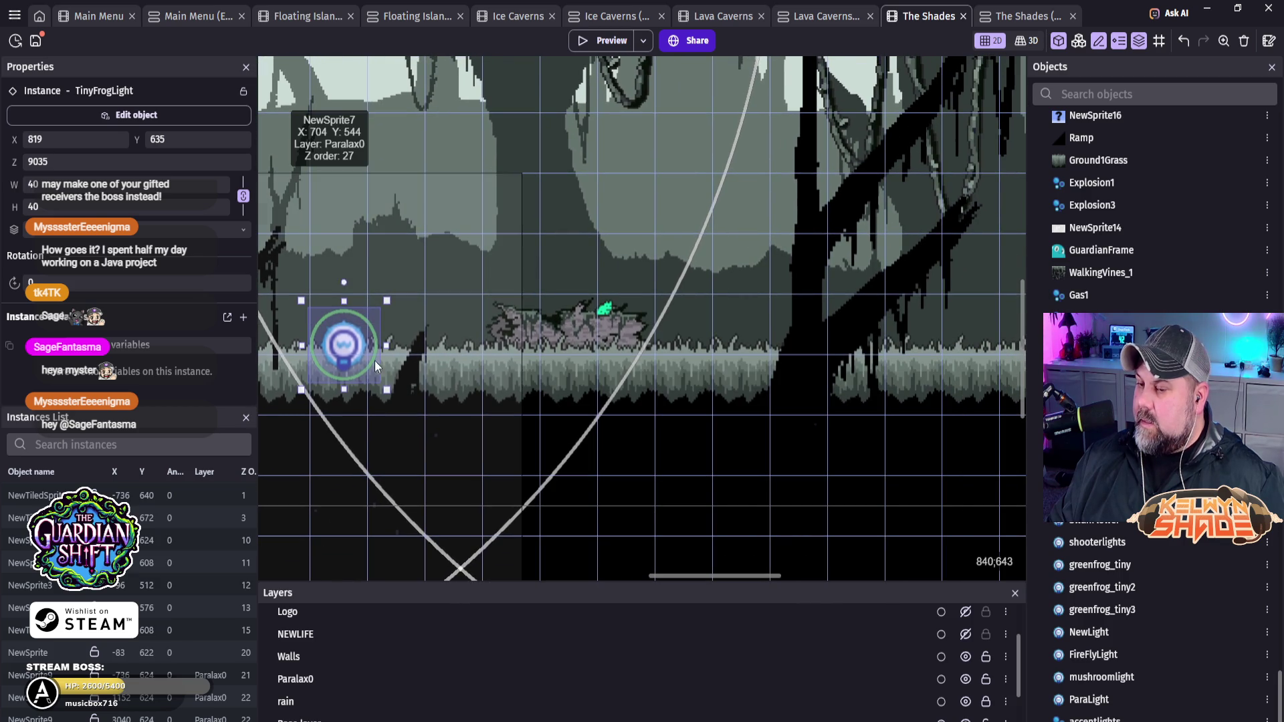
left_click_drag(351, 349, 906, 347)
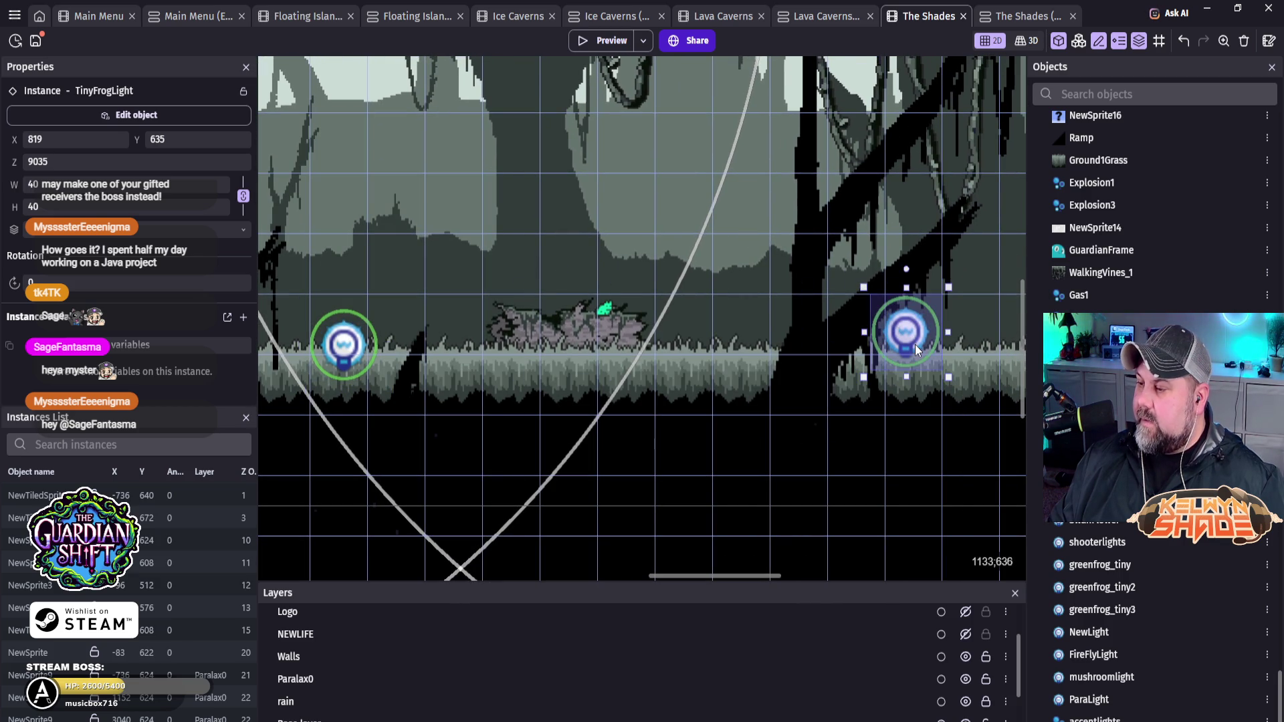
left_click_drag(822, 426, 536, 421)
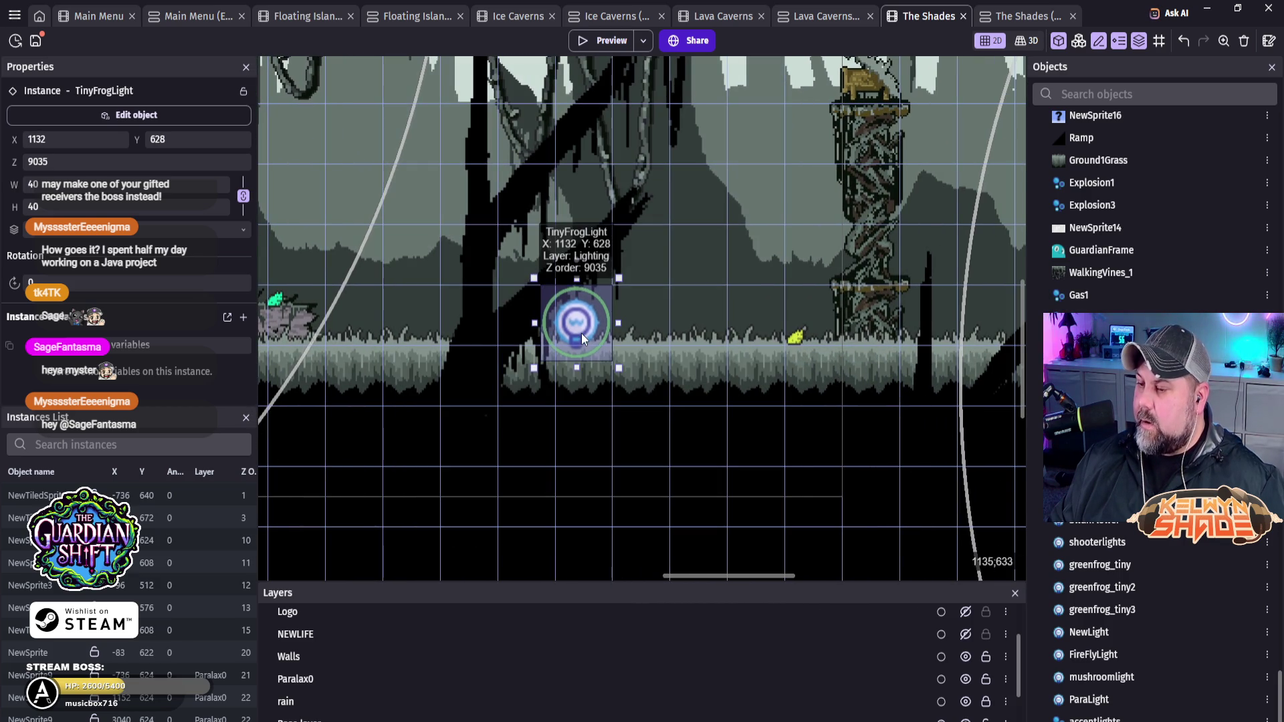
left_click_drag(580, 333, 796, 347)
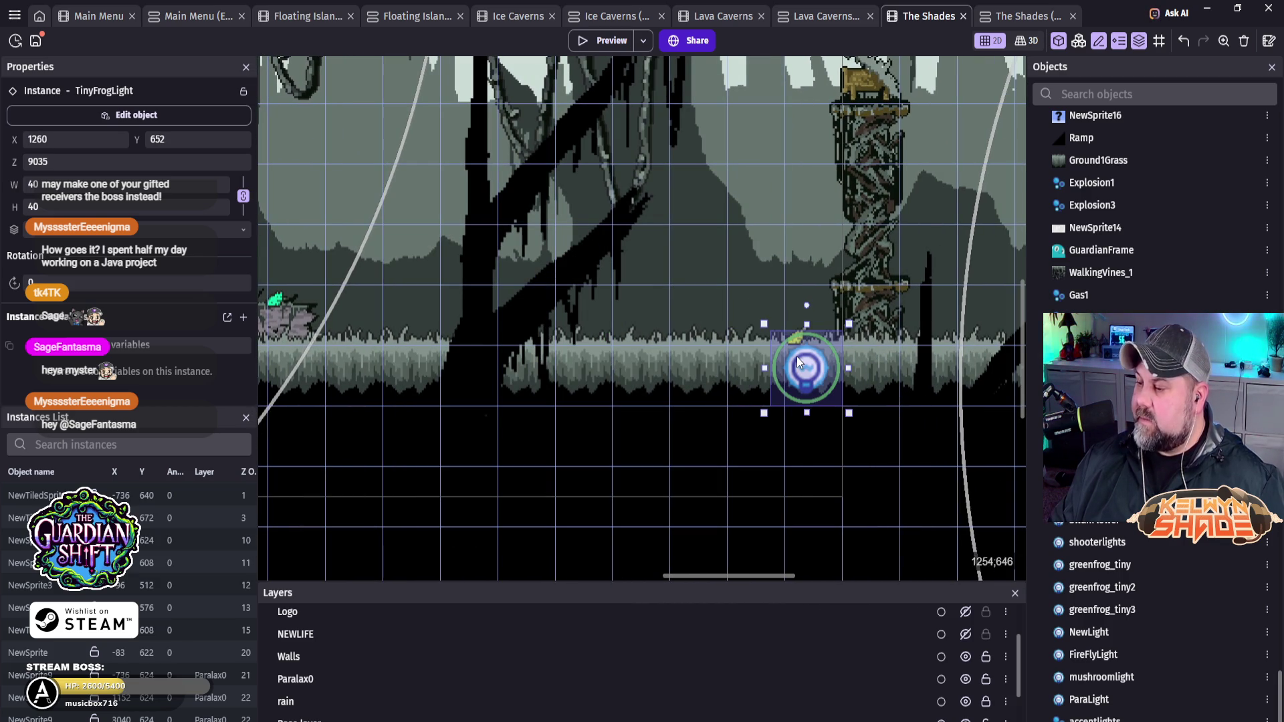
key("Left")
key("Left")
key("Up")
key("Up")
key("Up")
key("Left")
key("Left")
key("Left")
key("Up")
key("Up")
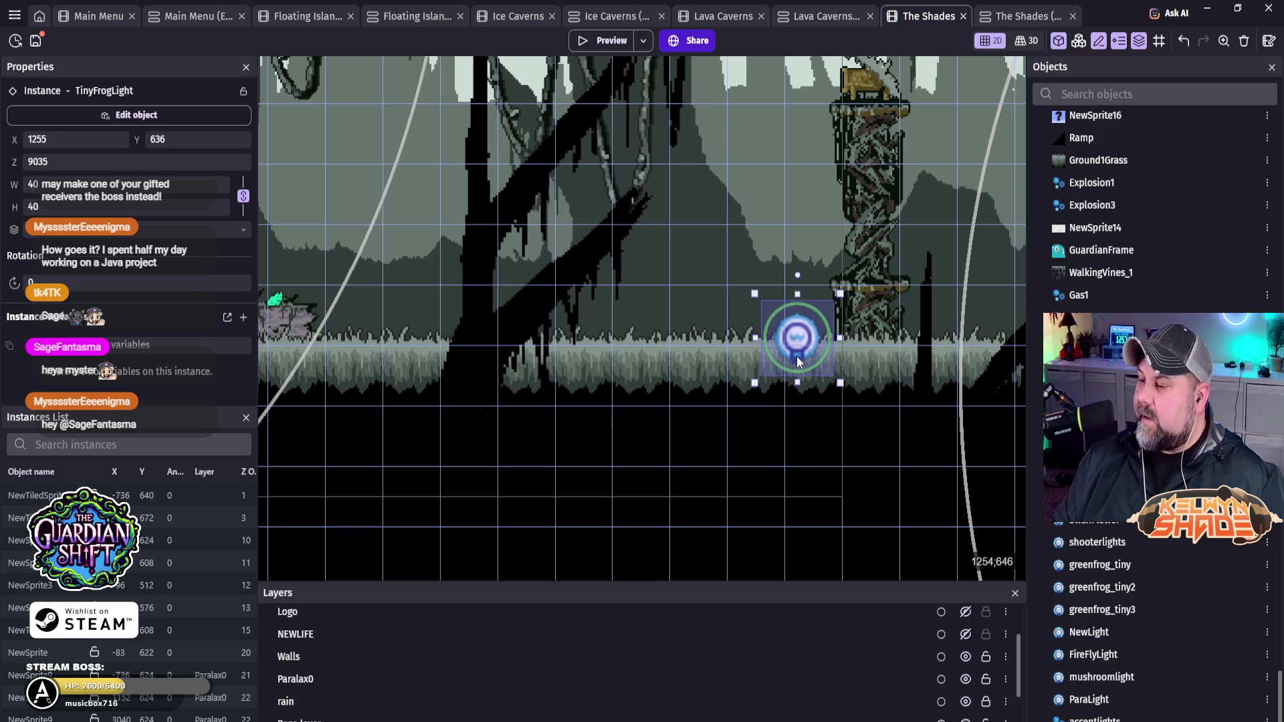
Step: Pan across the level to review the placed frog lights
mouse_move(869, 331)
left_mouse_down()
mouse_move(548, 366)
mouse_move(442, 444)
mouse_move(377, 349)
mouse_move(763, 377)
mouse_move(308, 343)
left_mouse_up()
mouse_move(832, 397)
left_mouse_down()
mouse_move(730, 377)
mouse_move(424, 368)
mouse_move(750, 444)
mouse_move(708, 455)
mouse_move(816, 467)
left_mouse_up()
mouse_move(637, 505)
left_mouse_down()
mouse_move(928, 476)
mouse_move(906, 473)
left_mouse_up()
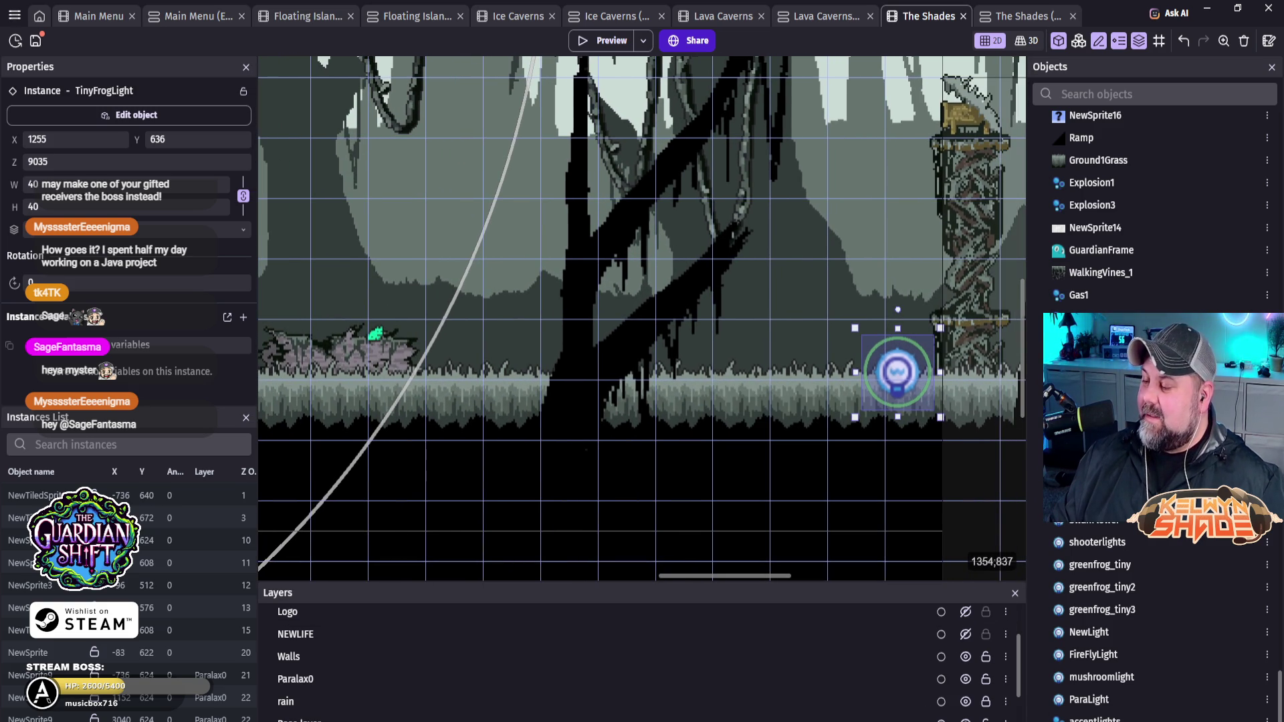
right_click(1090, 718)
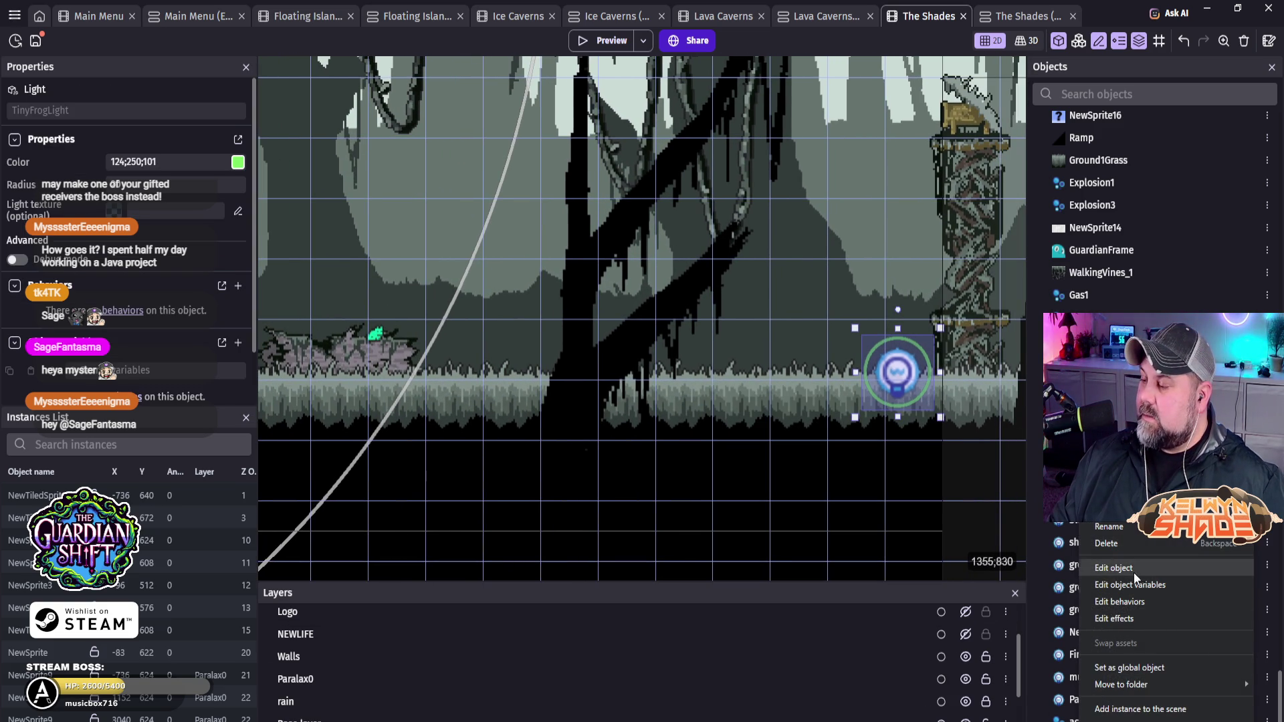
Step: Duplicate TinyFrogLight as TinyFrogLight2 and place an instance in the level
left_click(1113, 509)
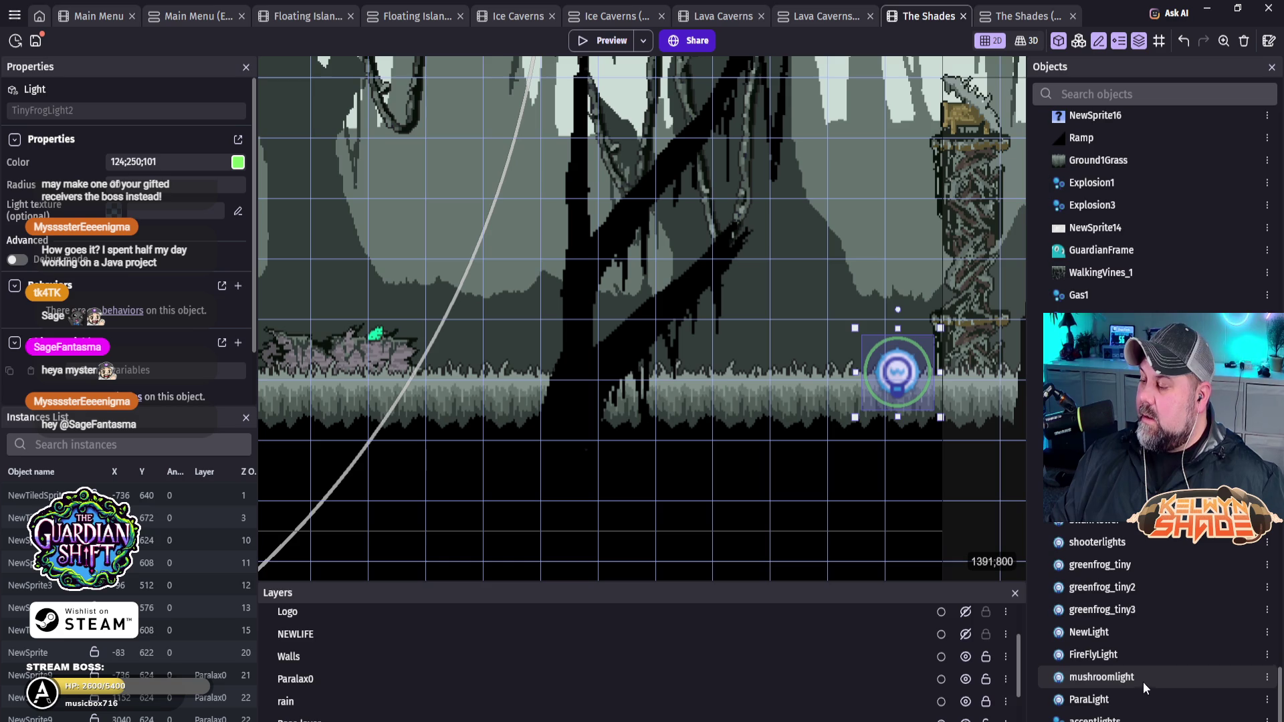
scroll(1142, 682, "down", 1)
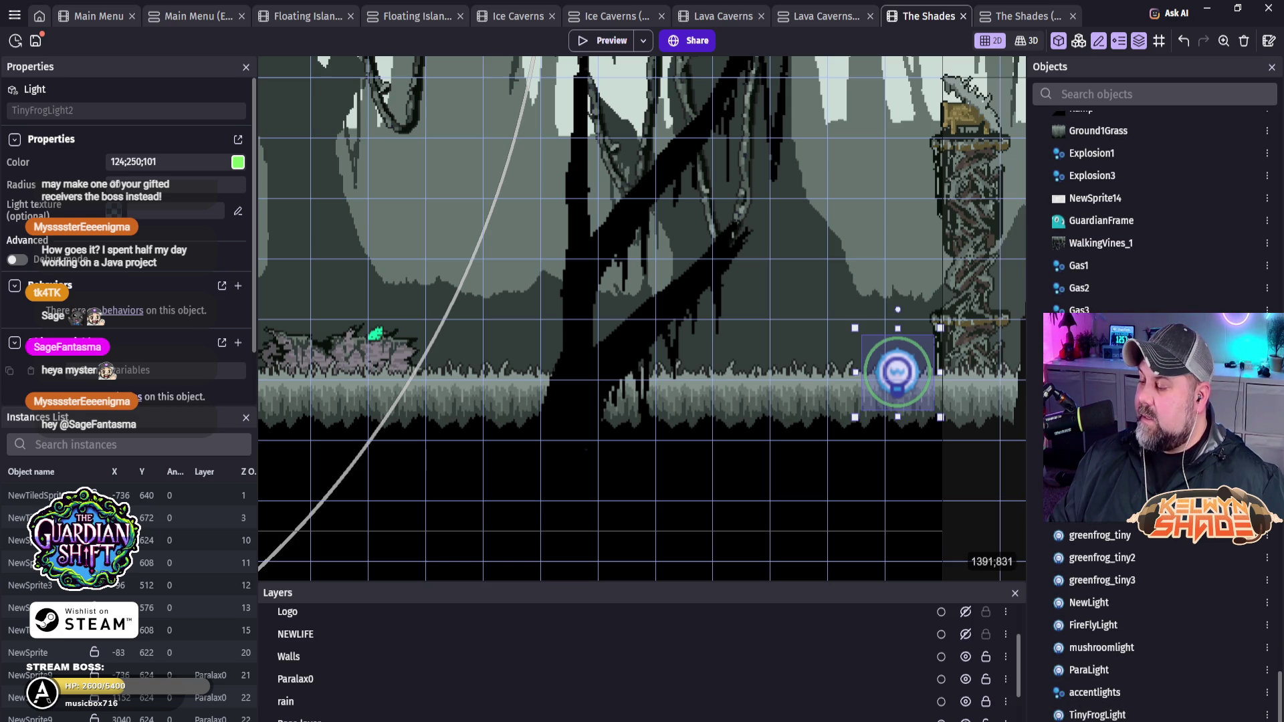
mouse_move(1097, 715)
left_mouse_down()
mouse_move(702, 389)
mouse_move(366, 322)
mouse_move(344, 343)
left_mouse_up()
key("Up")
key("Up")
key("Up")
key("Right")
key("Right")
key("Right")
key("Up")
key("Up")
key("Right")
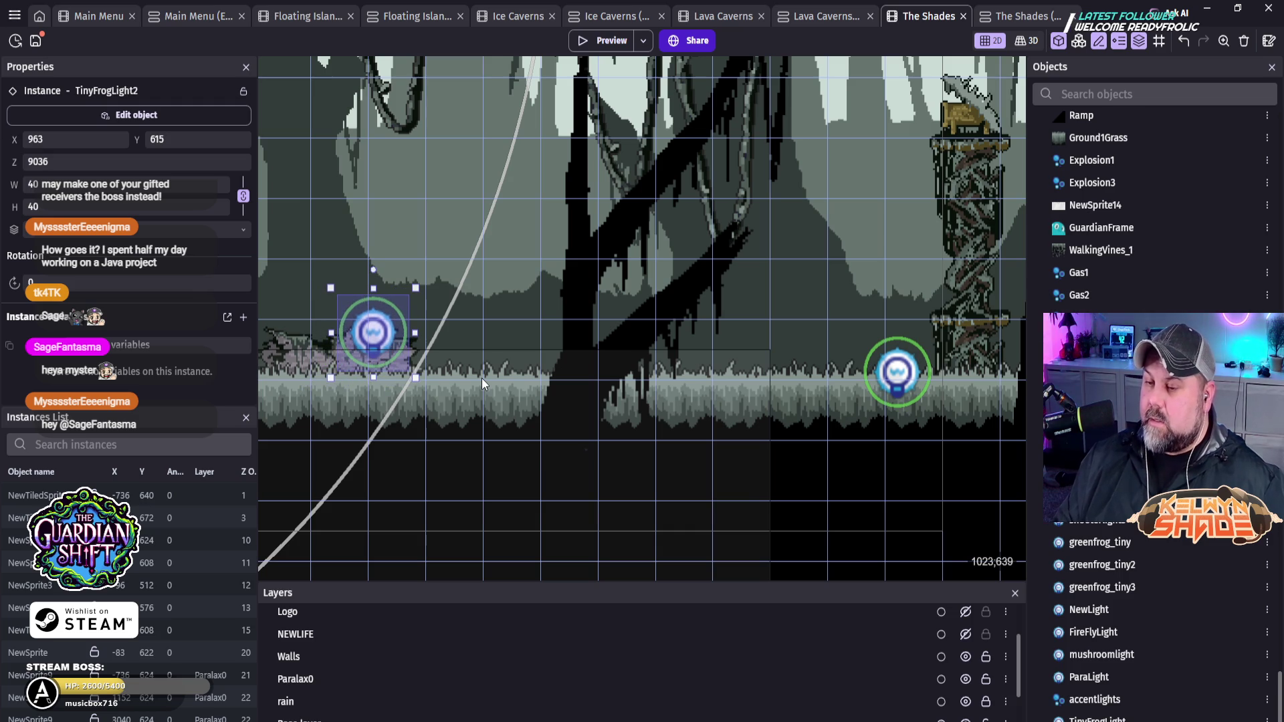
Step: Give TinyFrogLight2 the mint-green colour 36;248;187 and apply
double_click(383, 337)
left_click(1036, 159)
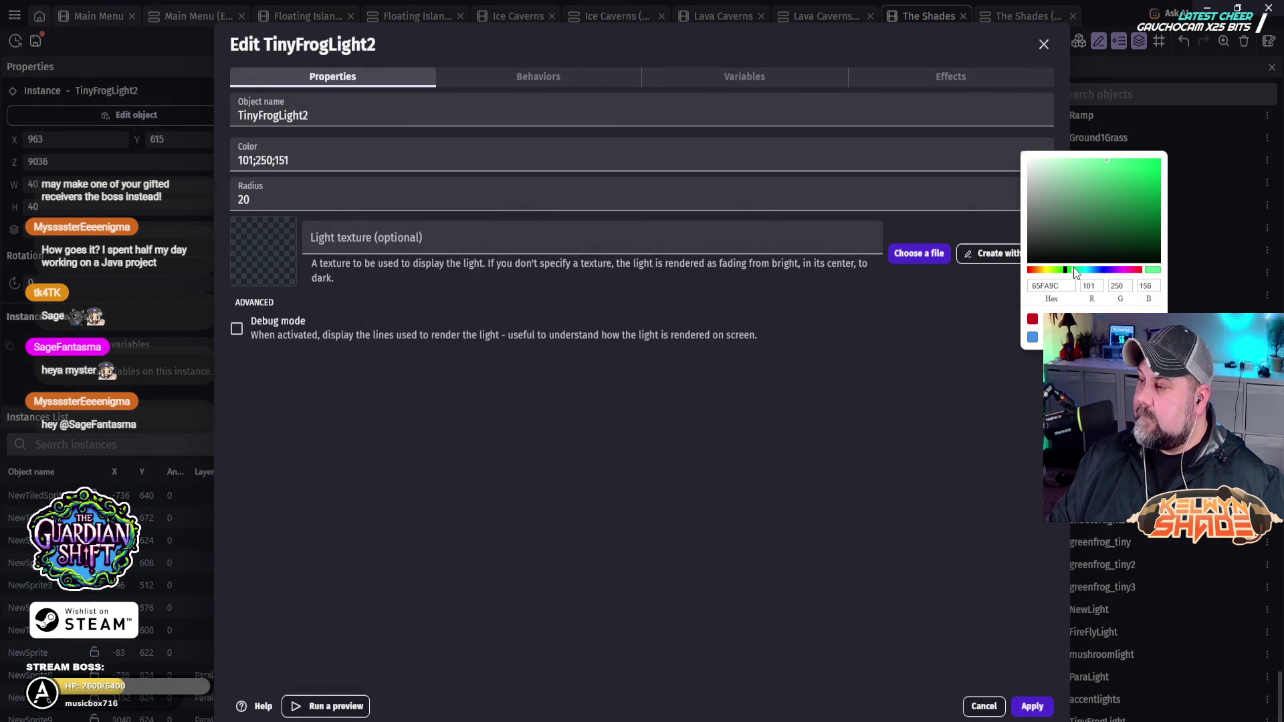
left_click(1079, 268)
left_click(1080, 268)
left_click_drag(1139, 189, 1141, 161)
left_click(1028, 712)
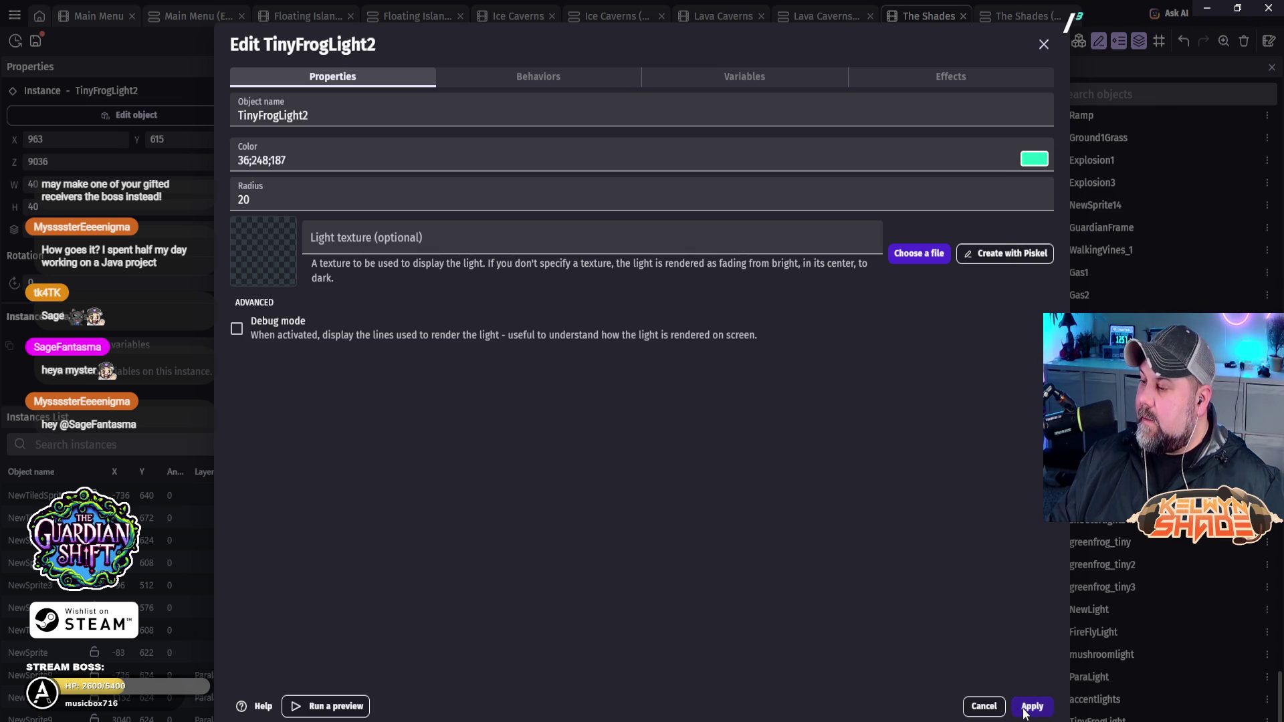
left_click(1030, 708)
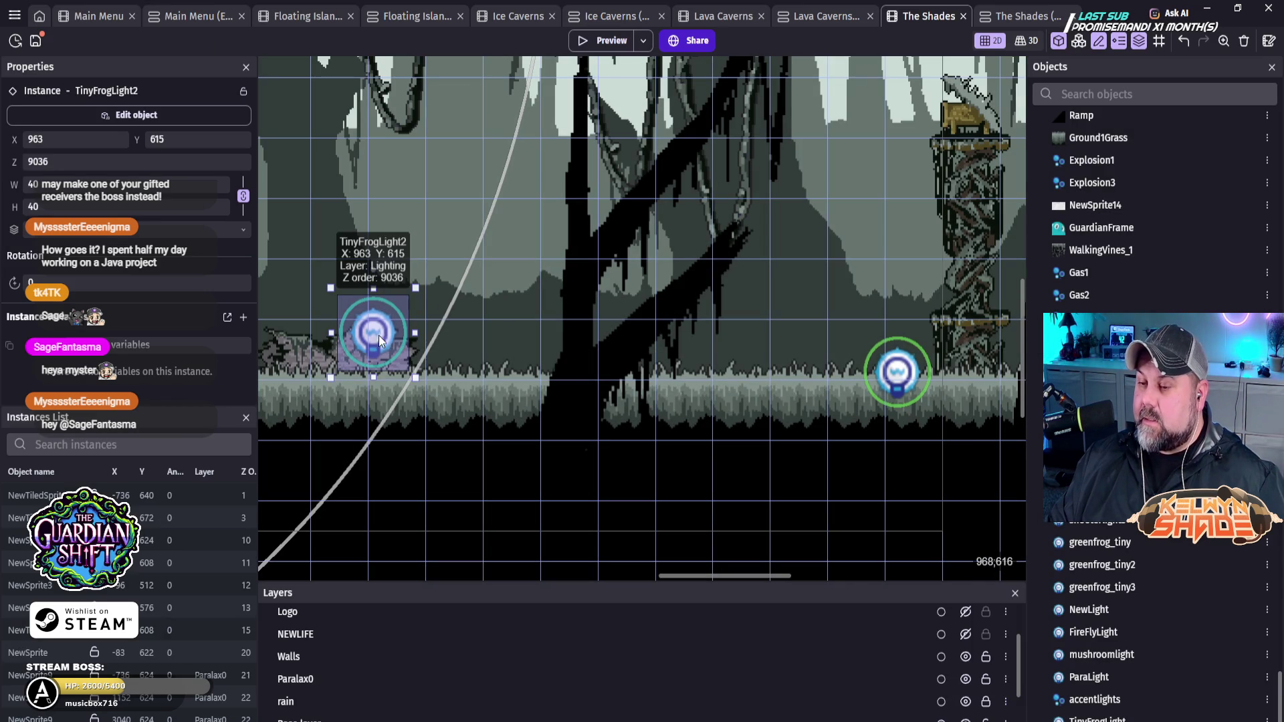
Step: Position TinyFrogLight2 at X 965, Y 615 over the small frog and start a preview
left_click_drag(384, 340, 365, 339)
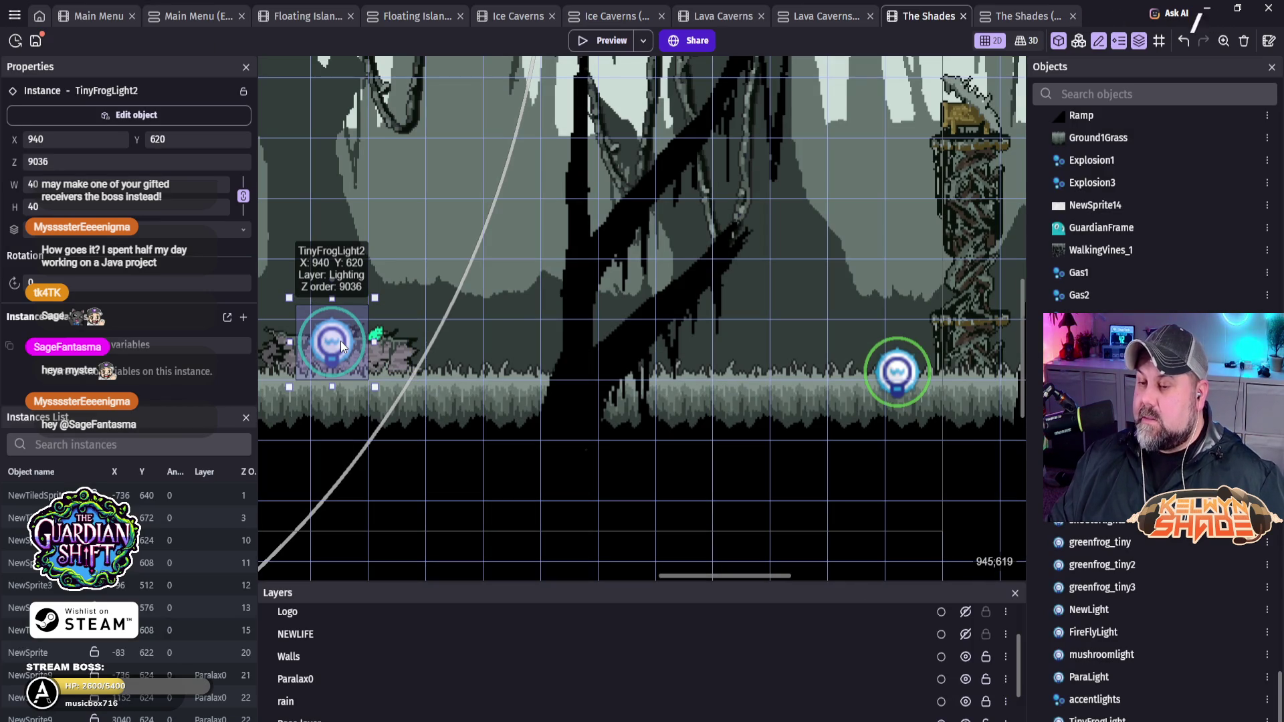
left_click_drag(342, 345, 360, 342)
key("Right")
key("Right")
key("Right")
key("Up")
key("Up")
key("Up")
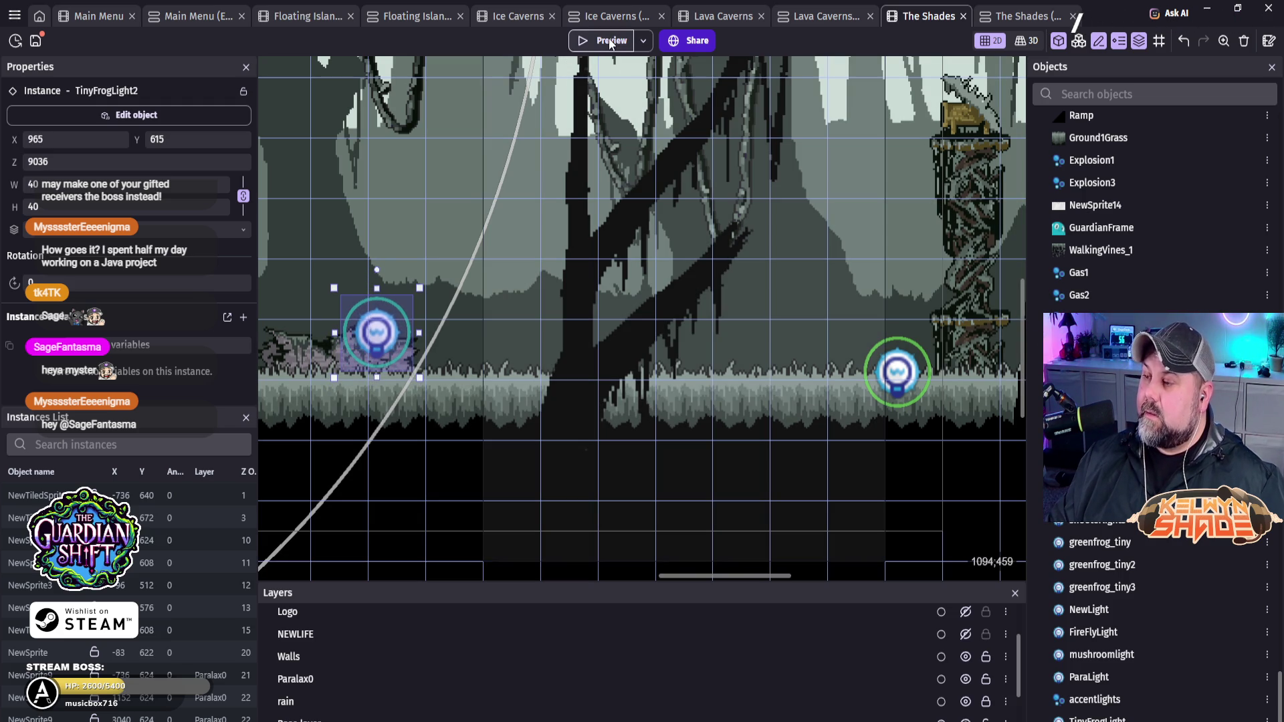
left_click(610, 41)
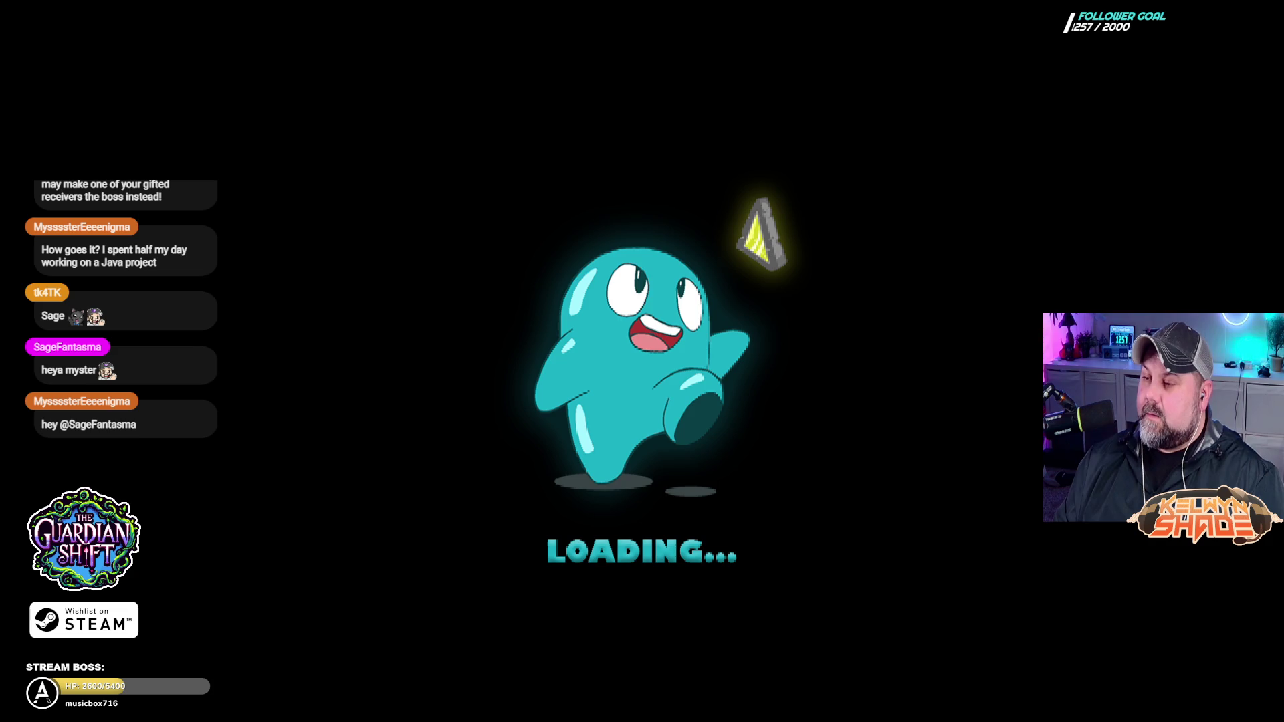
Step: Walk the character back and forth past the frogs and wooden towers to inspect the lights
key("Left")
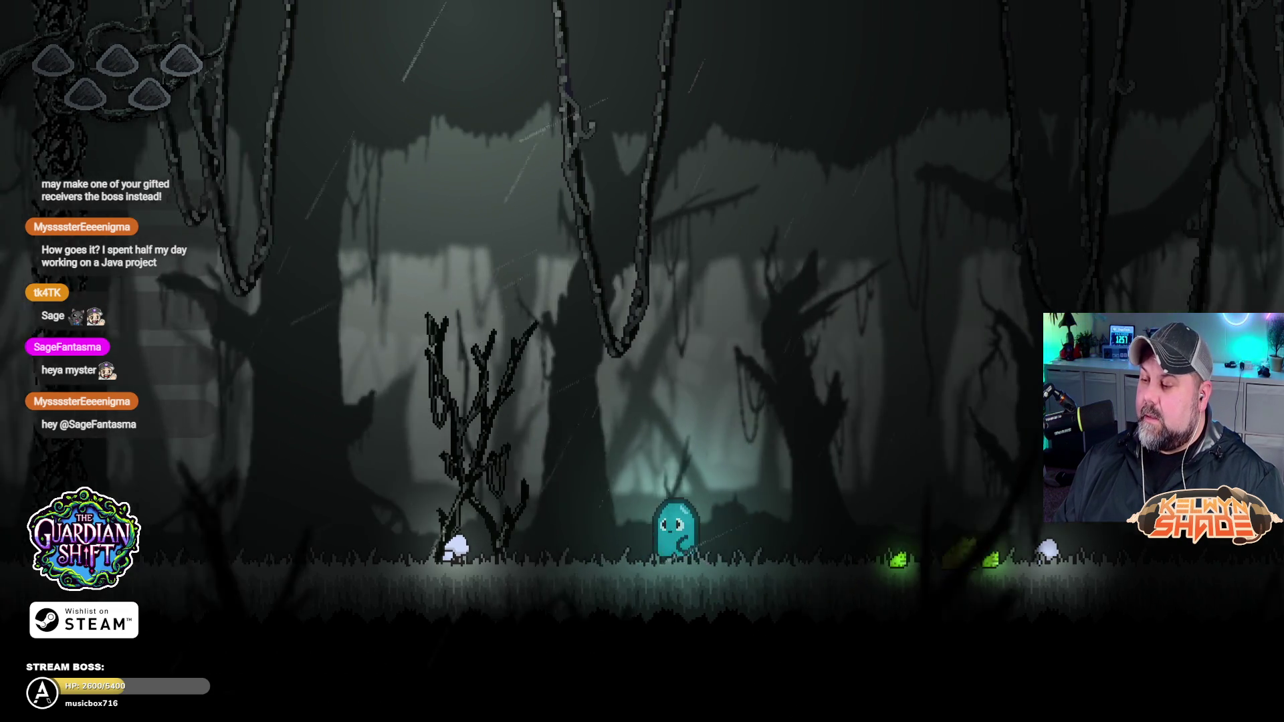
key("Right")
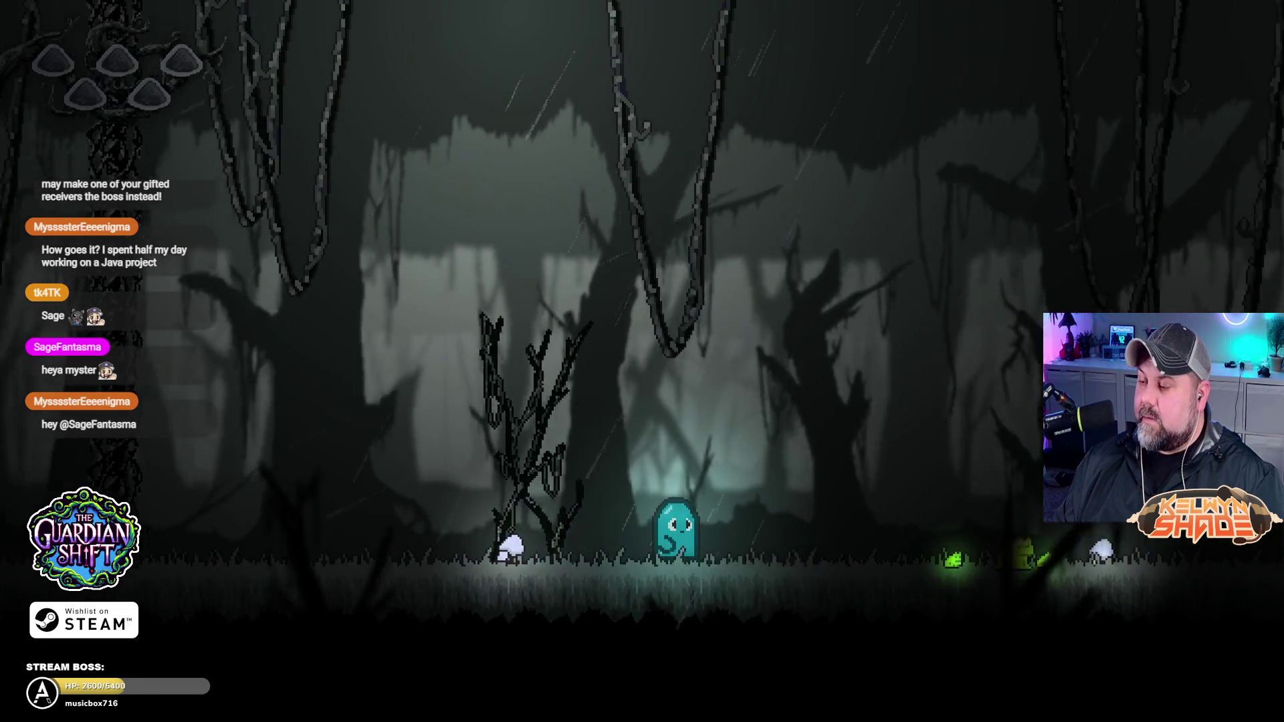
key("Right")
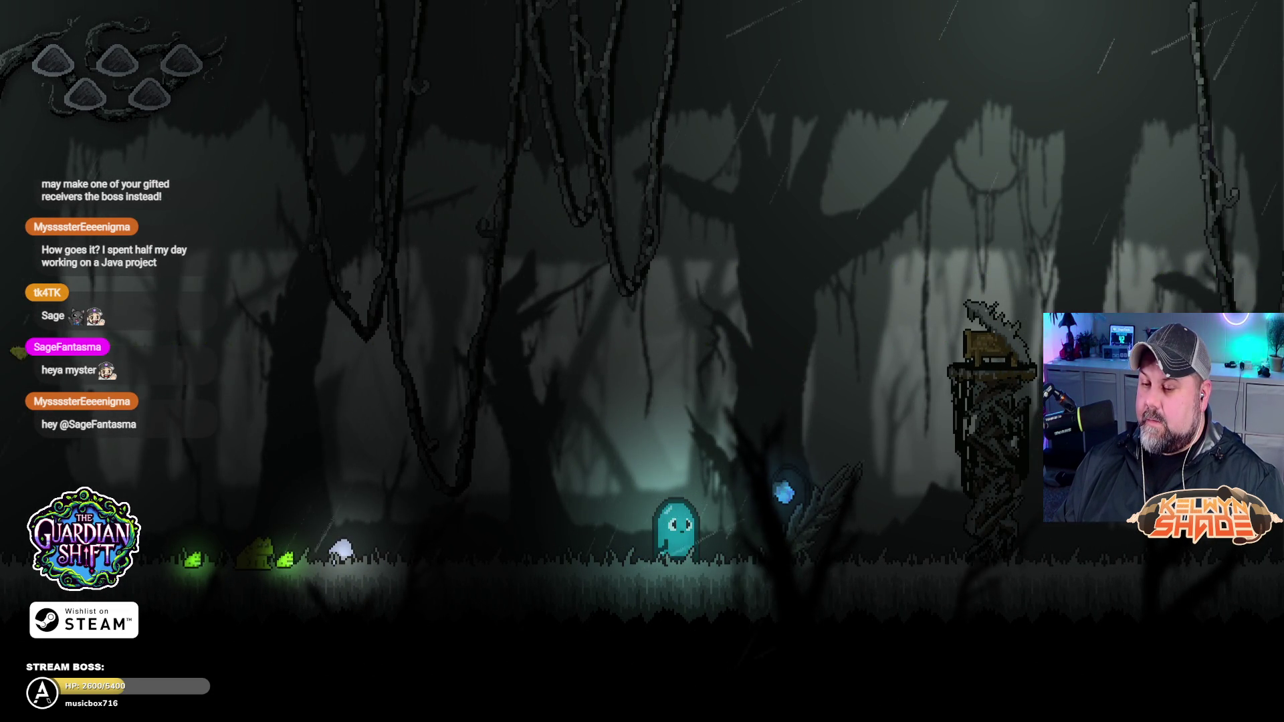
key("Right")
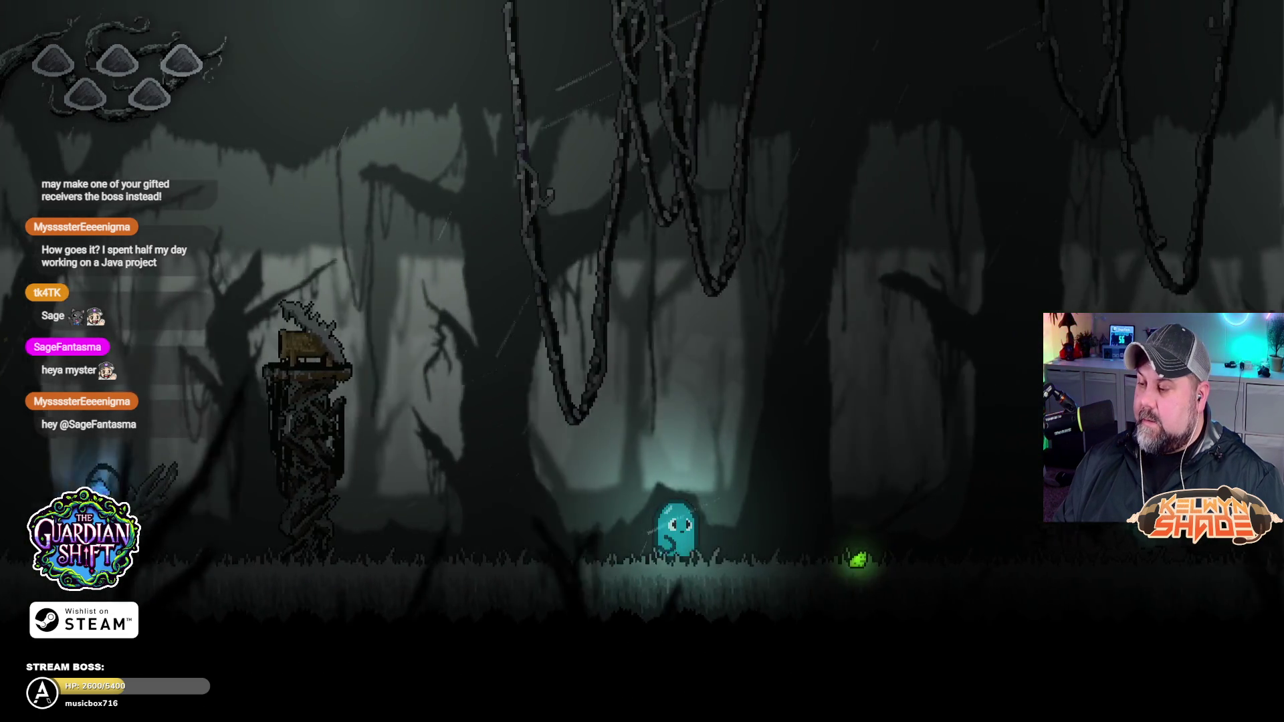
key("Right")
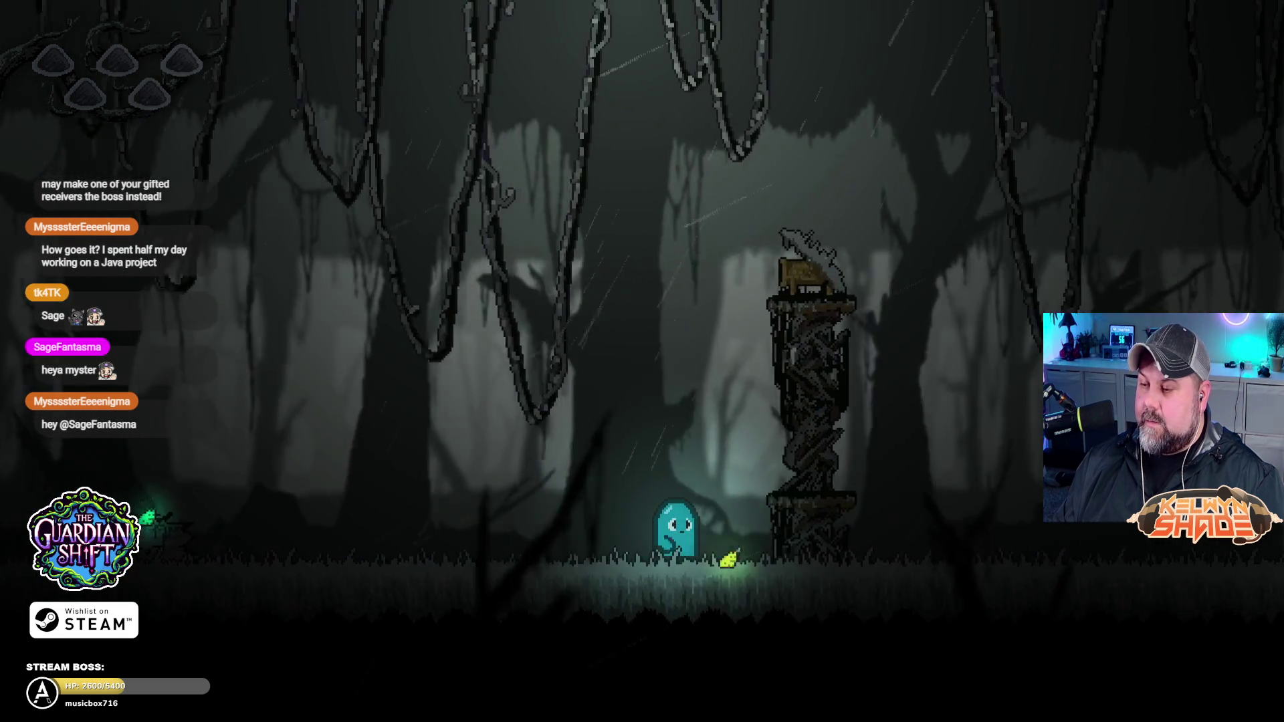
key("Left")
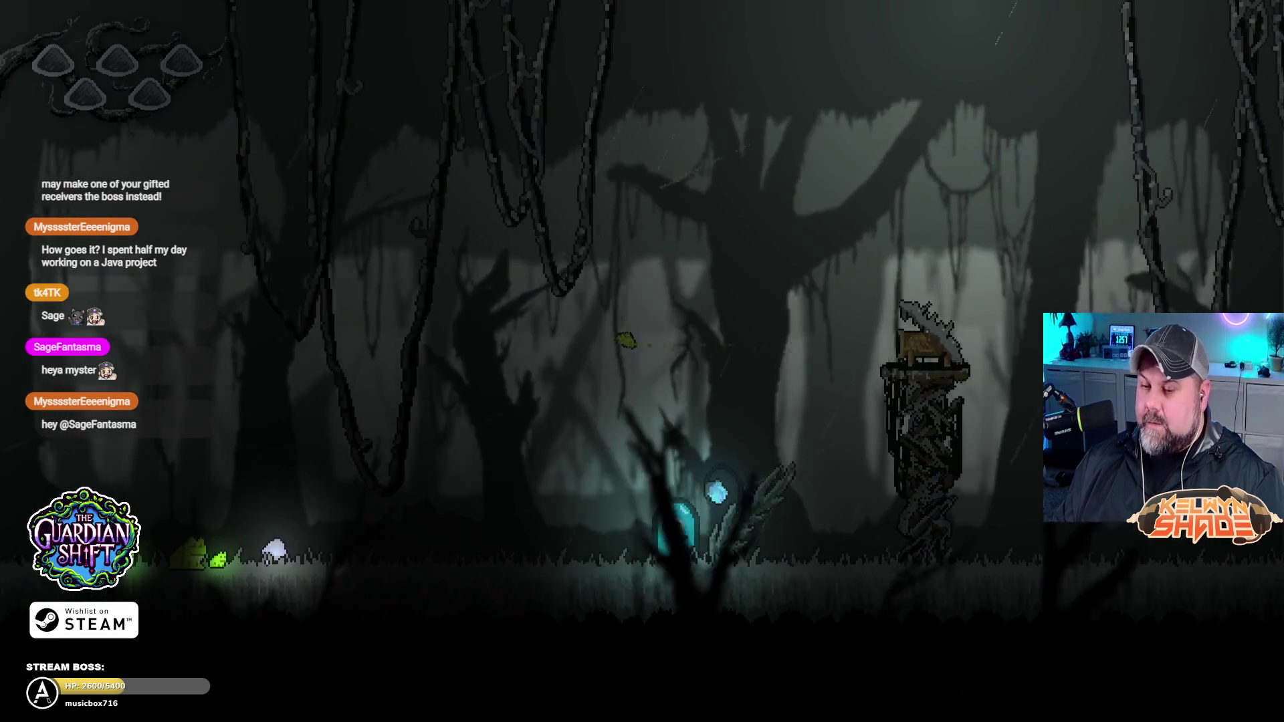
key("Left")
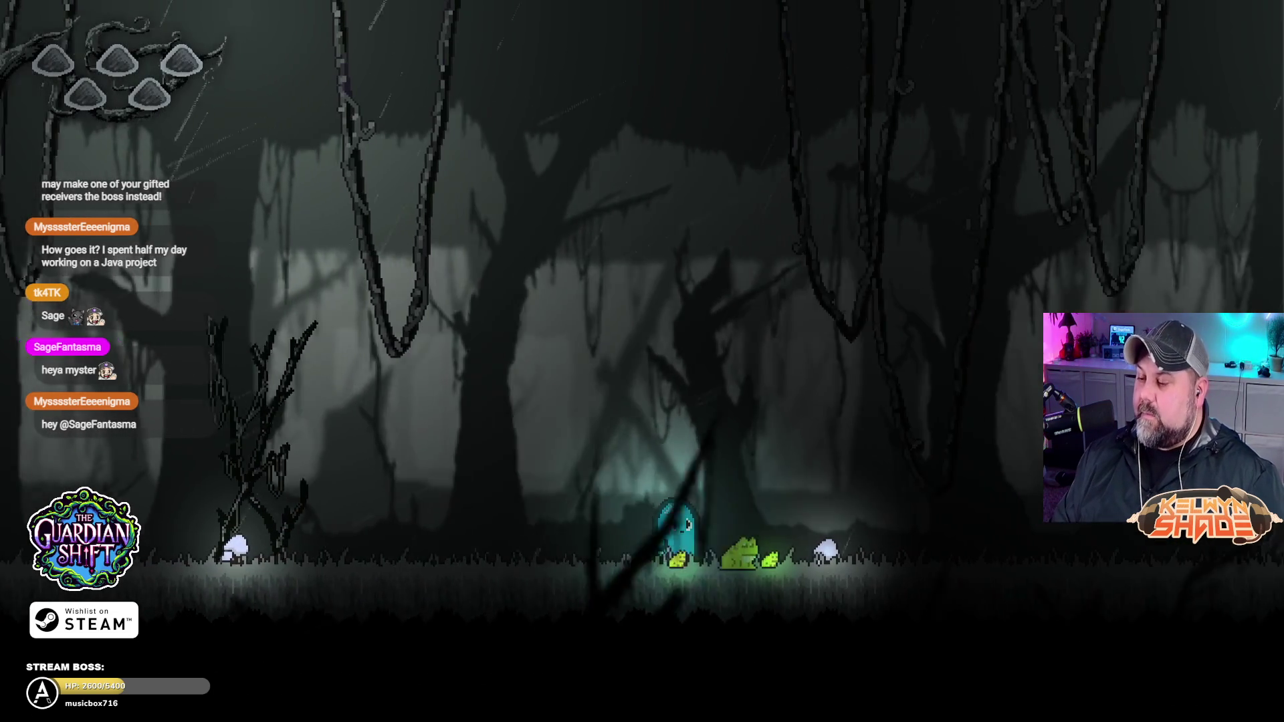
key("Right")
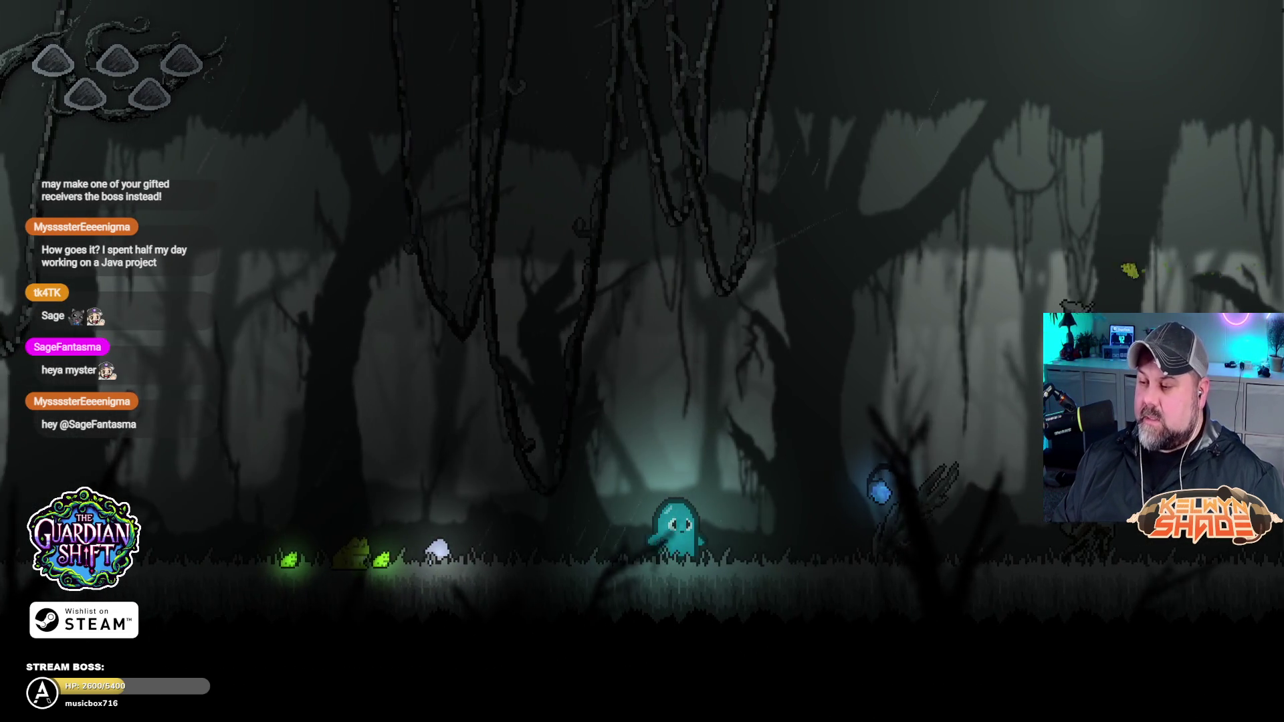
key("Right")
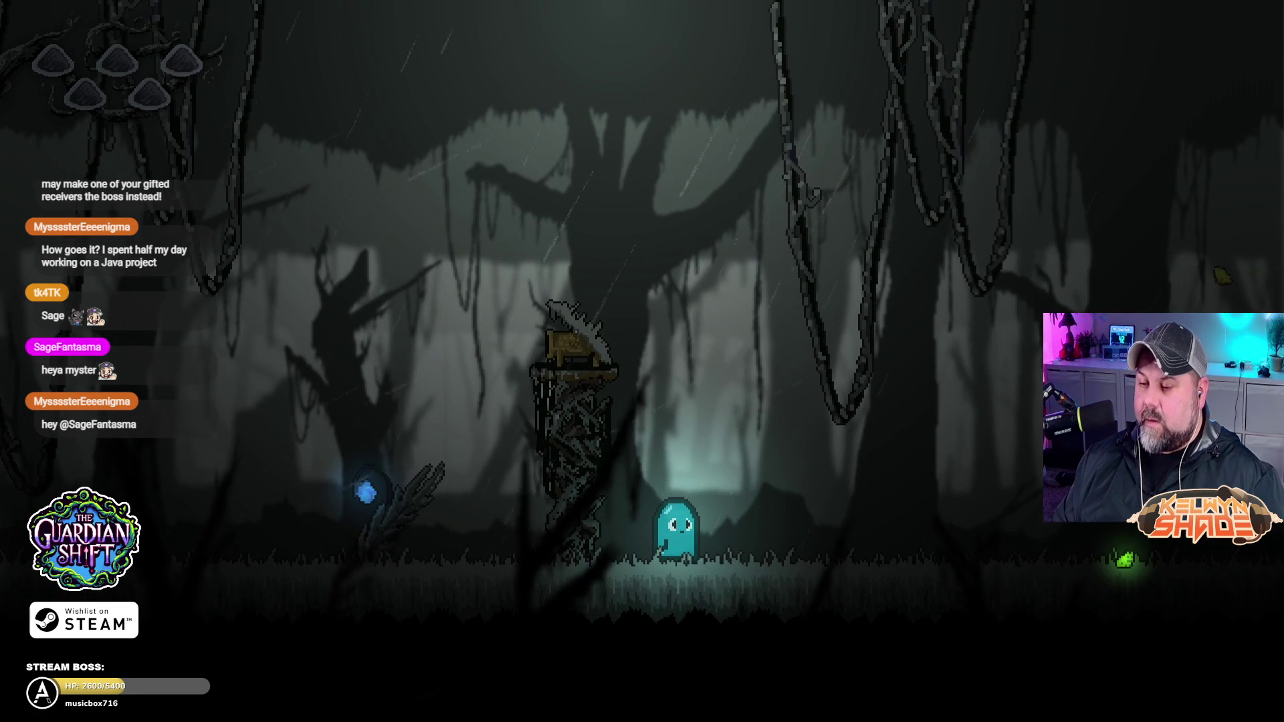
key("Right")
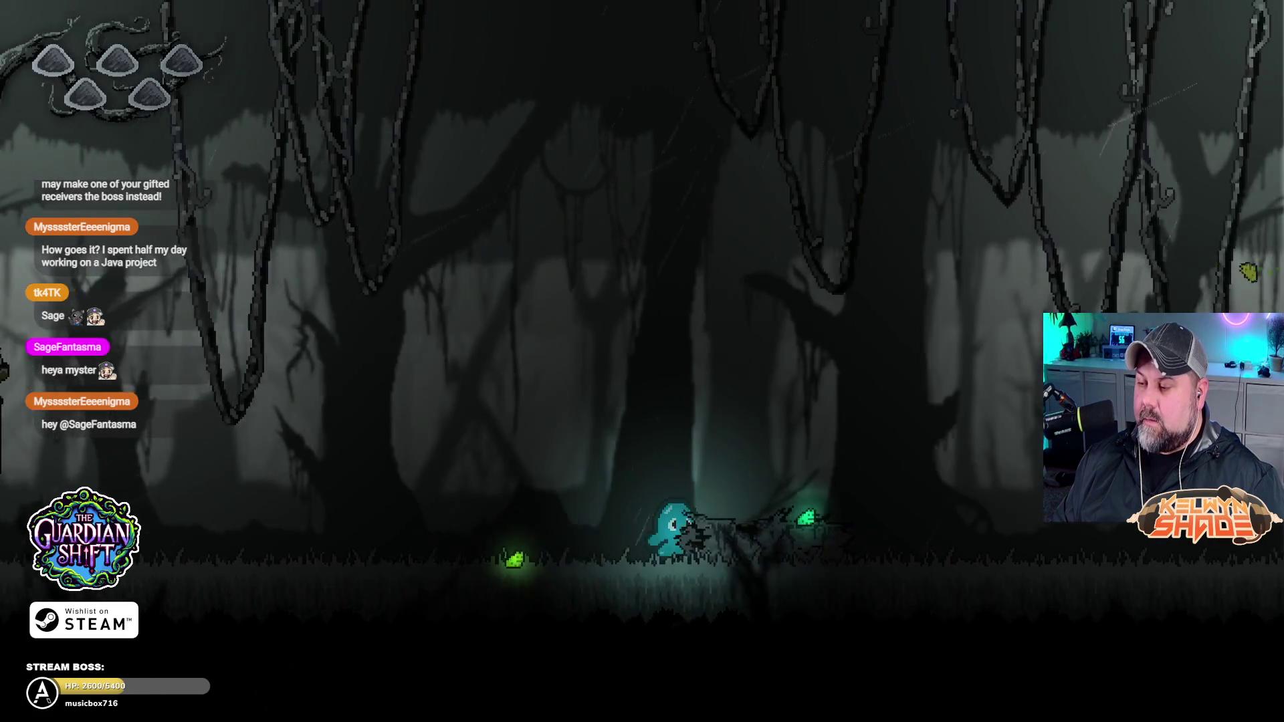
key("Left")
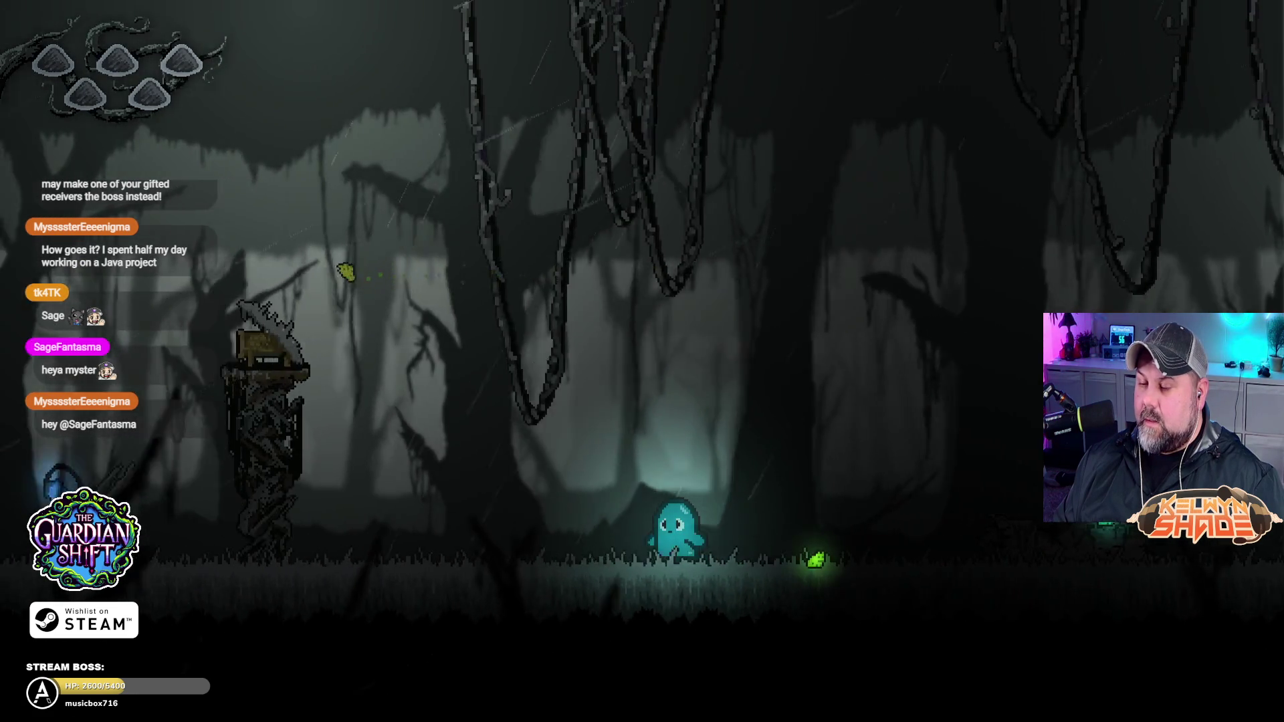
key("Left")
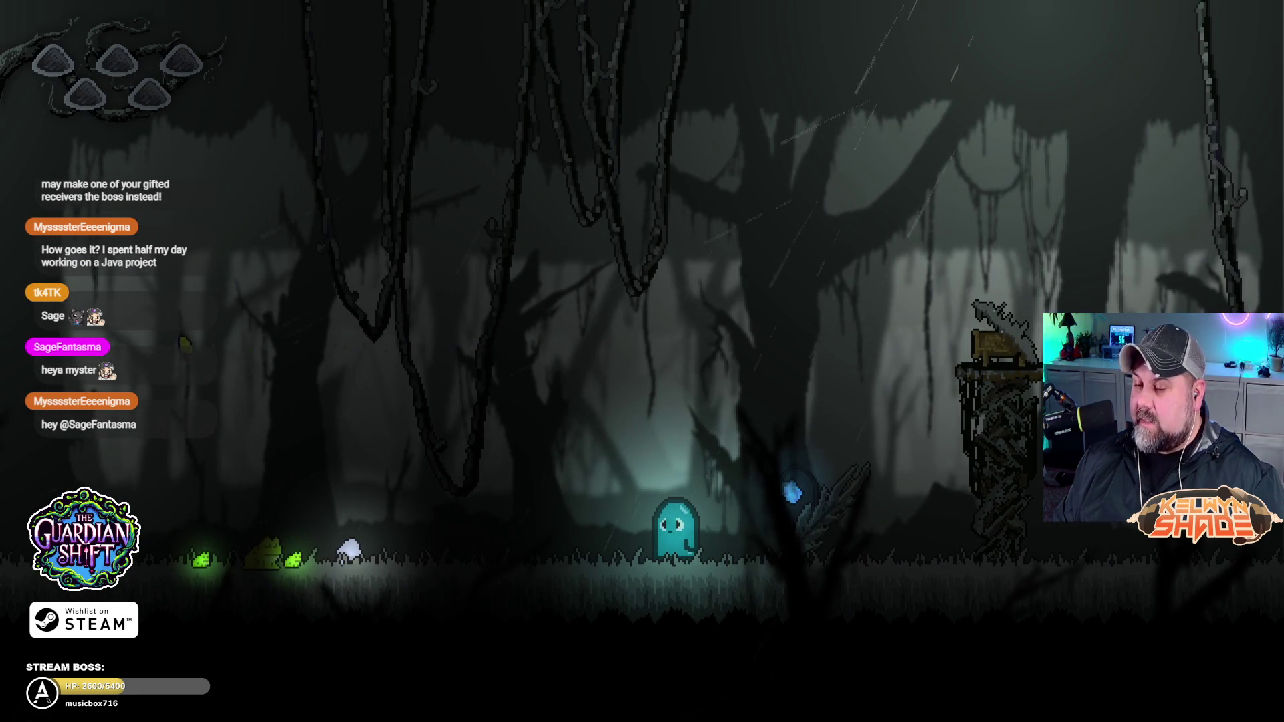
key("Left")
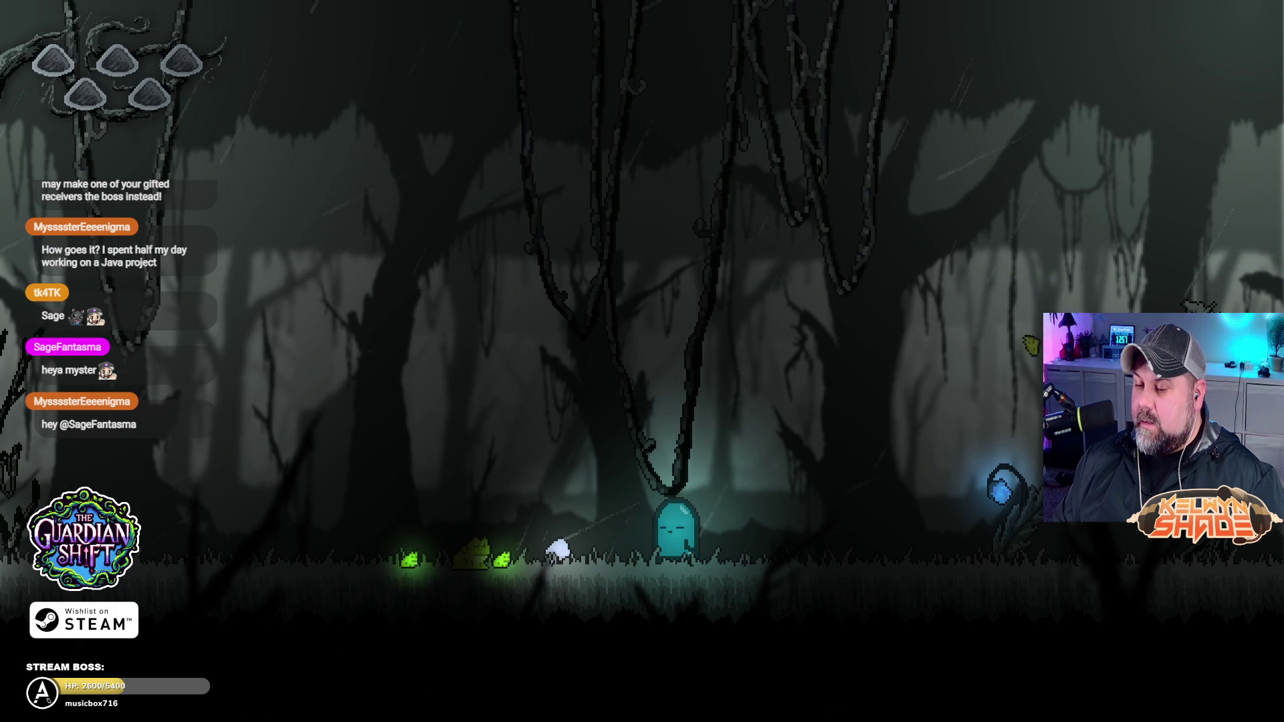
key("Right")
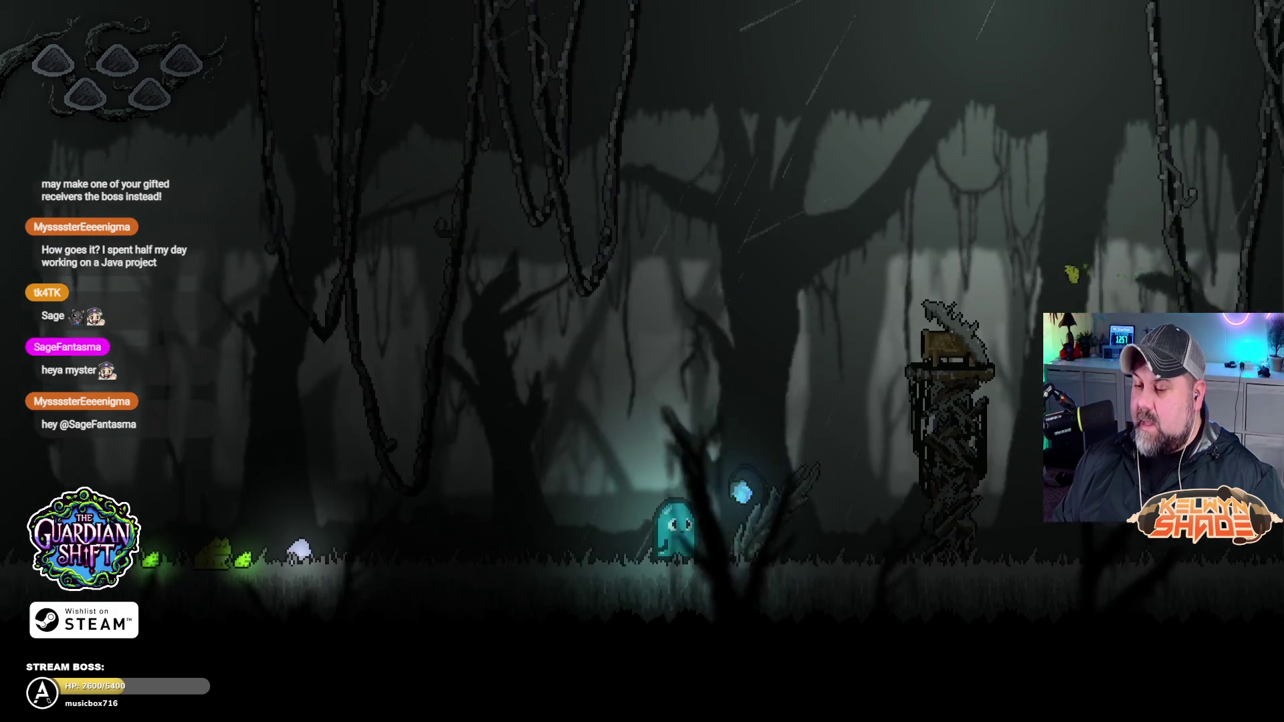
key("Right")
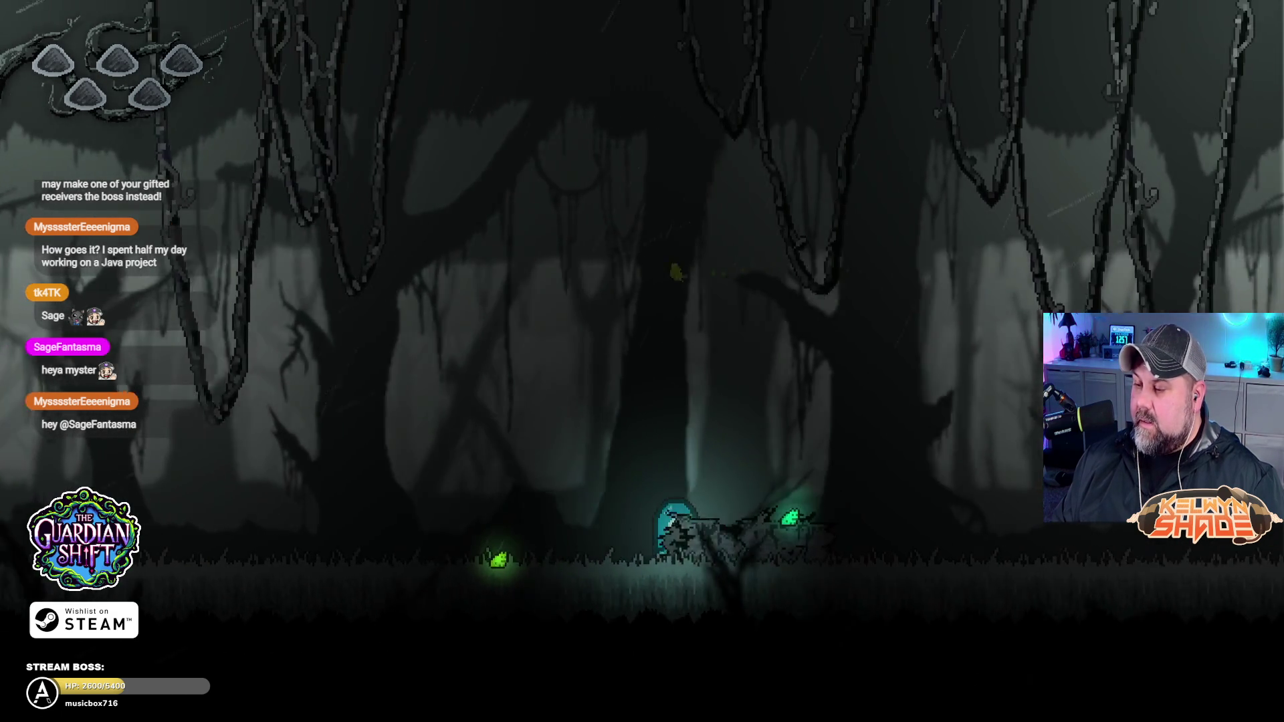
key("Right")
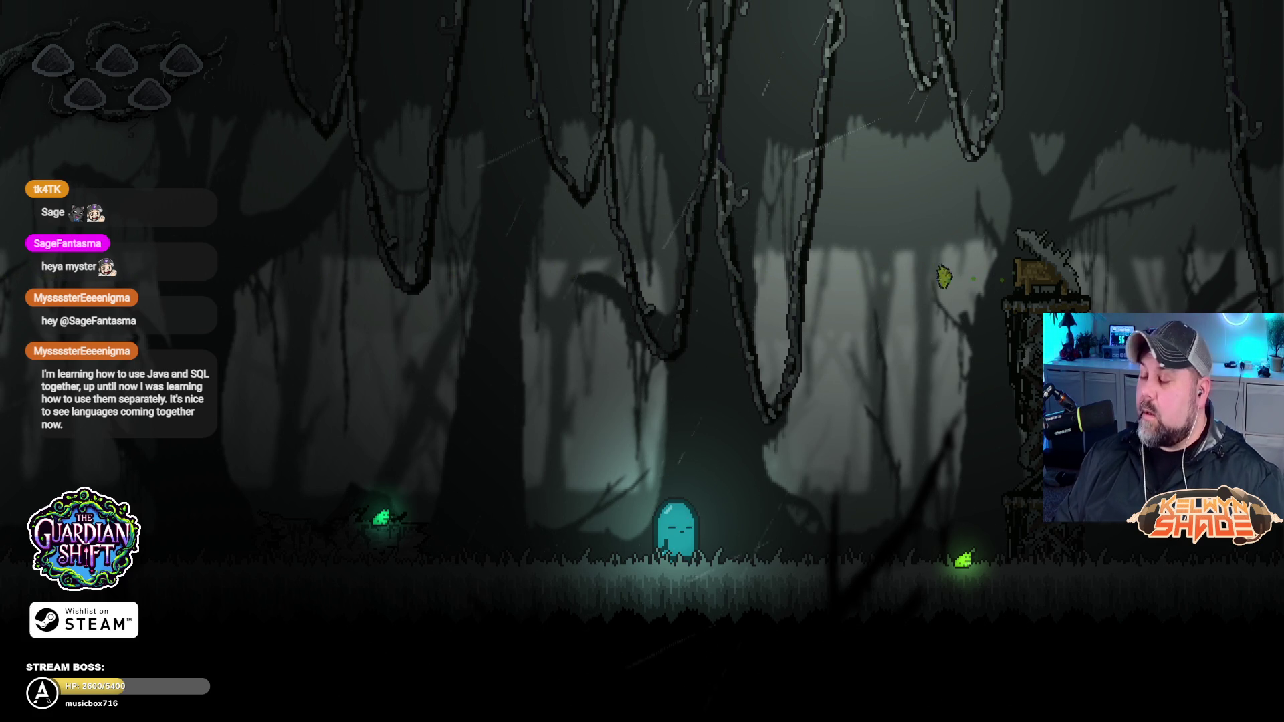
key("Right")
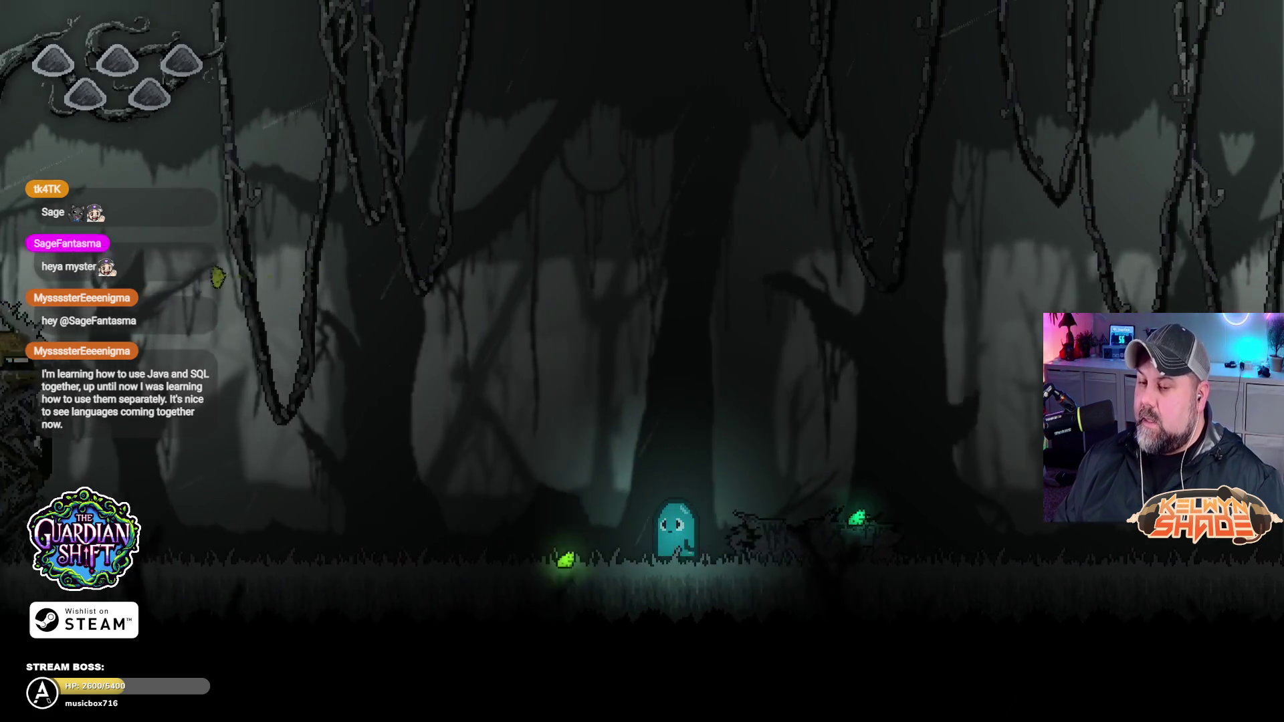
key("Right")
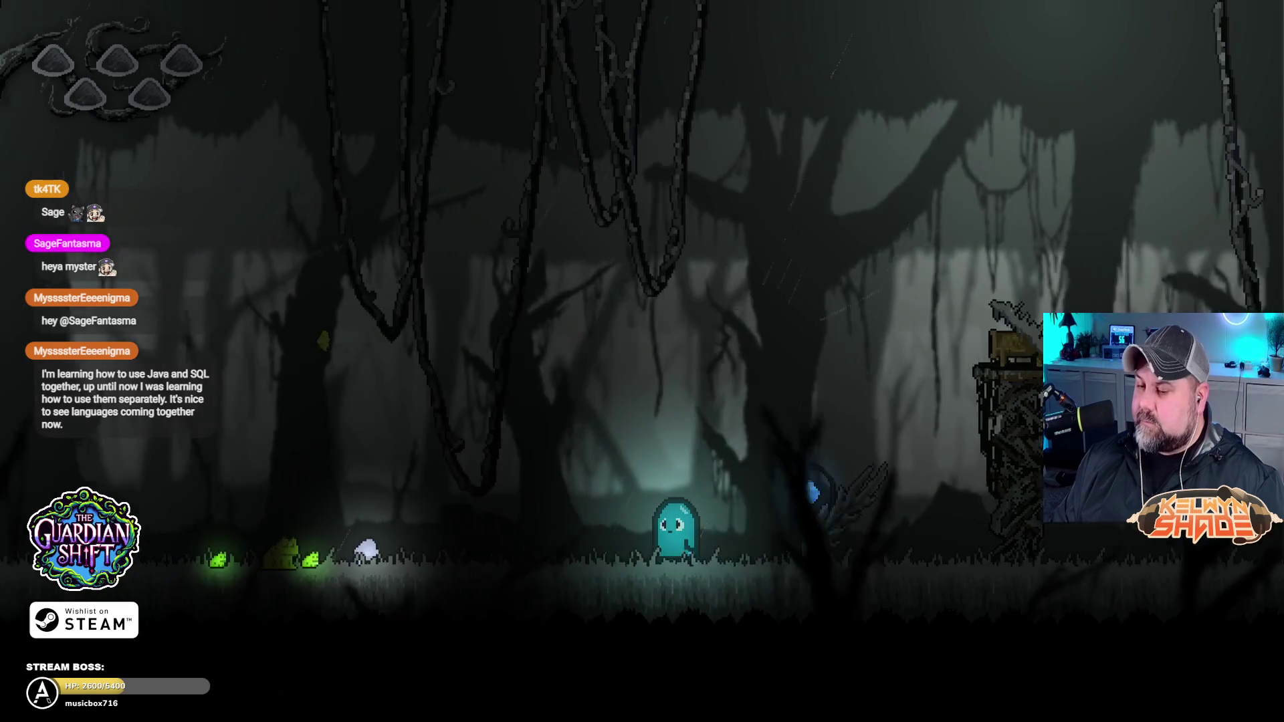
key("Left")
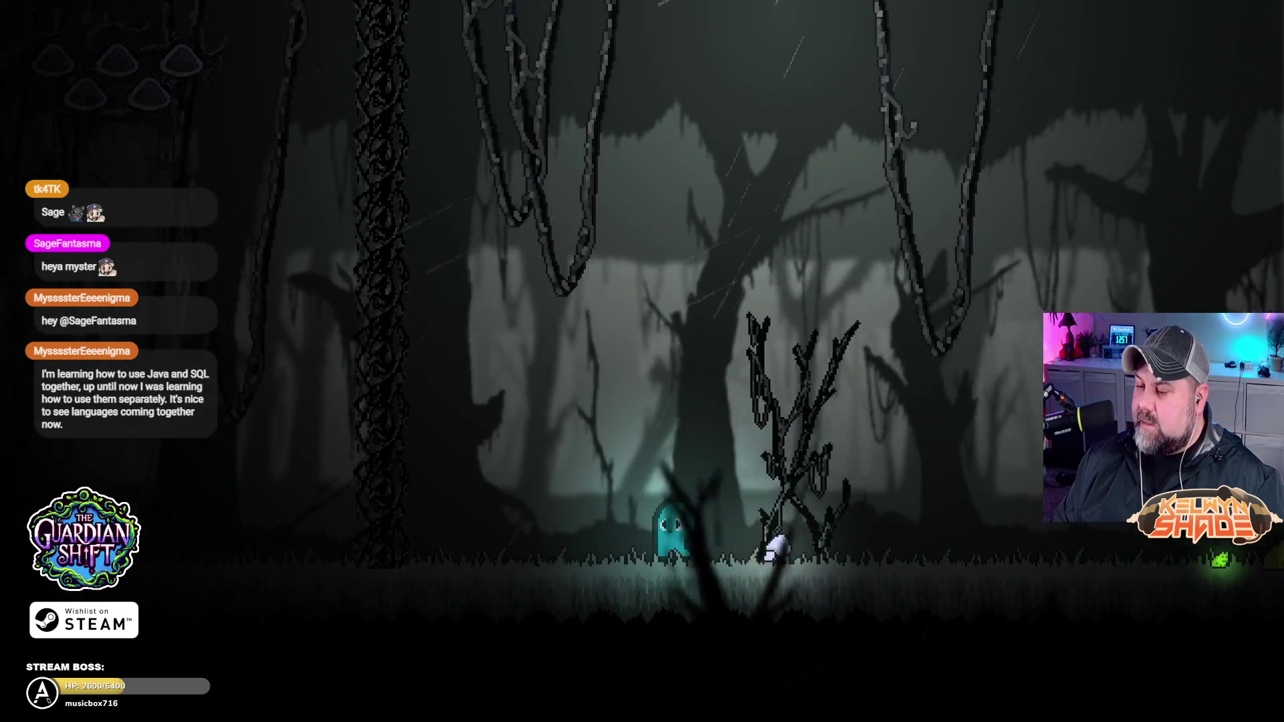
key("Right")
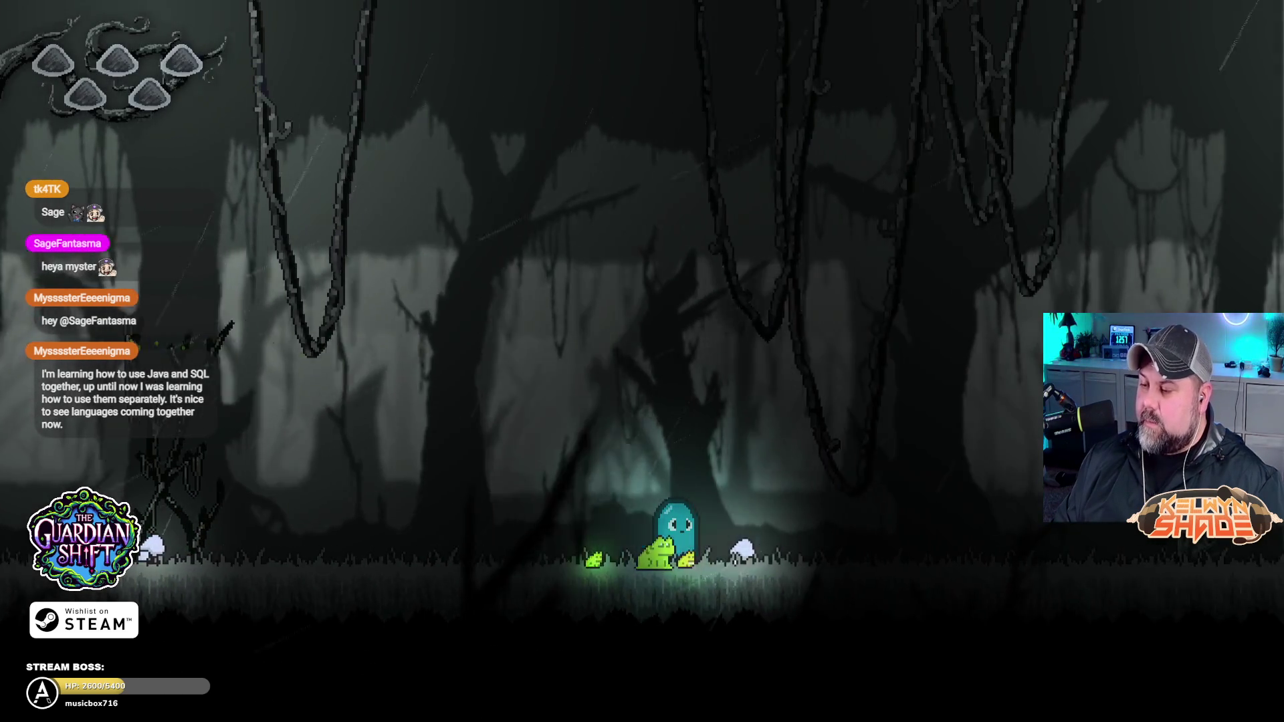
key("Right")
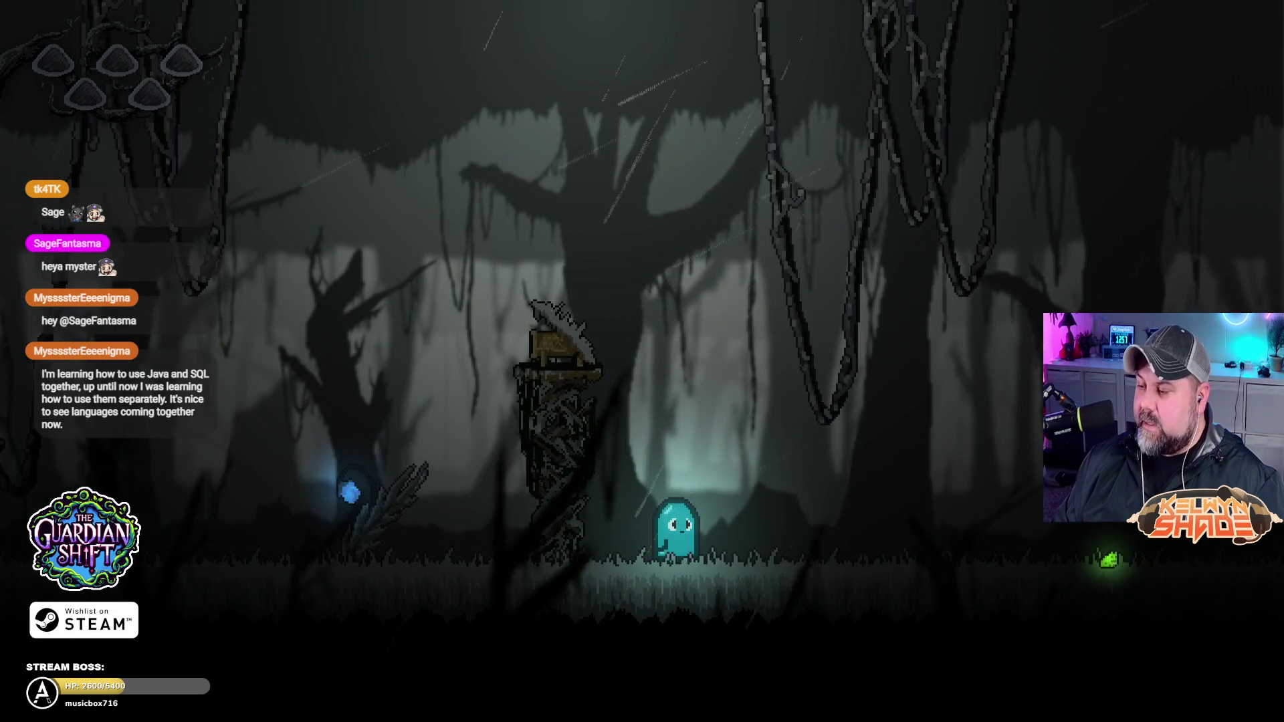
key("Right")
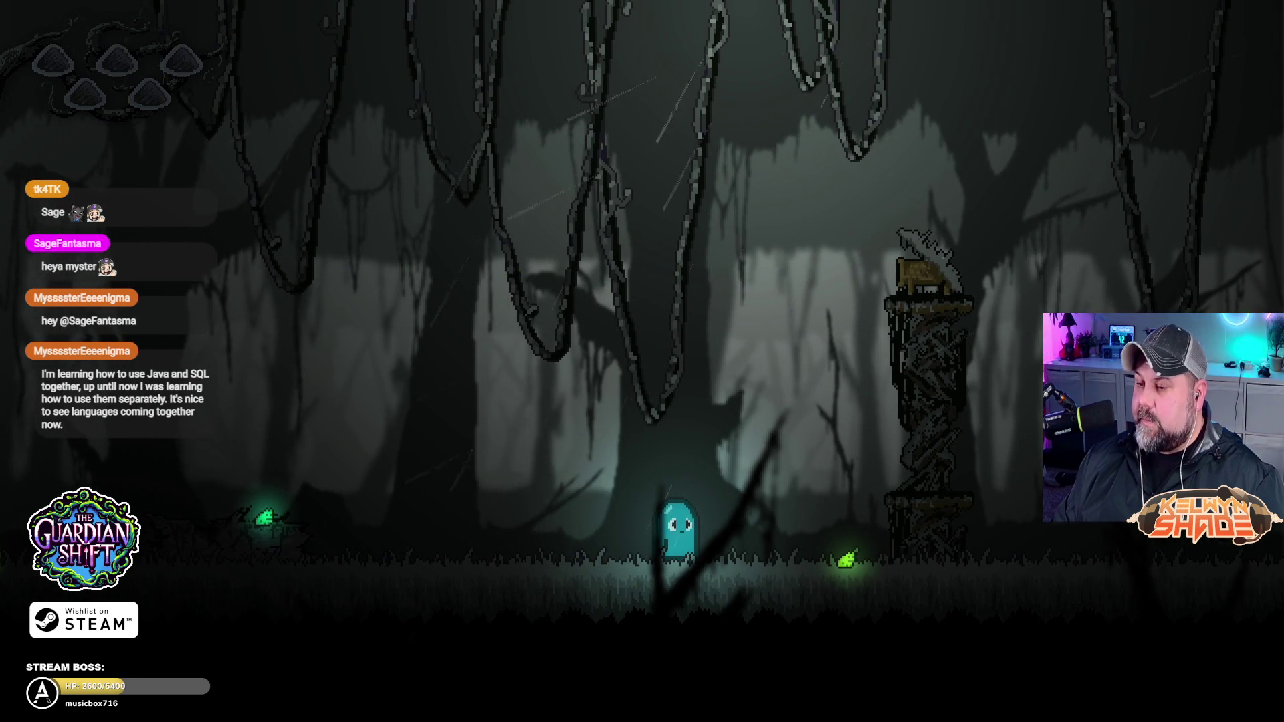
key("Right")
key("Left")
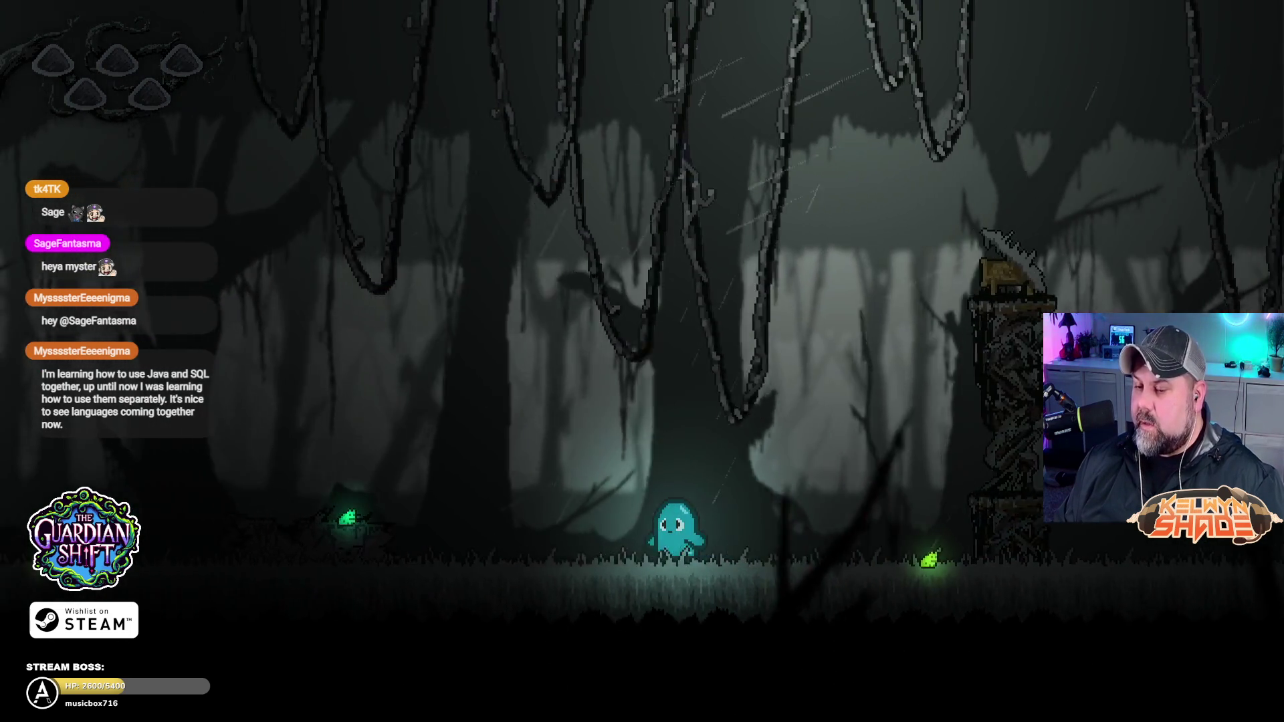
key("Right")
key("Left")
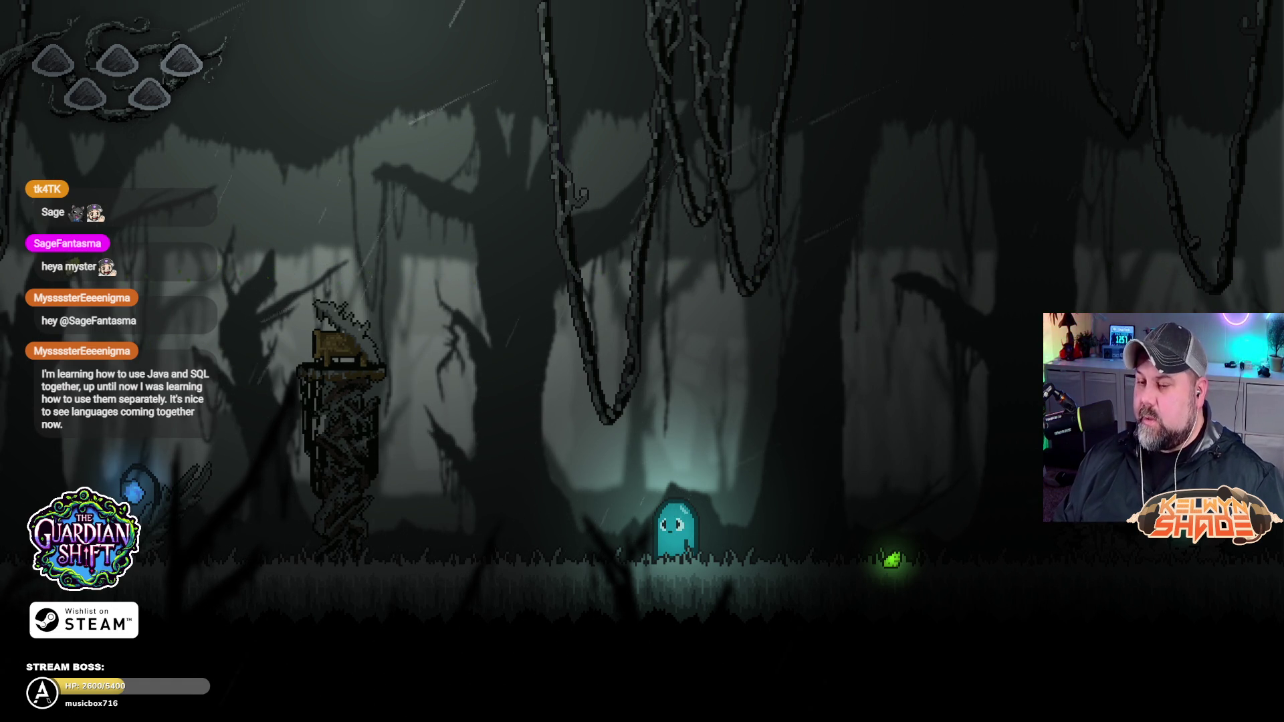
key("Left")
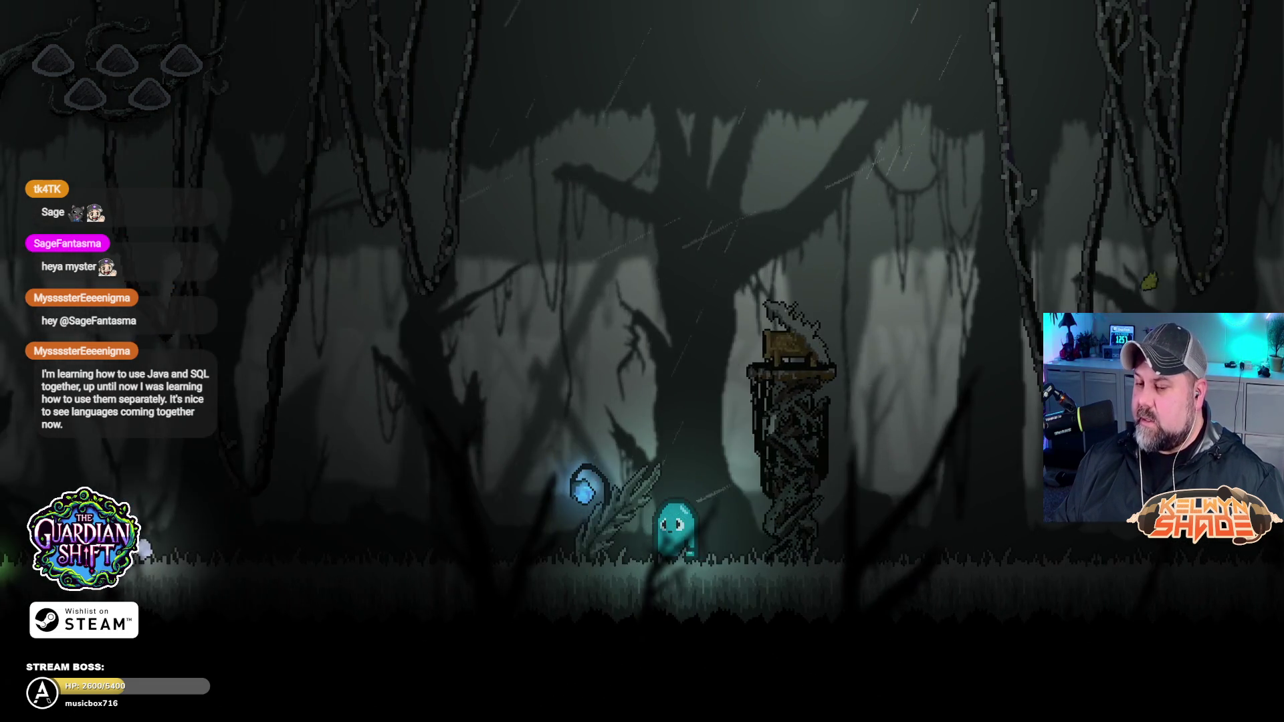
key("Left")
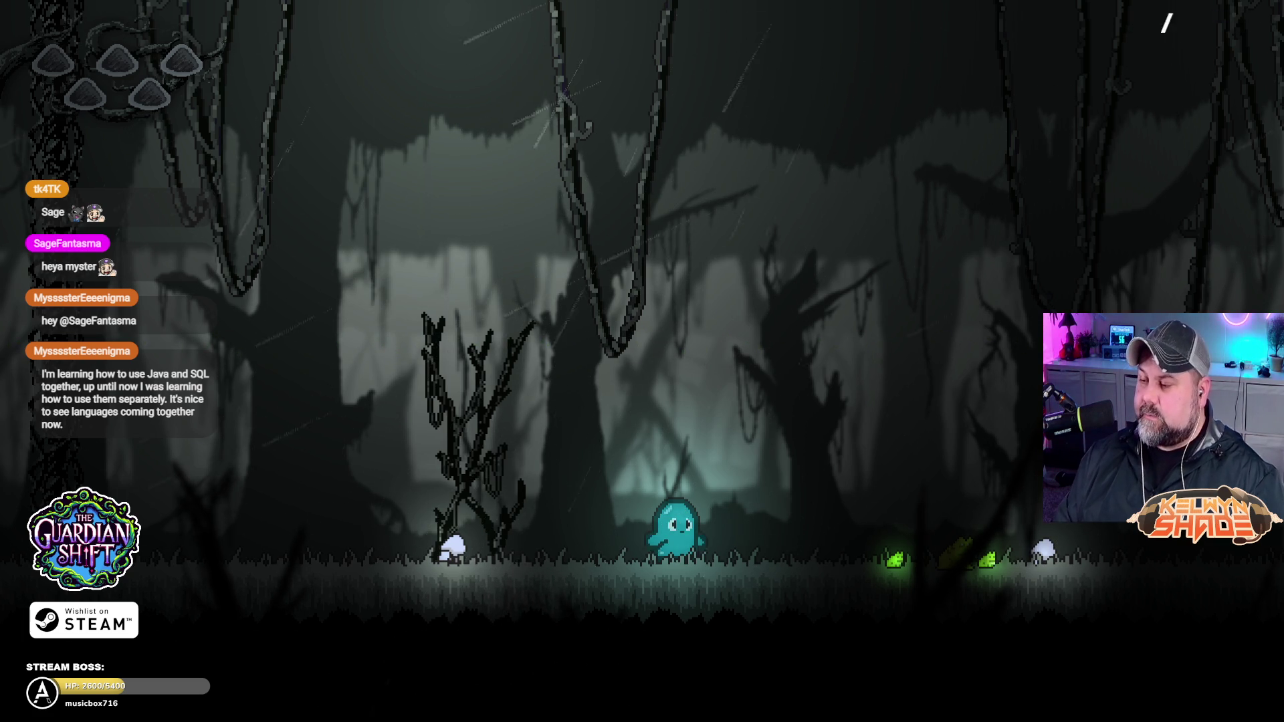
key("Right")
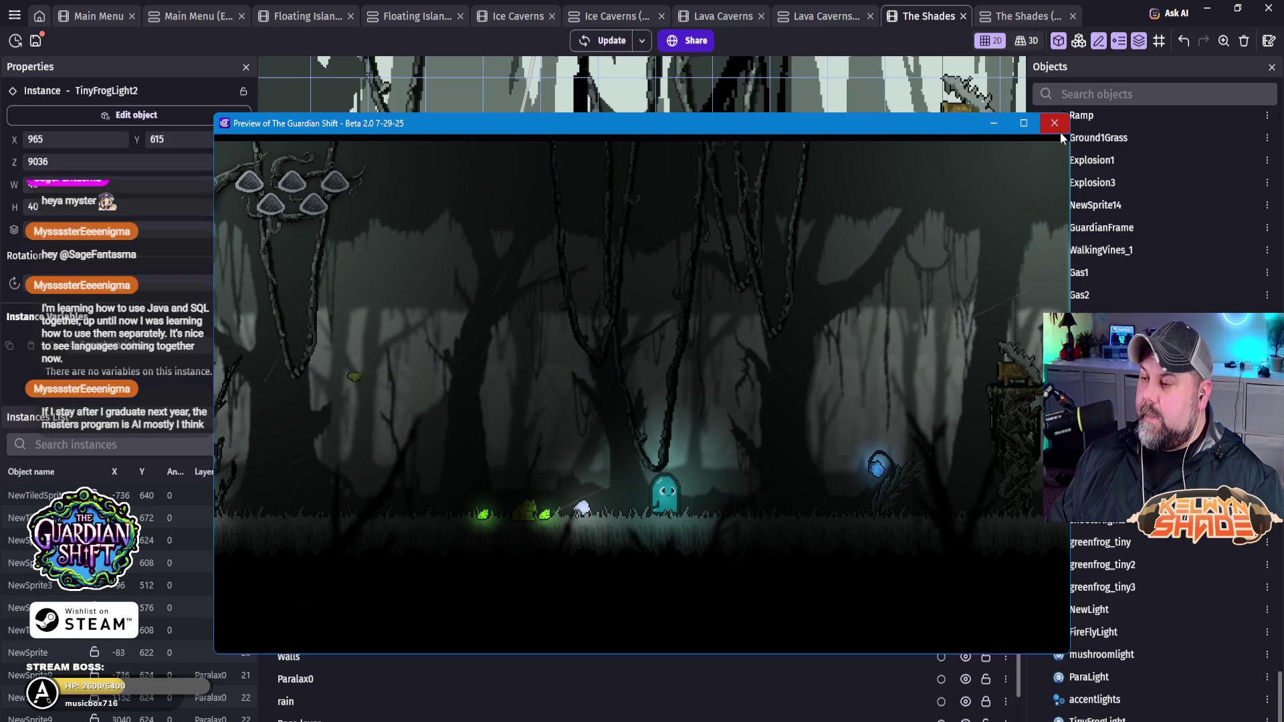
Step: Close the preview and duplicate TinyFrogLight as TinyFrogLight3
left_click(1055, 128)
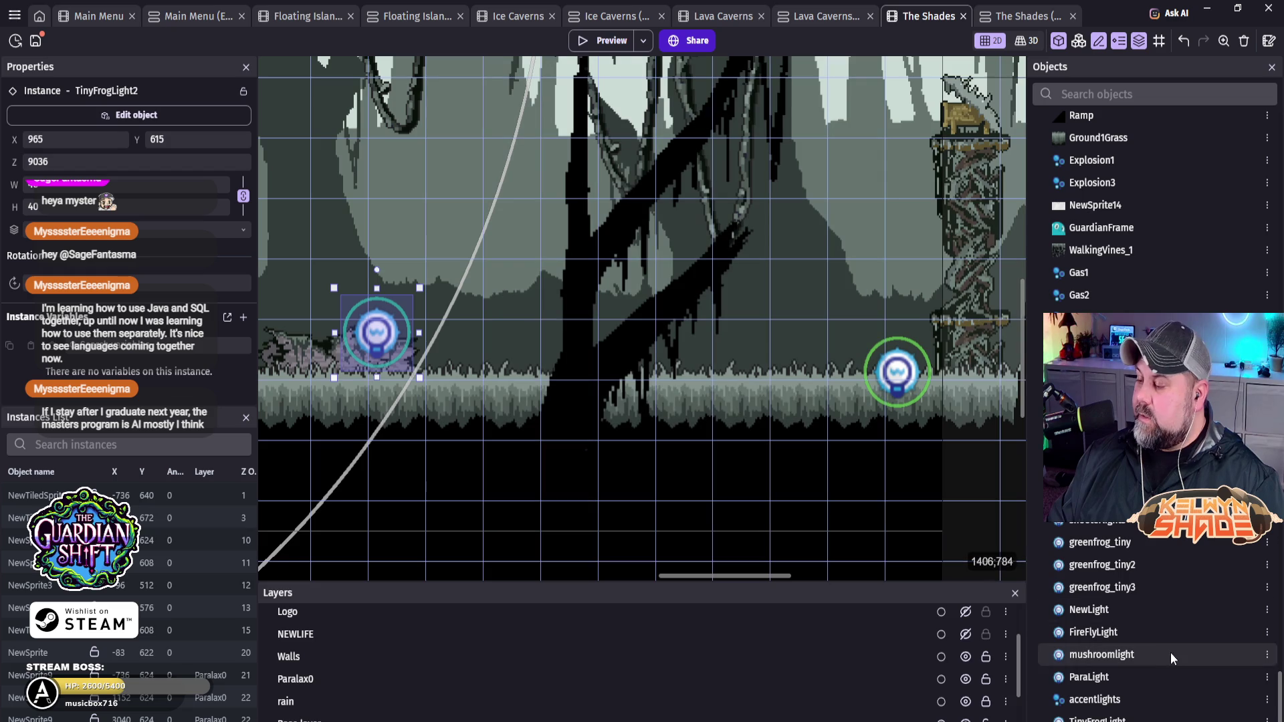
left_click(1097, 719)
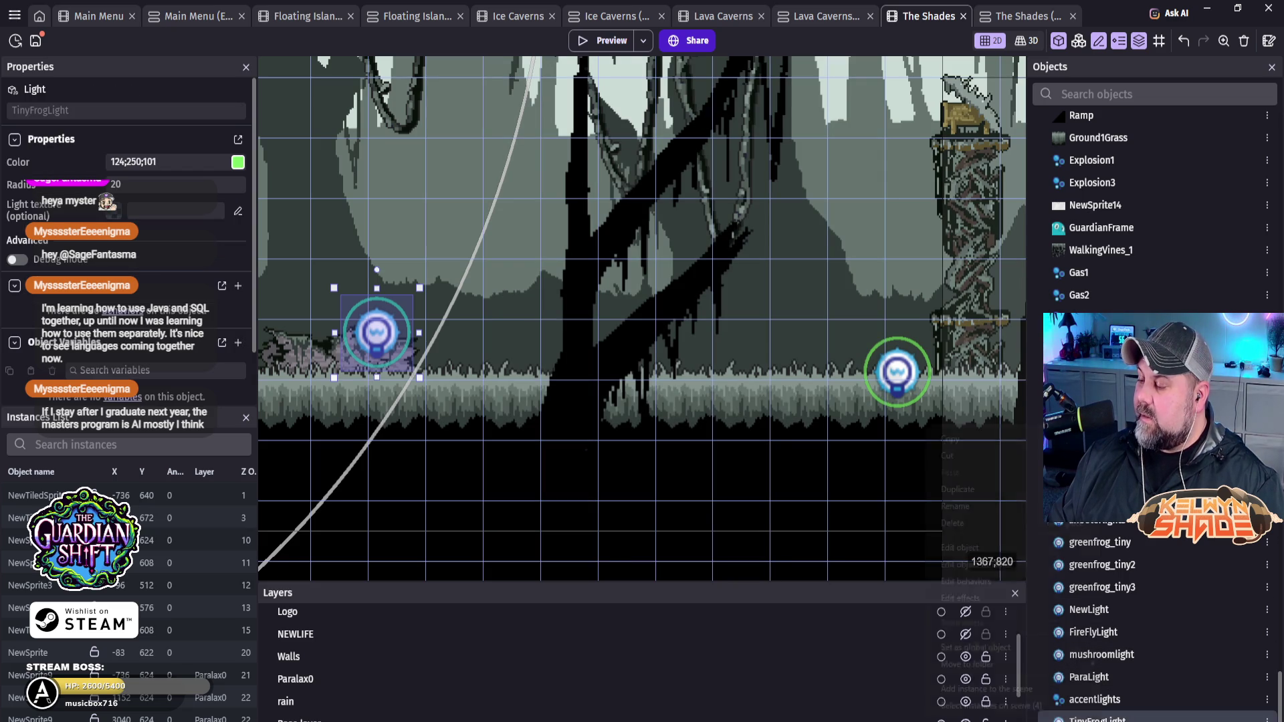
right_click(1096, 719)
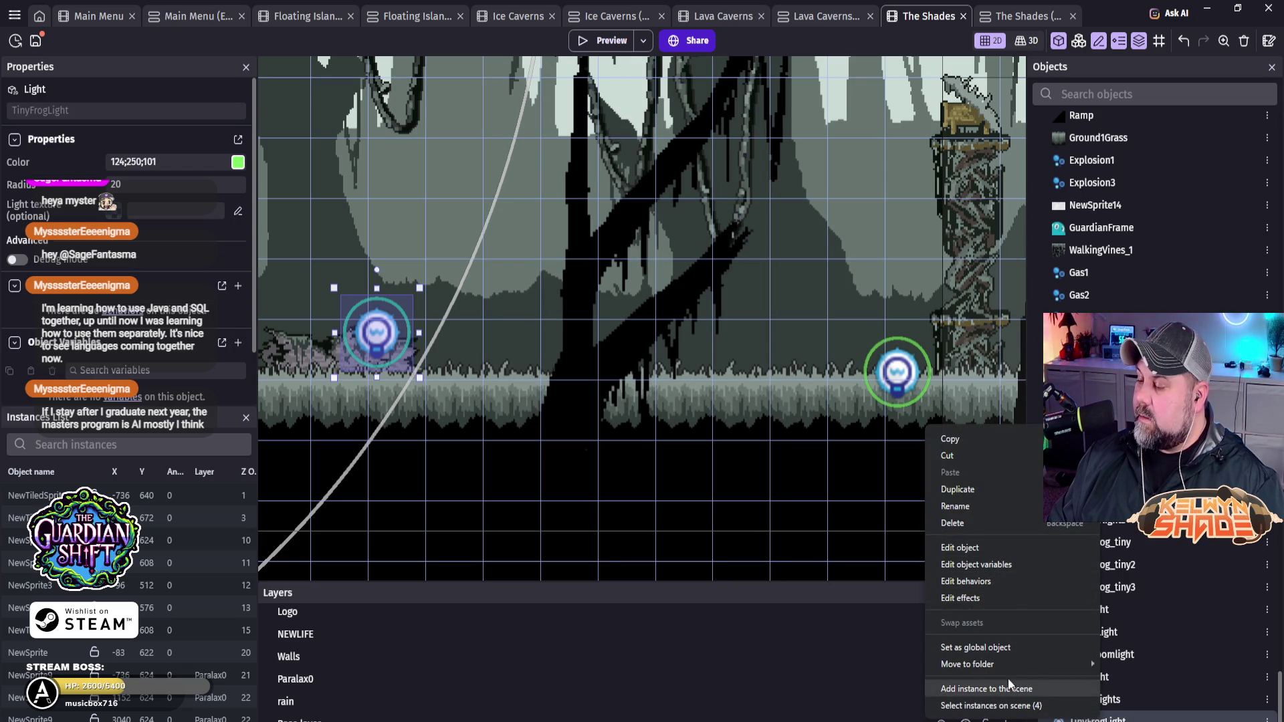
left_click(983, 489)
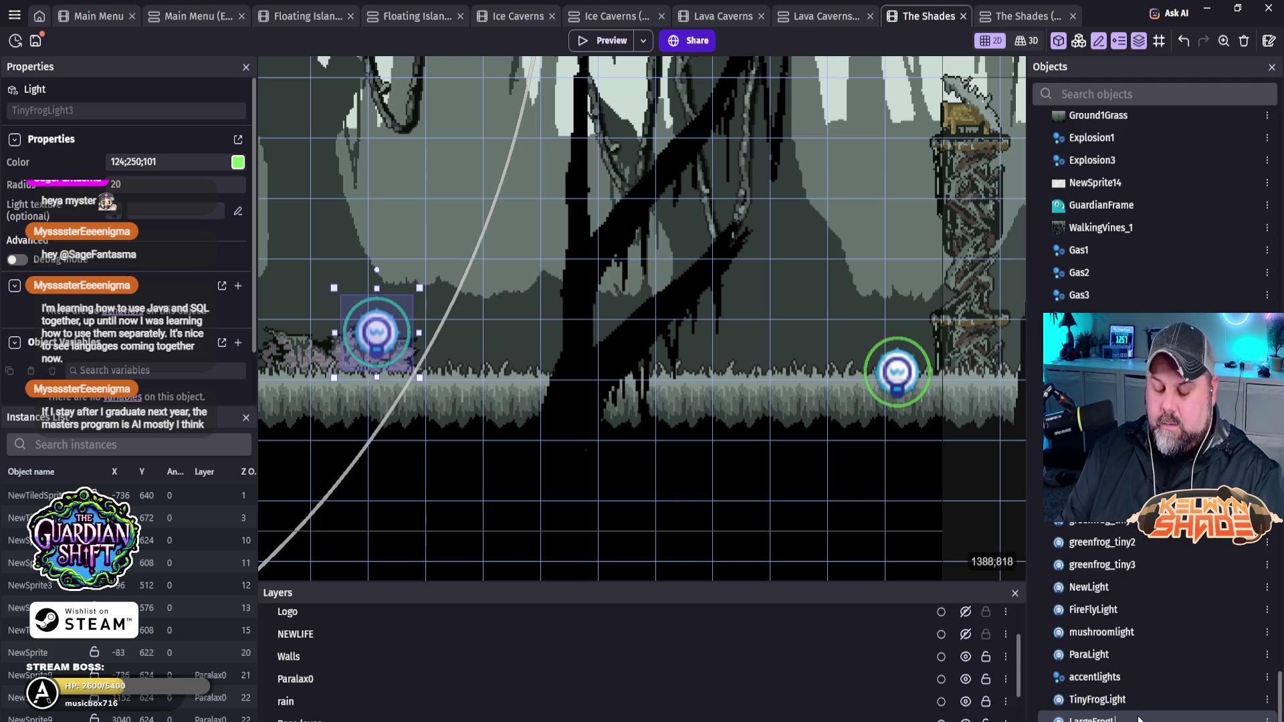
Step: Place a LargeFrogLight at X 692, Y 620 on the ground beside the tree
left_click(1148, 716)
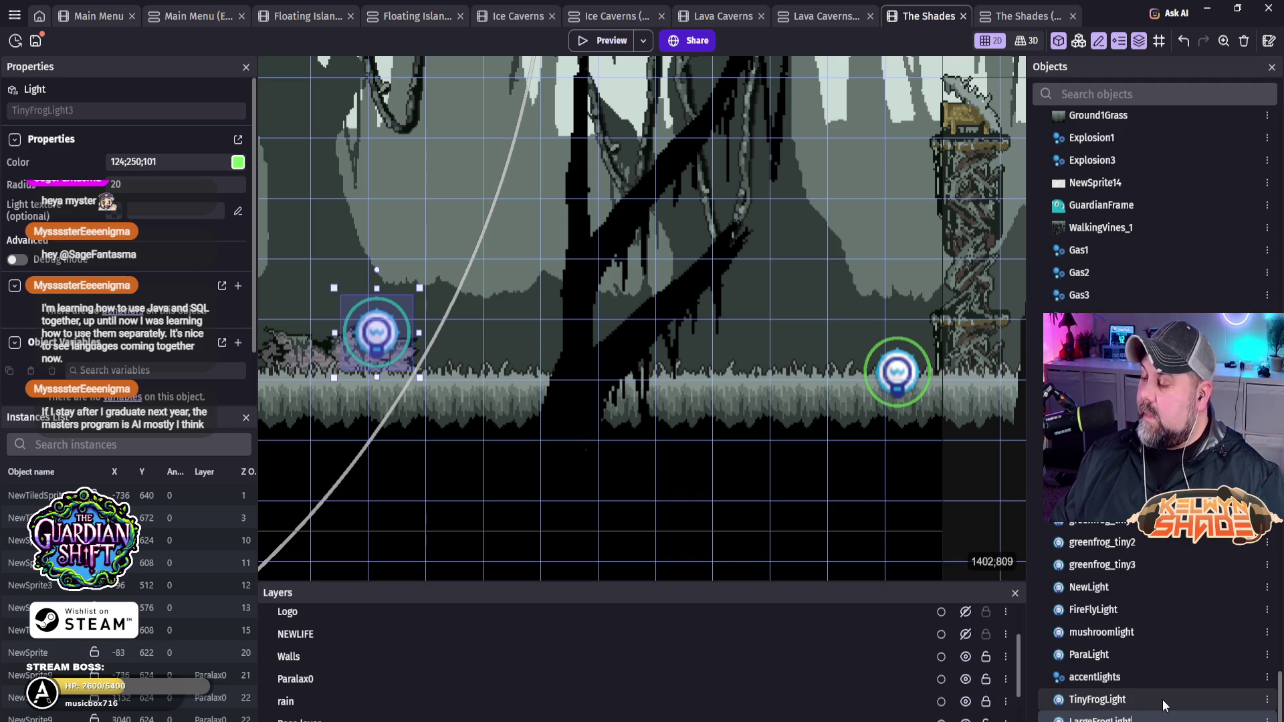
mouse_move(1070, 719)
left_mouse_down()
mouse_move(769, 615)
mouse_move(609, 360)
mouse_move(340, 239)
left_mouse_up()
mouse_move(459, 354)
left_mouse_down()
mouse_move(691, 264)
mouse_move(841, 247)
mouse_move(653, 487)
mouse_move(454, 447)
mouse_move(636, 361)
left_mouse_up()
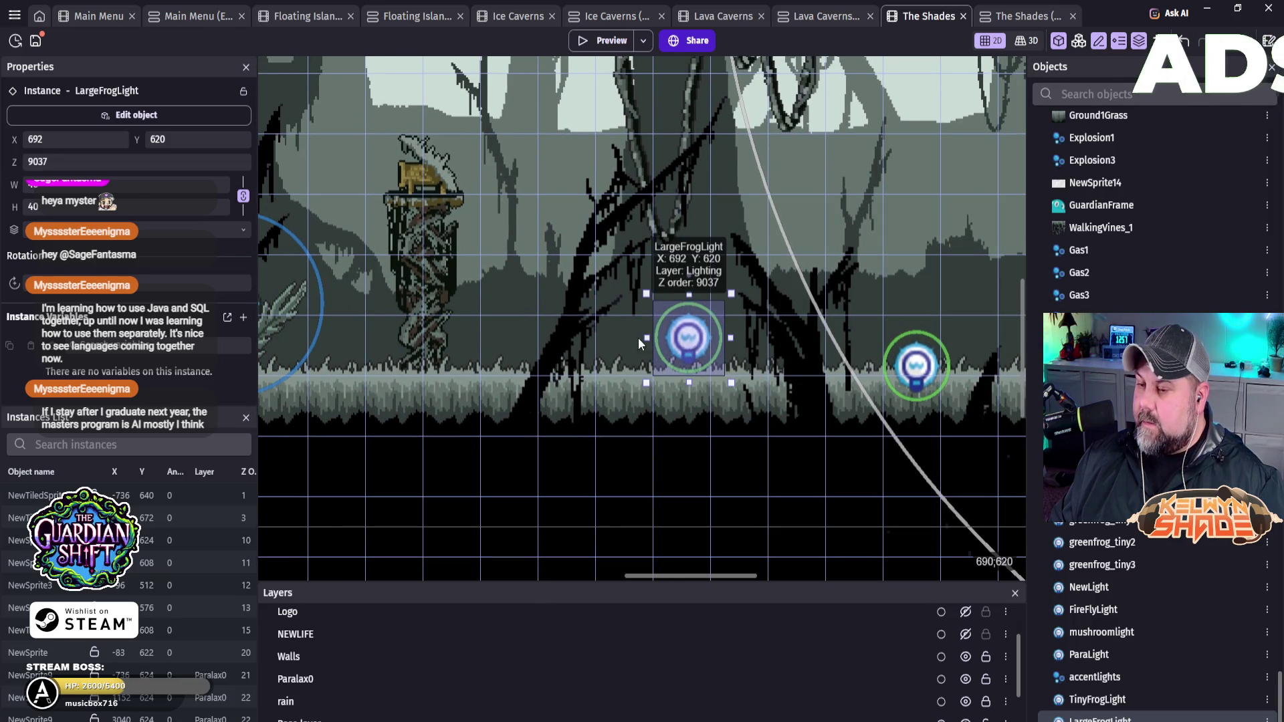
left_click_drag(694, 316, 349, 330)
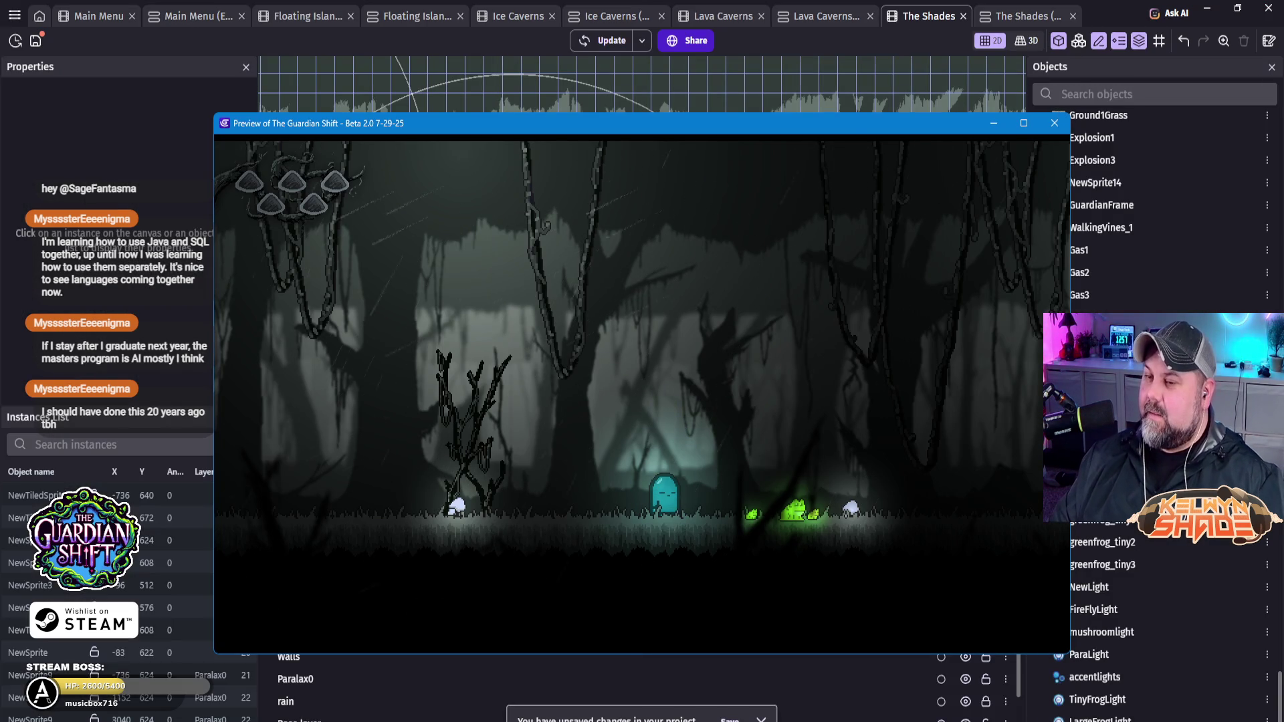
left_click(1054, 123)
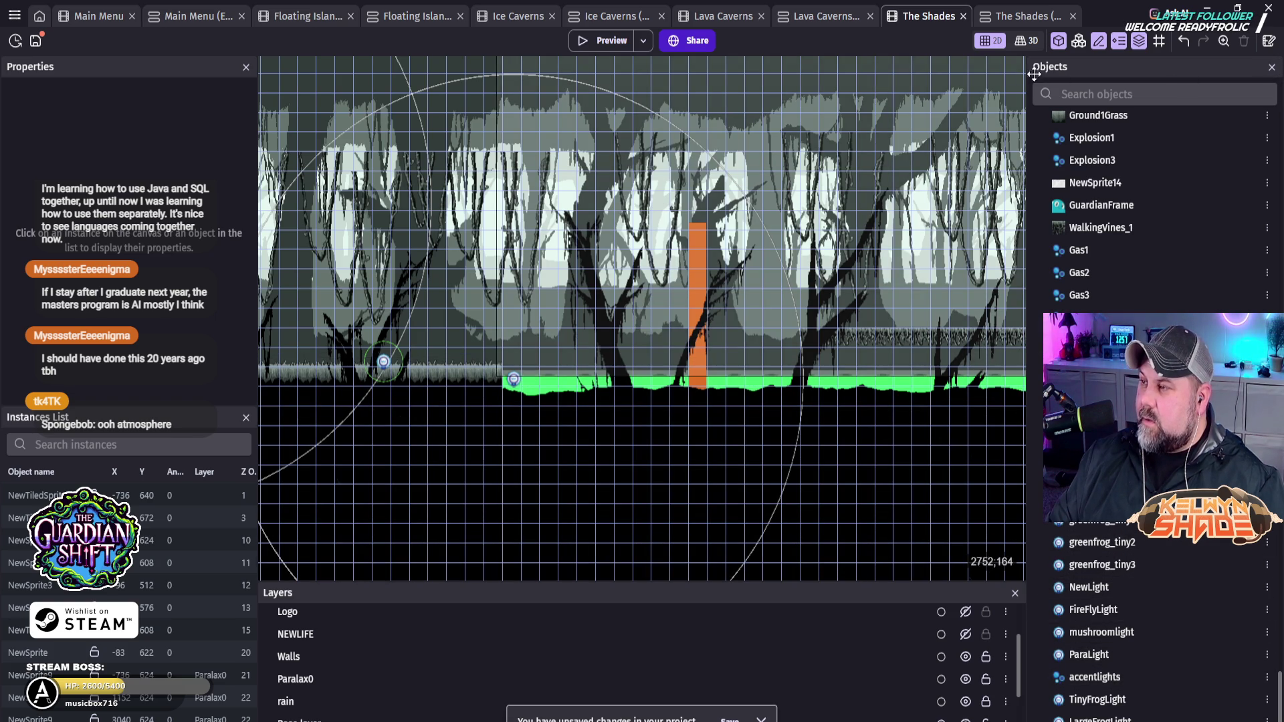
Step: Save the project with Ctrl+S and scroll the new object list to the Light type
scroll(1150, 234, "up", 2)
scroll(1162, 633, "down", 5)
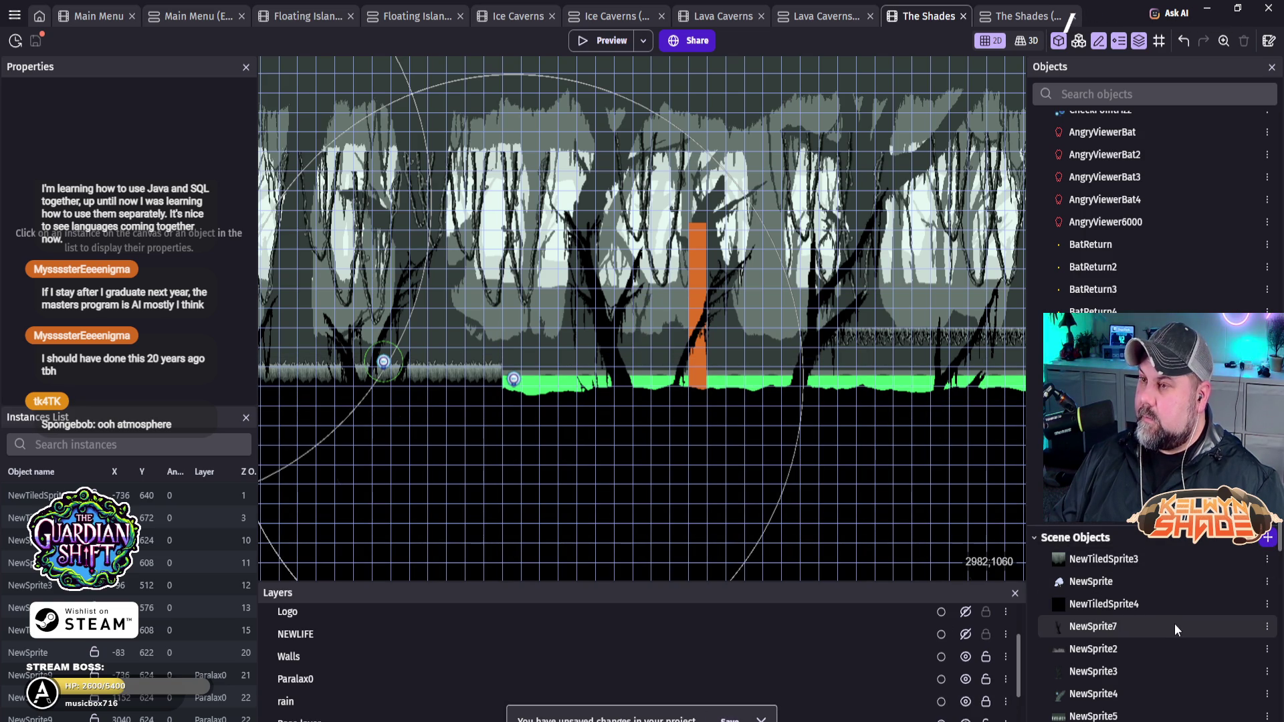
key("ctrl+s")
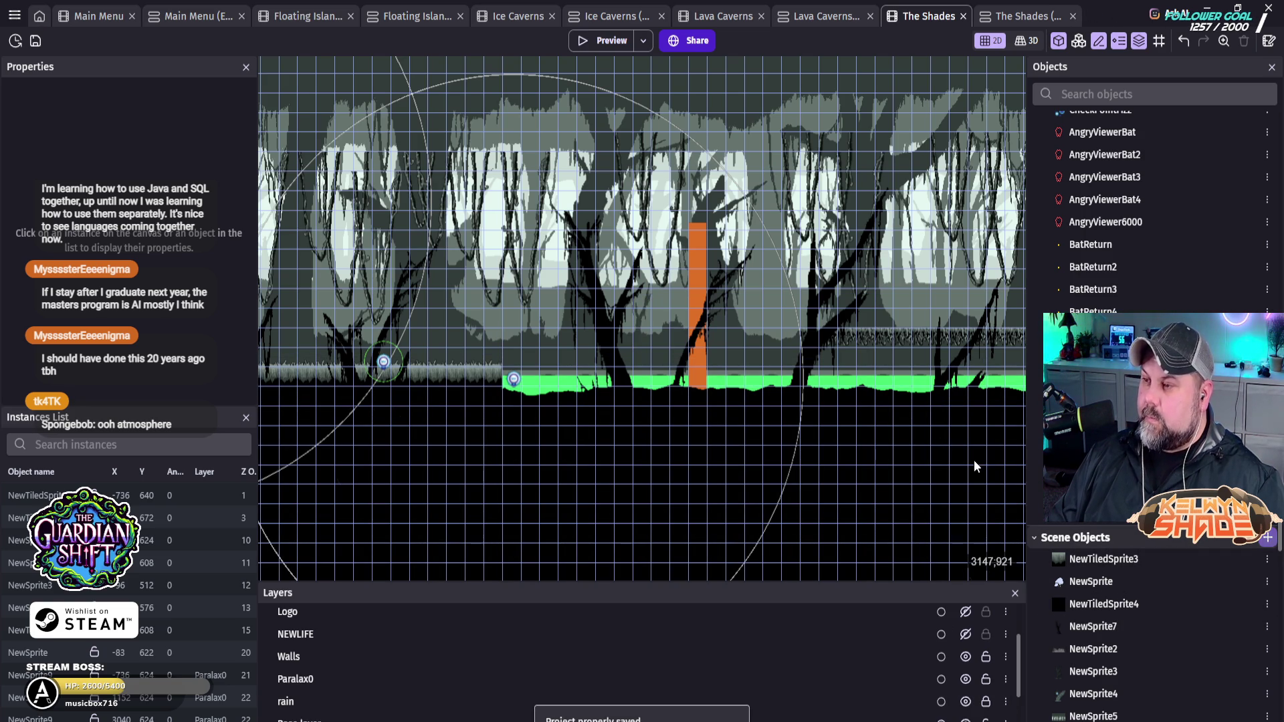
scroll(496, 387, "down", 4)
scroll(498, 388, "down", 5)
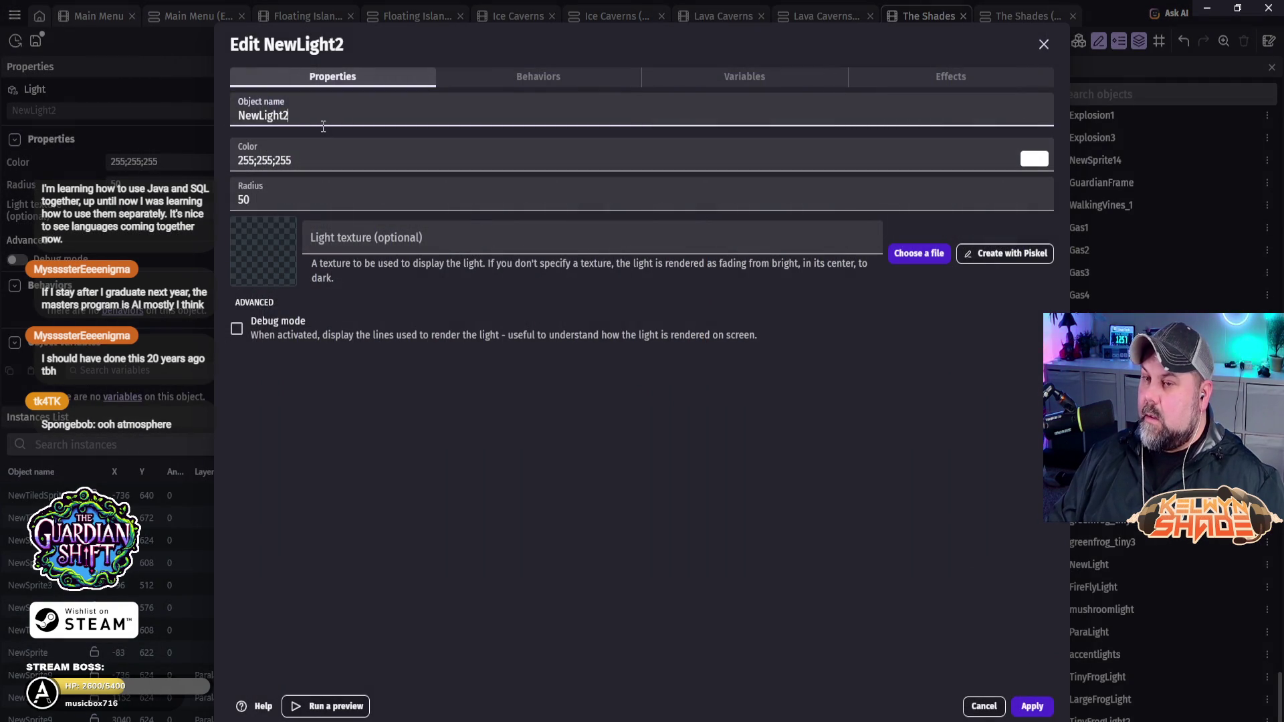
Step: Name the light MONSTERLIGHT with radius 100 and red colour 255;47;47, and apply
type("MONSTER")
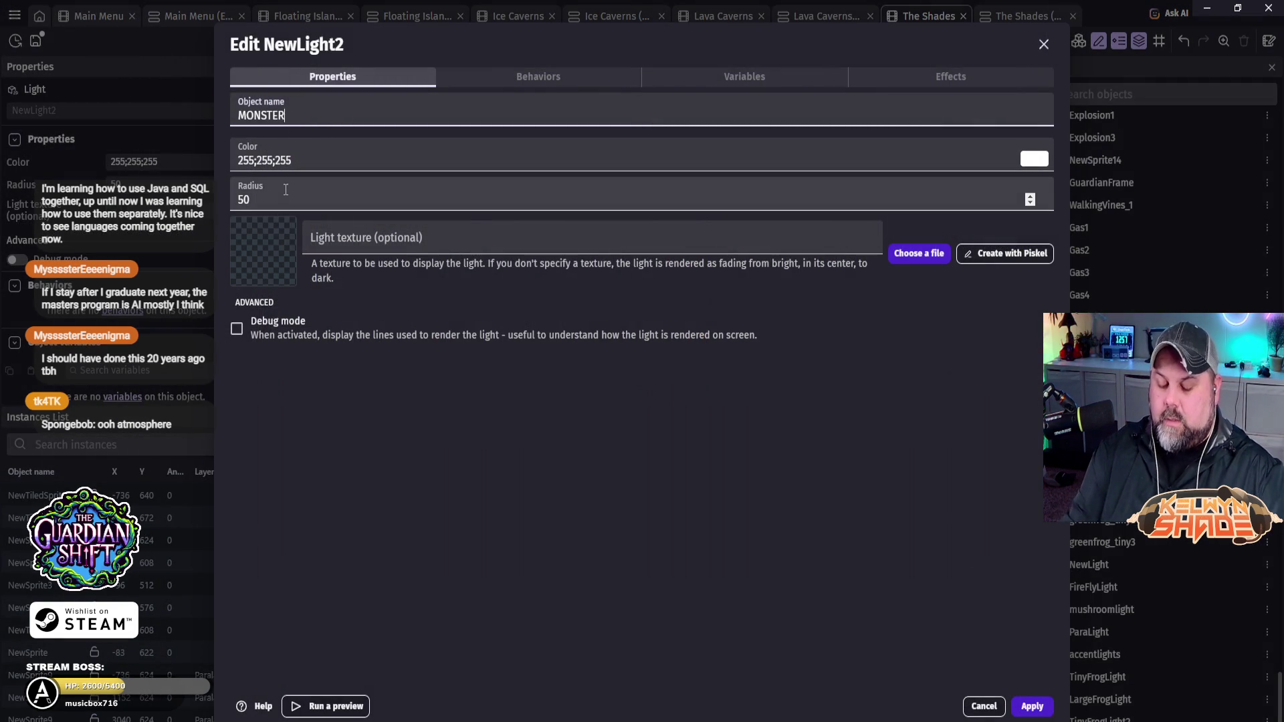
type("LIGHT")
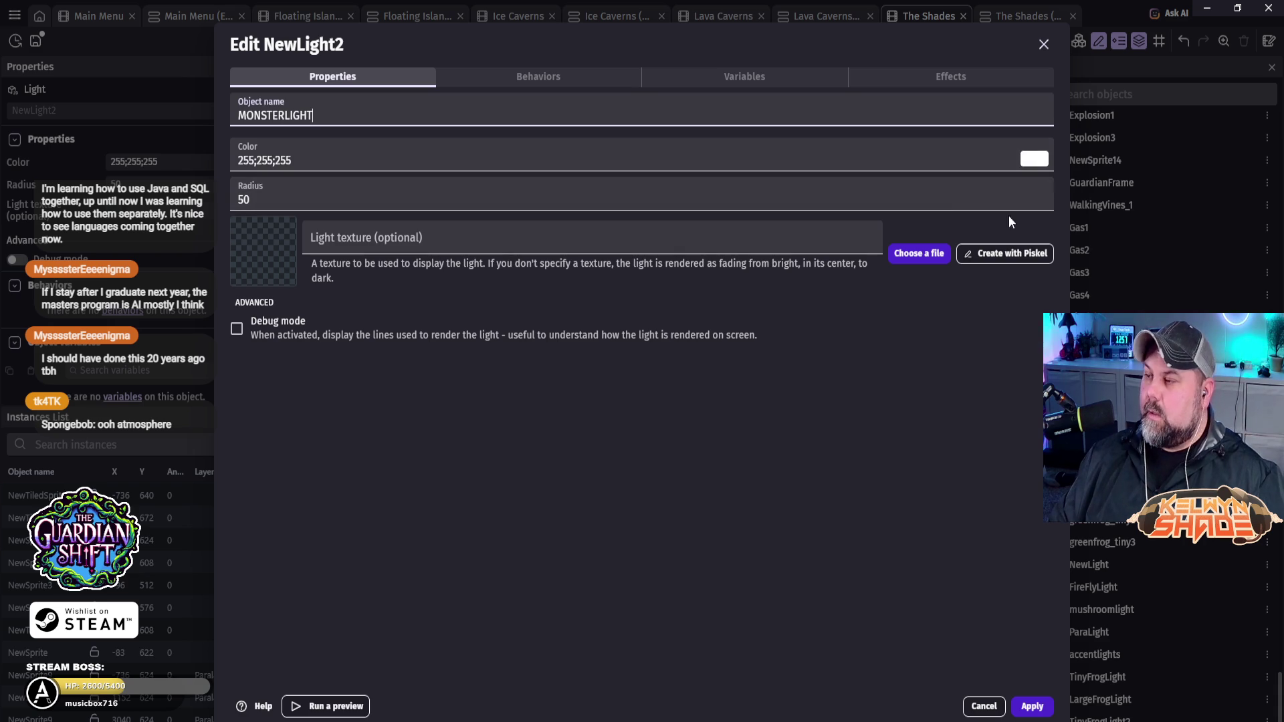
left_click(249, 199)
type("100")
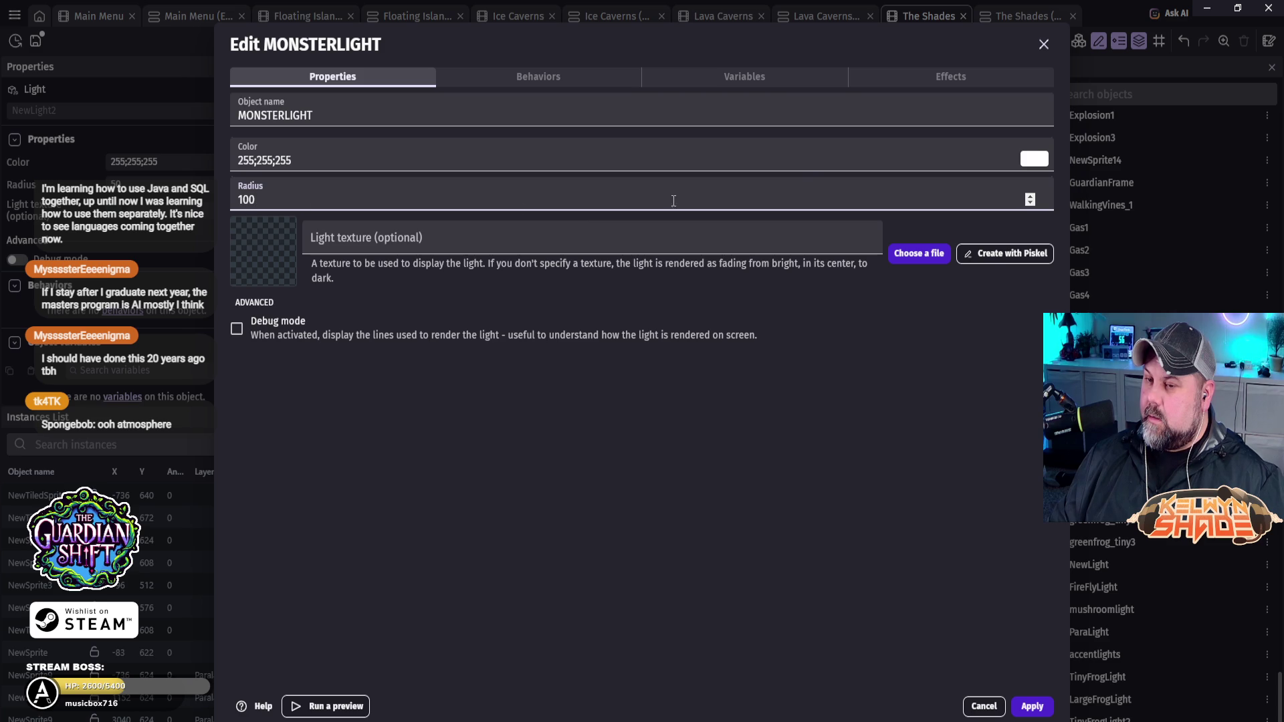
left_click(1041, 164)
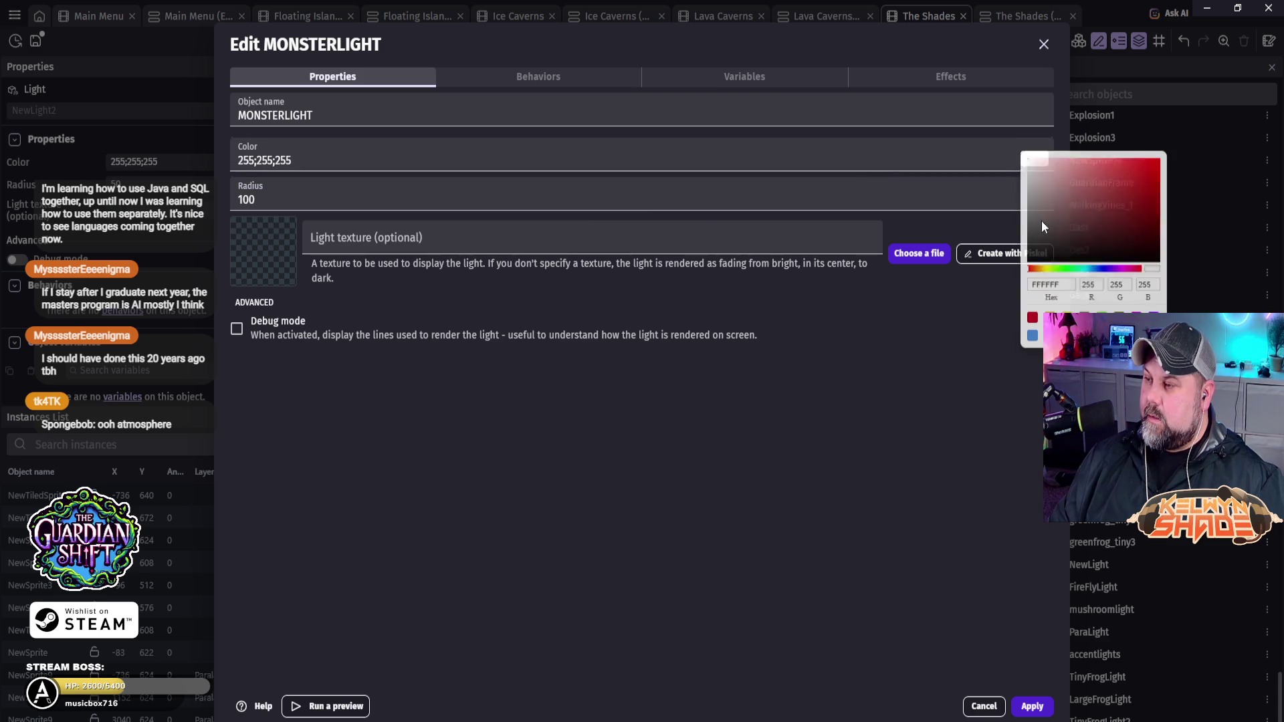
mouse_move(1113, 219)
left_mouse_down()
mouse_move(1105, 160)
mouse_move(1137, 158)
left_mouse_up()
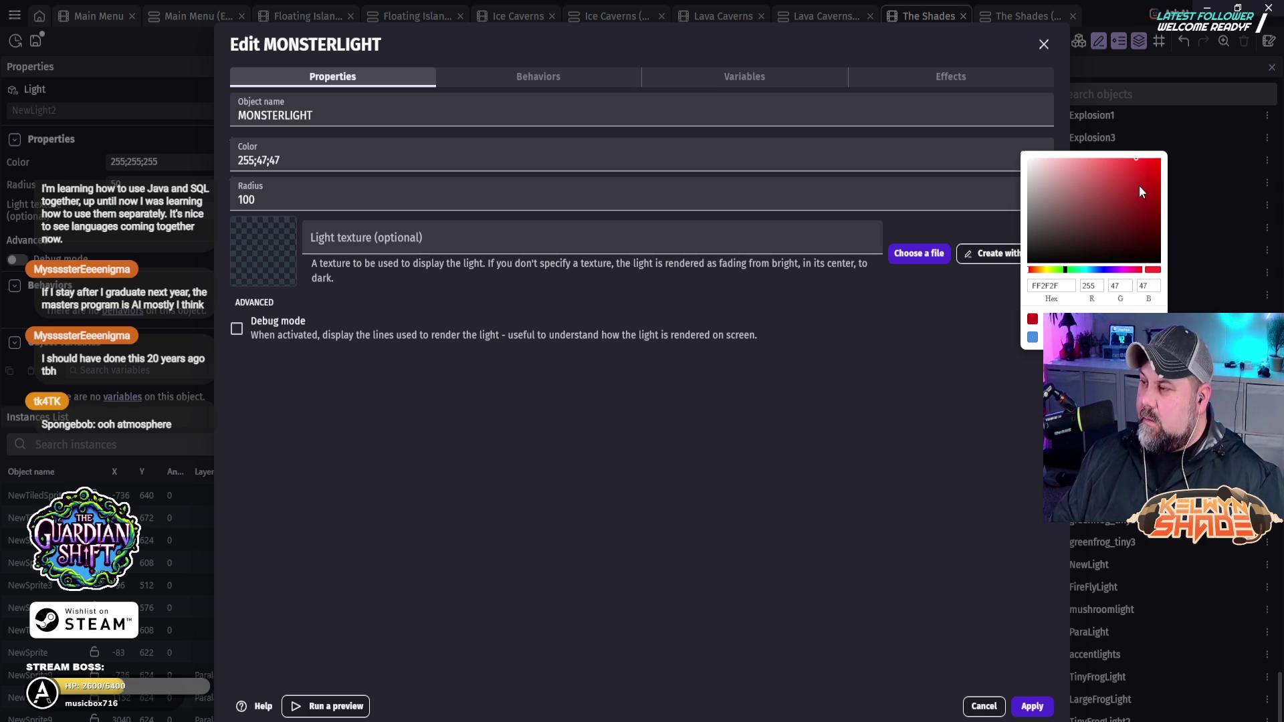
left_click(1035, 710)
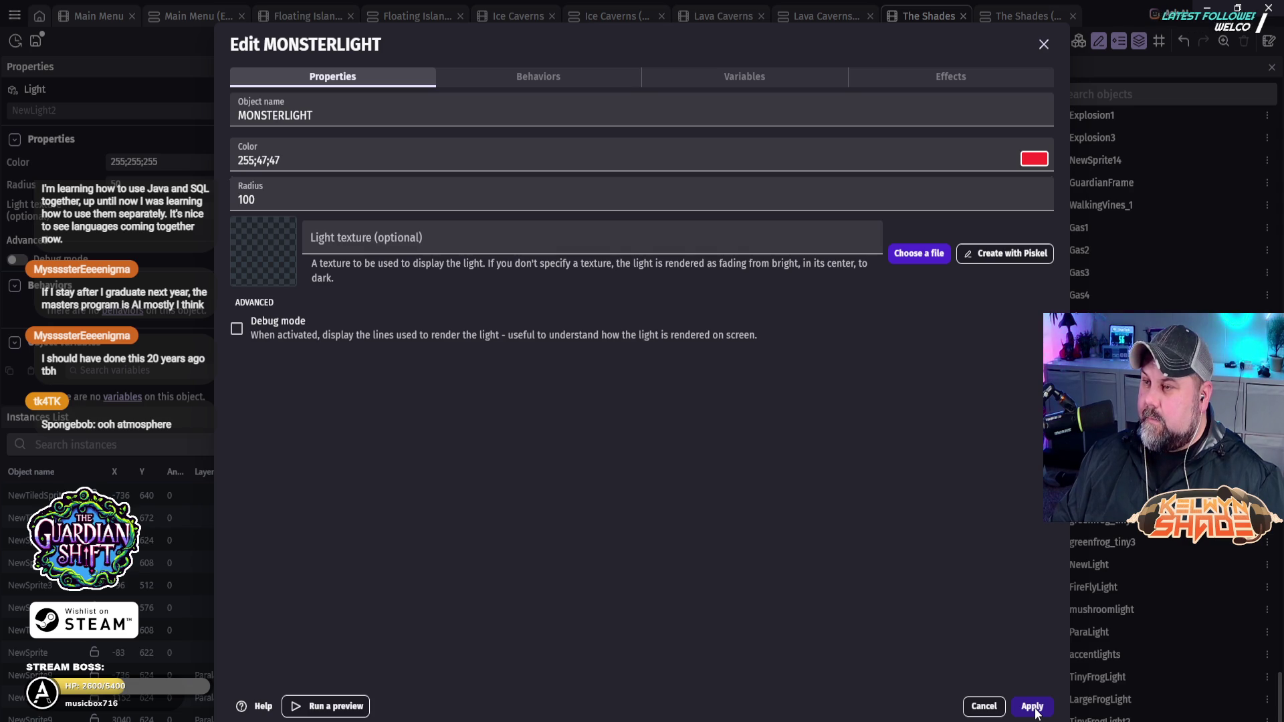
left_click(1033, 707)
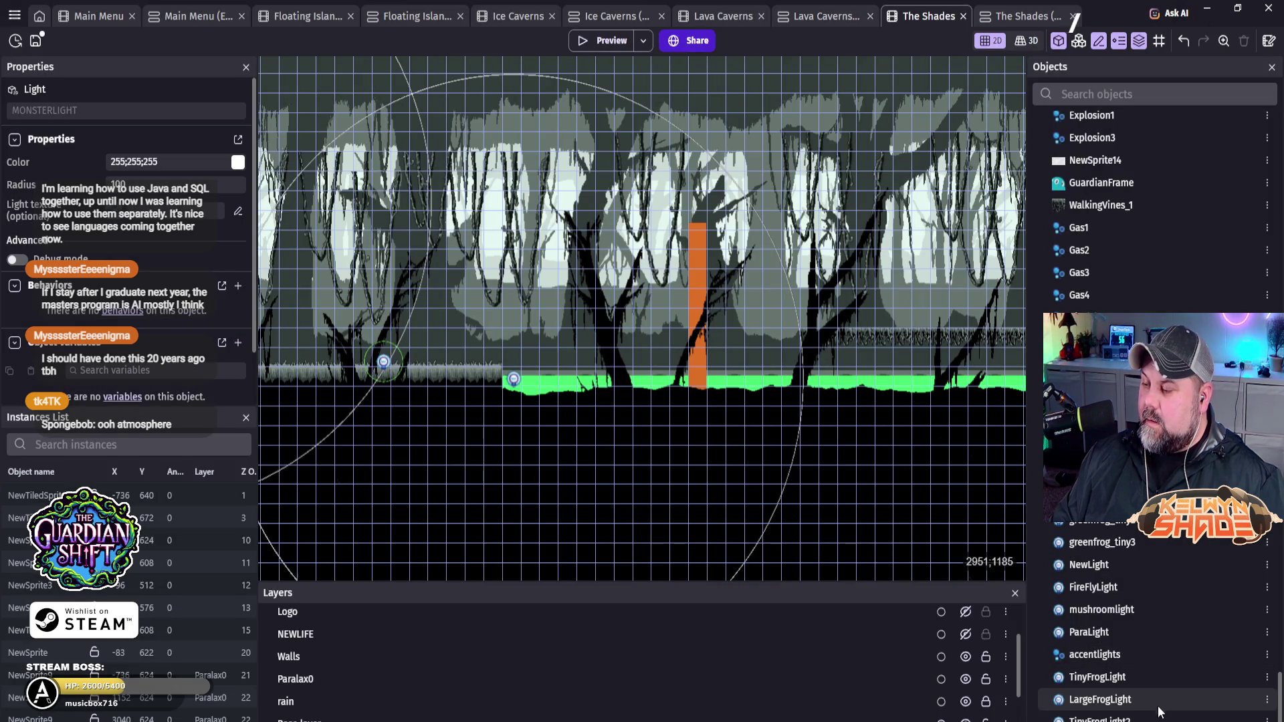
Step: Place a MONSTERLIGHT instance near the top of the scene, then go to the events sheet
mouse_move(1100, 700)
left_mouse_down()
mouse_move(803, 134)
mouse_move(702, 107)
mouse_move(687, 99)
mouse_move(706, 79)
mouse_move(698, 89)
left_mouse_up()
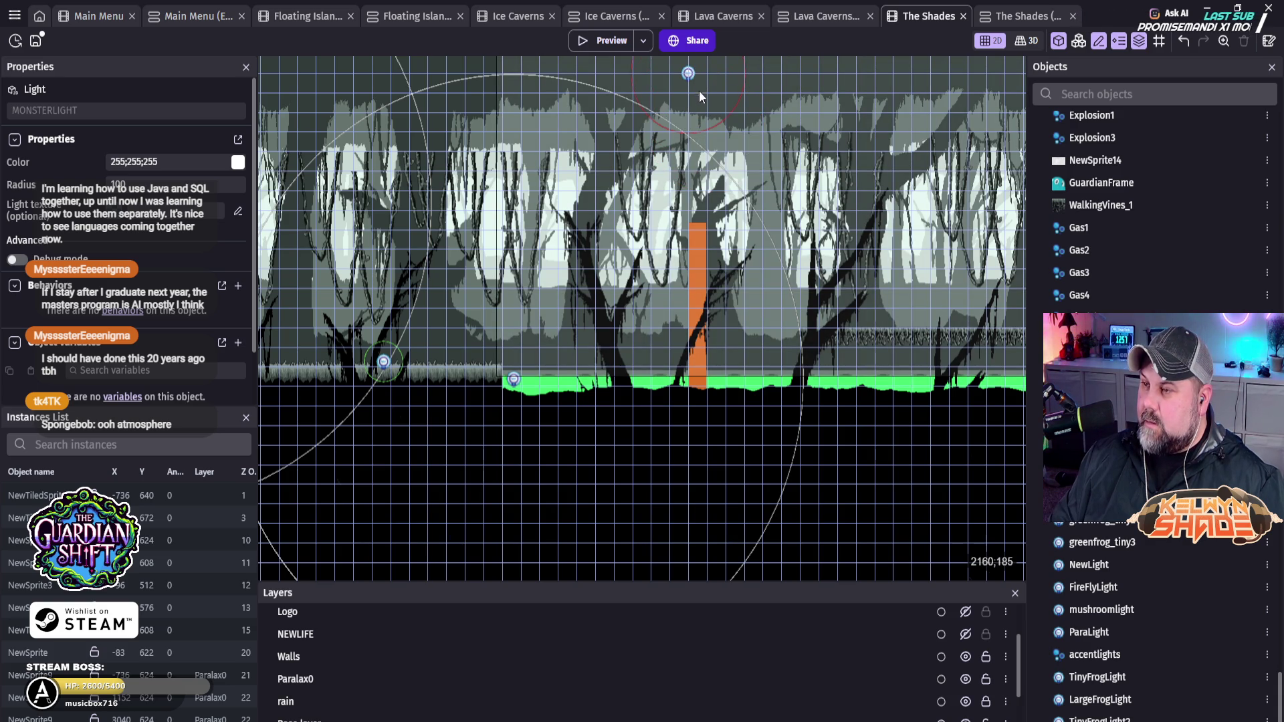
left_click(698, 88)
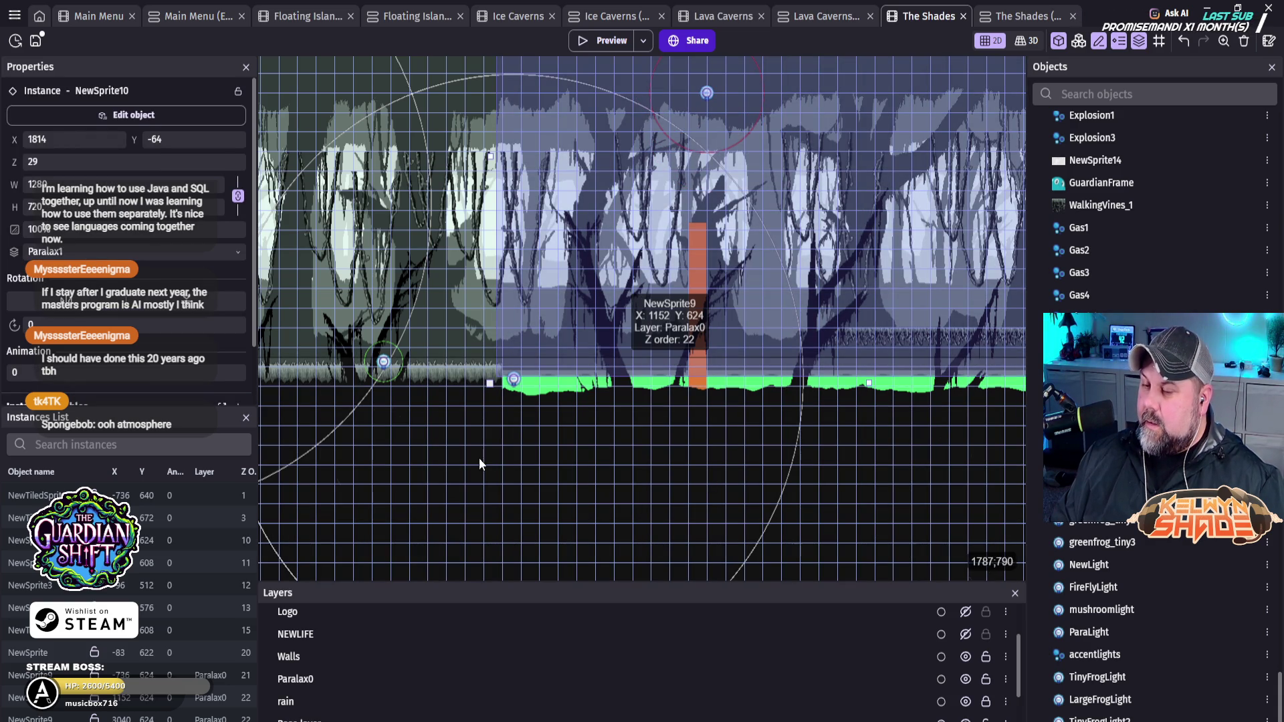
left_click(1013, 19)
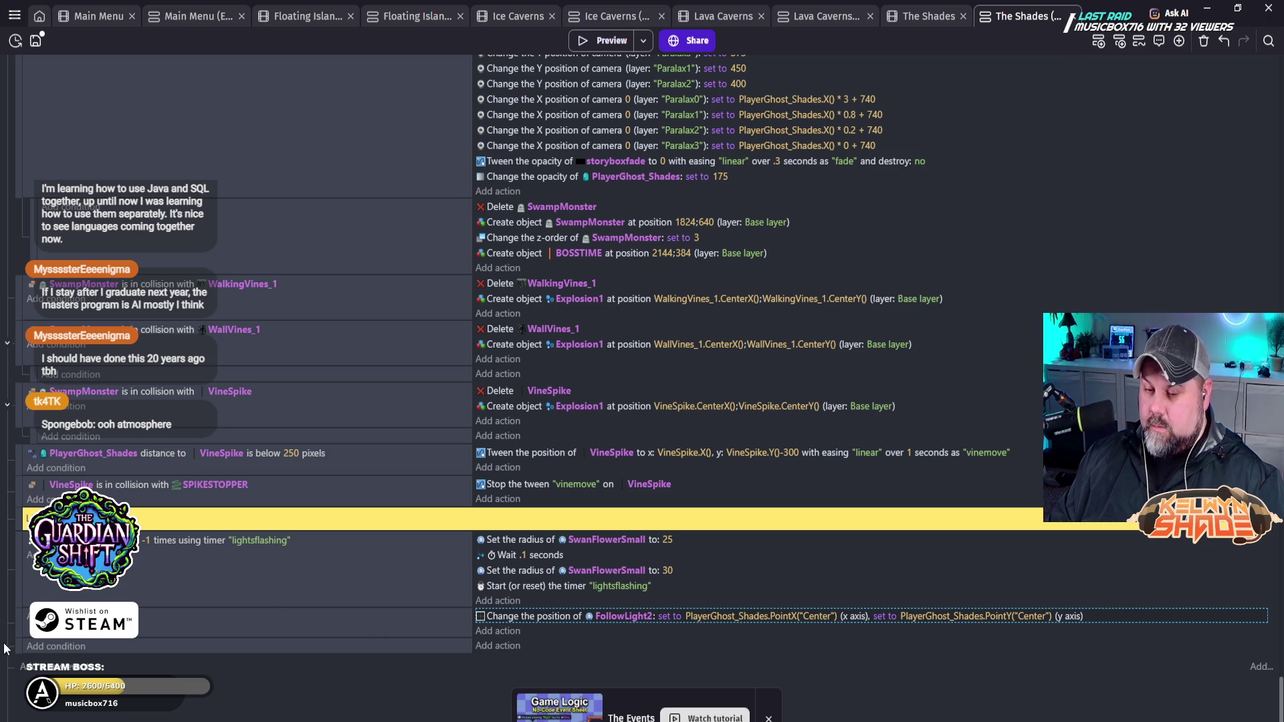
Step: Retarget the copied position action so it moves MONSTERLIGHT
left_click(503, 646)
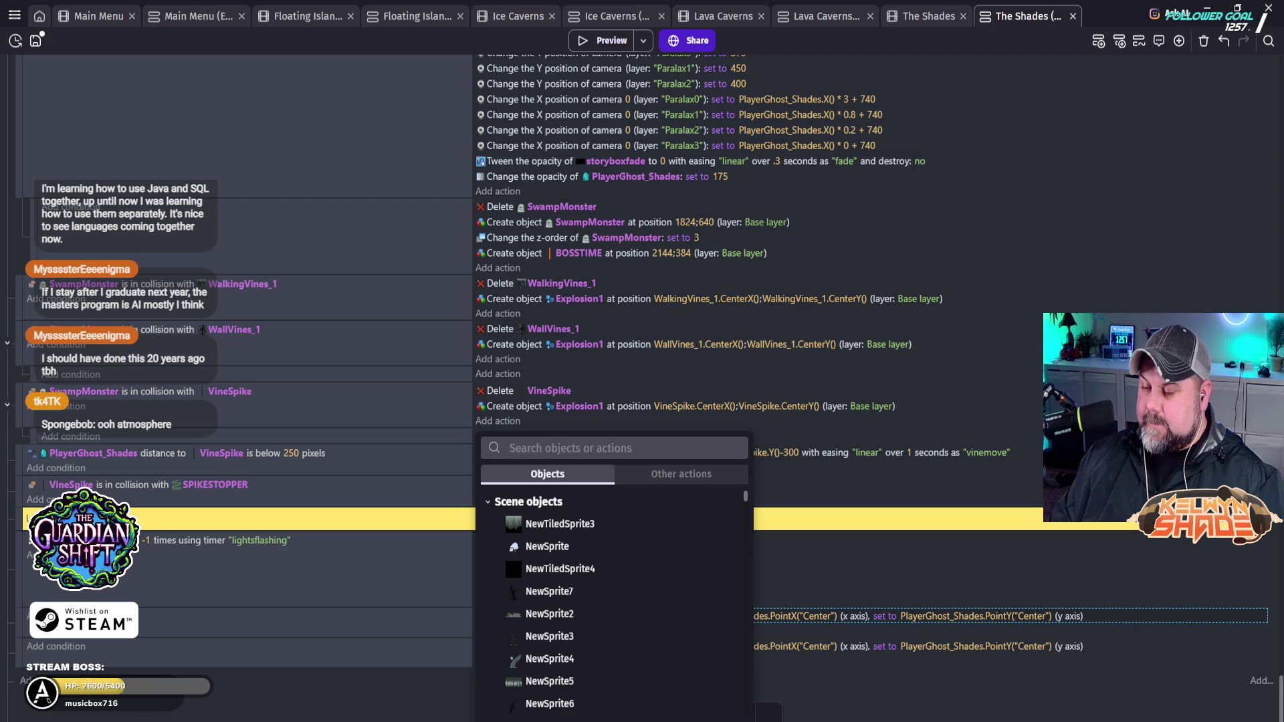
left_click(949, 704)
left_click(635, 647)
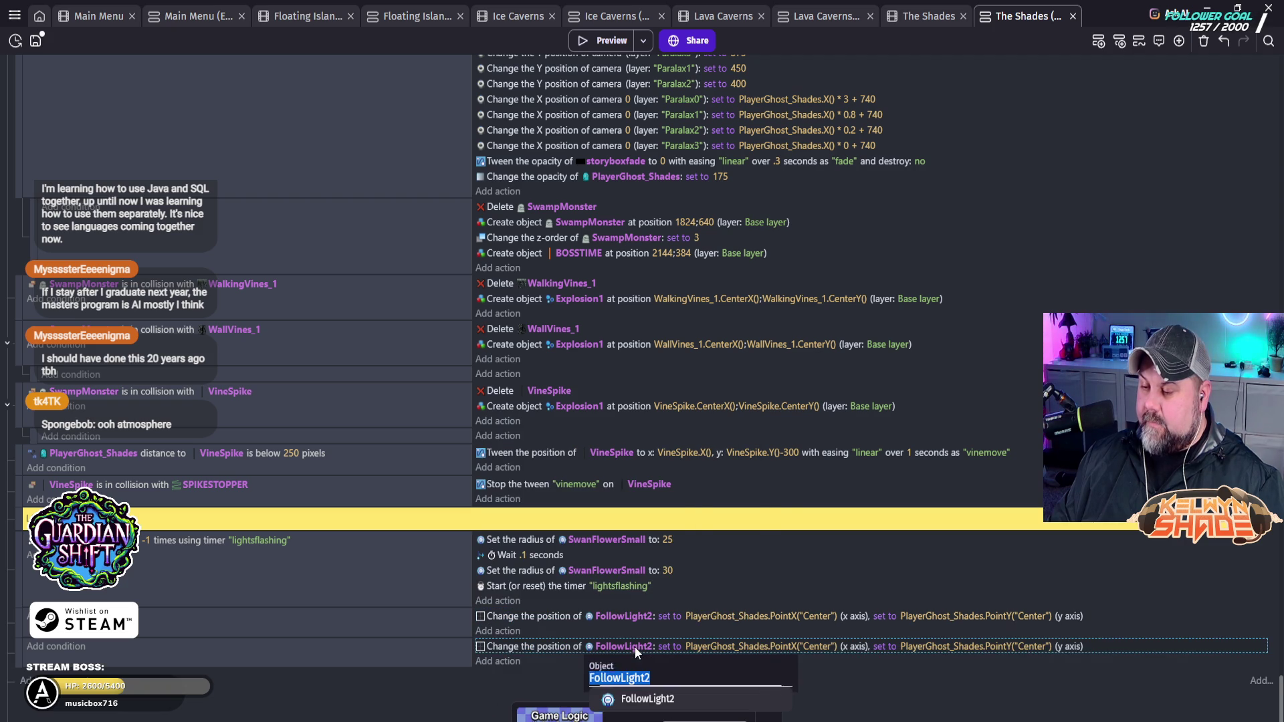
type("mon")
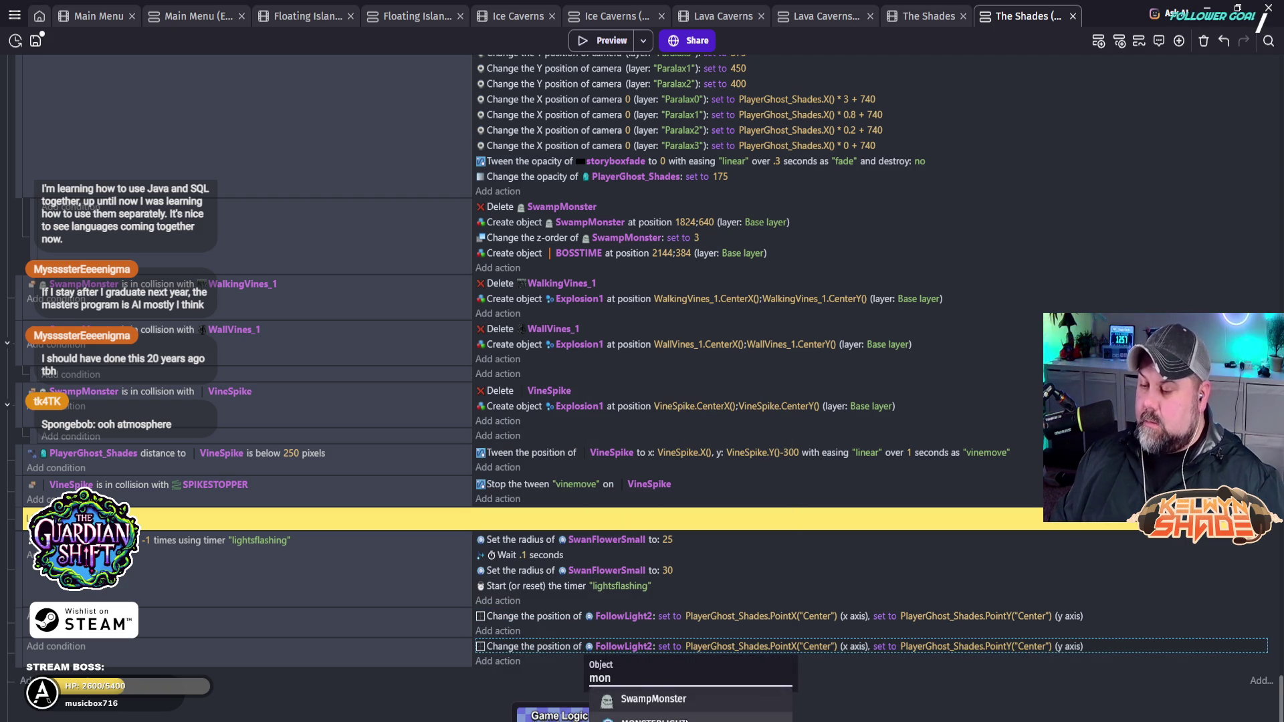
left_click(687, 719)
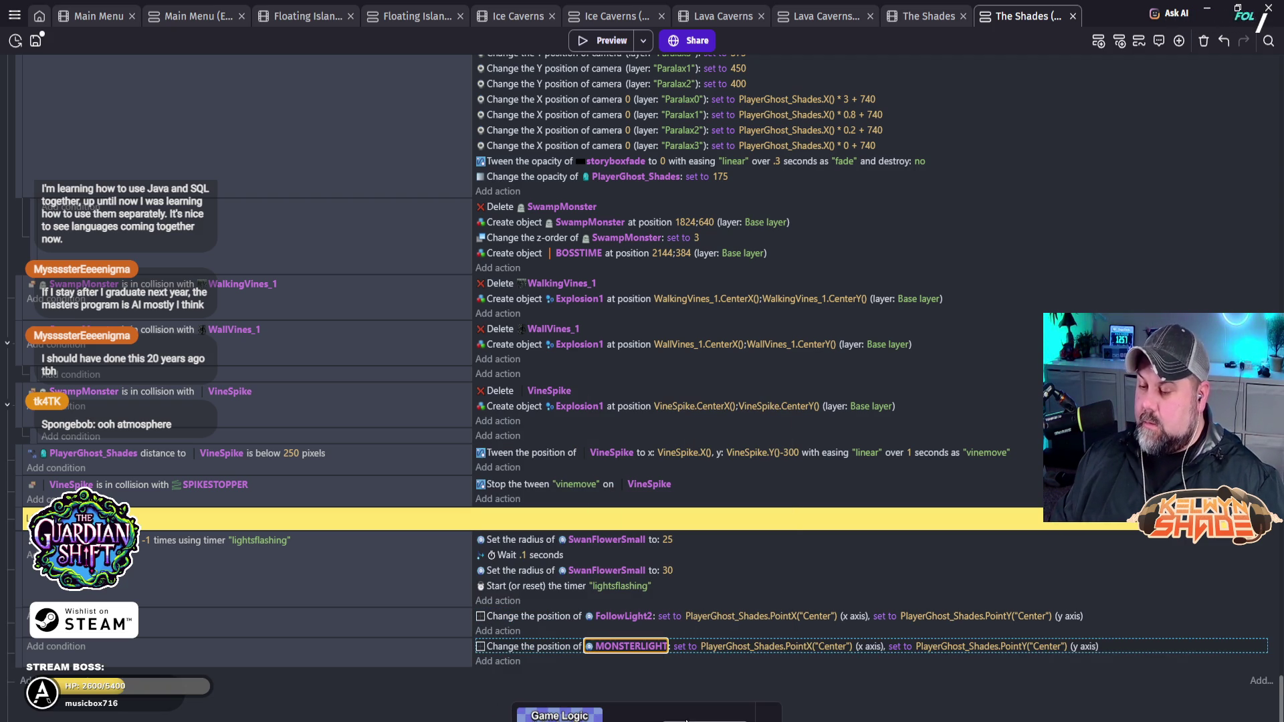
Step: Set the action's X/Y to SwampMonster.PointX("Center") and SwampMonster.PointY("Center") and confirm
double_click(723, 648)
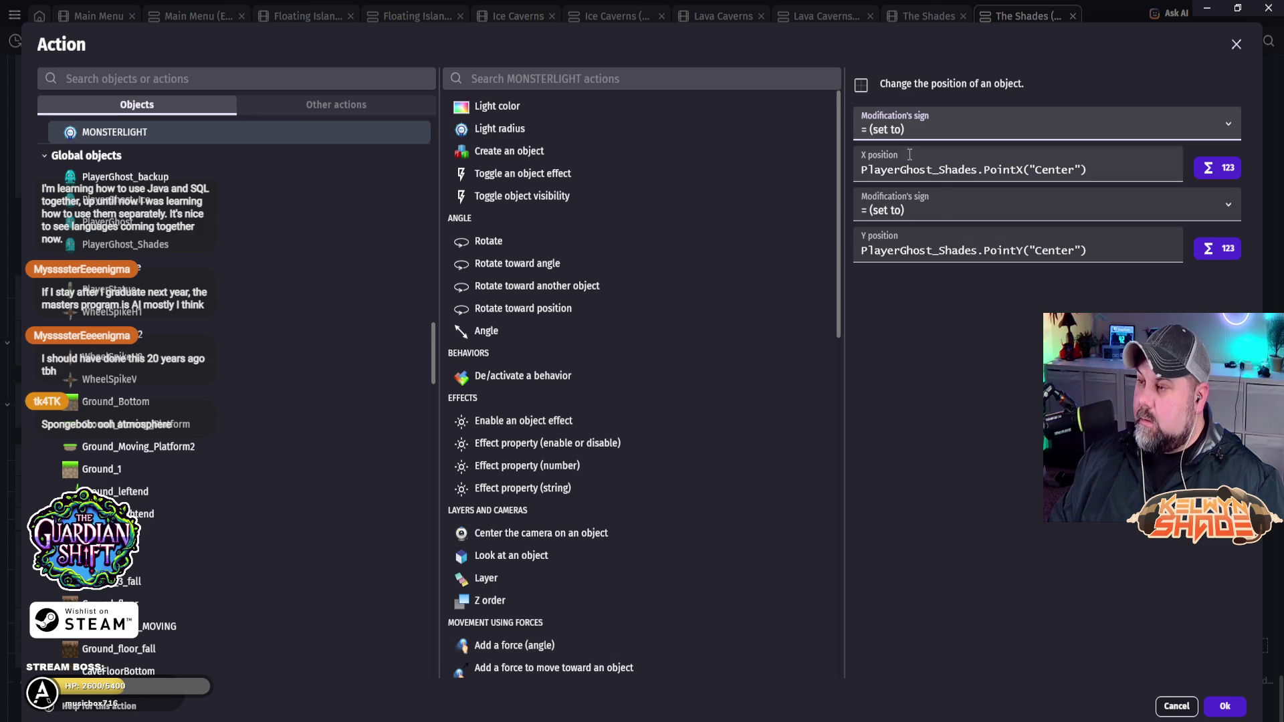
left_click(897, 174)
type("mon")
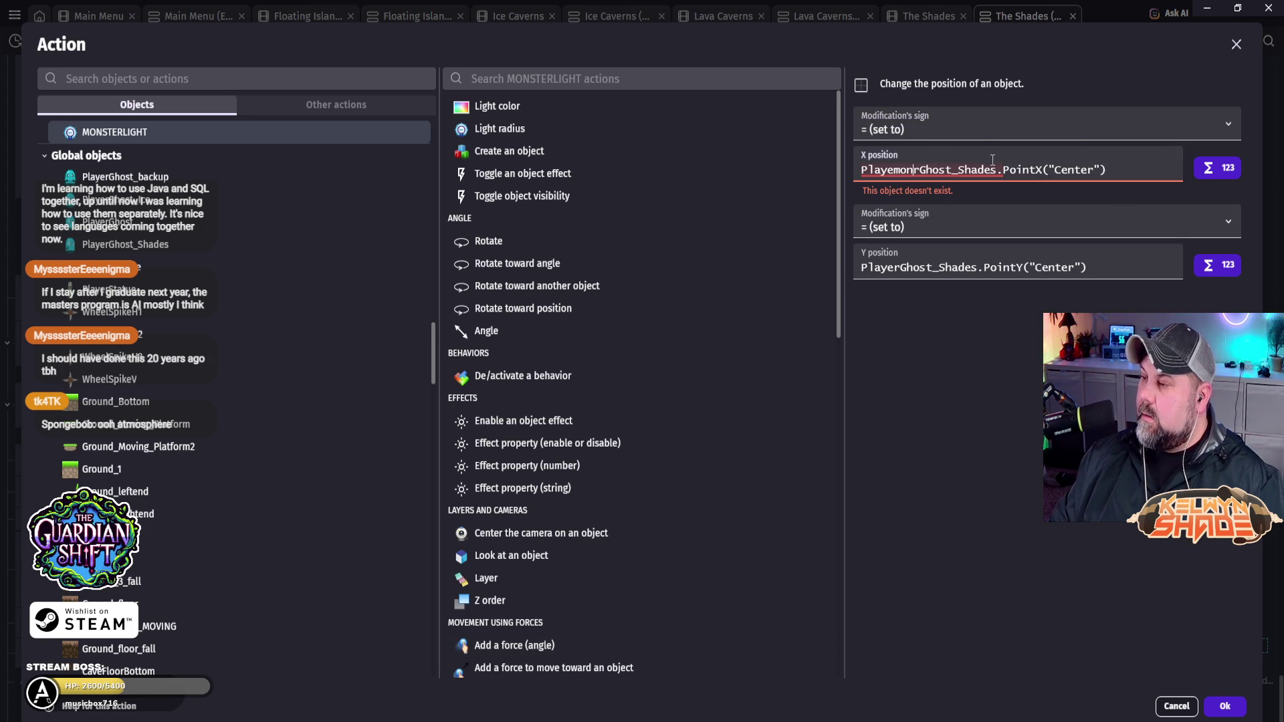
type("mon")
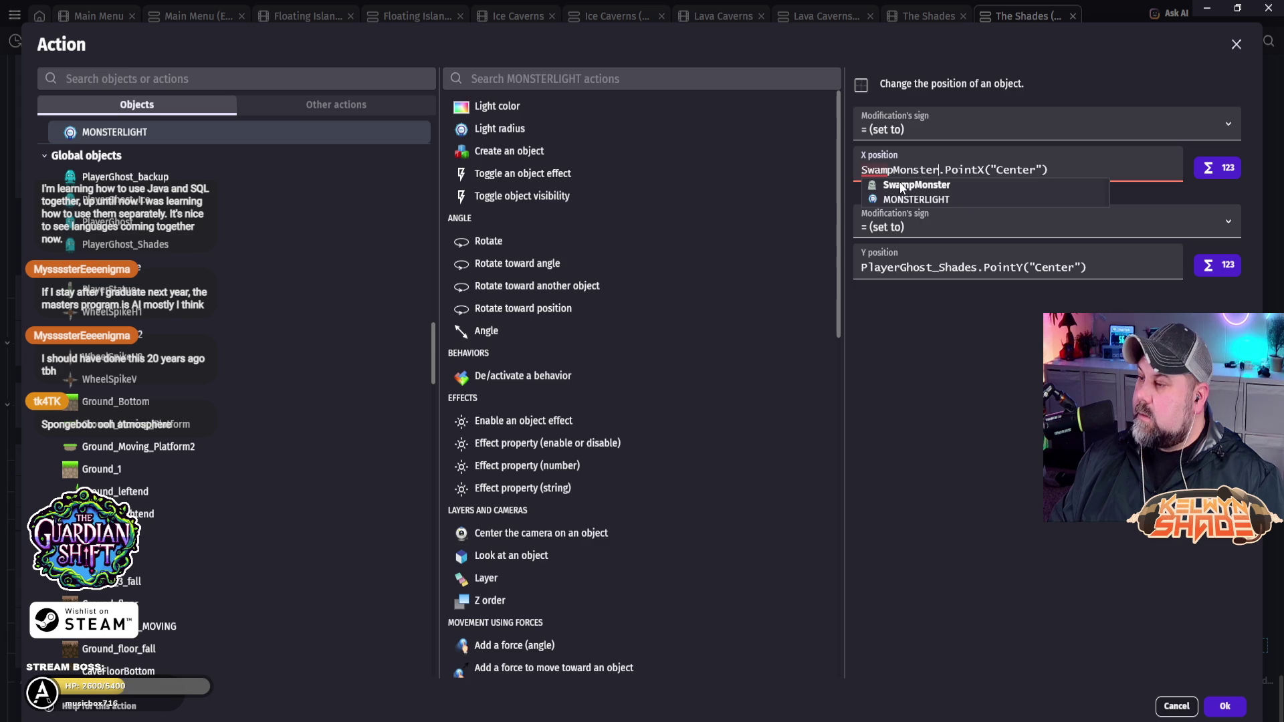
key("Return")
left_click(973, 292)
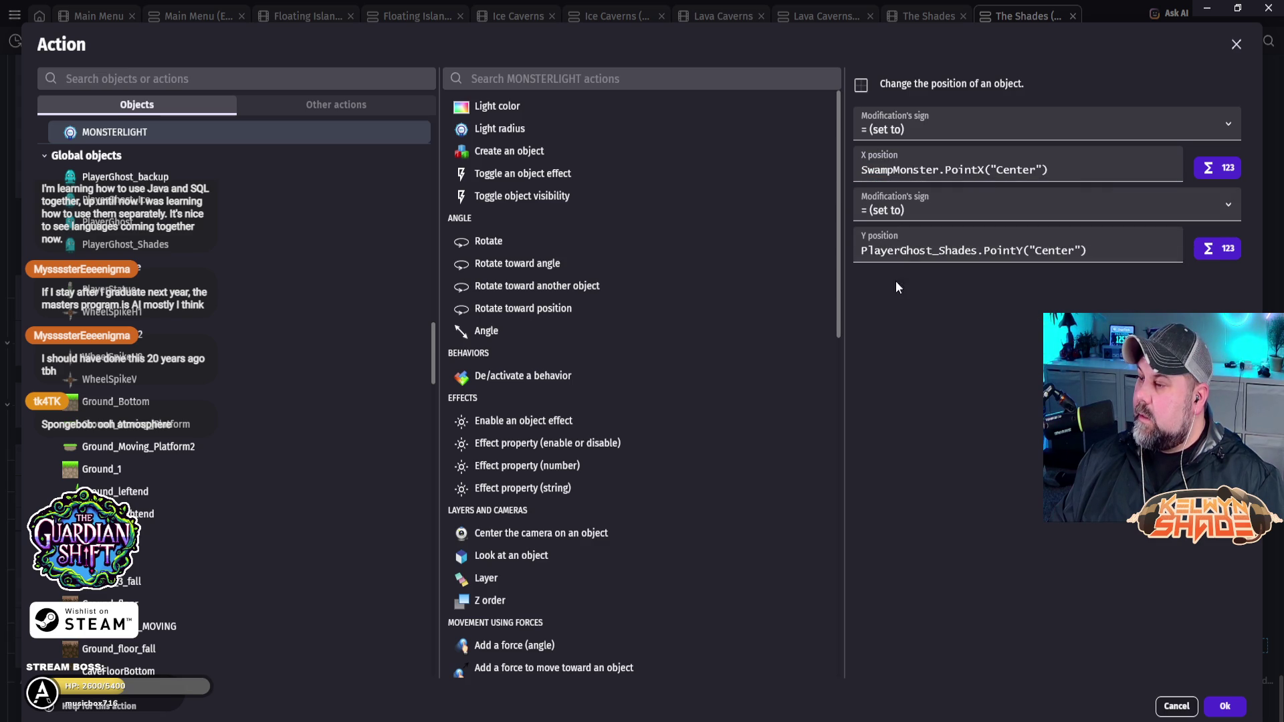
left_click(975, 250)
type("w")
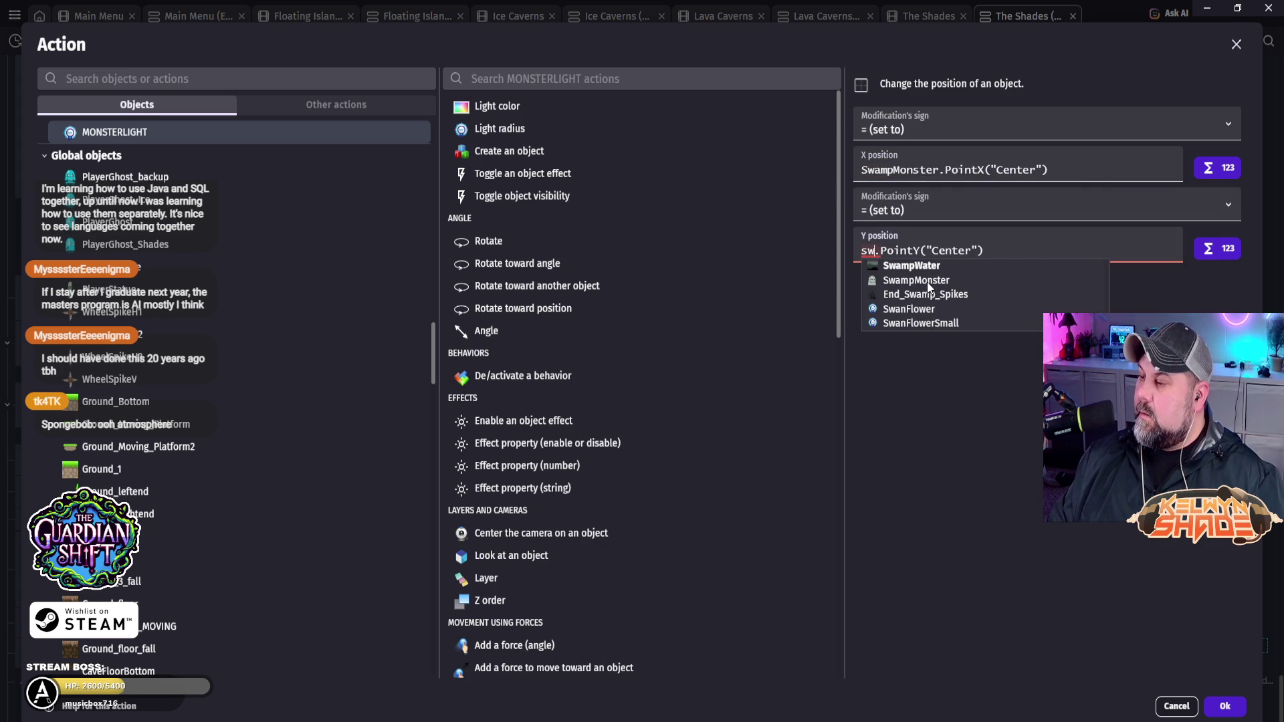
left_click(903, 281)
left_click(1221, 704)
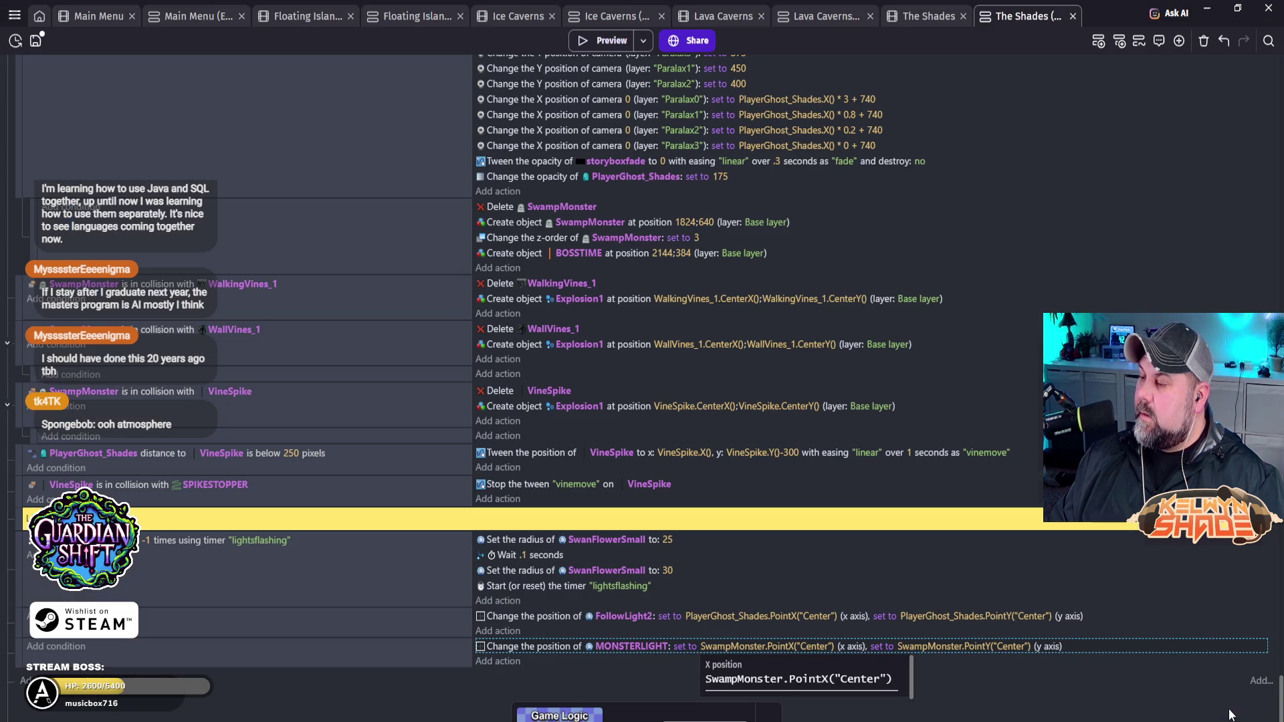
Step: Launch the preview and walk the ghost right into the next forest section, checking the monster's red glow
left_click(598, 42)
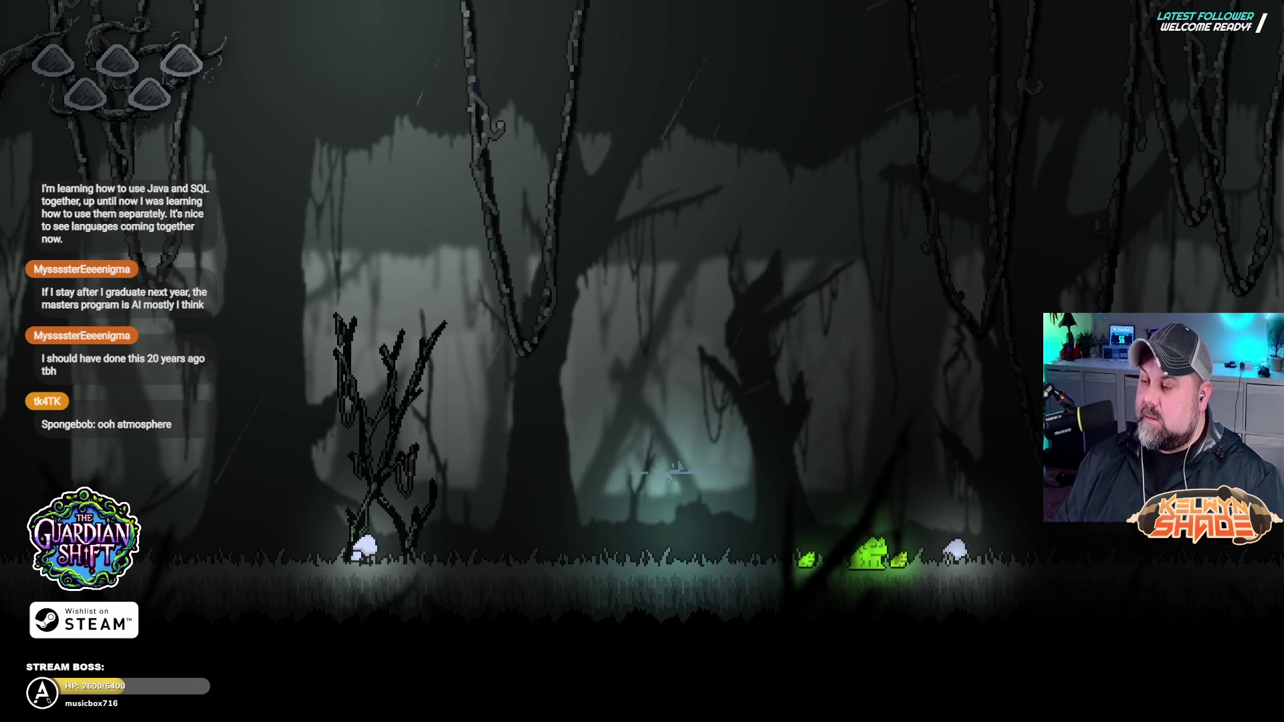
key("Right")
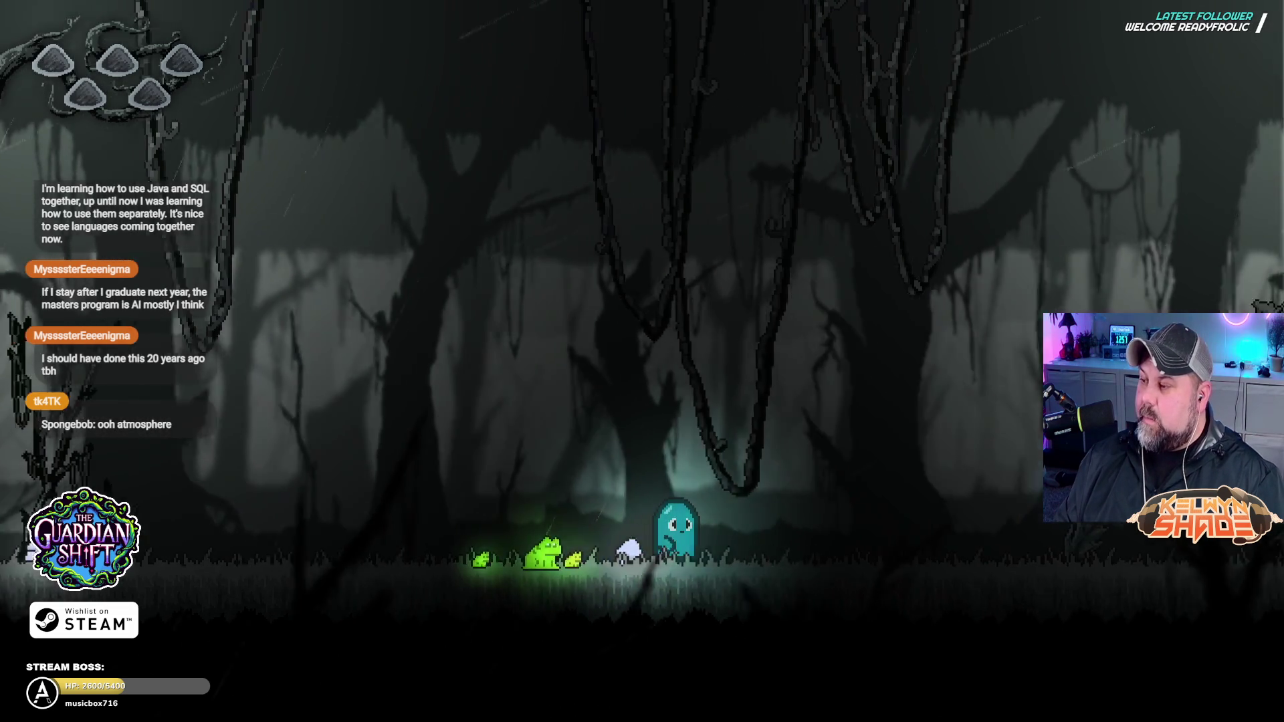
key("Right")
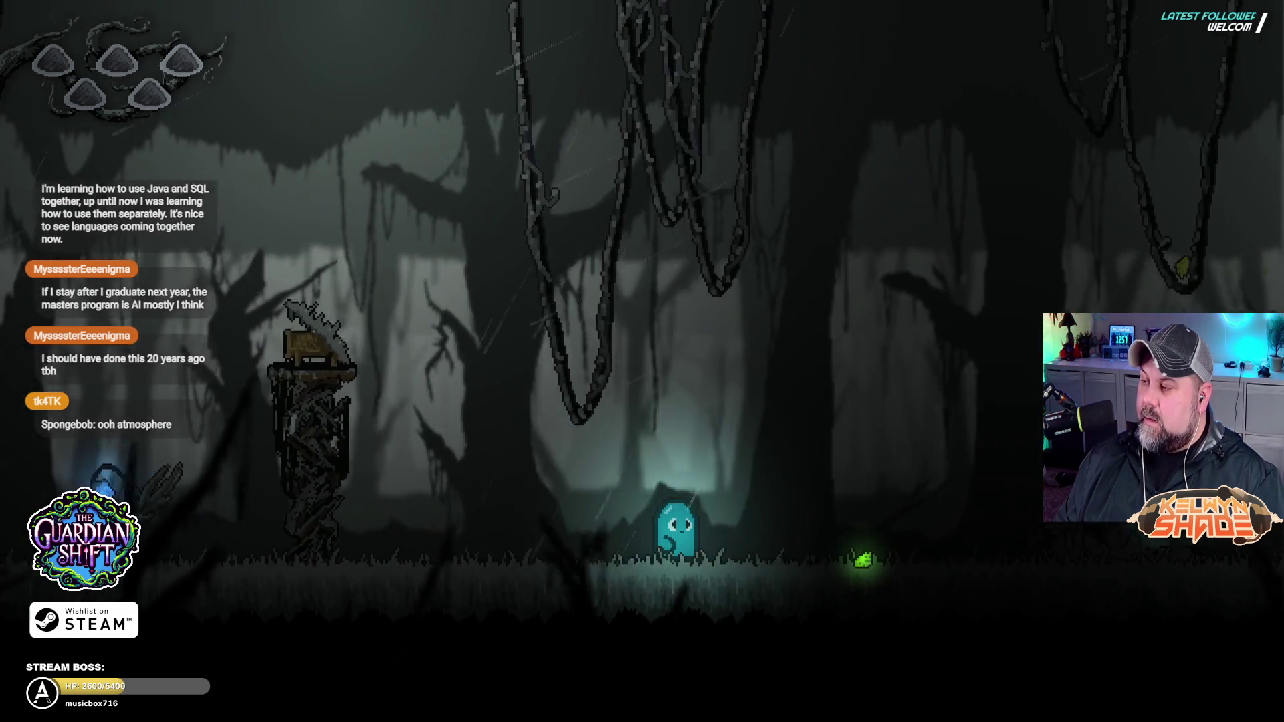
key("Right")
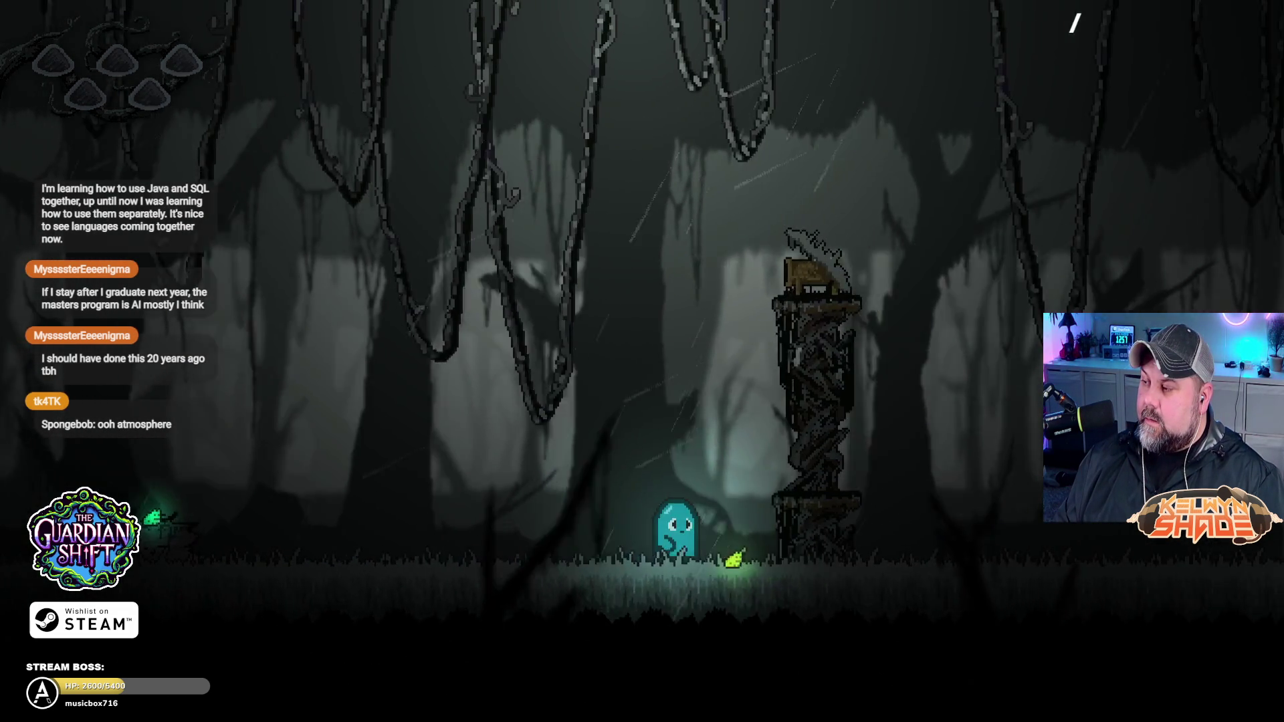
key("Right")
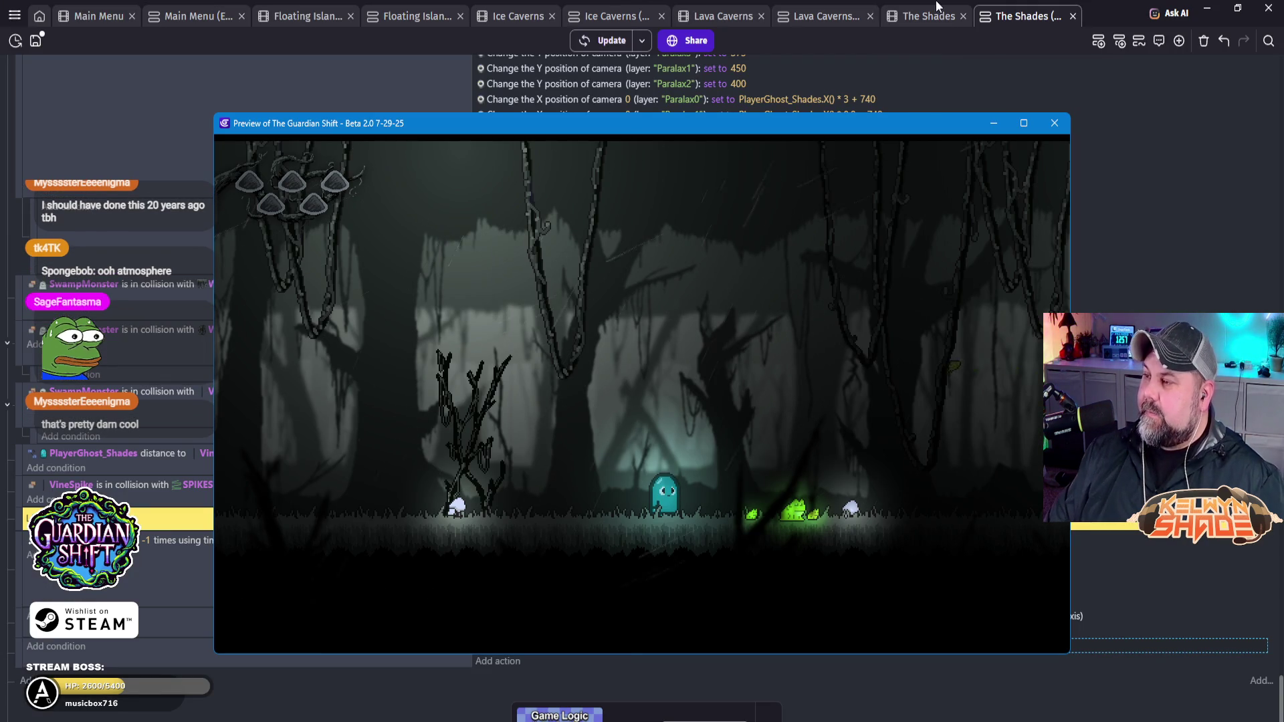
Step: Close the preview, set MONSTERLIGHT's Radius to 200 in The Shades, and start a fresh preview
left_click(1067, 123)
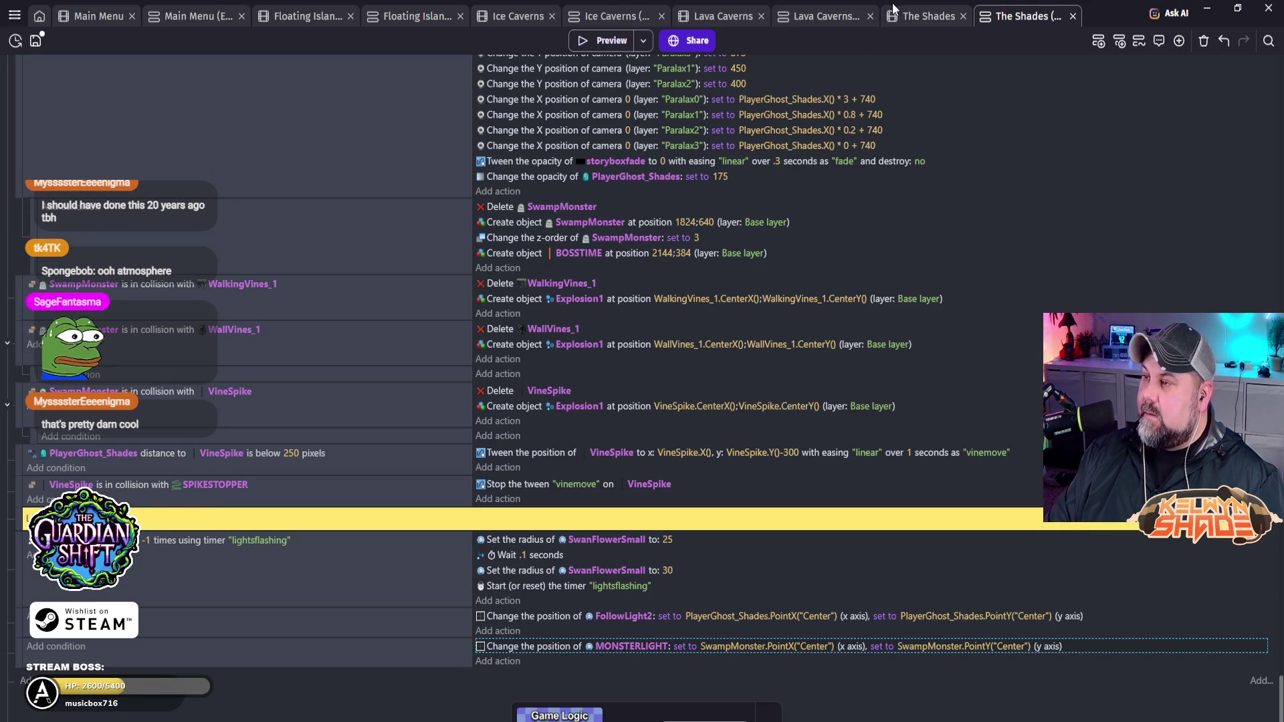
left_click(929, 16)
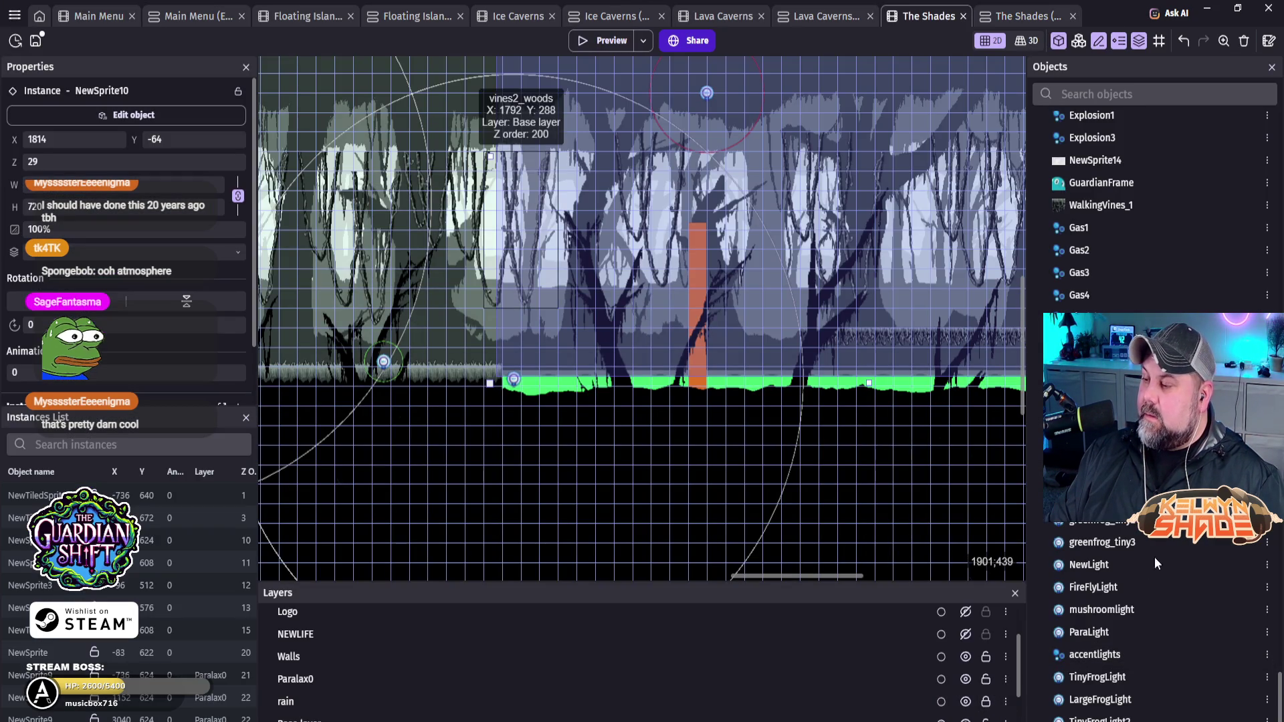
double_click(709, 91)
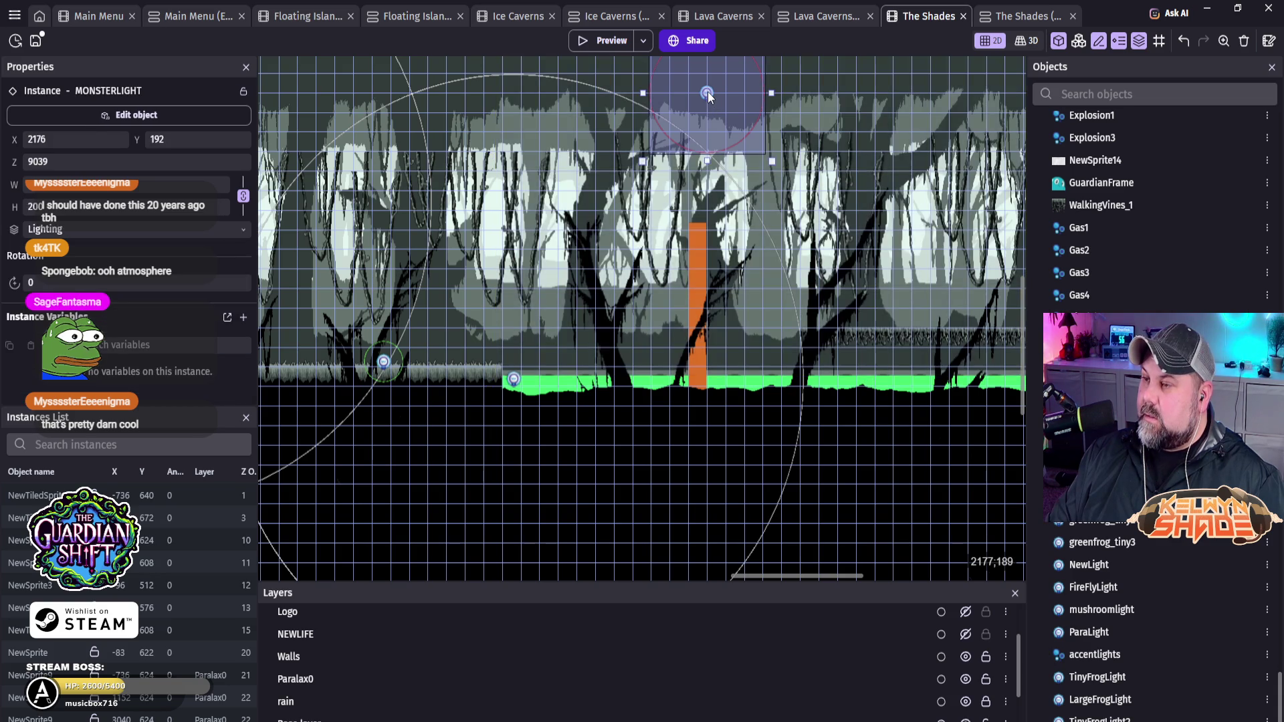
double_click(294, 197)
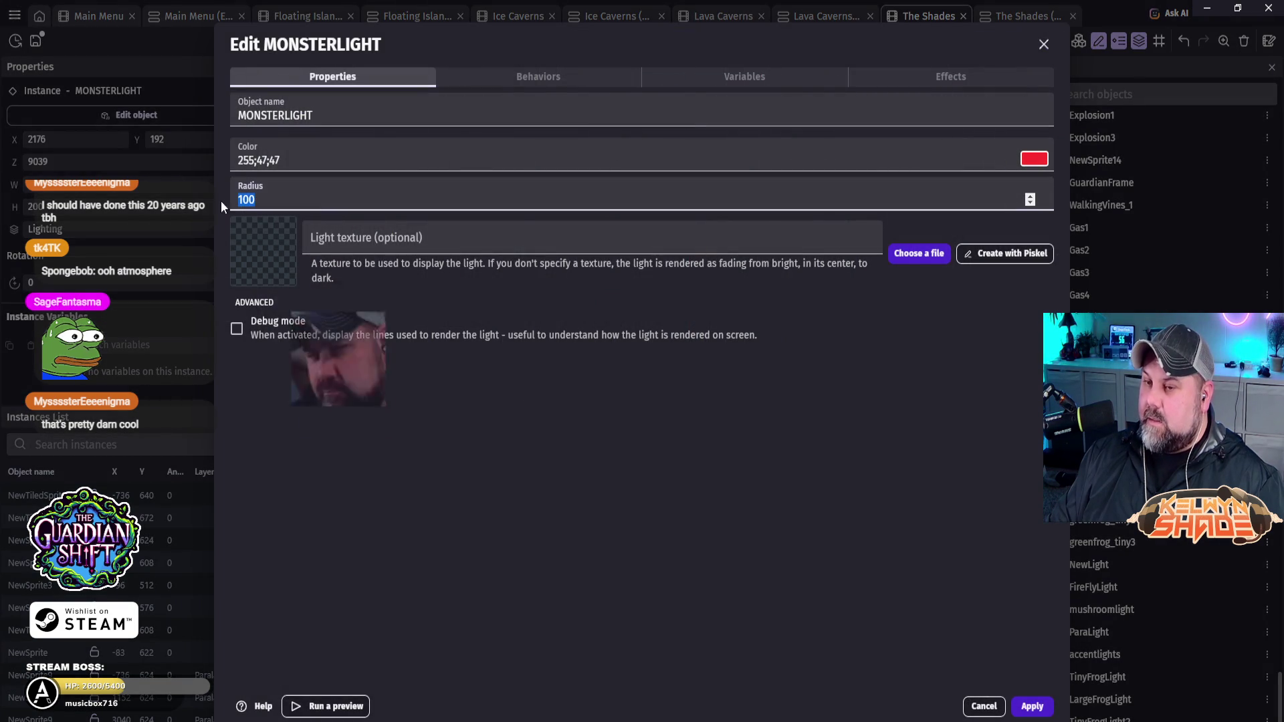
type("200")
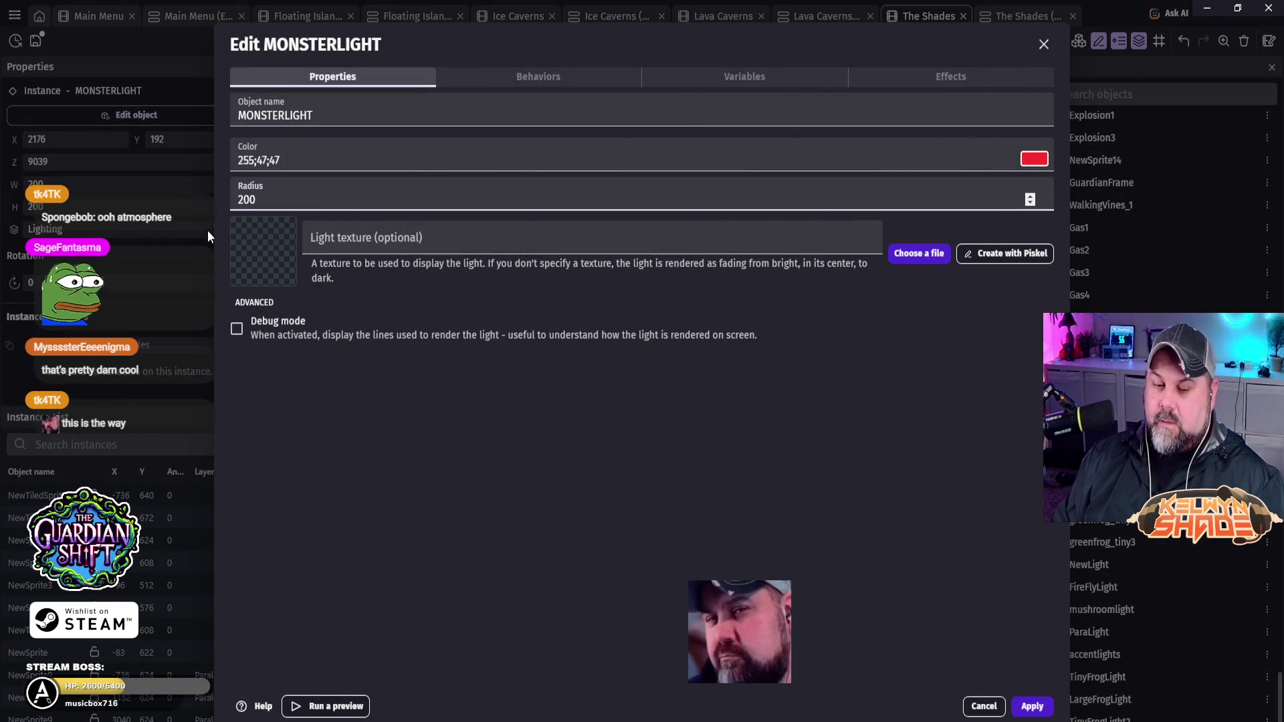
left_click(951, 391)
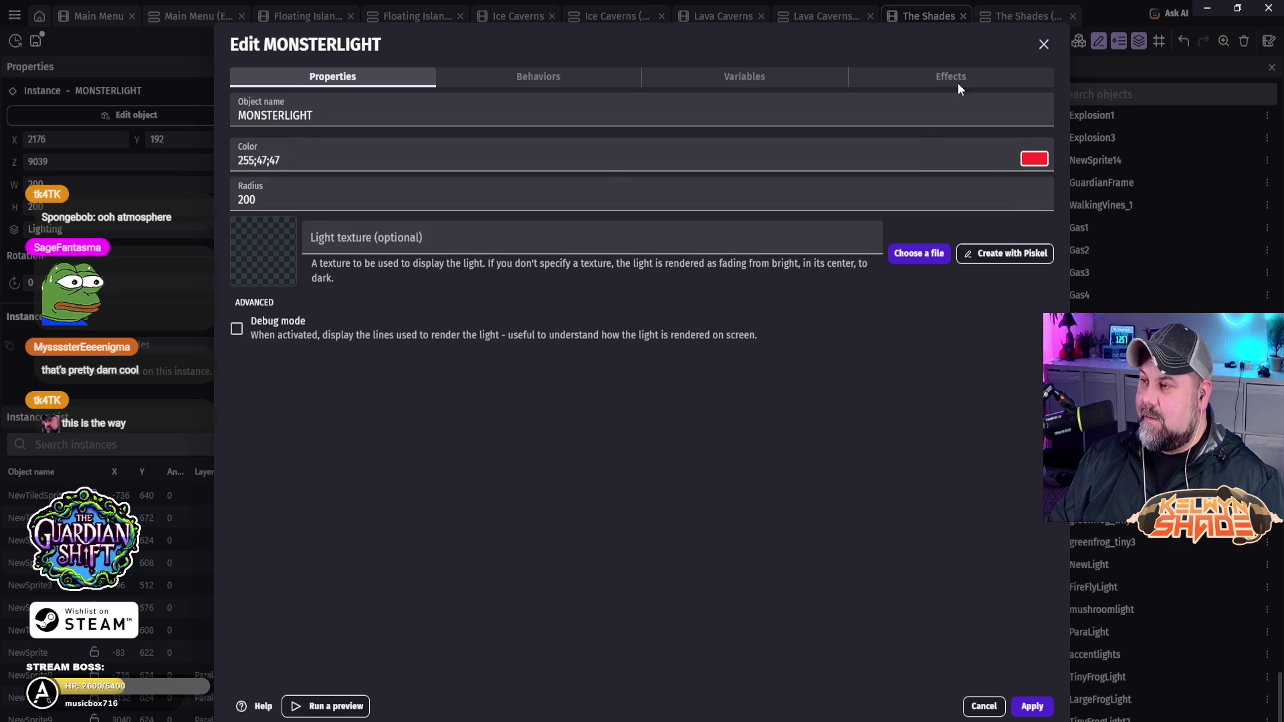
left_click(1032, 706)
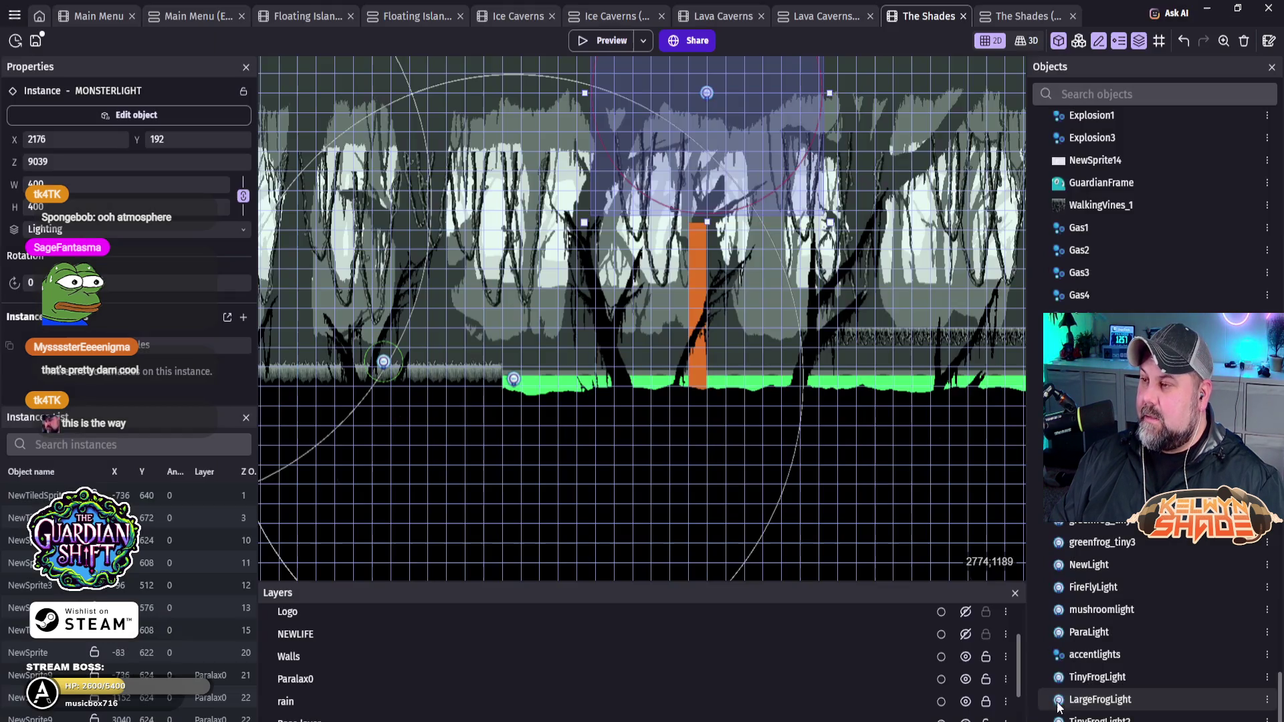
left_click(604, 43)
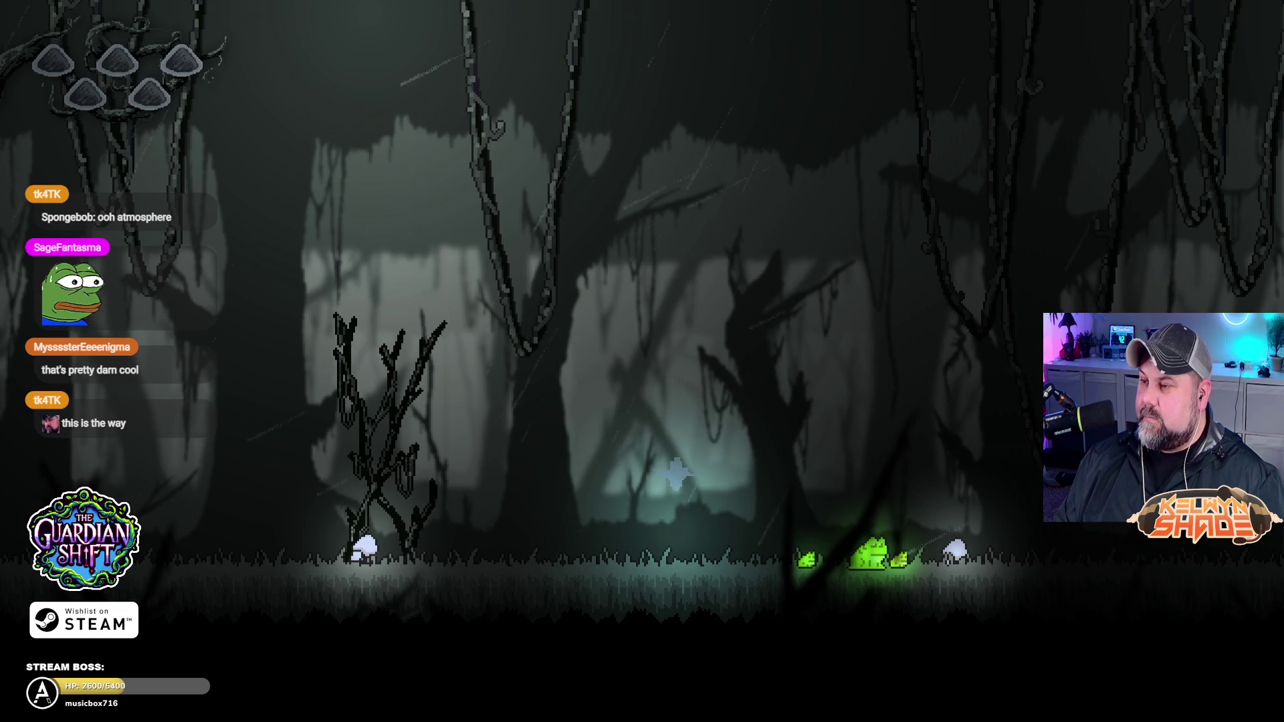
Step: Walk the ghost right past the frogs and the wooden tower, then close the preview
key("Right")
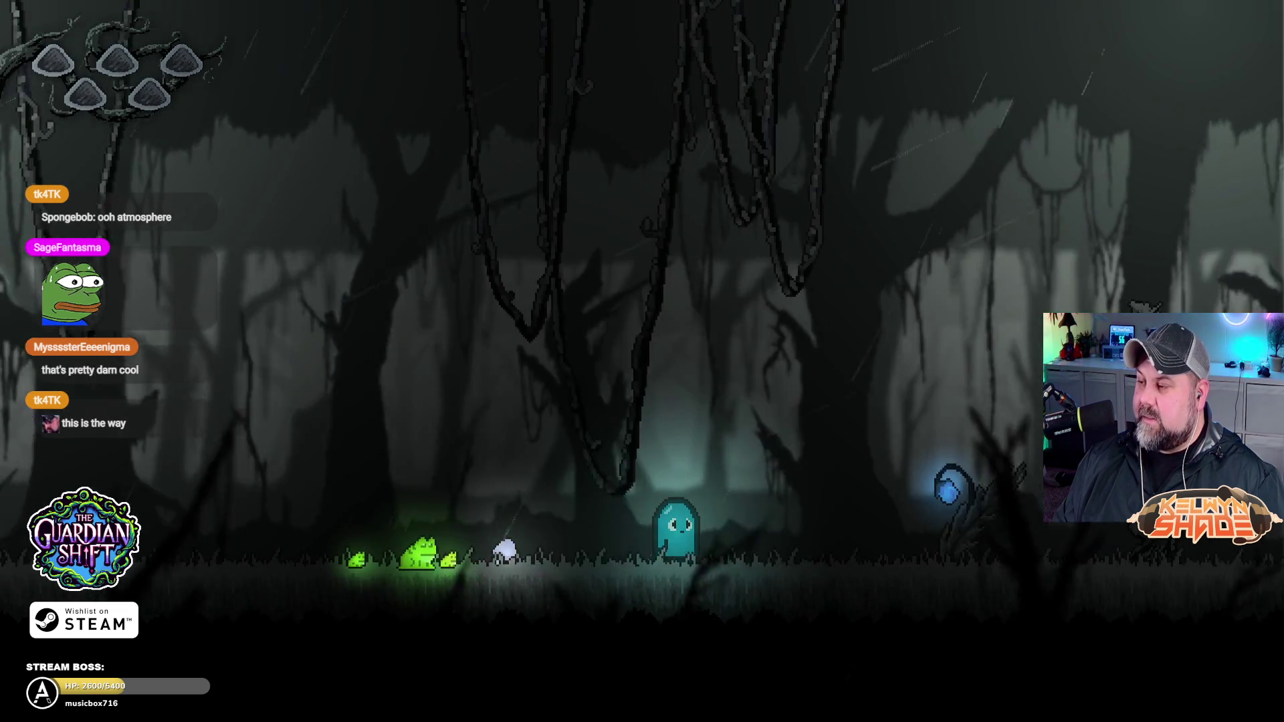
key("Right")
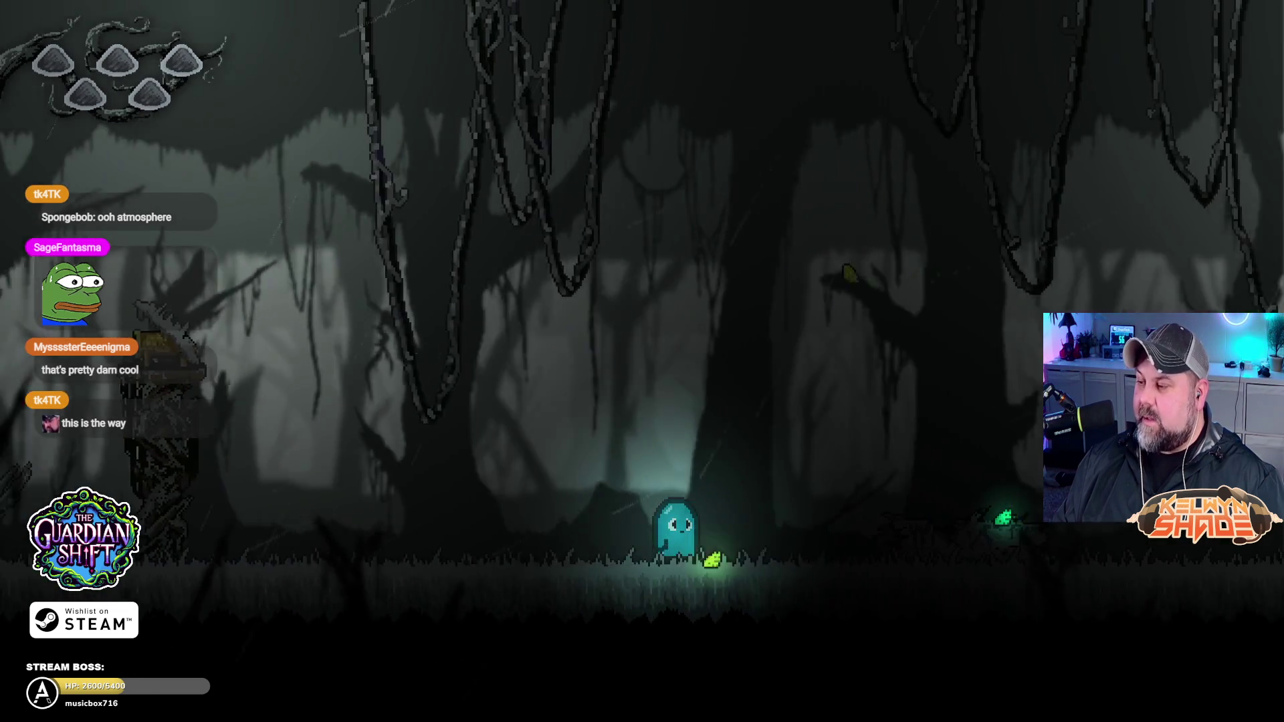
key("Right")
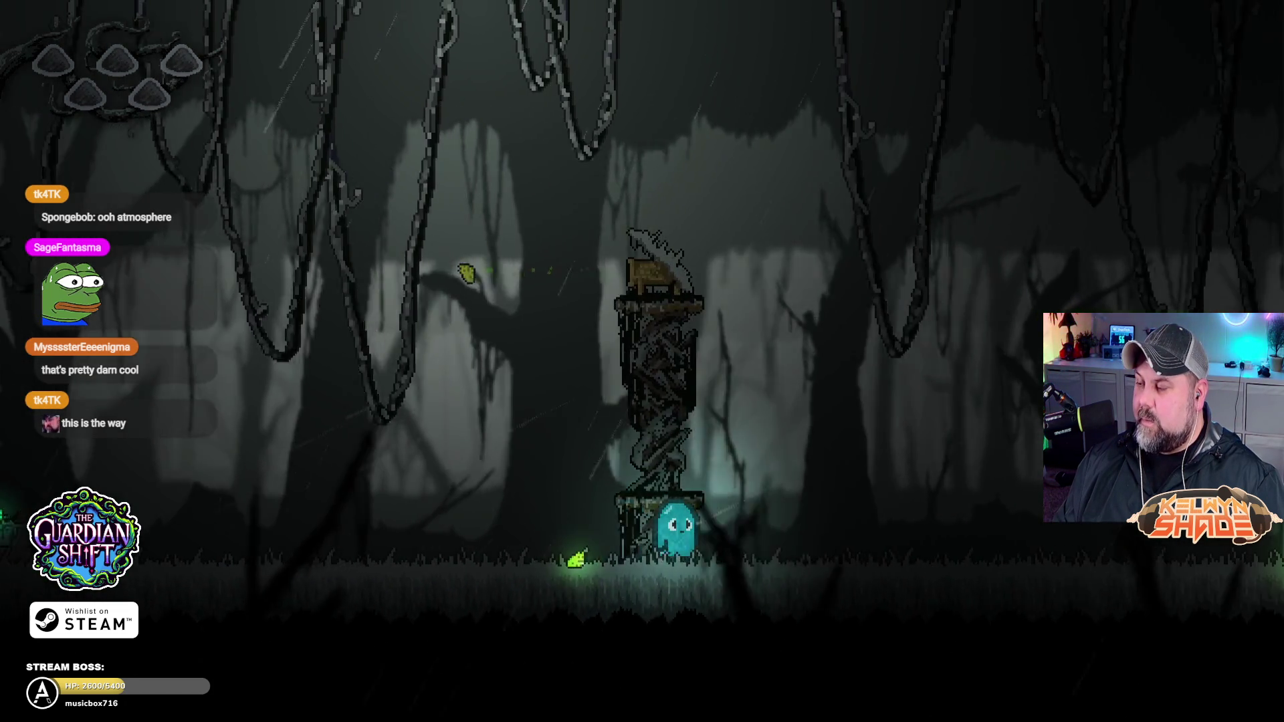
key("Right")
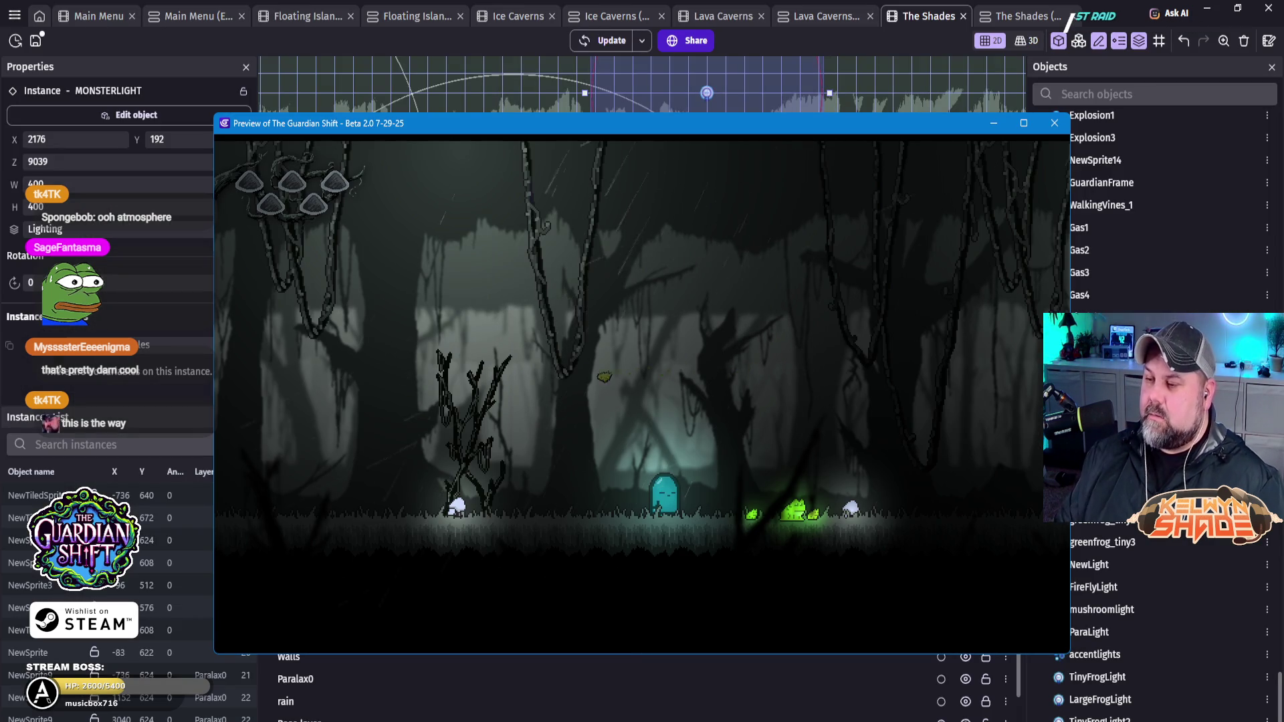
left_click(1056, 124)
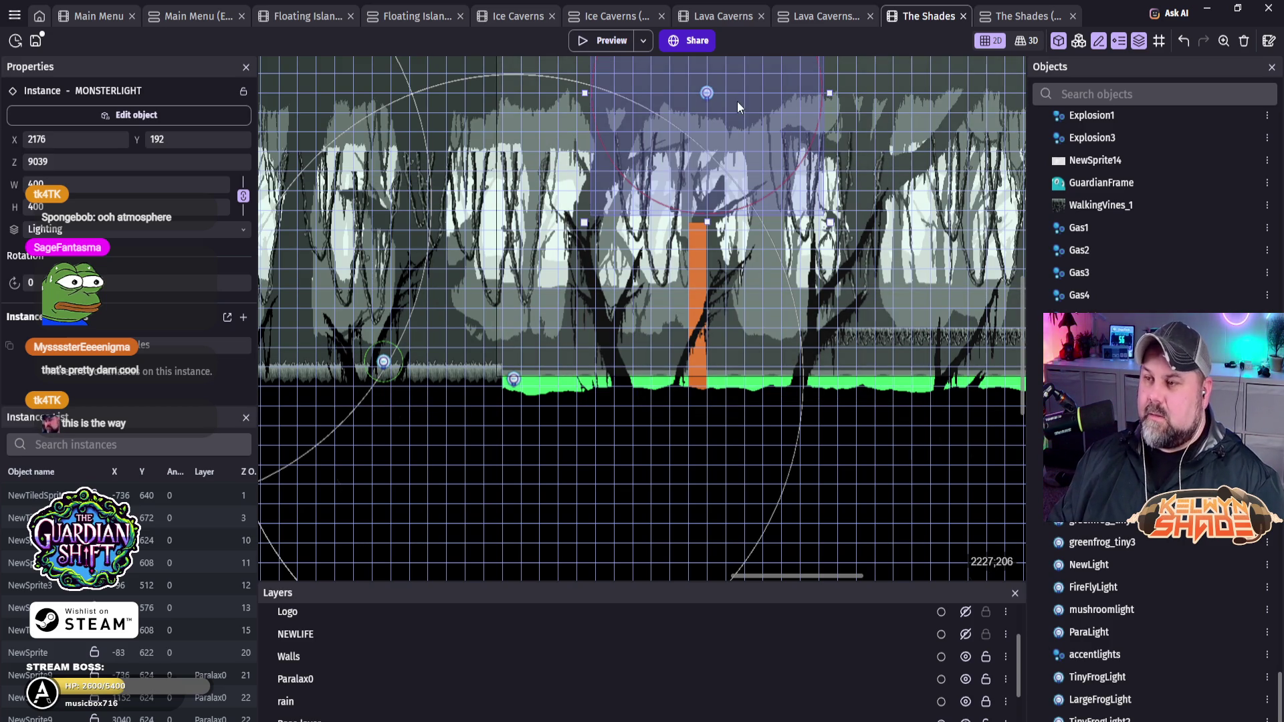
Step: Pan and zoom the canvas to the right-hand forest platforms and pick the NewSprite object
mouse_move(834, 350)
left_mouse_down()
mouse_move(545, 346)
mouse_move(638, 347)
left_mouse_up()
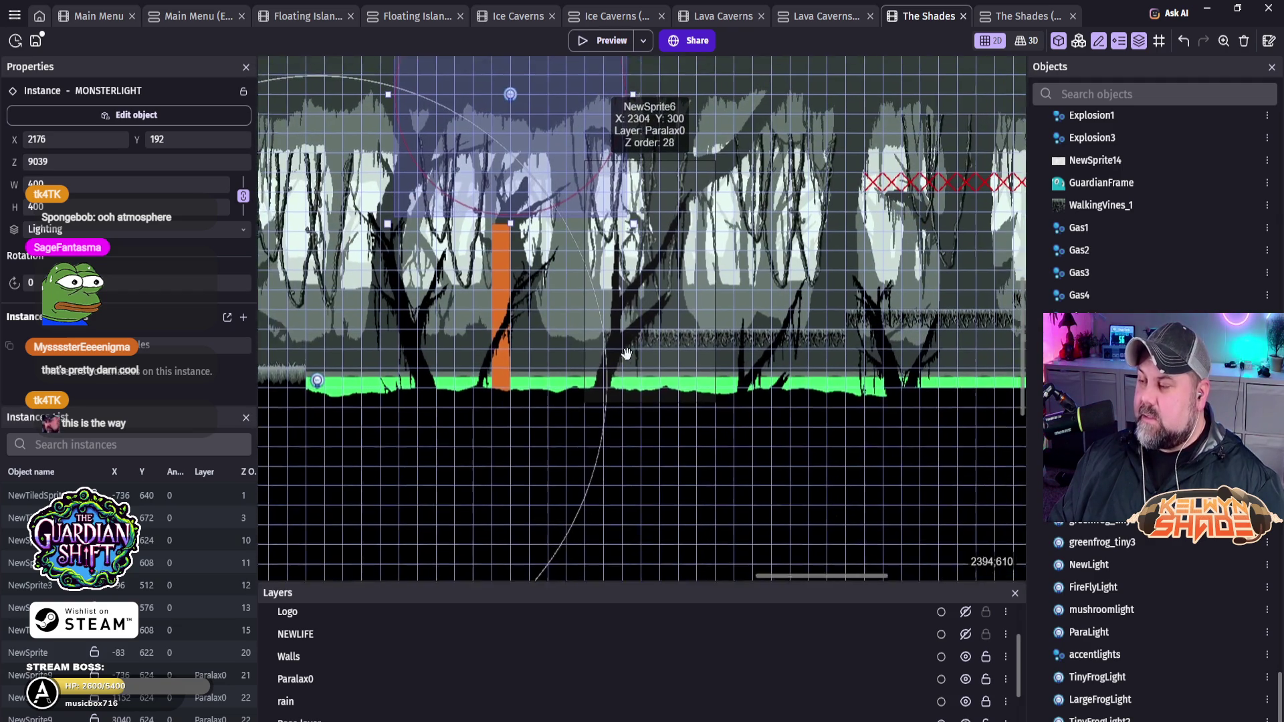
scroll(846, 294, "up", 3)
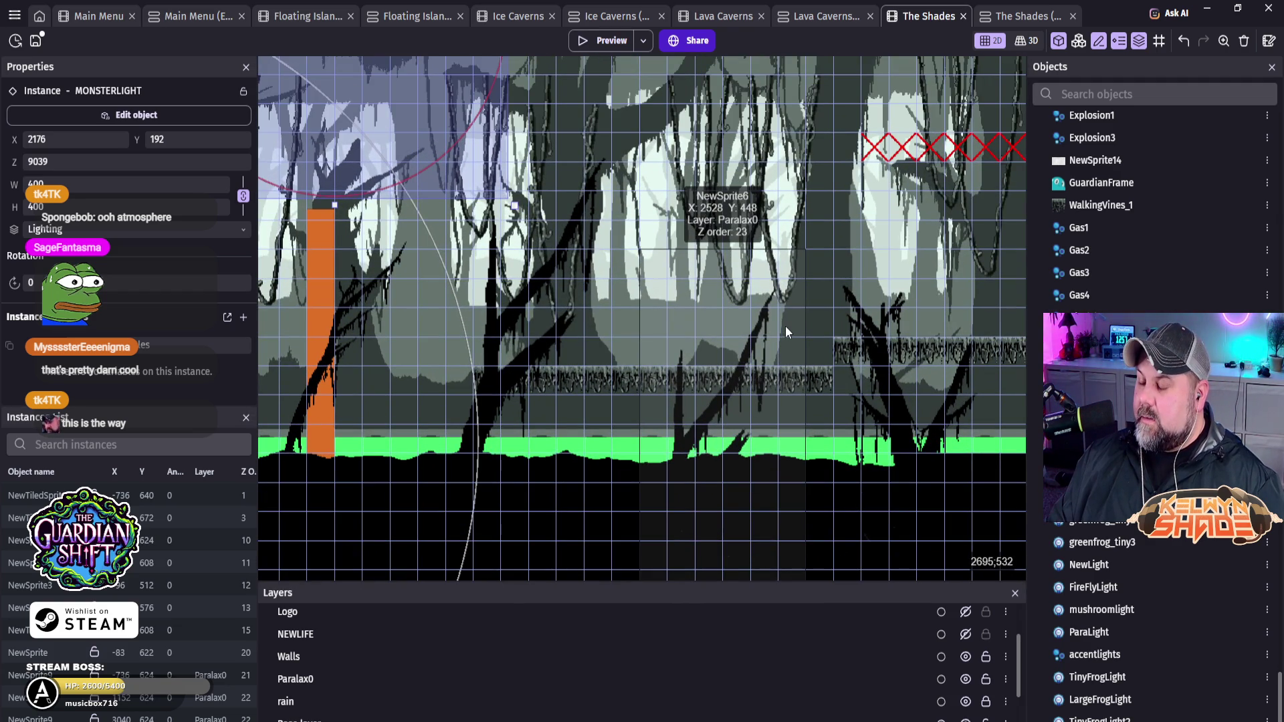
mouse_move(489, 318)
left_mouse_down()
mouse_move(948, 334)
mouse_move(460, 300)
left_mouse_up()
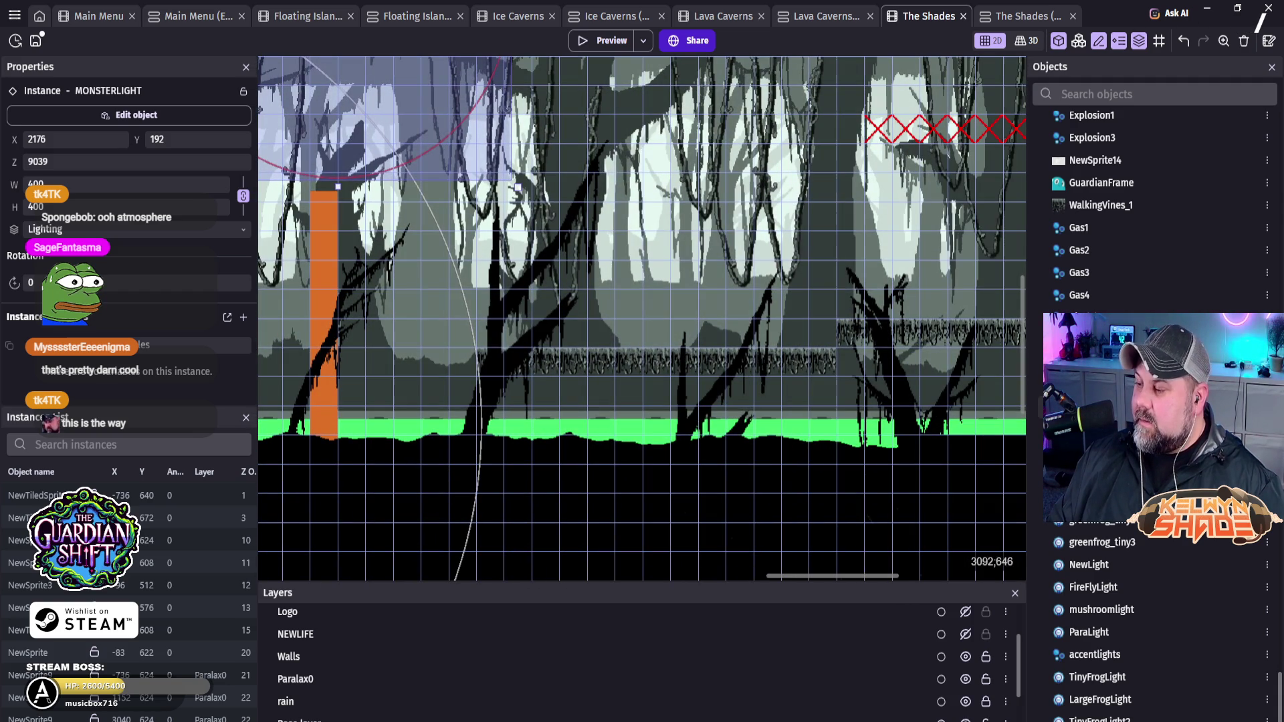
scroll(1150, 200, "down", 10)
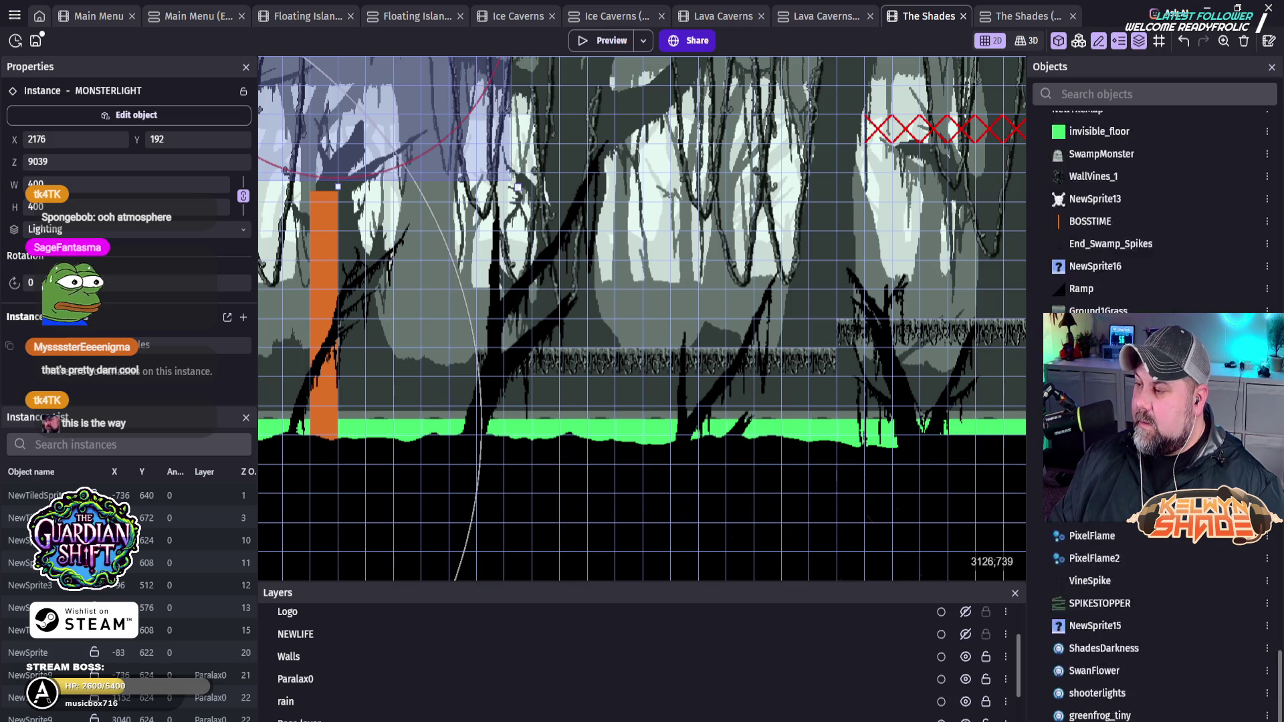
left_click(1091, 208)
scroll(1150, 201, "up", 2)
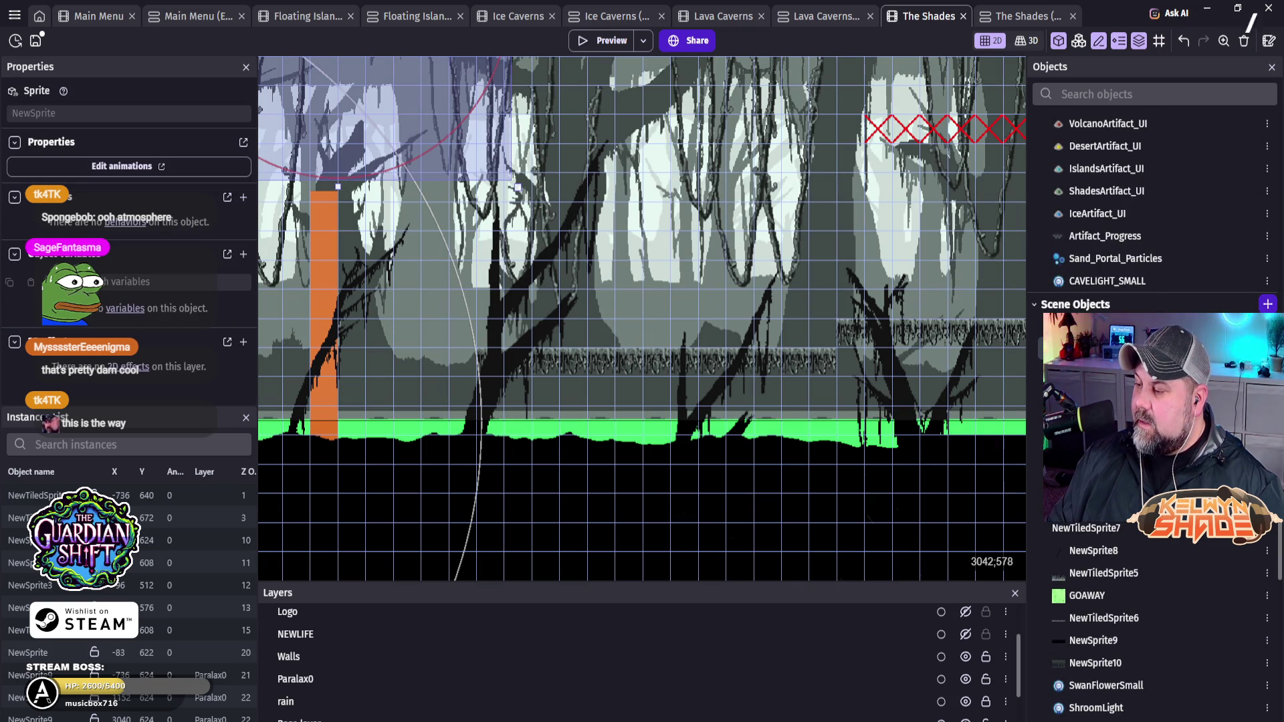
Step: Rename the NewSprite object to Mushrooms
double_click(1097, 348)
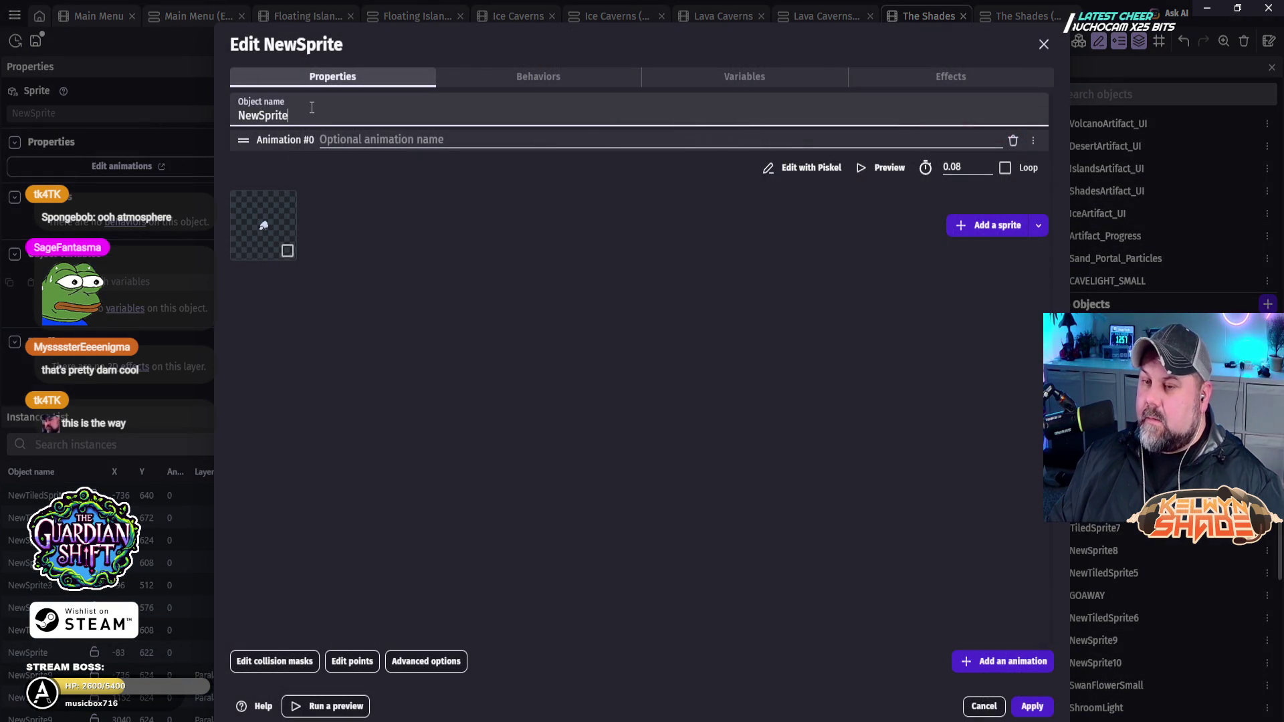
type("Mushrooms")
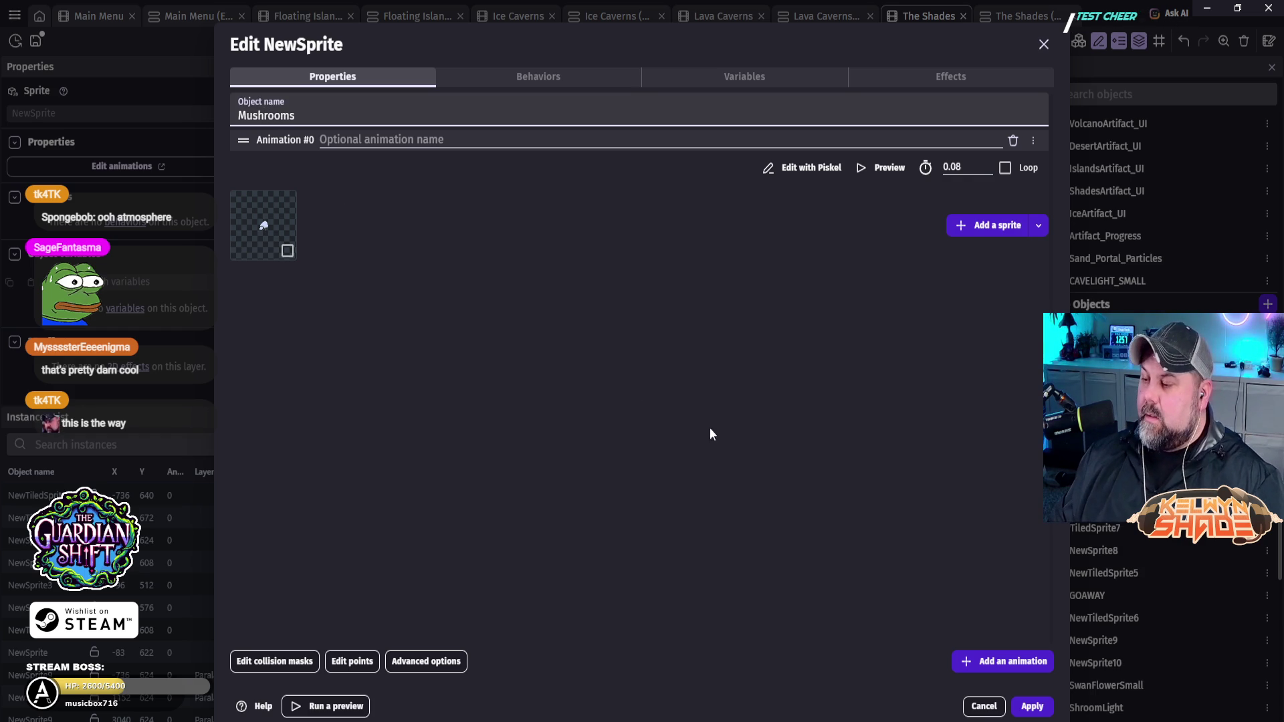
left_click(1032, 706)
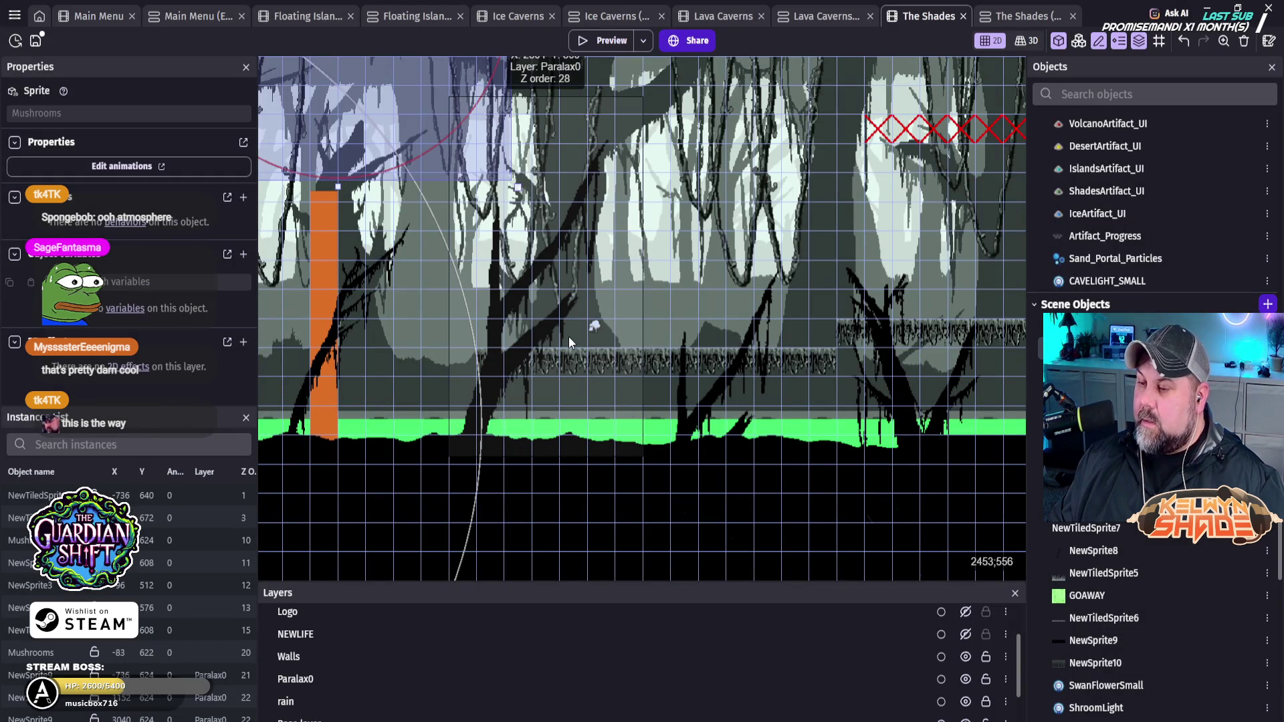
scroll(571, 324, "up", 3)
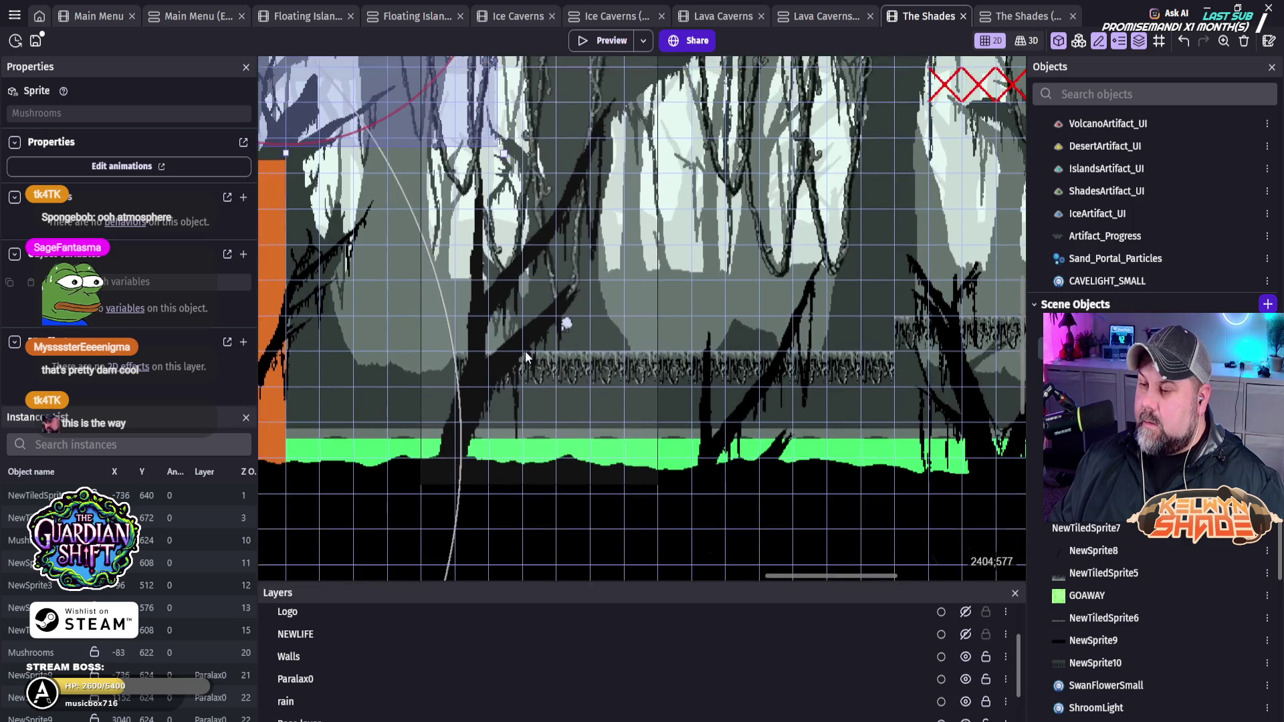
Step: Select the mushroom instance on the platform and hide the Paralax0 foreground layer
left_click(579, 319)
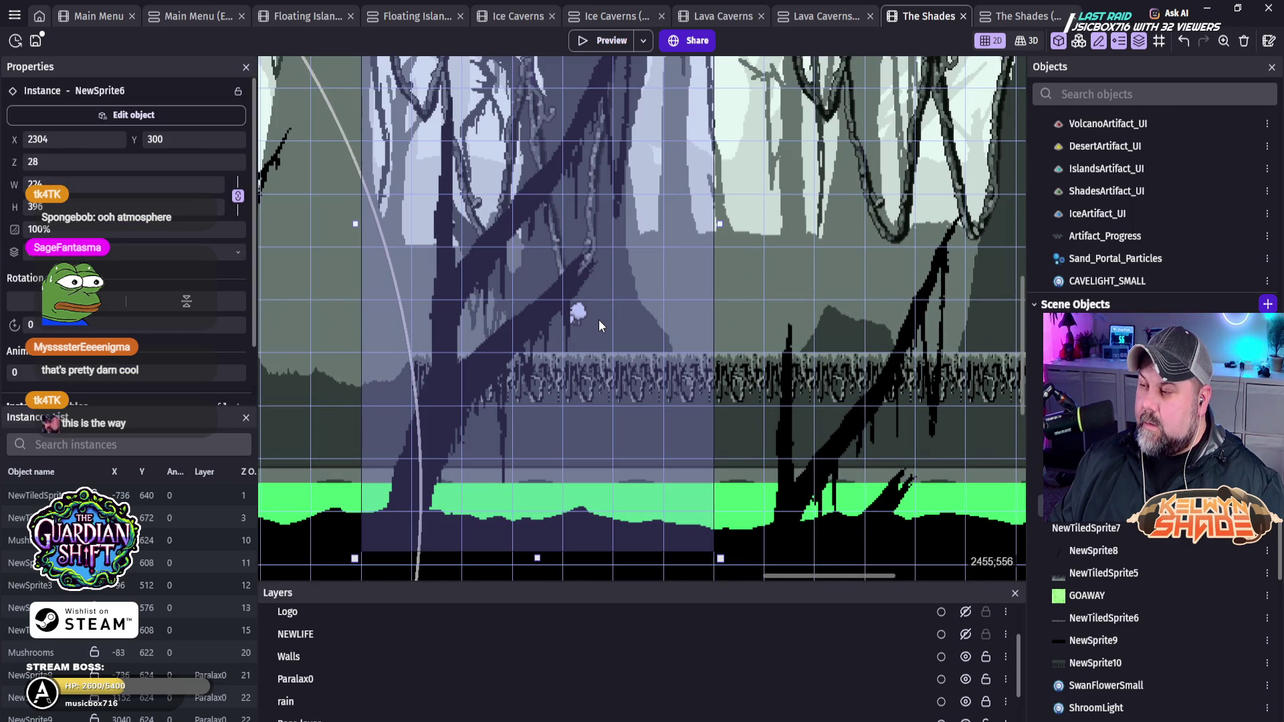
left_click(609, 335)
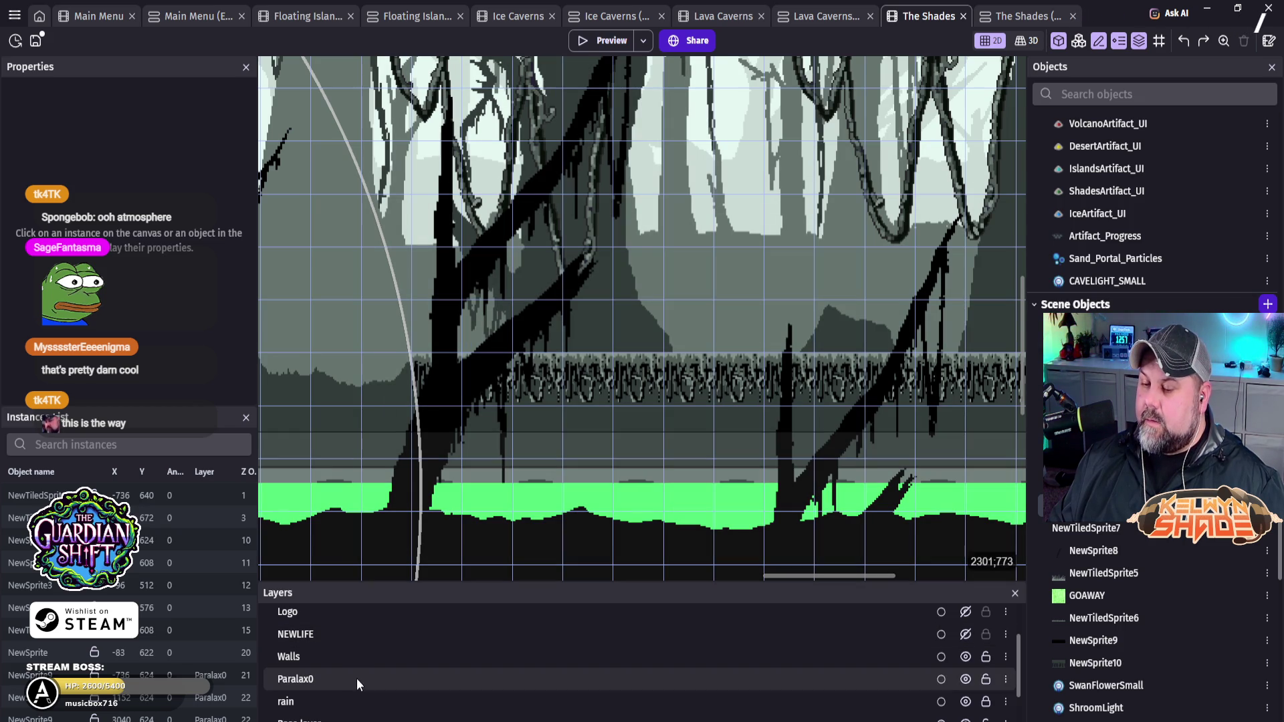
left_click(354, 720)
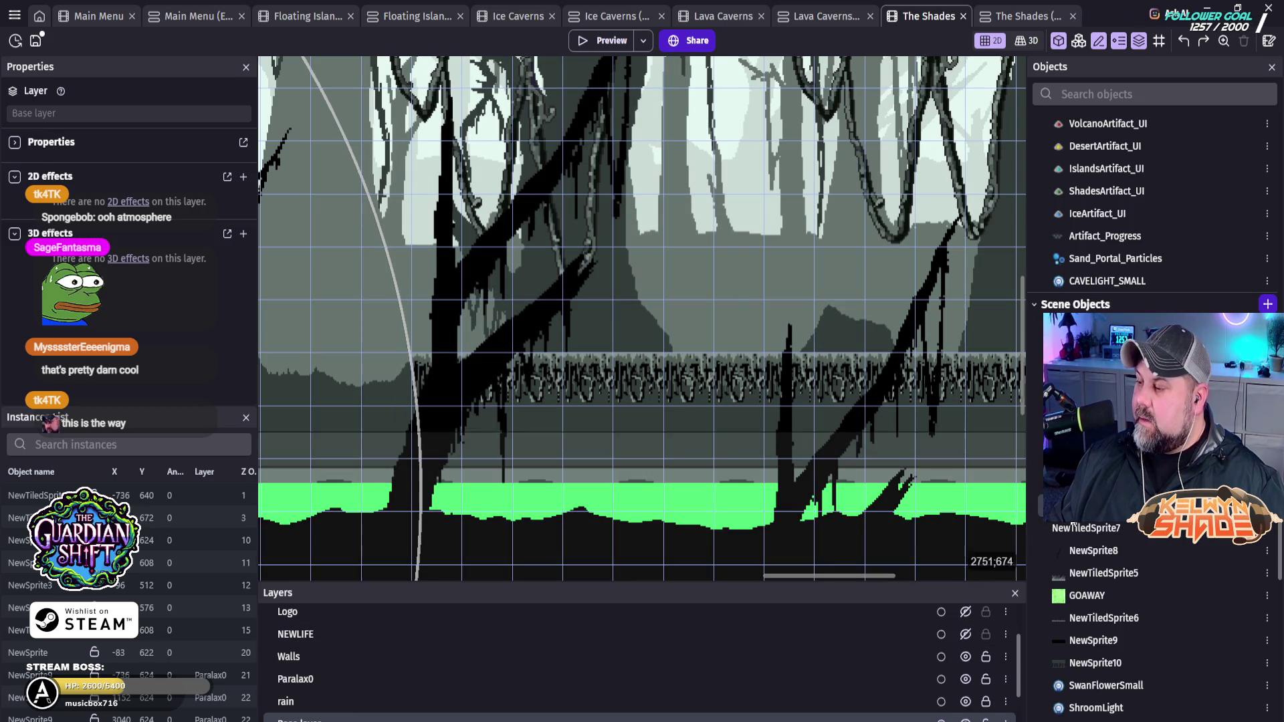
left_click(668, 468)
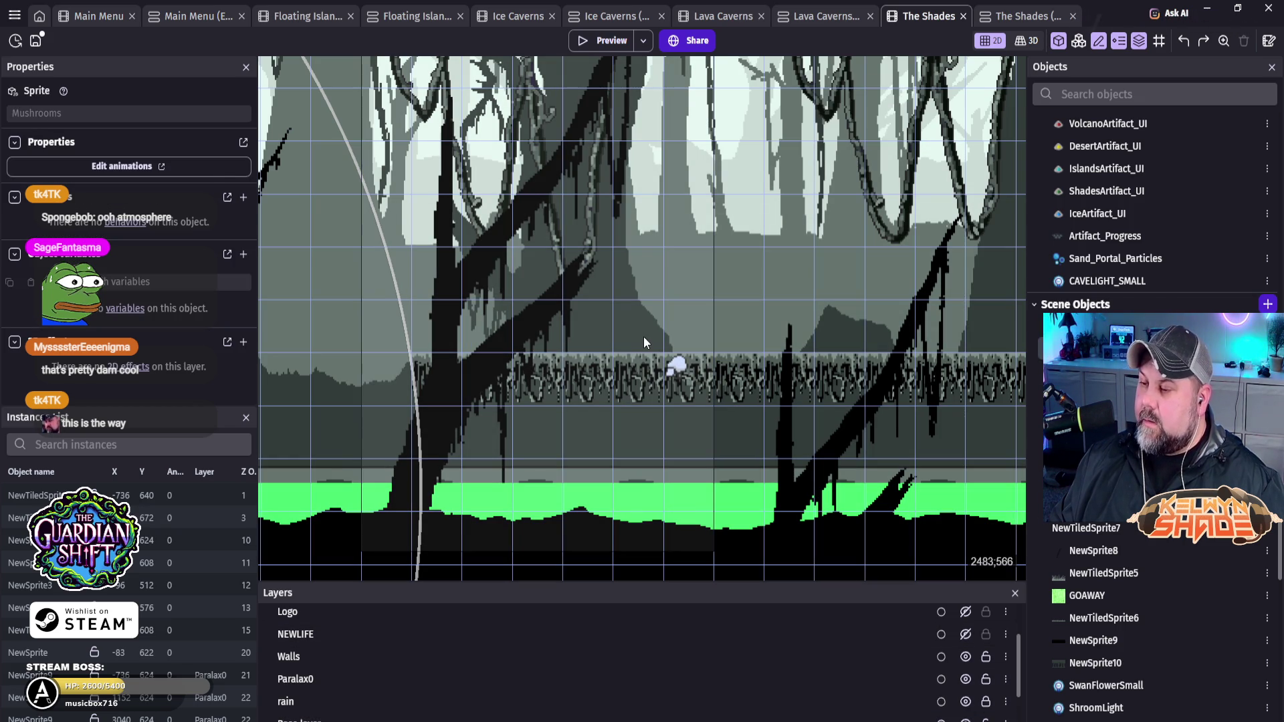
left_click(677, 372)
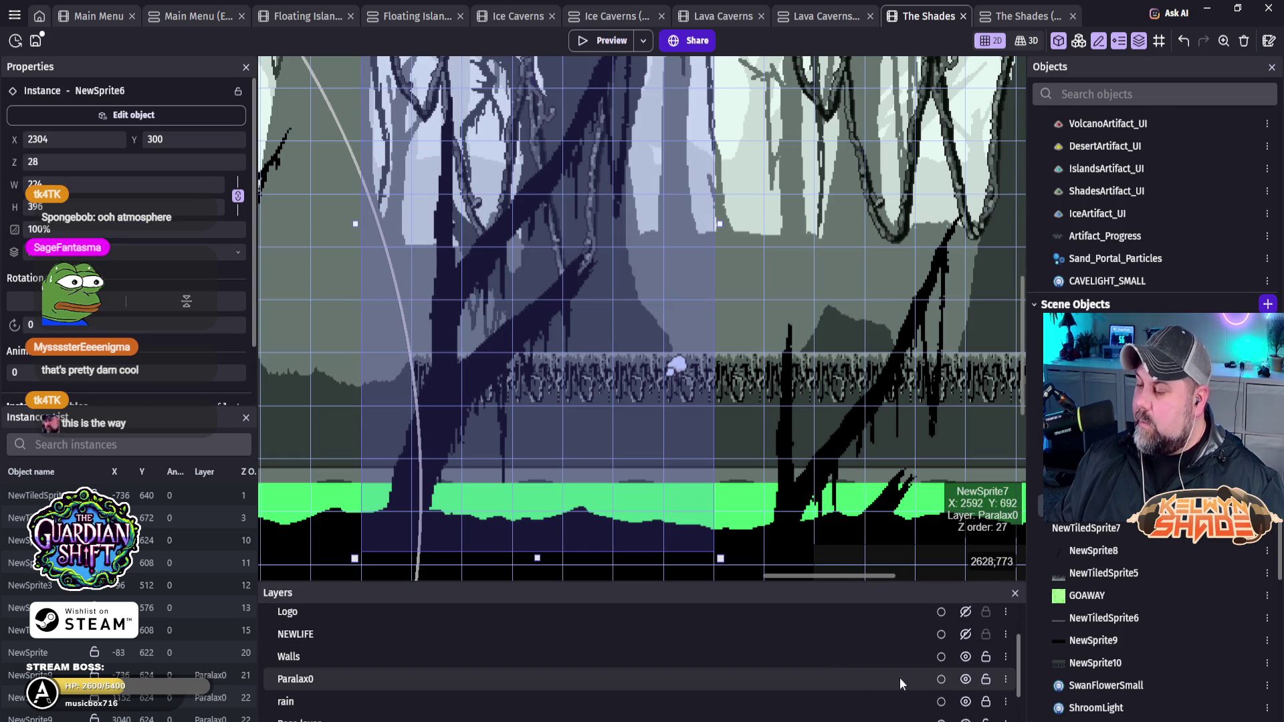
left_click(965, 679)
Step: Duplicate Mushrooms instances rightward along the lower forest platform
mouse_move(679, 370)
left_mouse_down()
mouse_move(597, 351)
mouse_move(448, 357)
left_mouse_up()
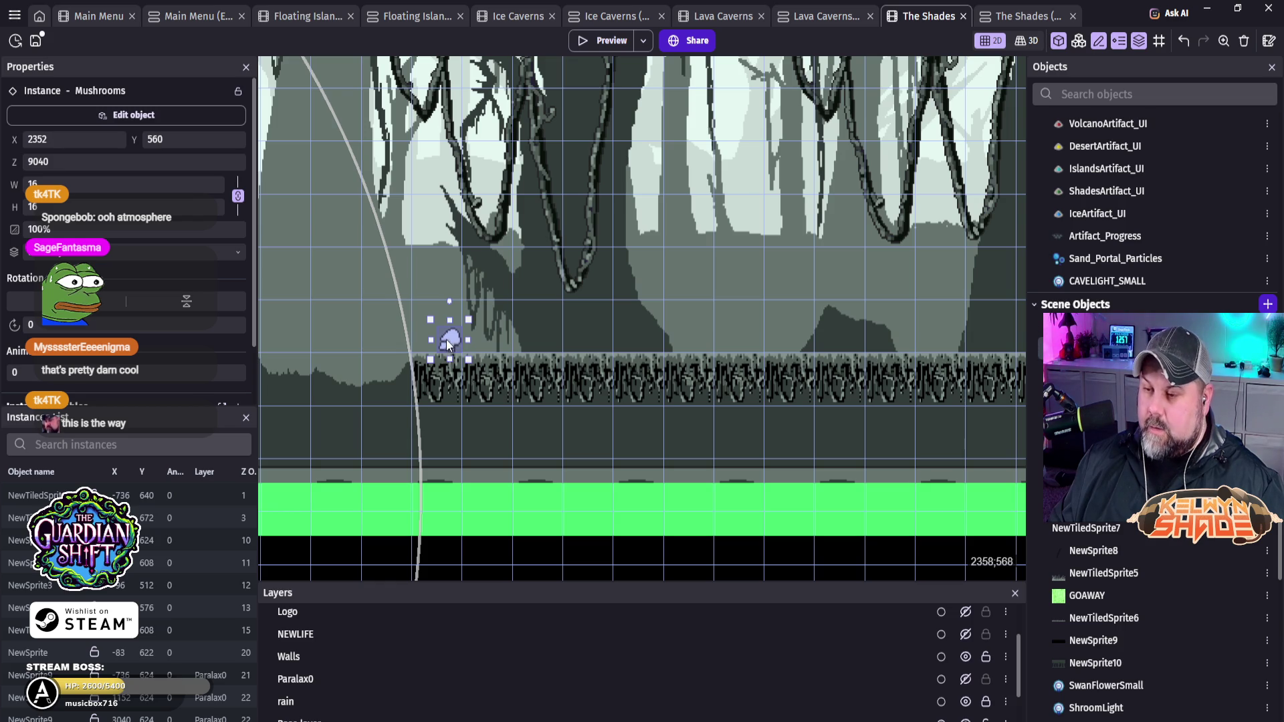
left_click_drag(451, 343, 904, 342)
scroll(955, 413, "right", 5)
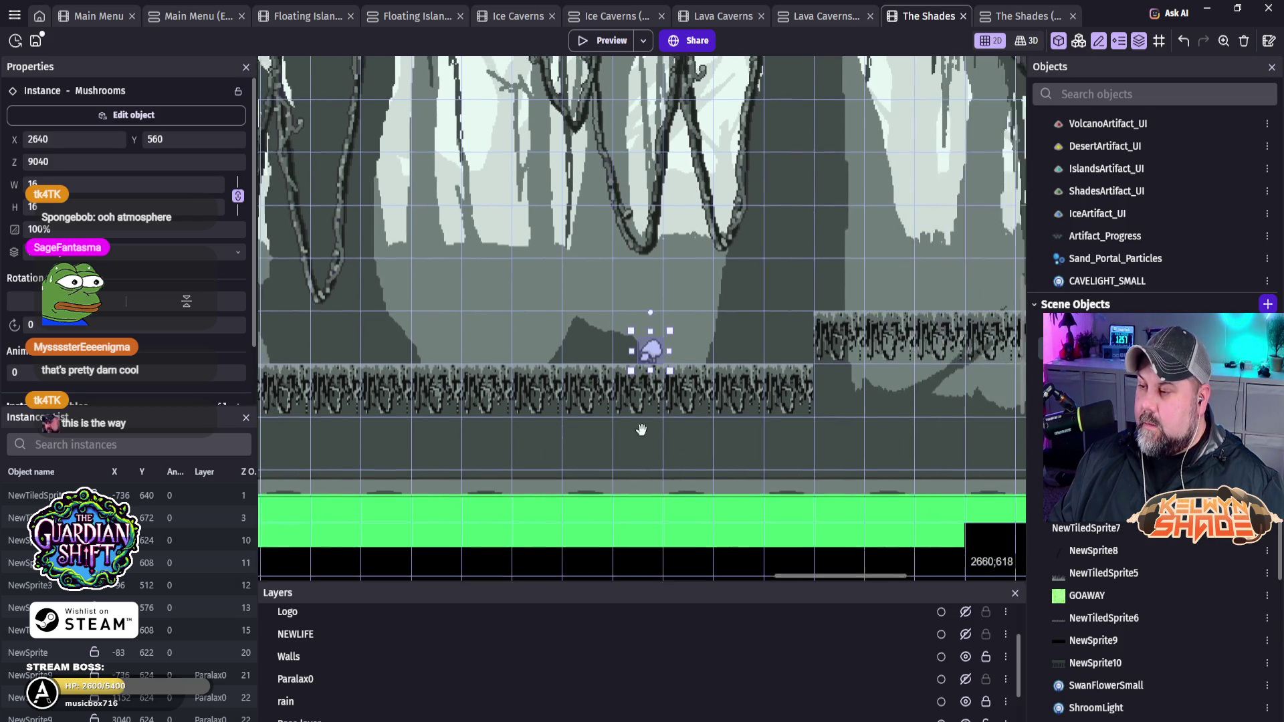
mouse_move(602, 344)
left_mouse_down()
mouse_move(712, 348)
mouse_move(879, 293)
mouse_move(931, 299)
left_mouse_up()
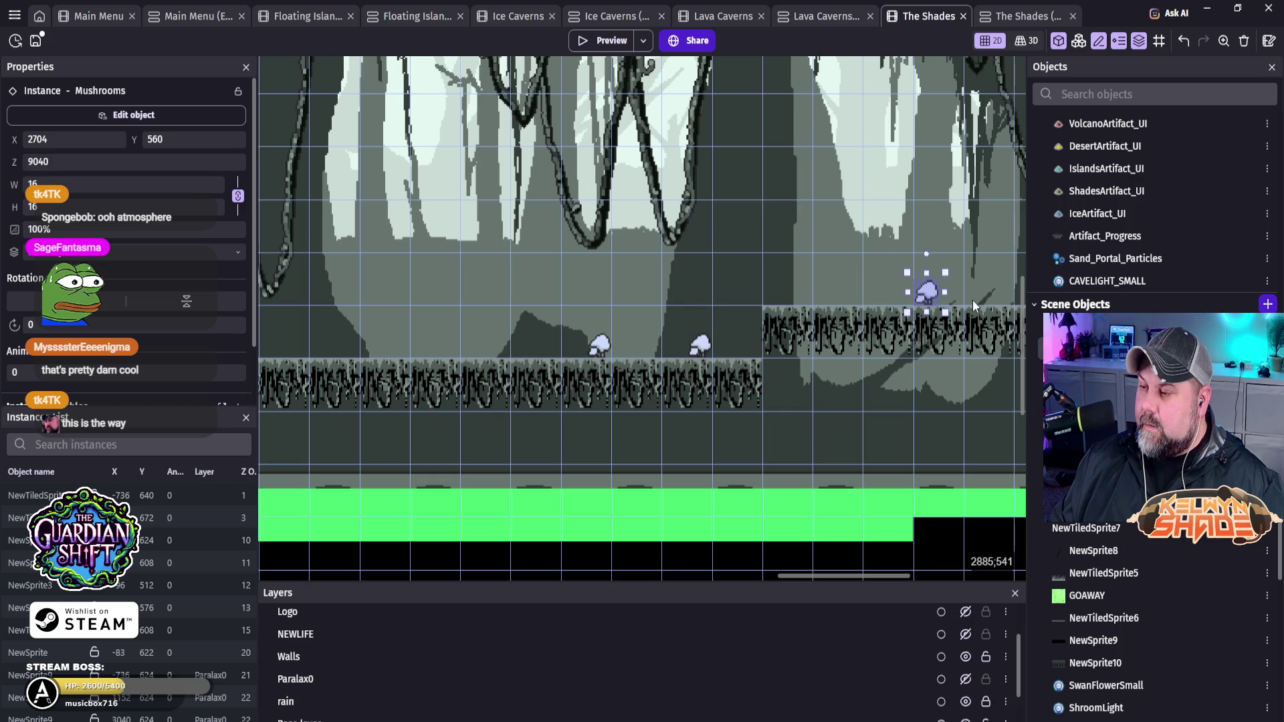
scroll(946, 387, "right", 6)
mouse_move(563, 298)
left_mouse_down()
mouse_move(786, 298)
mouse_move(761, 292)
mouse_move(908, 259)
mouse_move(483, 295)
mouse_move(677, 291)
left_mouse_up()
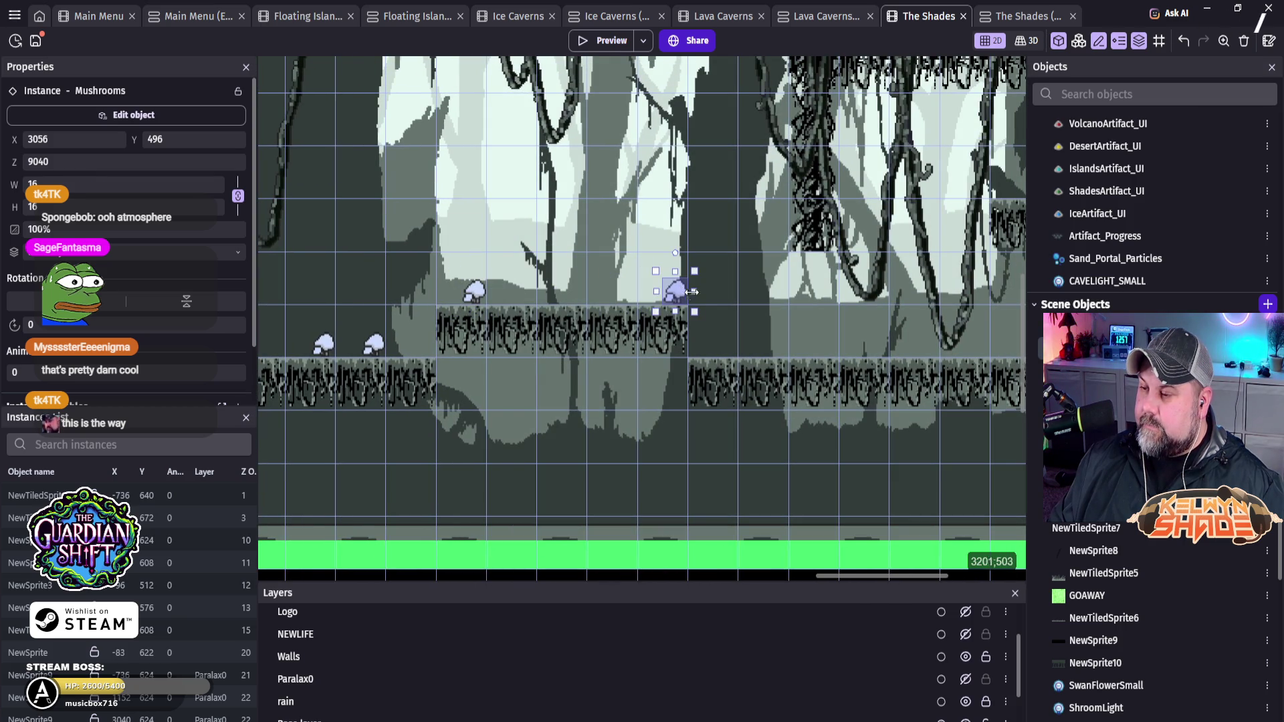
mouse_move(709, 334)
left_mouse_down()
mouse_move(774, 374)
mouse_move(769, 307)
mouse_move(772, 361)
mouse_move(775, 315)
mouse_move(778, 339)
mouse_move(841, 358)
mouse_move(662, 358)
mouse_move(545, 379)
mouse_move(492, 343)
mouse_move(759, 335)
left_mouse_up()
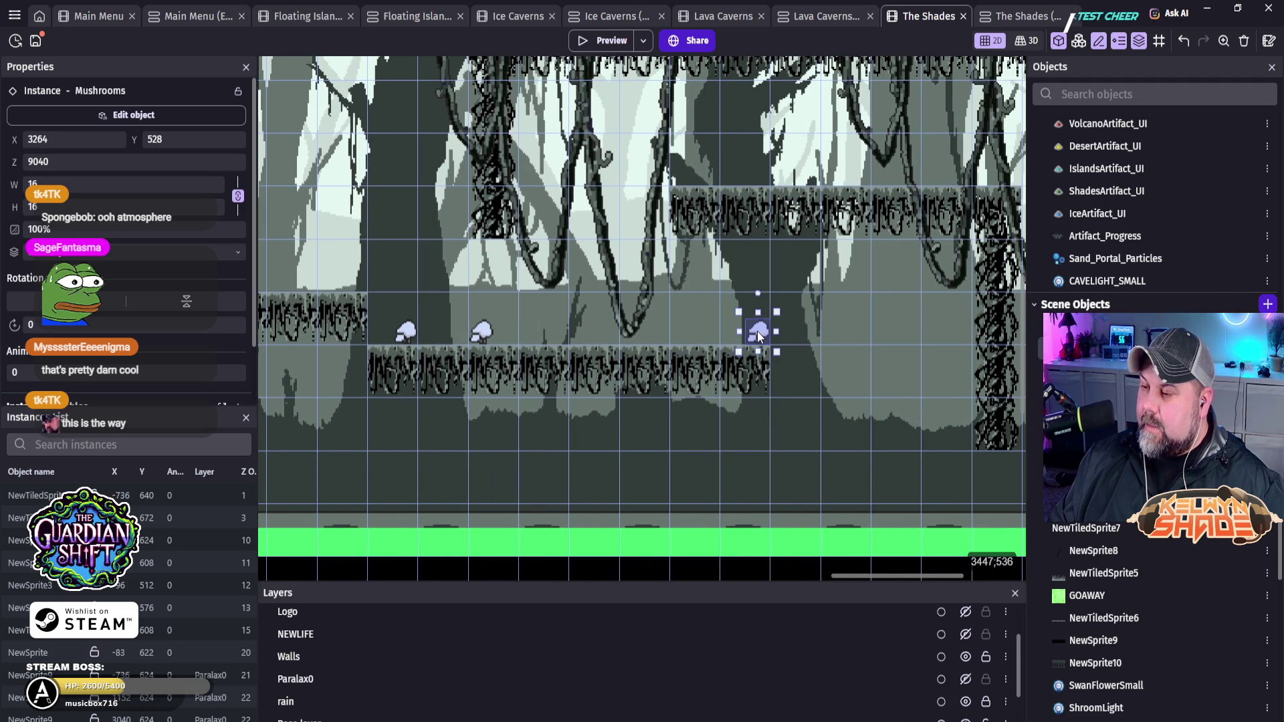
mouse_move(806, 387)
left_mouse_down()
mouse_move(486, 353)
mouse_move(559, 413)
left_mouse_up()
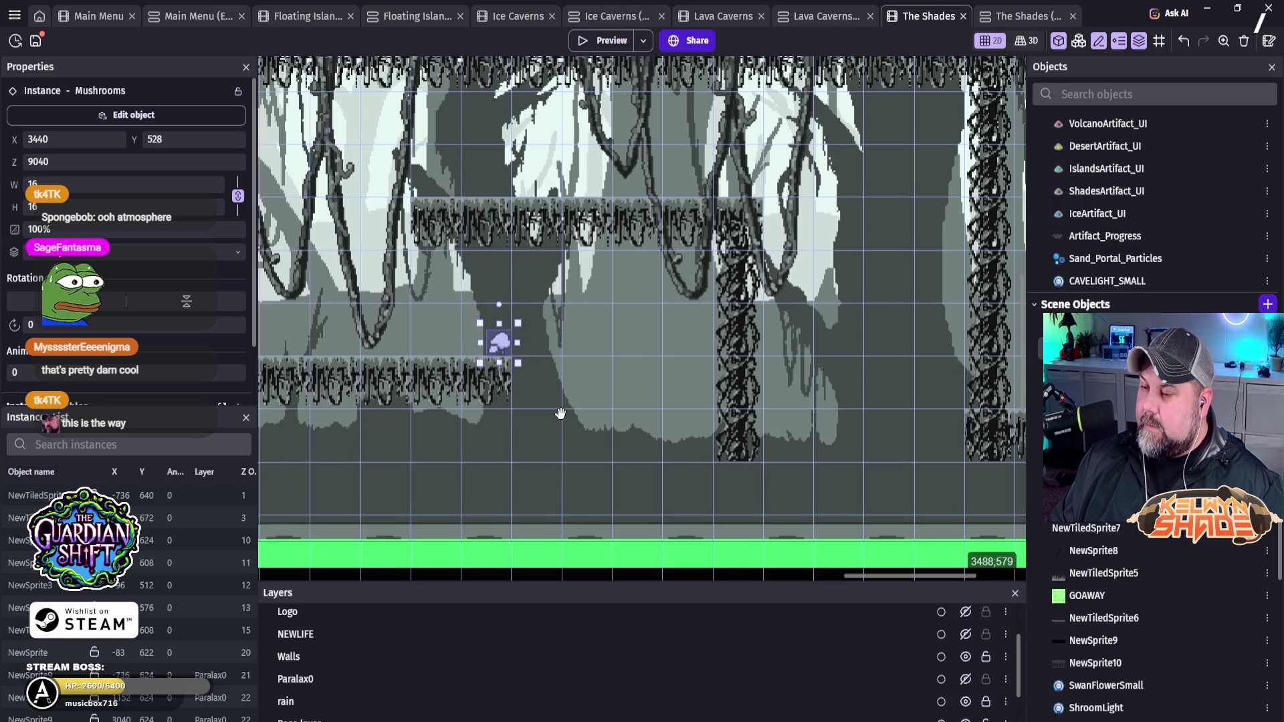
Step: Place a Mushrooms copy up on the higher ledge
mouse_move(498, 343)
left_mouse_down()
mouse_move(471, 258)
mouse_move(480, 121)
left_mouse_up()
mouse_move(450, 162)
left_mouse_down()
mouse_move(477, 175)
mouse_move(435, 228)
mouse_move(391, 190)
mouse_move(742, 188)
mouse_move(748, 246)
mouse_move(794, 190)
mouse_move(840, 291)
mouse_move(847, 242)
mouse_move(752, 186)
mouse_move(376, 183)
mouse_move(421, 181)
left_mouse_up()
key("Left")
key("Left")
key("Left")
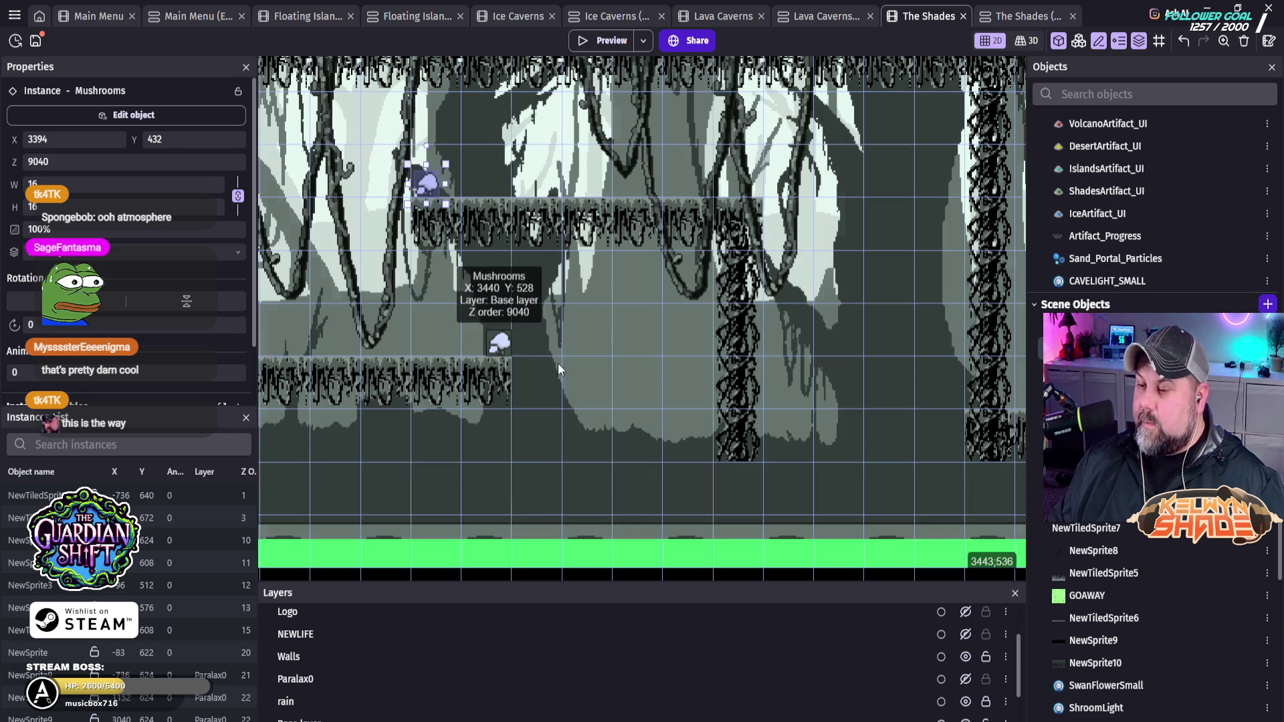
Step: Nudge the lower-platform mushrooms slightly into their final positions
left_click(499, 343)
key("Left")
key("Left")
key("Left")
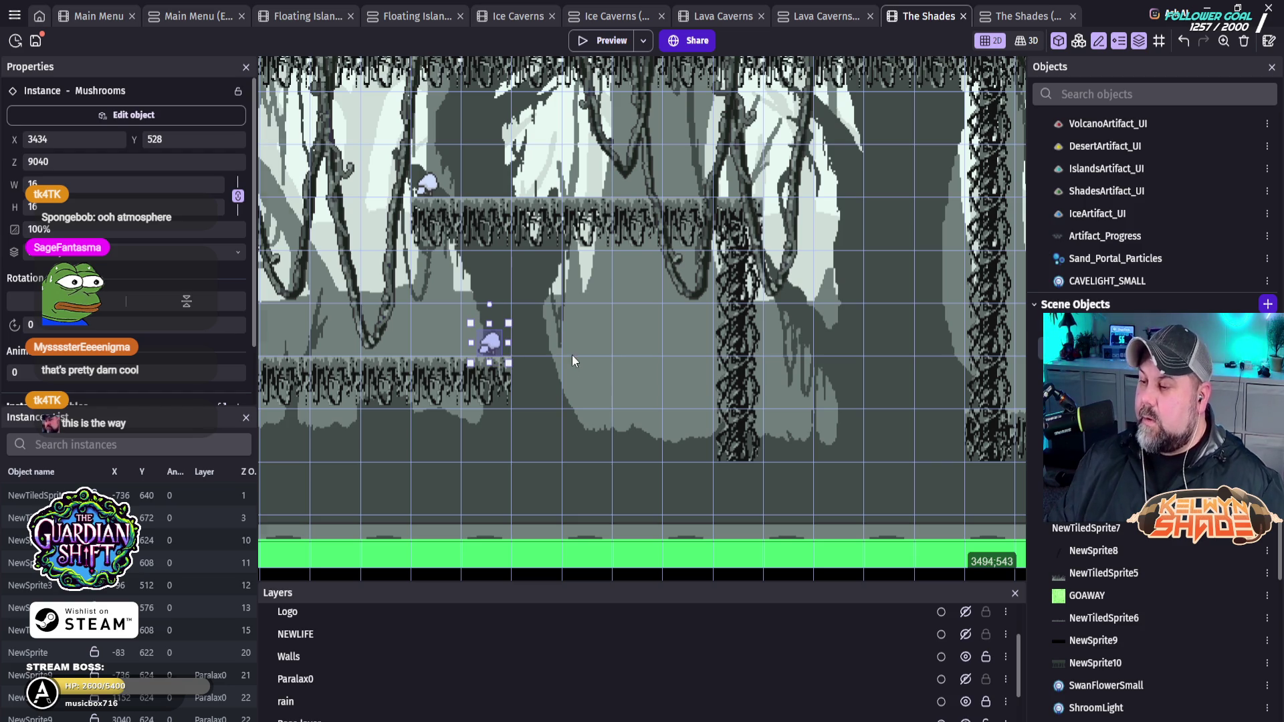
scroll(528, 345, "left", 10)
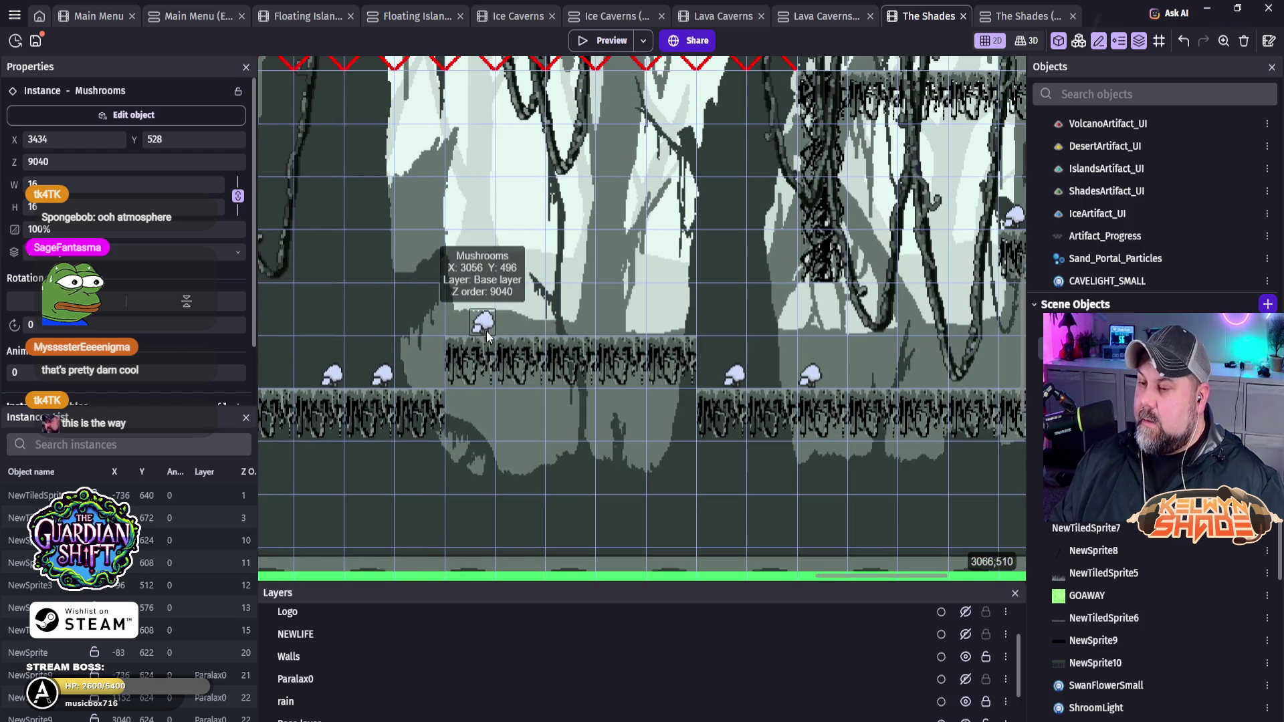
left_click(333, 375)
key("Right")
key("Right")
key("Right")
key("Right")
key("Right")
key("Right")
key("Left")
key("Left")
key("Left")
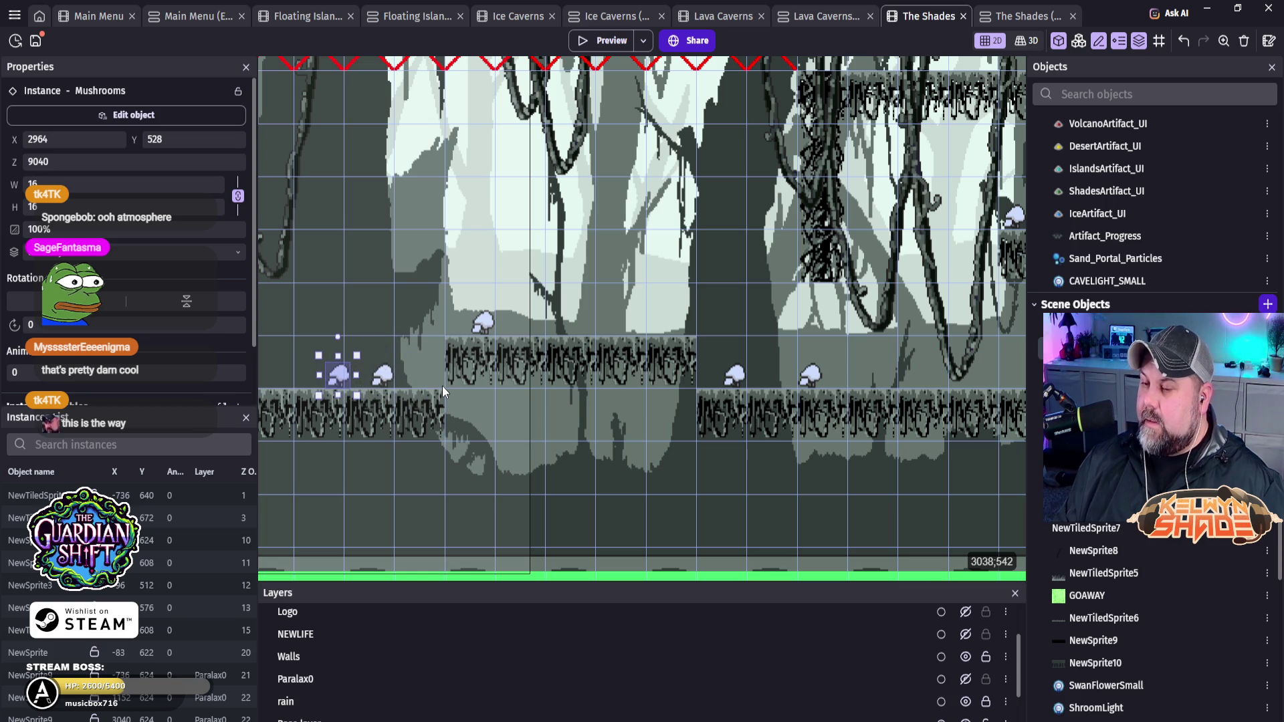
scroll(491, 551, "left", 8)
scroll(491, 551, "down", 1)
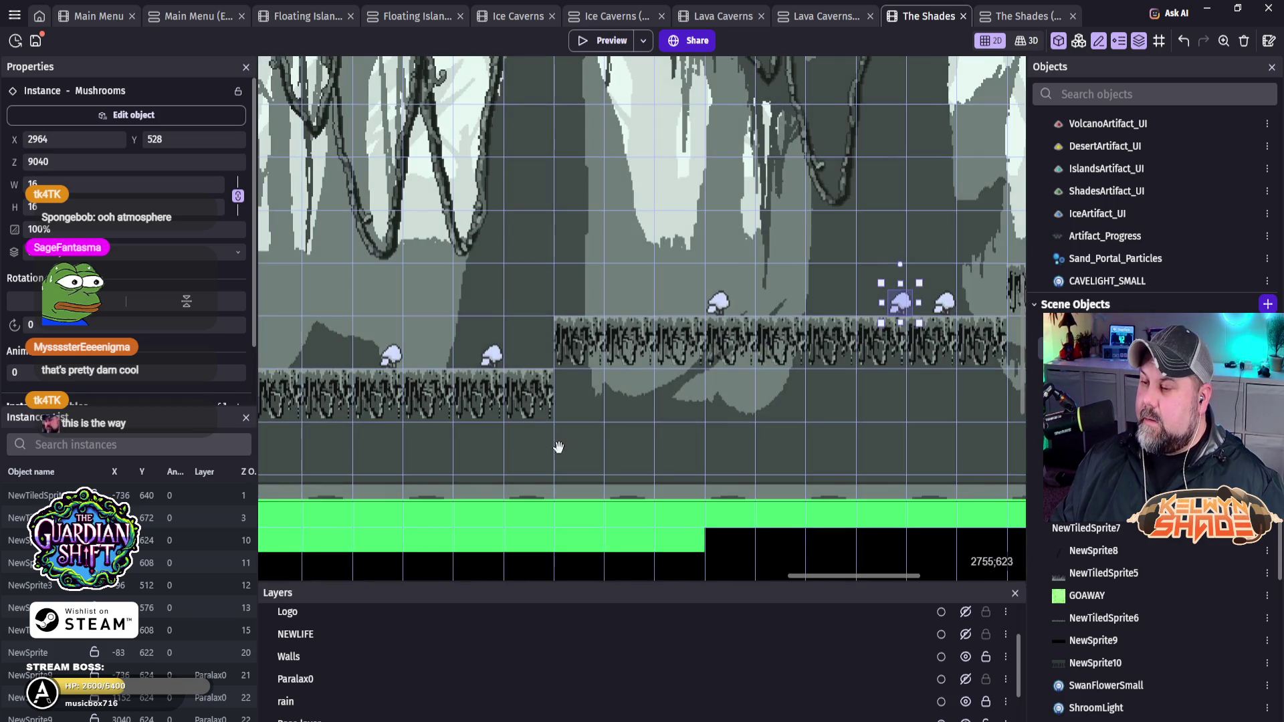
scroll(820, 416, "down", 3)
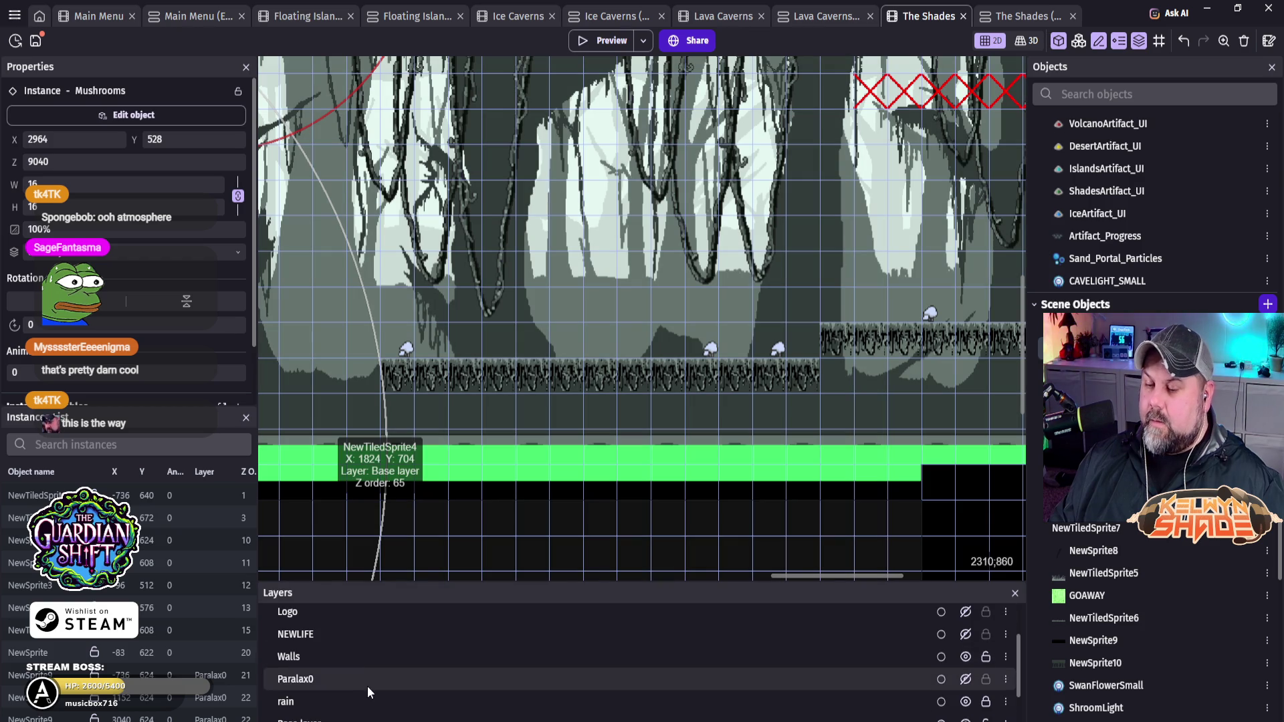
Step: Place a first mushroomlight on the Lighting layer over the first mushroom
scroll(363, 669, "up", 3)
left_click(341, 638)
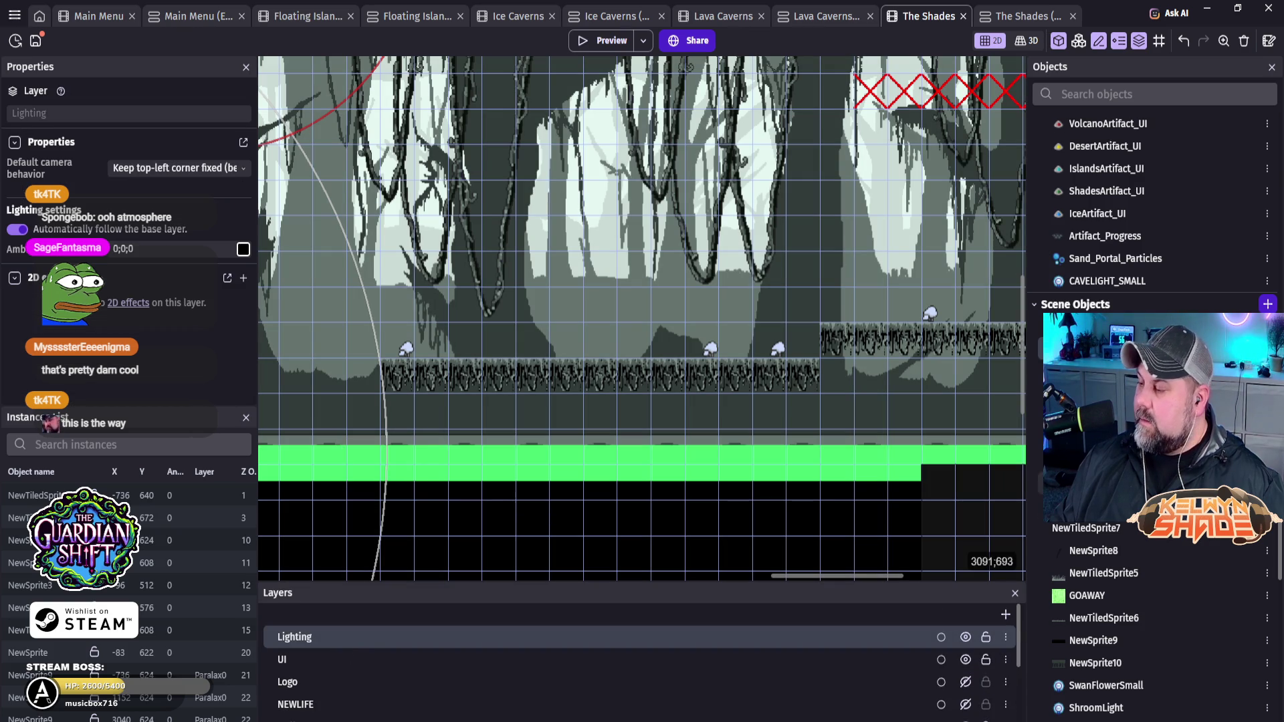
scroll(1123, 568, "down", 10)
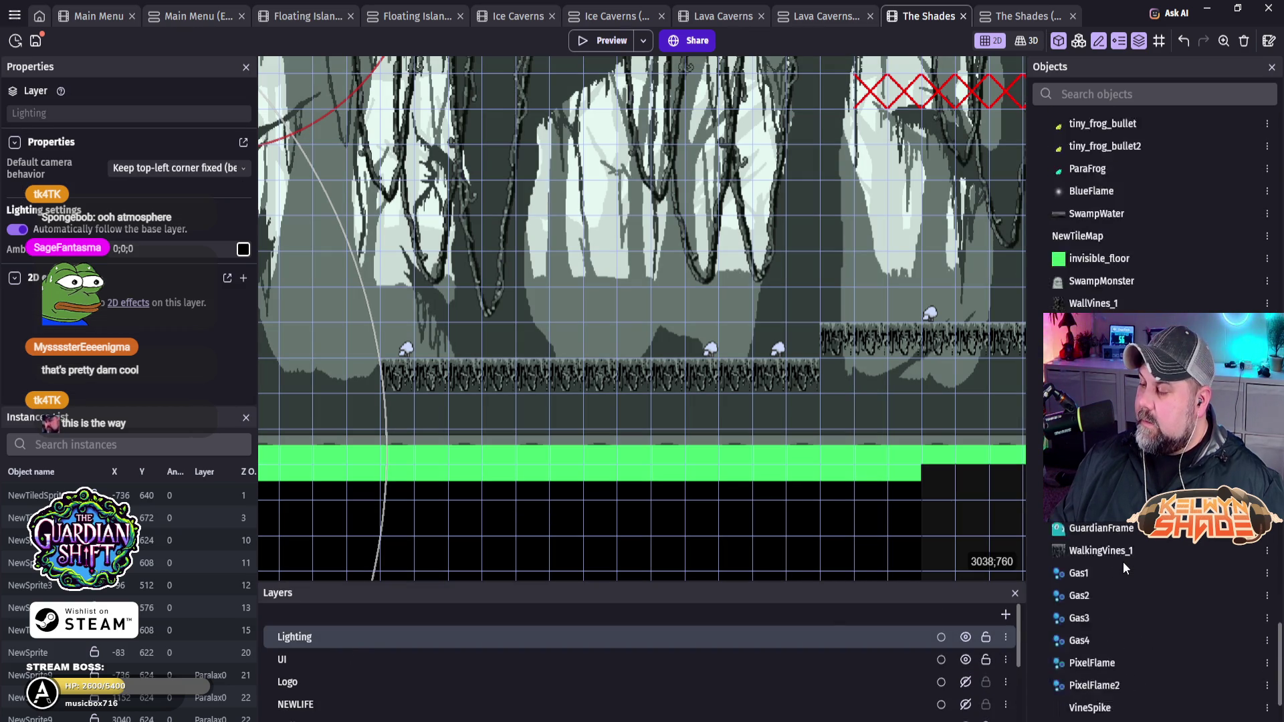
scroll(1123, 568, "down", 2)
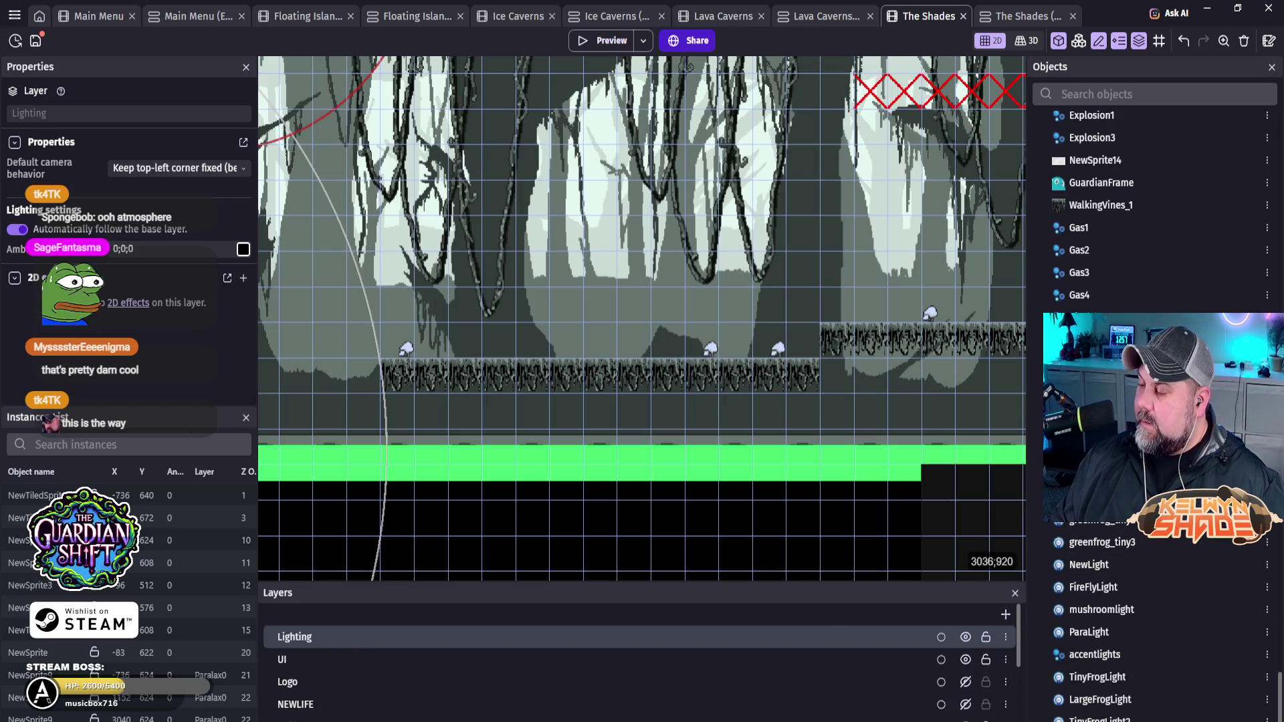
left_click(1096, 612)
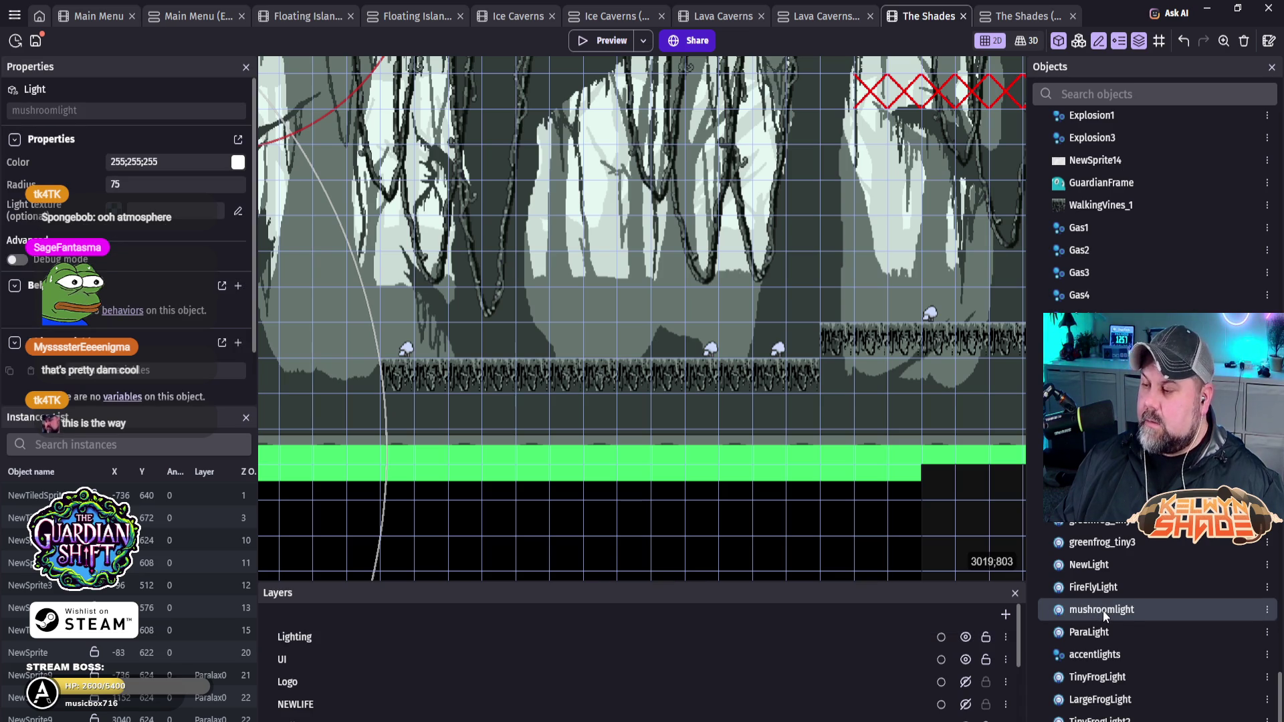
mouse_move(1102, 611)
left_mouse_down()
mouse_move(346, 355)
mouse_move(415, 327)
mouse_move(414, 354)
left_mouse_up()
left_click(413, 358)
key("Left")
key("Left")
key("Left")
key("Up")
key("Up")
key("Up")
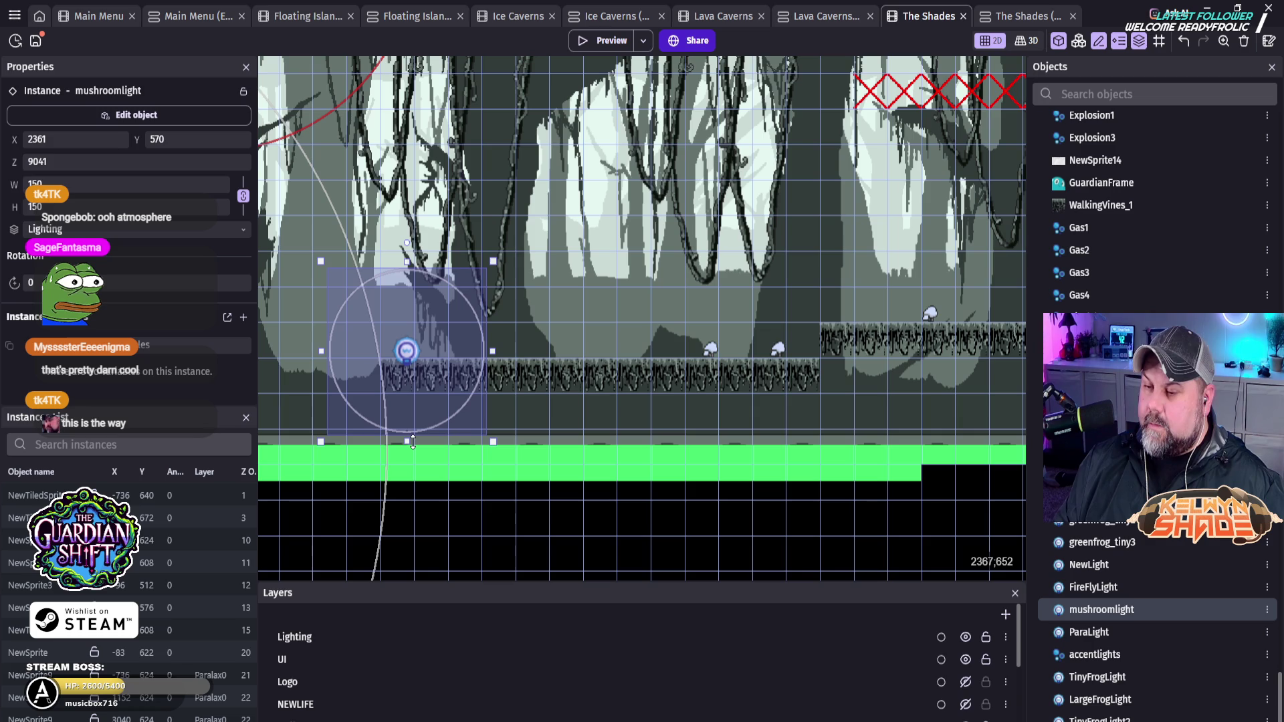
Step: Duplicate mushroomlight copies over the right-hand, raised-platform and upper-ledge mushrooms
mouse_move(407, 353)
left_mouse_down()
mouse_move(742, 364)
mouse_move(917, 337)
mouse_move(948, 302)
left_mouse_up()
scroll(640, 408, "right", 5)
scroll(640, 408, "right", 3)
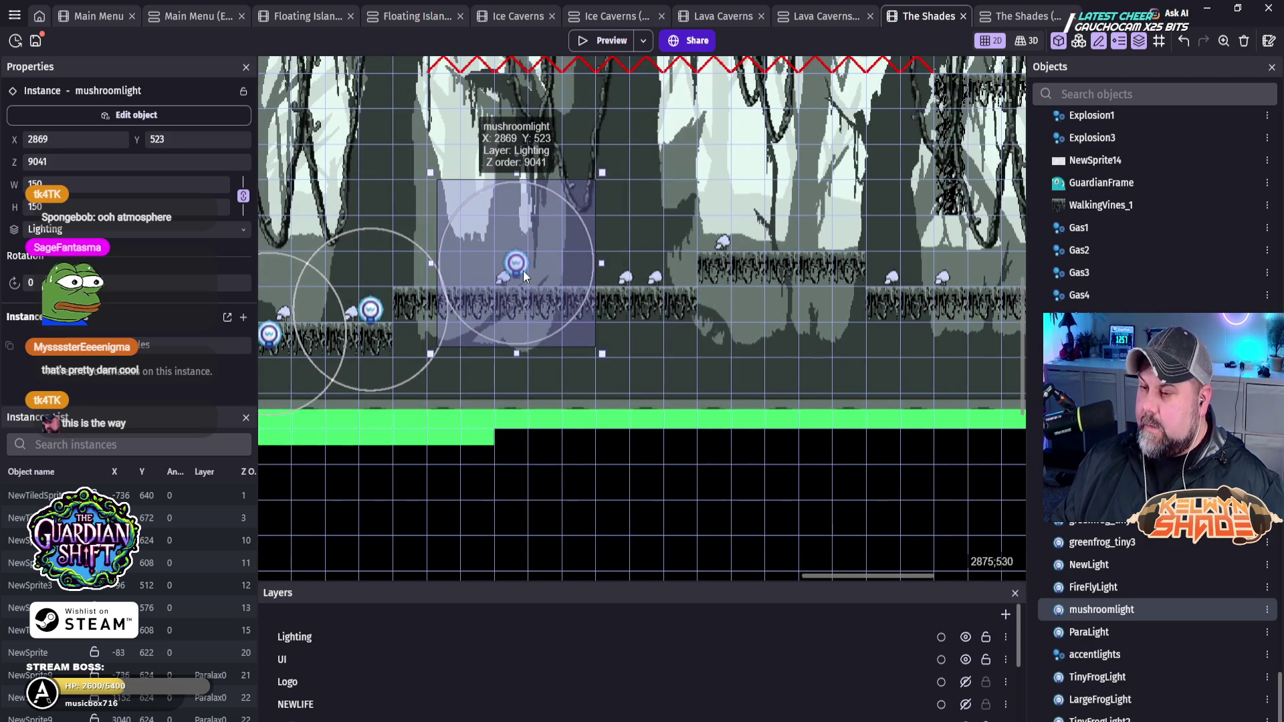
mouse_move(516, 269)
left_mouse_down()
mouse_move(669, 281)
mouse_move(743, 245)
mouse_move(904, 289)
mouse_move(971, 274)
mouse_move(961, 263)
left_mouse_up()
left_click_drag(938, 385, 508, 373)
mouse_move(523, 254)
left_mouse_down()
mouse_move(699, 264)
mouse_move(659, 143)
left_mouse_up()
Step: Nudge the upper-ledge light onto its mushroom and select the lower-platform light
scroll(660, 123, "up", 5)
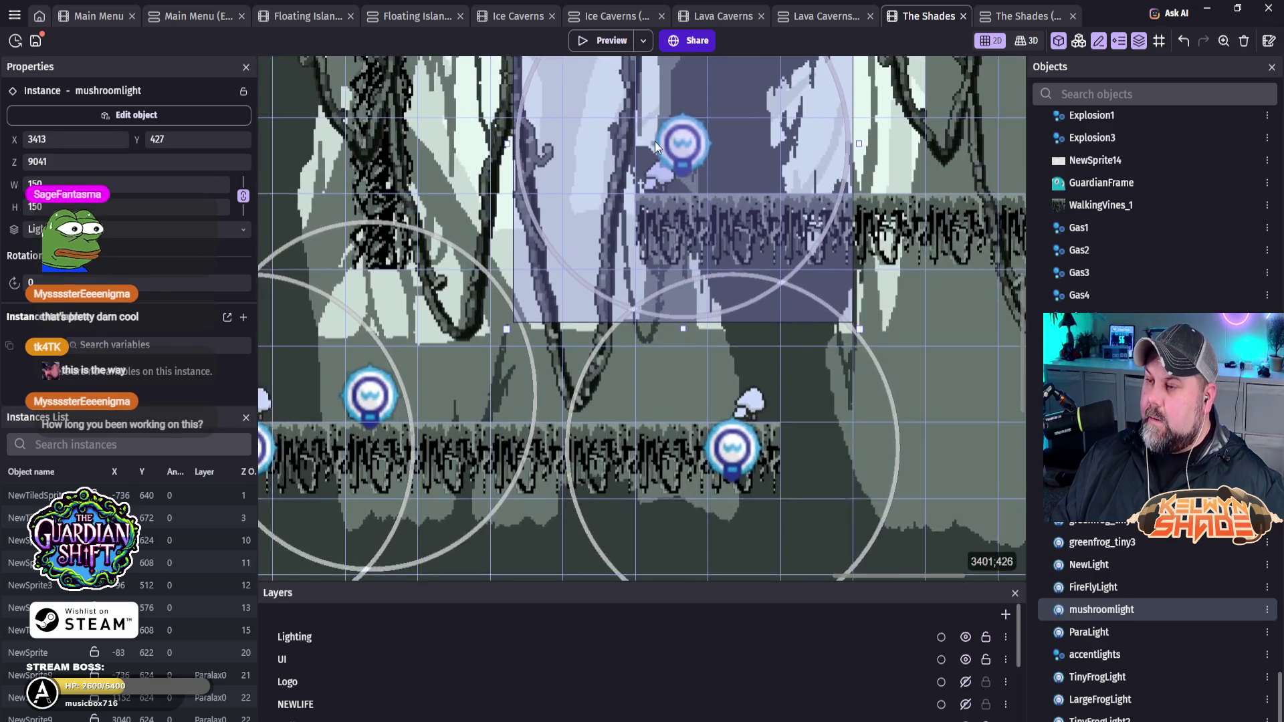
scroll(760, 178, "up", 2)
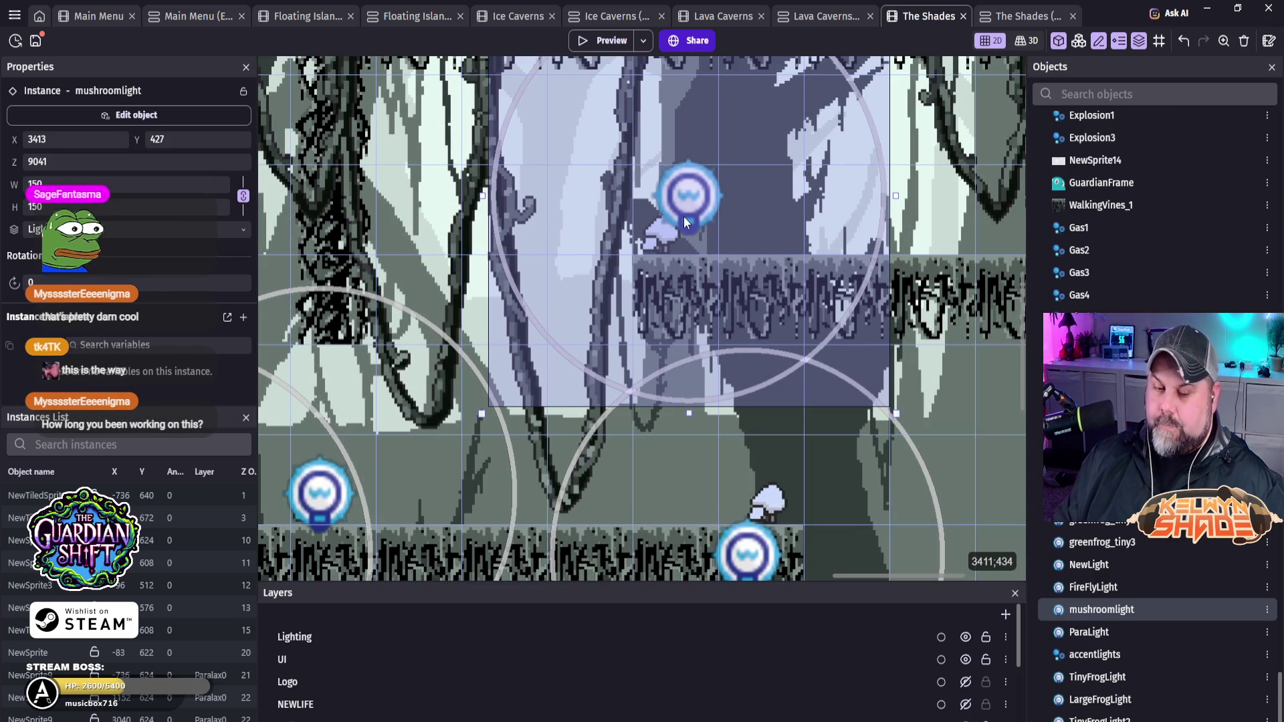
key("Left")
key("Left")
key("Left")
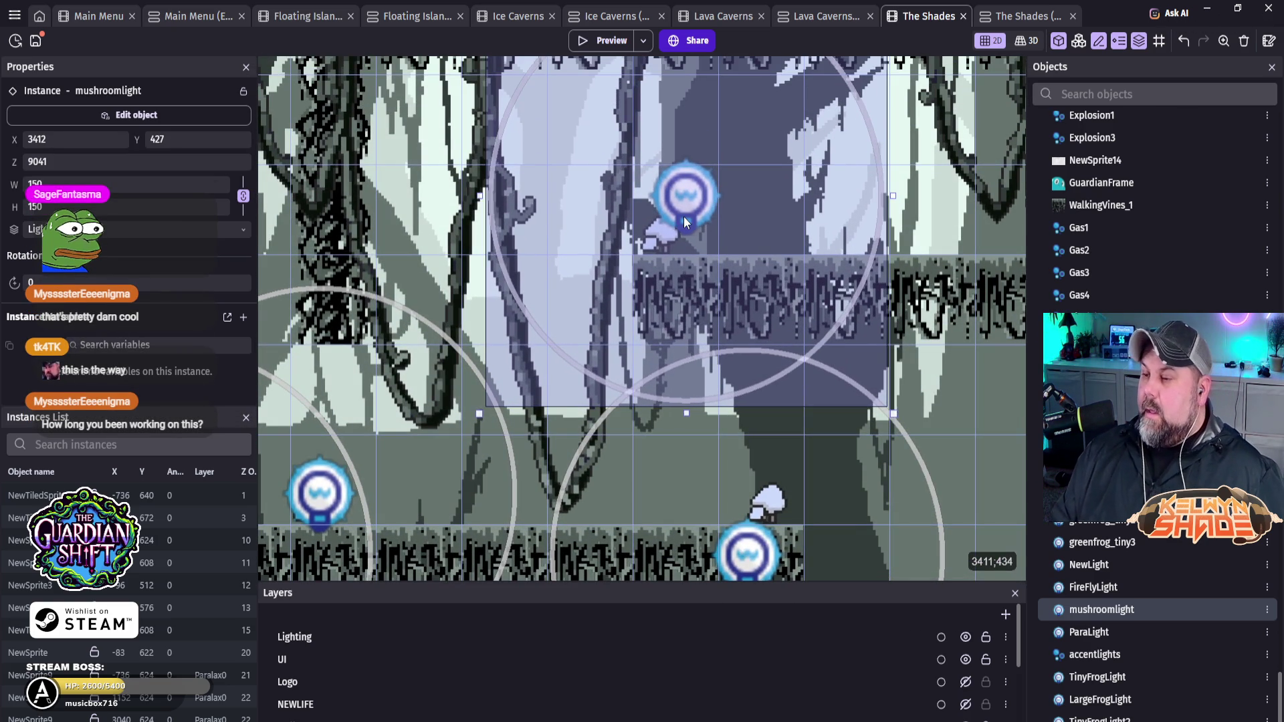
key("Down")
key("Down")
key("Down")
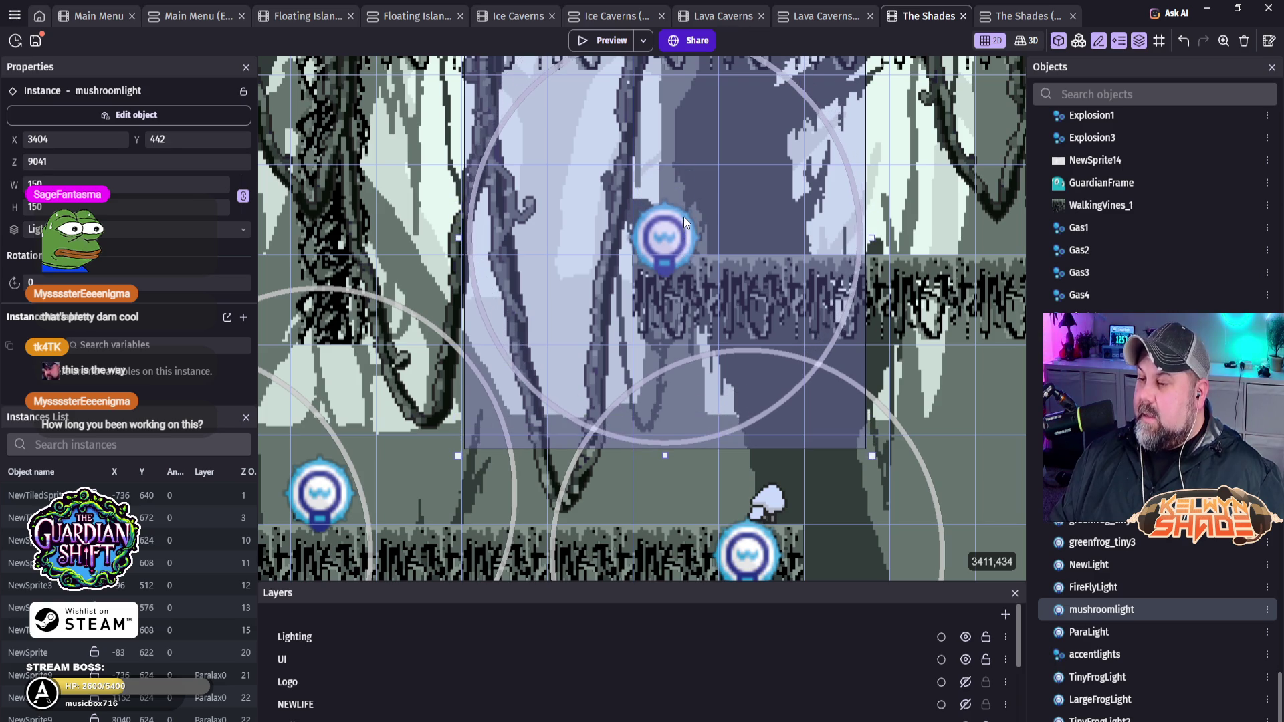
key("Left")
key("Right")
key("Down")
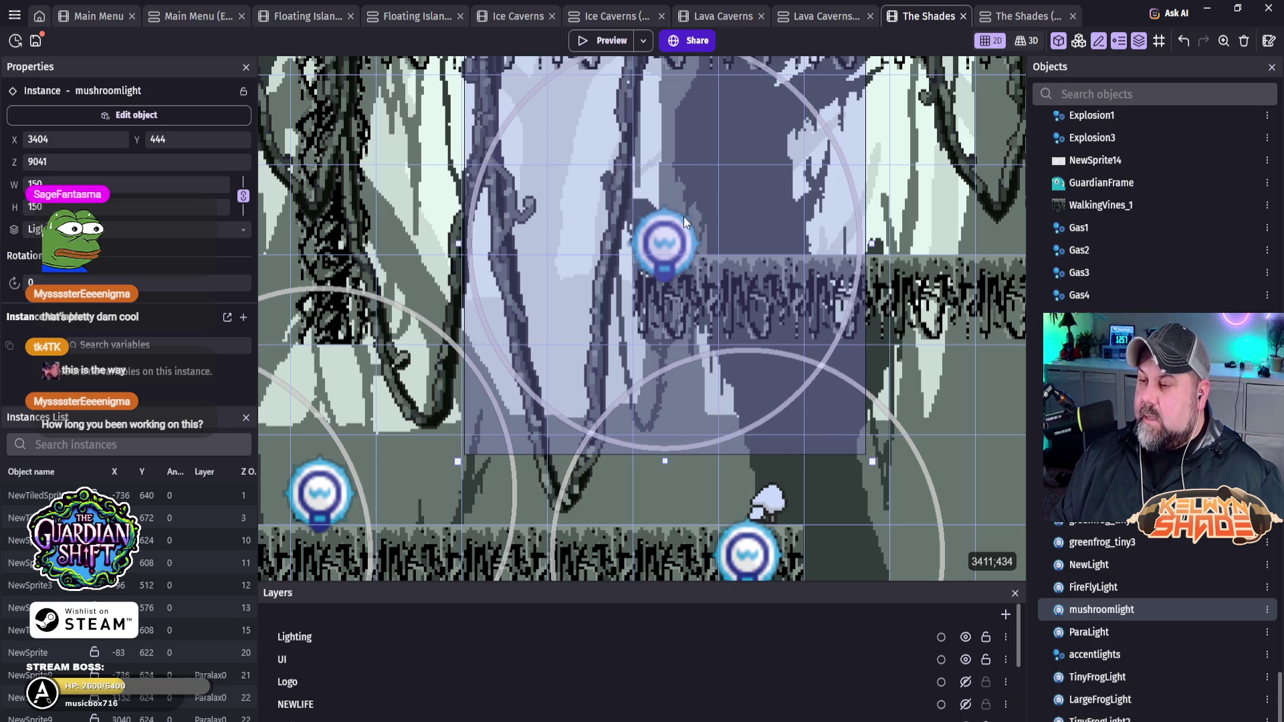
scroll(737, 362, "down", 1)
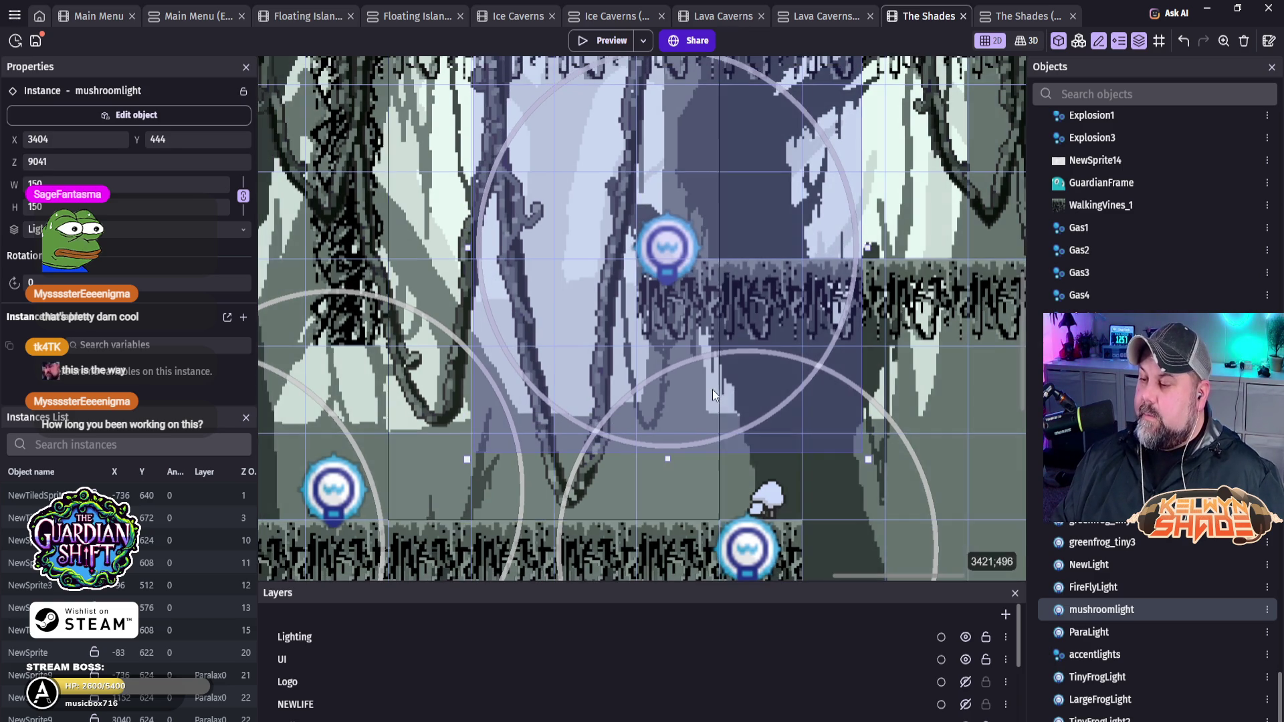
left_click_drag(730, 443, 718, 385)
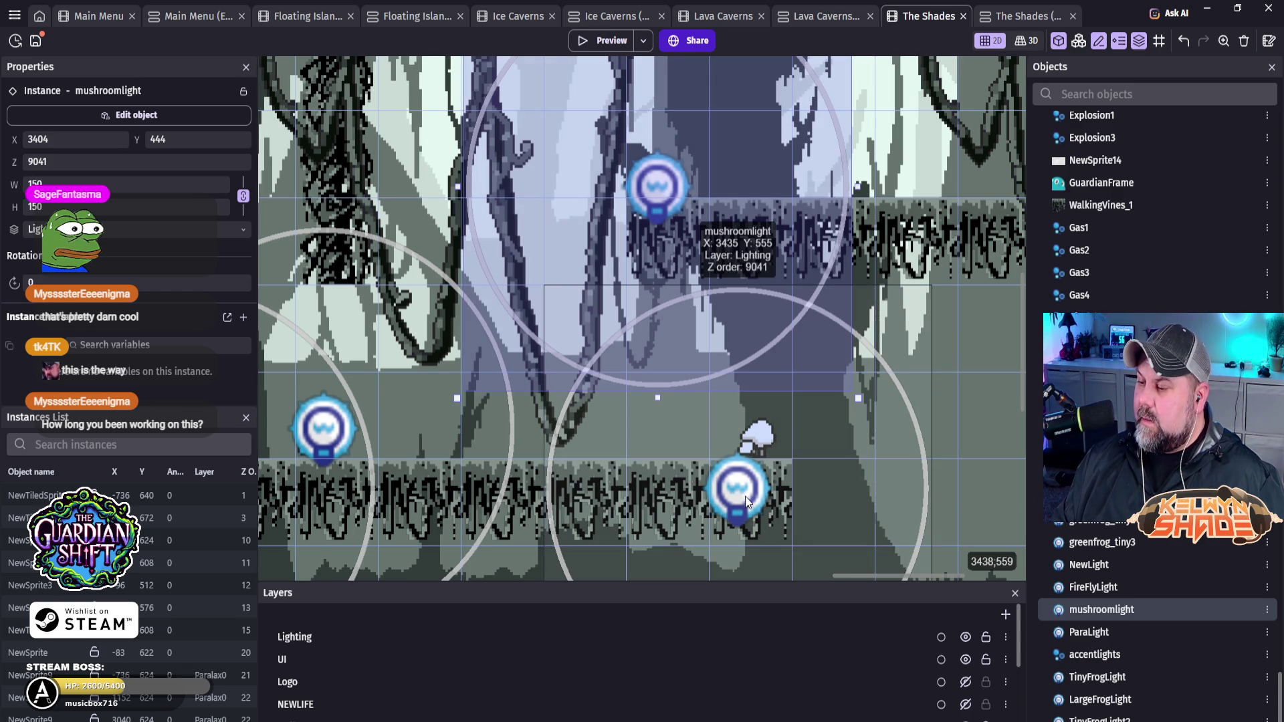
left_click(748, 501)
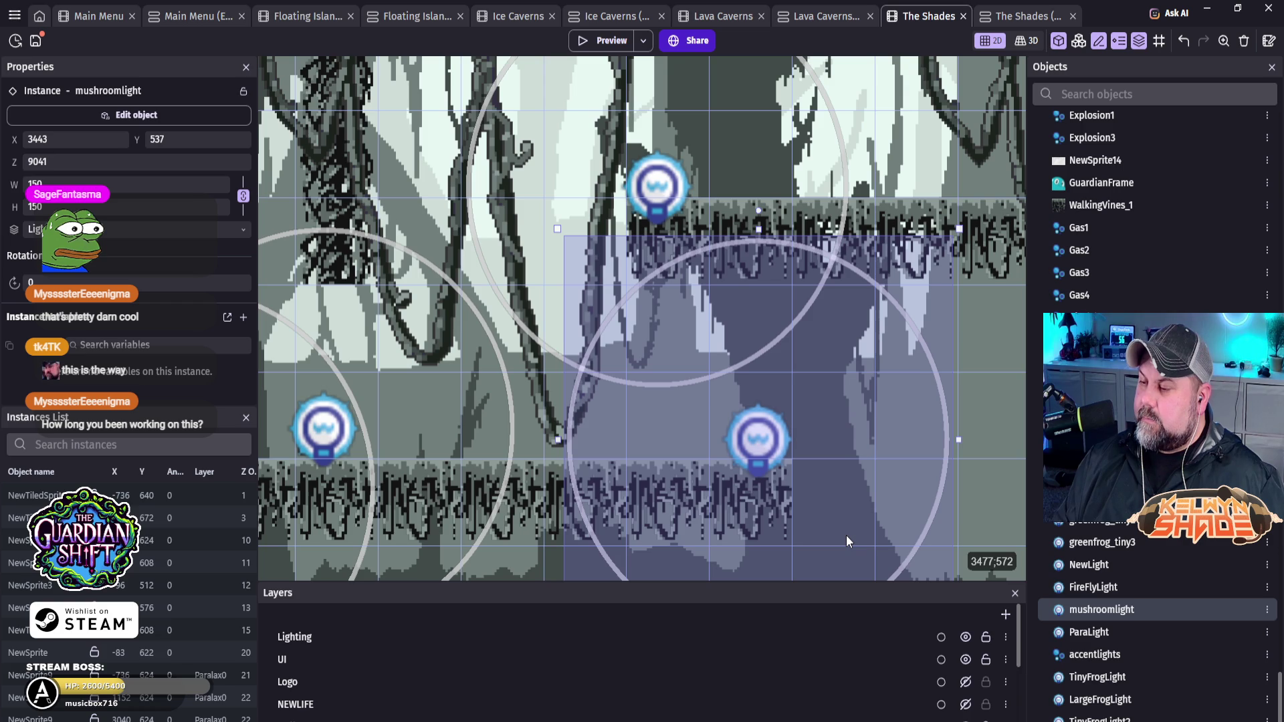
scroll(736, 386, "down", 3)
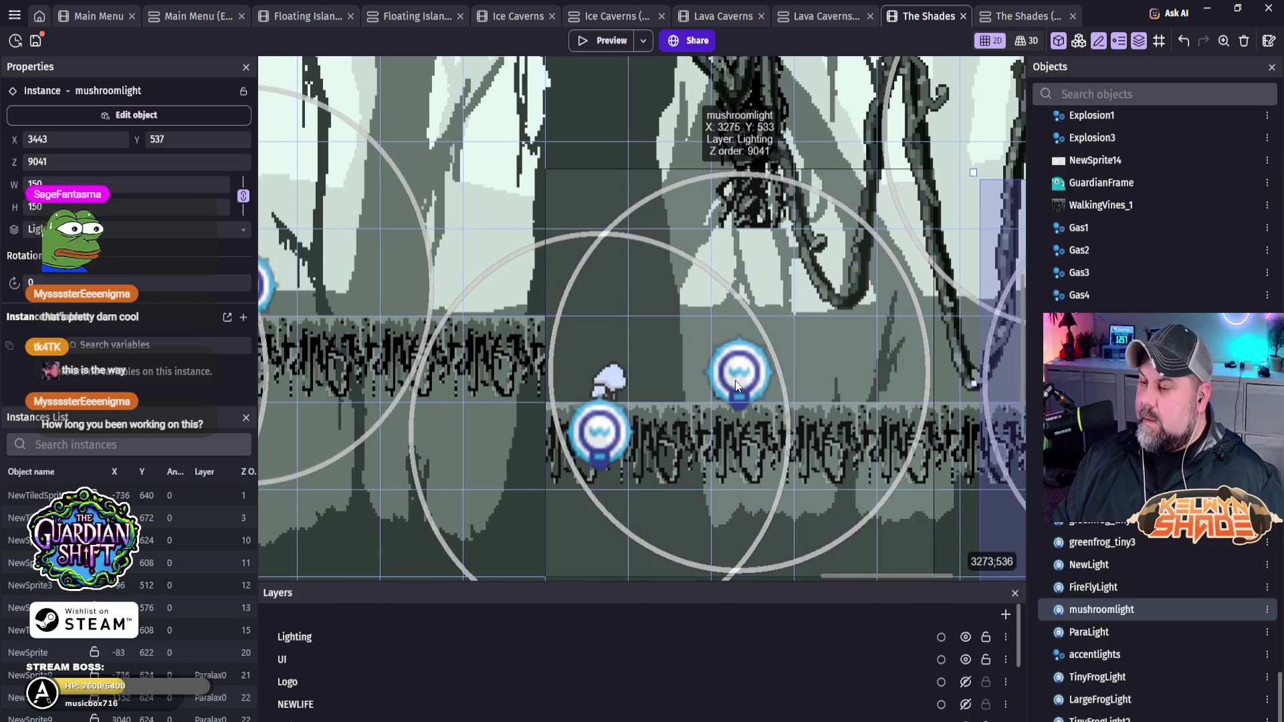
Step: Raise the left mushroom light level with its right-hand neighbour on the vine platform
left_click(737, 386)
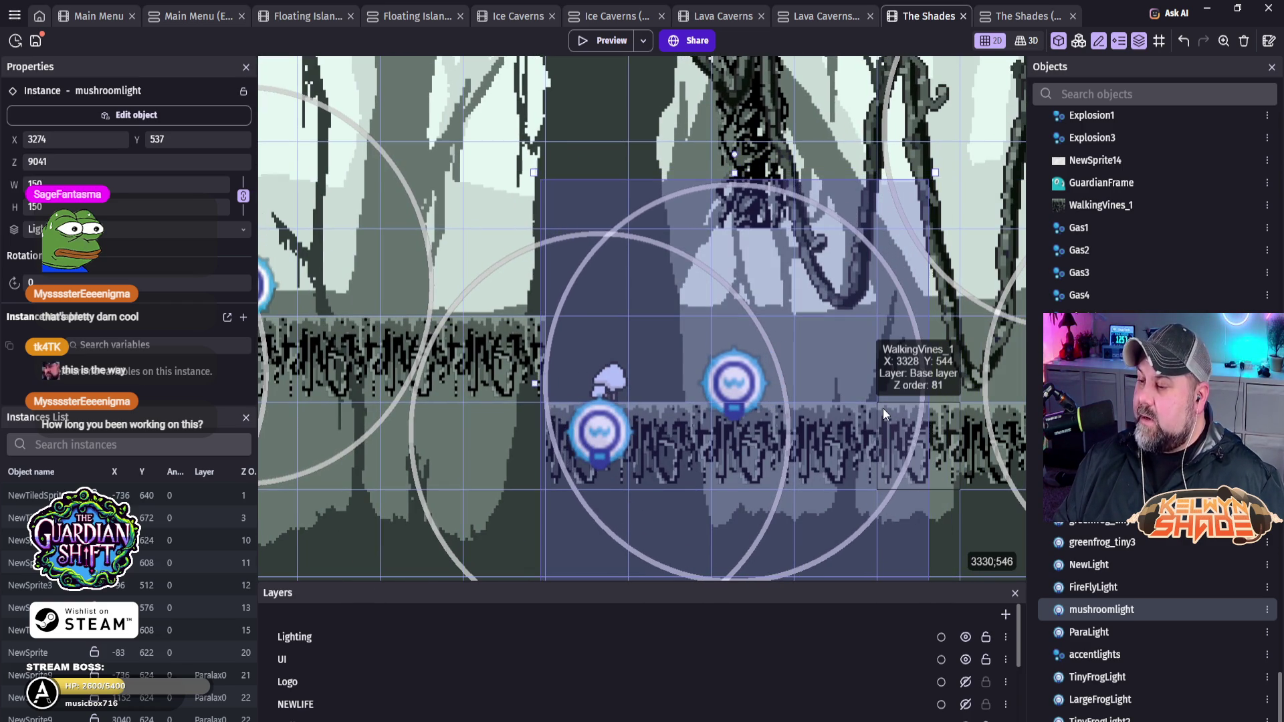
left_click(613, 436)
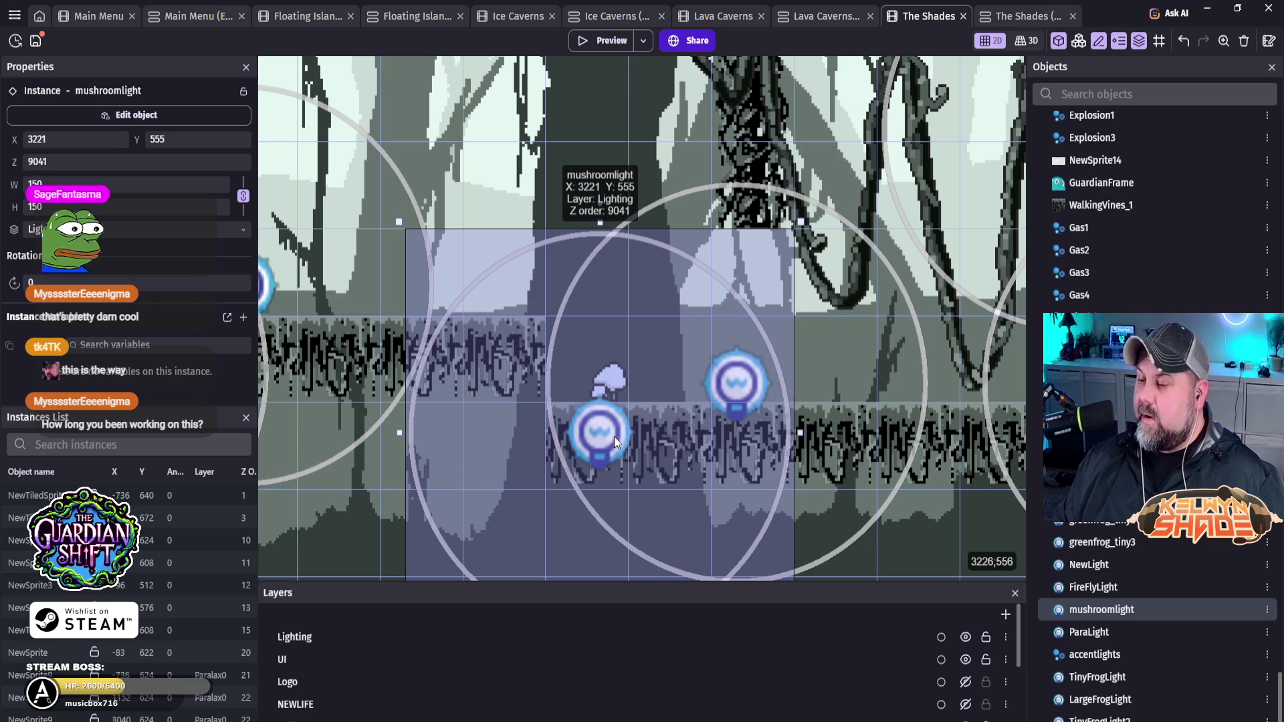
key("Up")
key("Up")
key("Up")
key("Right")
key("Right")
key("Right")
key("Up")
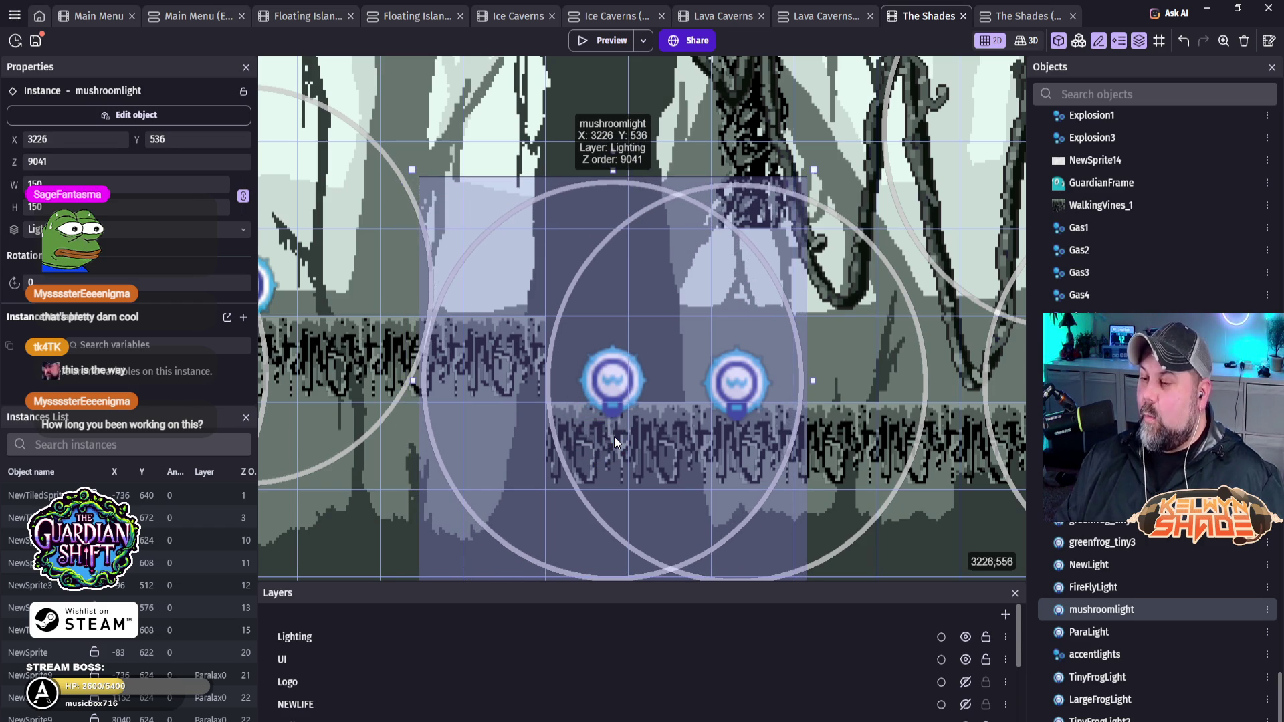
key("Down")
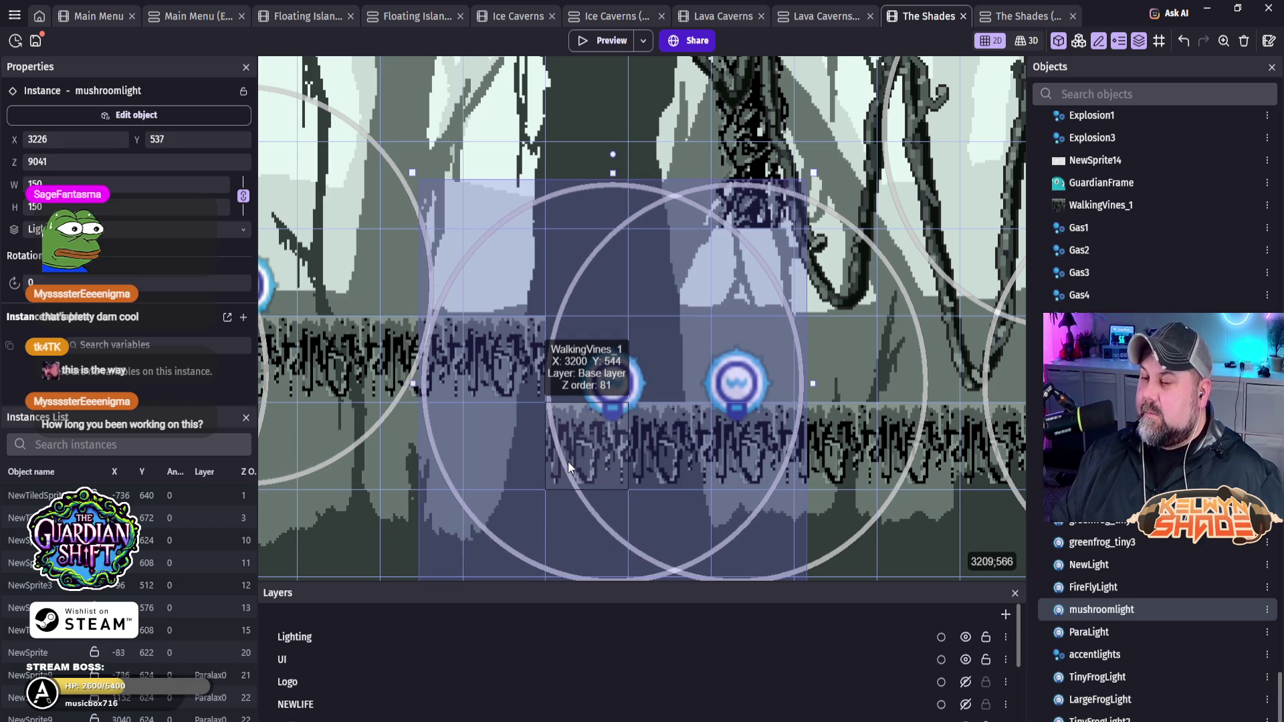
Step: Nudge the raised-platform light left and down onto its mushroom
scroll(367, 374, "left", 6)
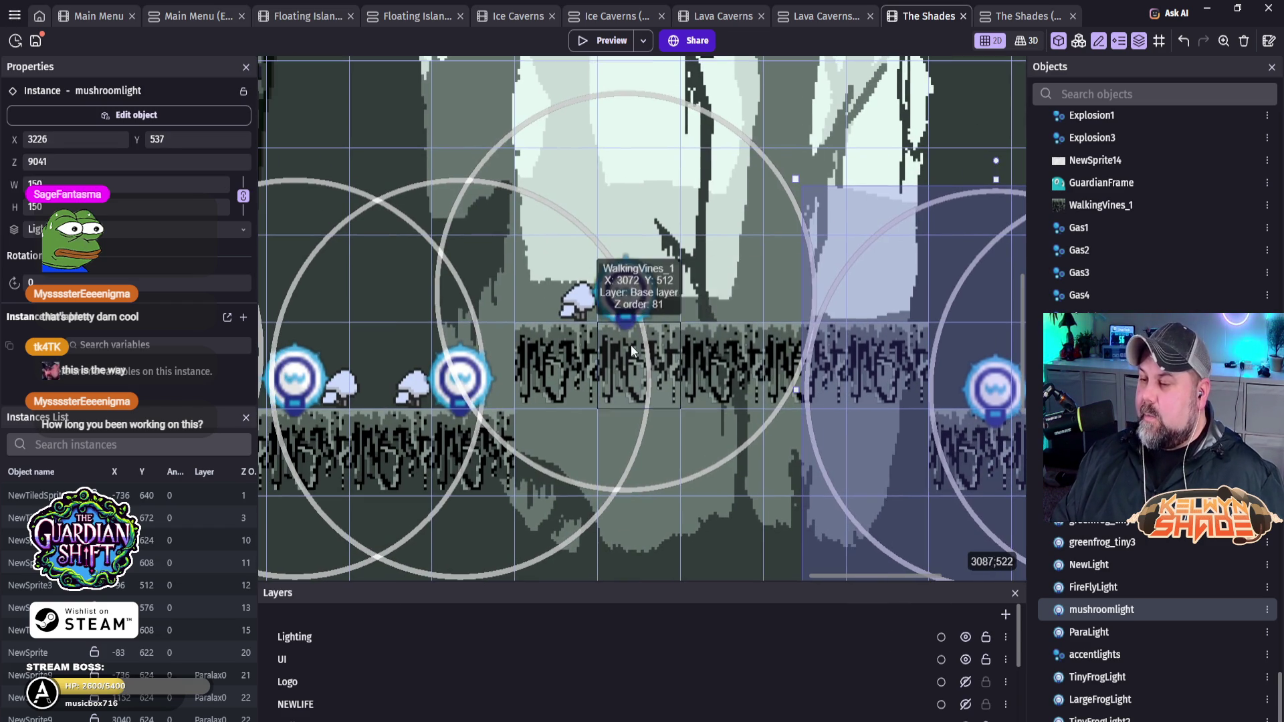
left_click(625, 303)
key("Left")
key("Left")
key("Left")
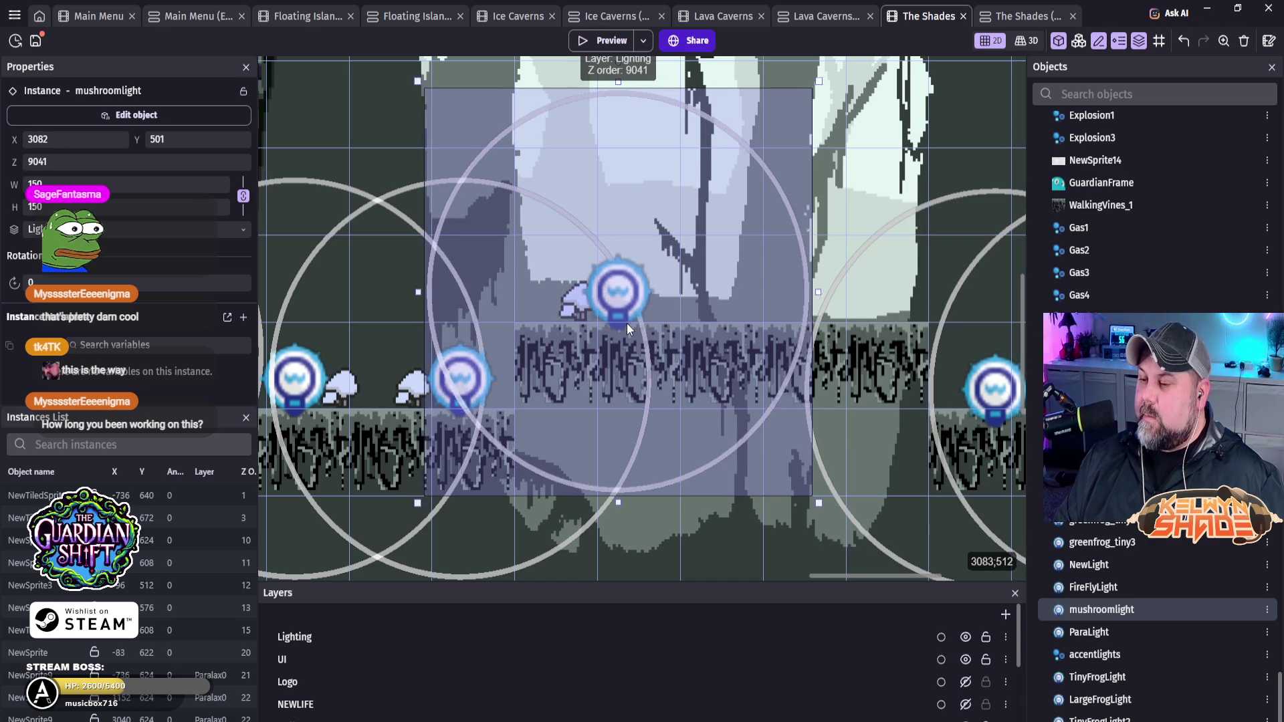
key("Left")
key("Left")
key("Down")
key("Down")
key("Down")
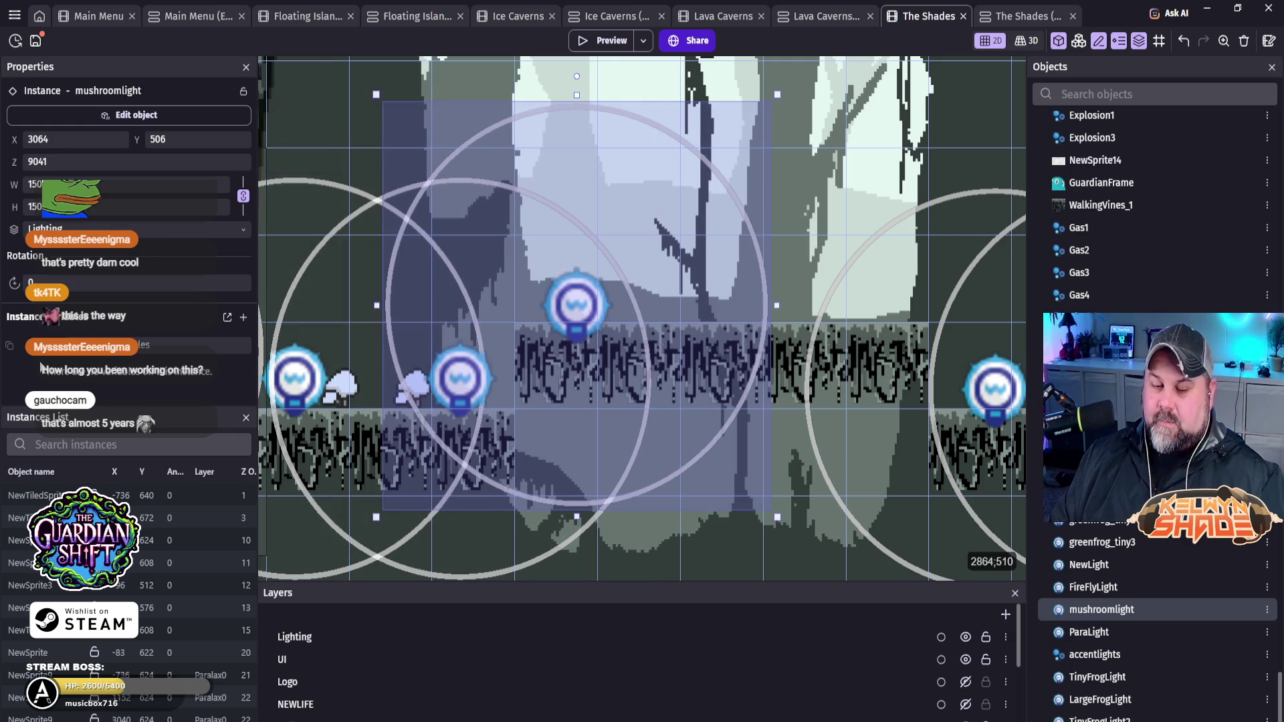
Step: Lower another mushroom light onto the platform with small left, down and right nudges
scroll(455, 322, "down", 2)
scroll(455, 322, "left", 3)
scroll(455, 321, "down", 1)
scroll(455, 322, "left", 3)
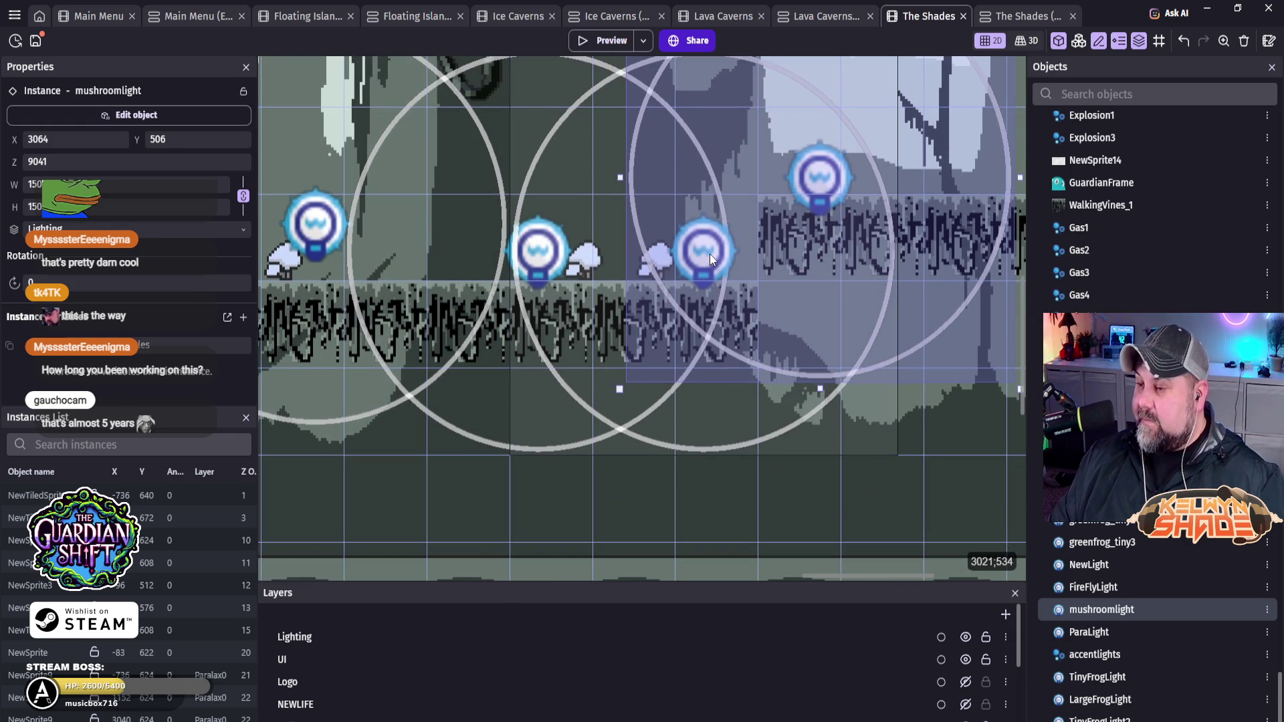
left_click(708, 254)
key("Left")
key("Left")
key("Left")
key("Down")
key("Down")
key("Down")
key("Right")
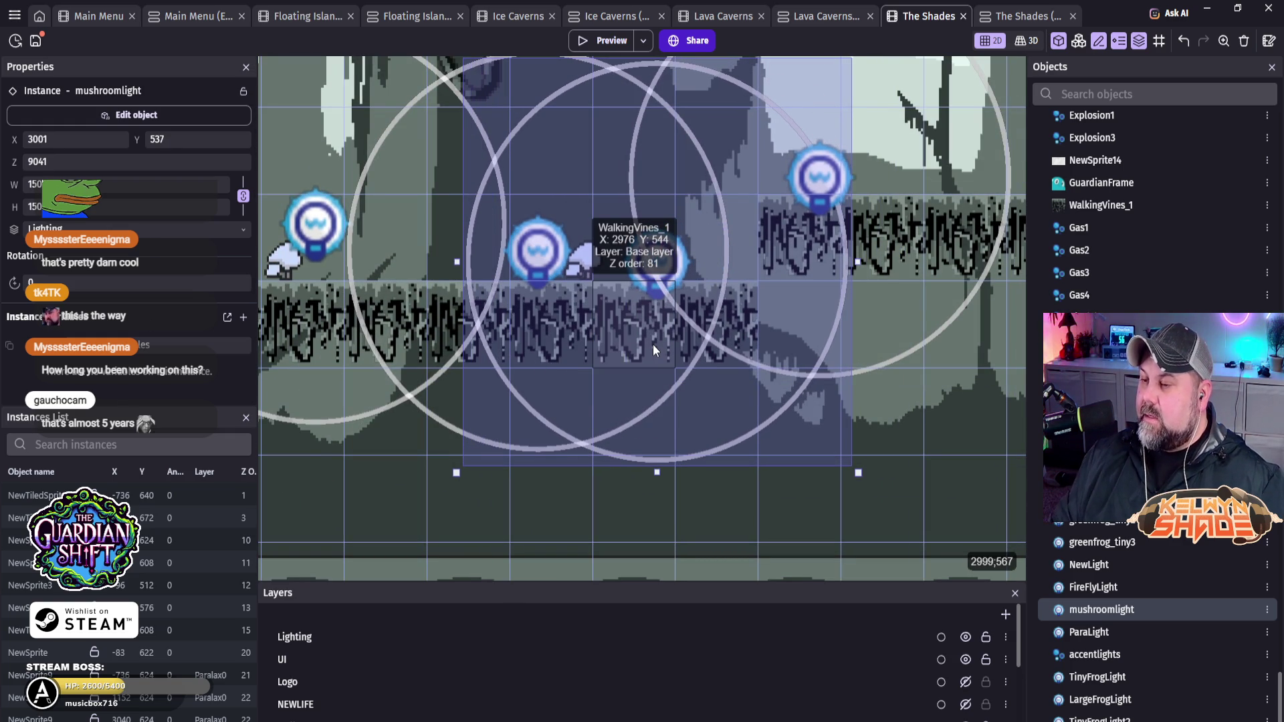
Step: Shift the neighbouring mushroom light right and down into line
left_click(539, 247)
key("Right")
key("Right")
key("Right")
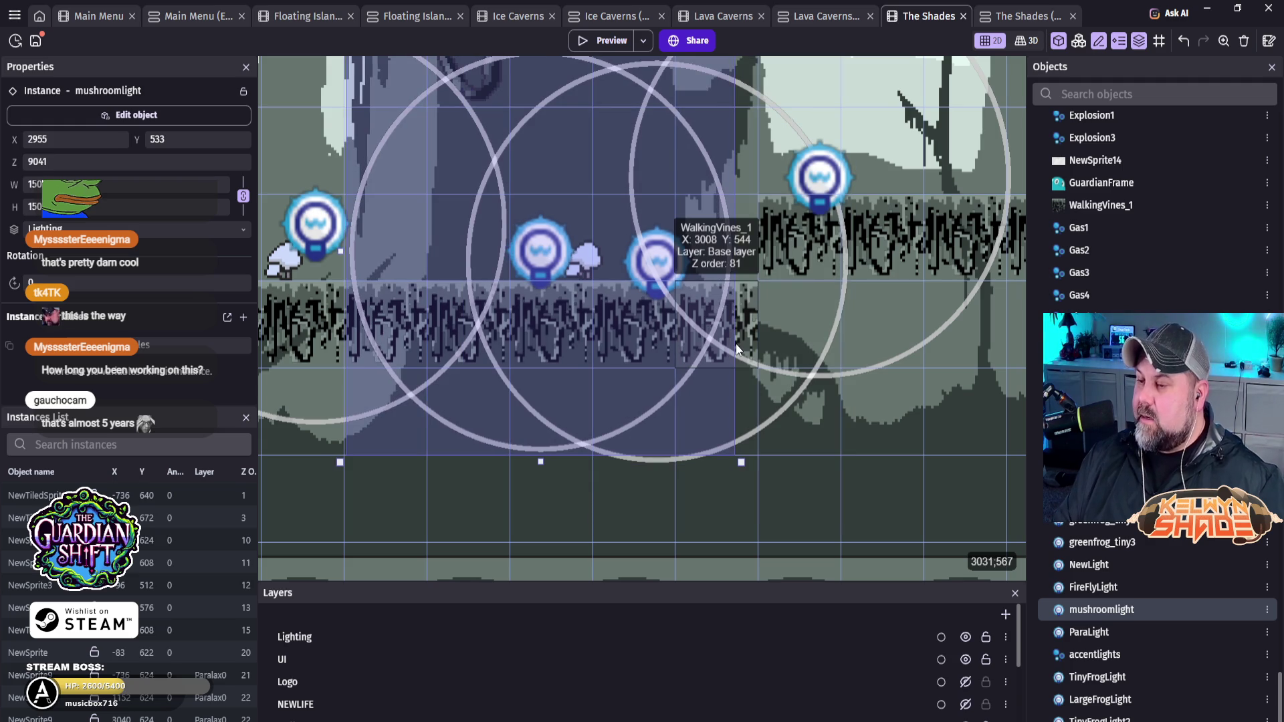
key("Right")
key("Right")
key("Right")
key("Down")
key("Down")
key("Down")
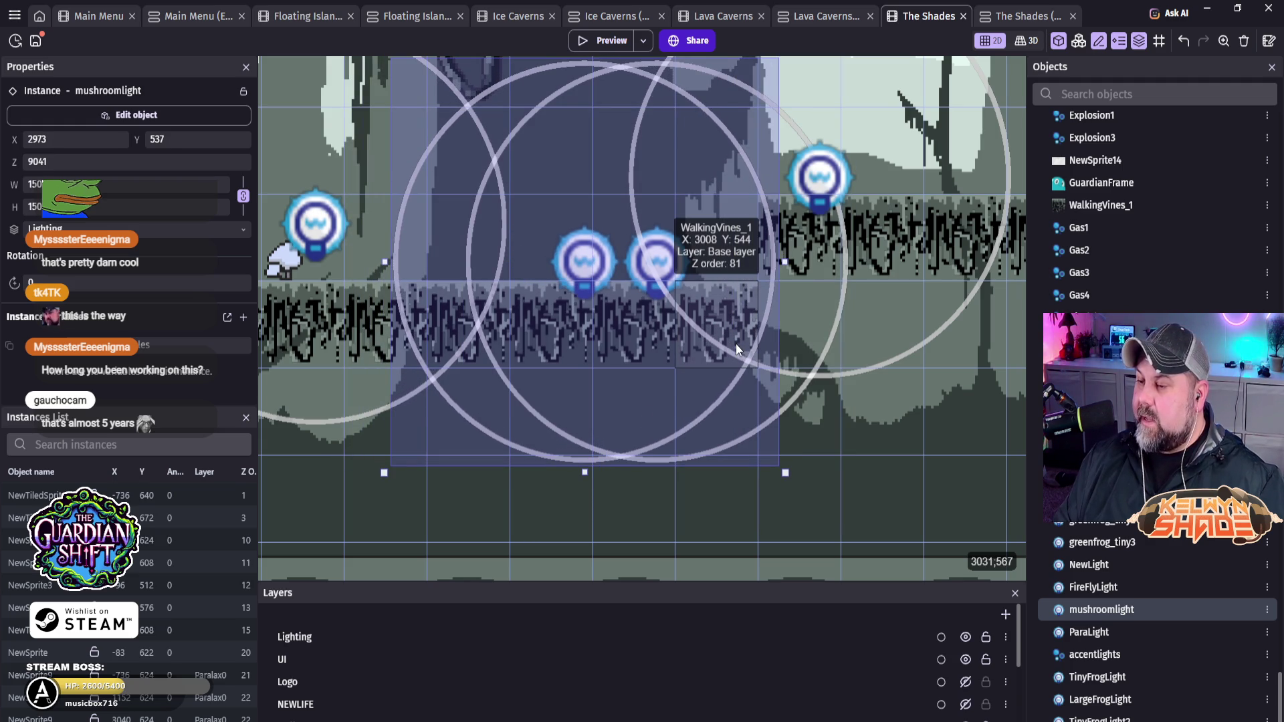
key("Left")
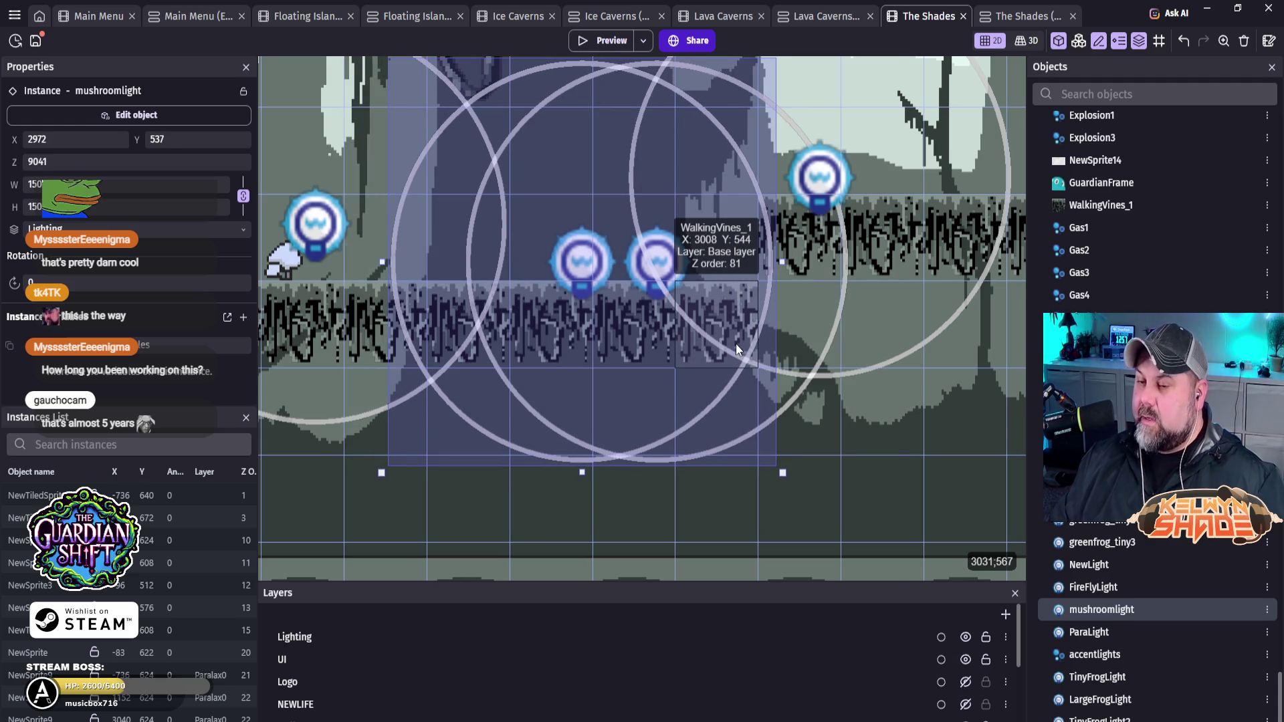
scroll(769, 341, "left", 5)
left_click(741, 231)
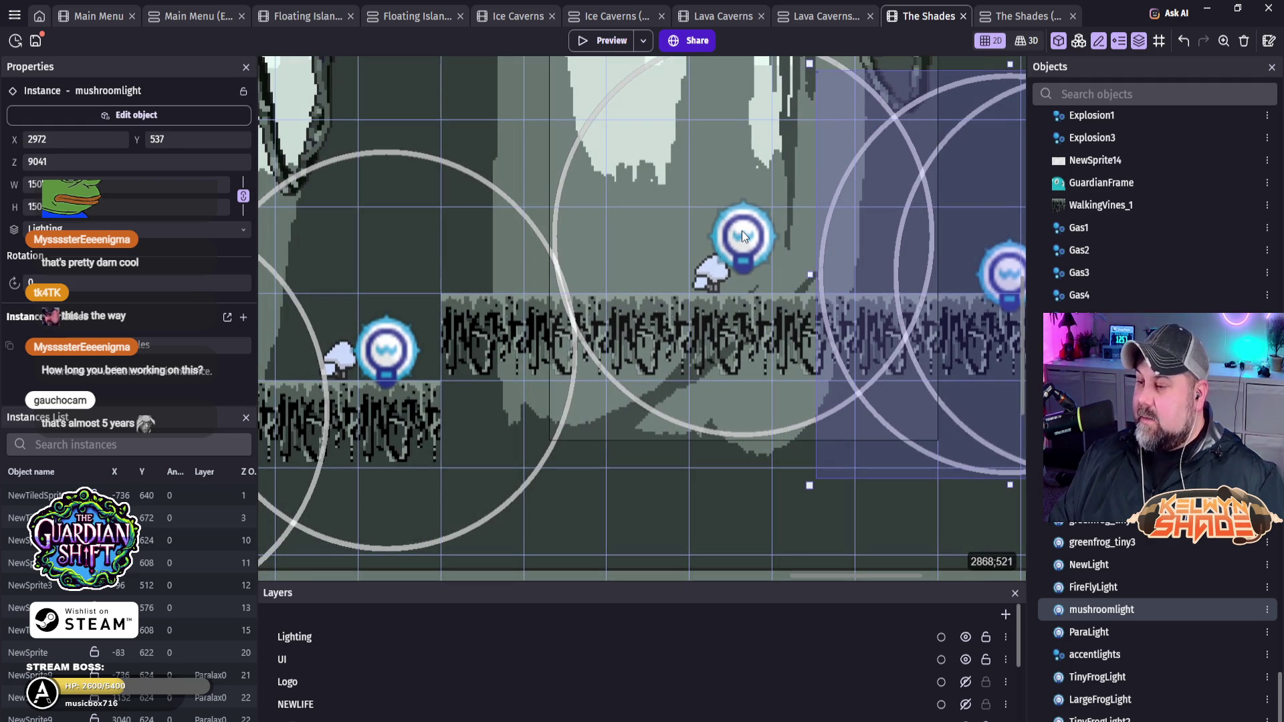
Step: Move a mushroom light left beside the other one on the platform
key("Left")
key("Left")
key("Left")
key("Down")
key("Down")
key("Down")
key("Down")
key("Right")
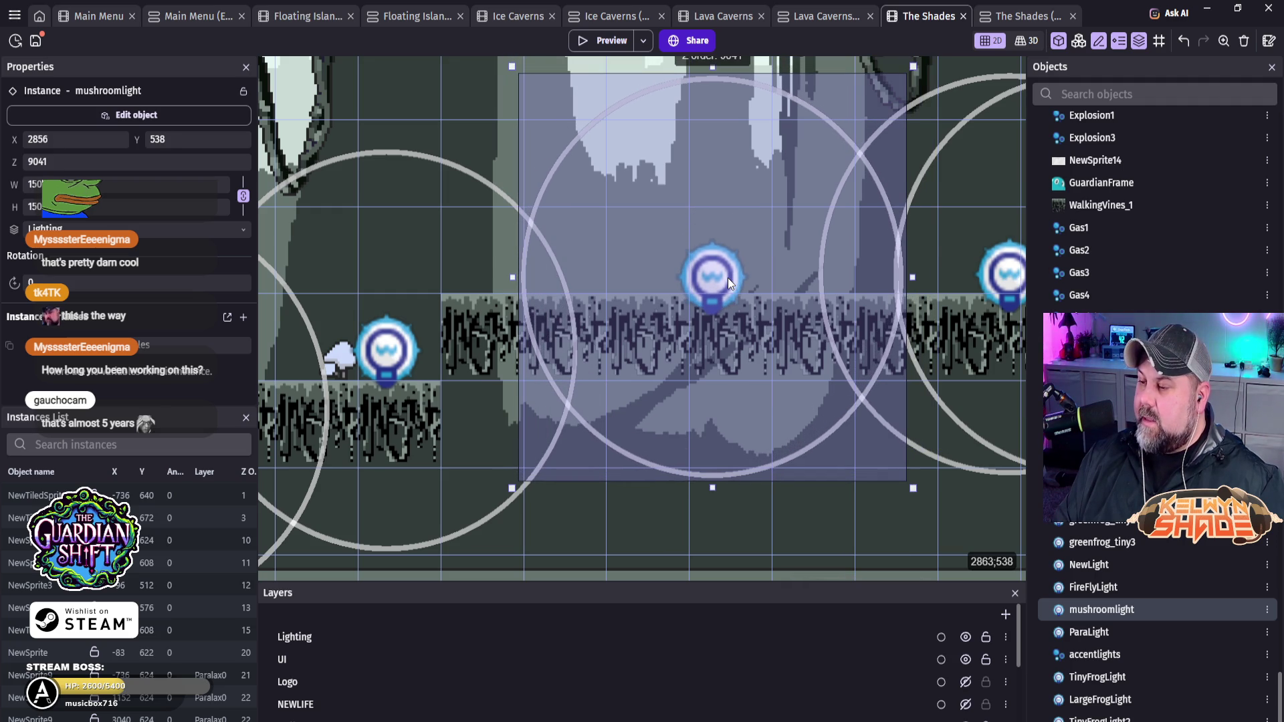
left_click_drag(716, 296, 701, 318)
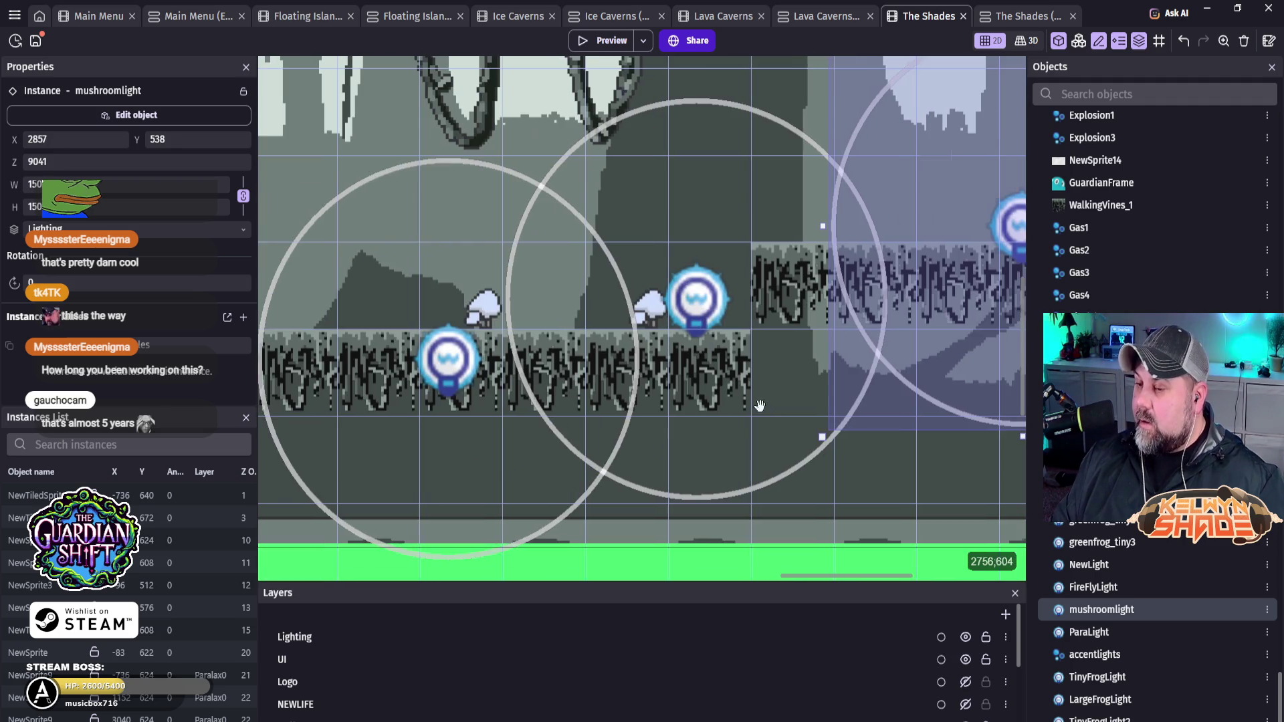
key("Left")
key("Left")
key("Left")
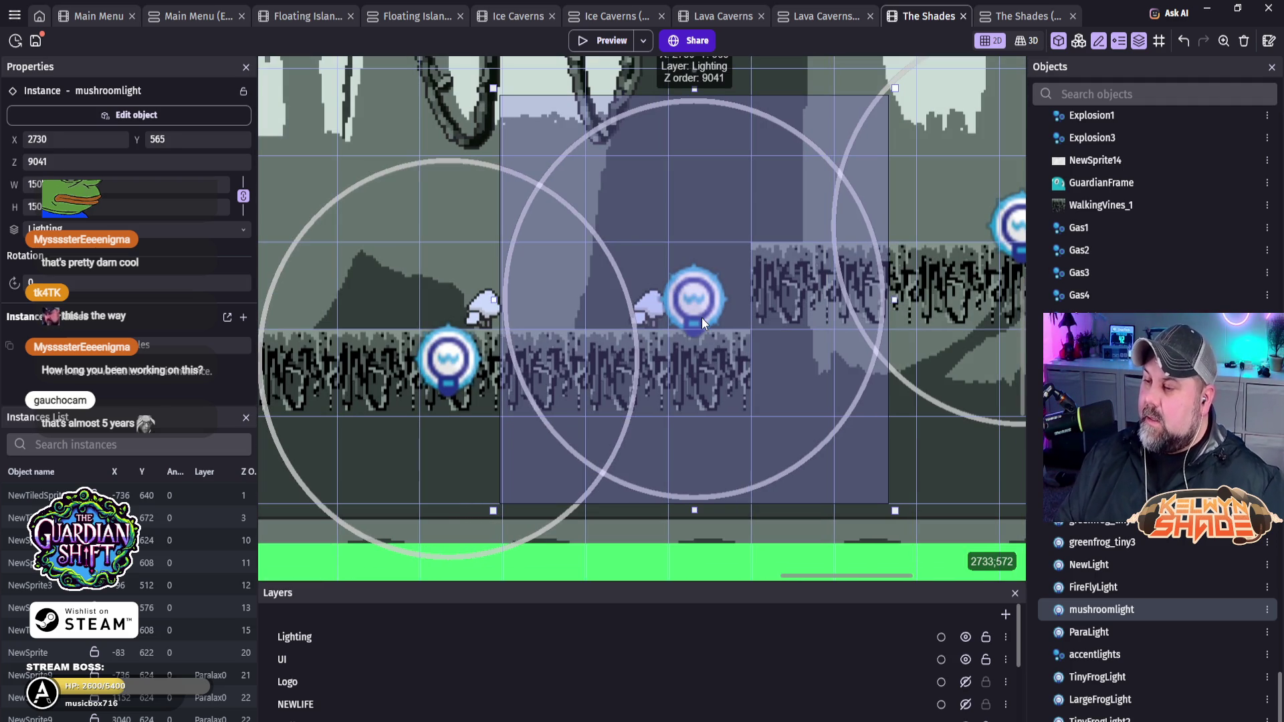
key("Down")
key("Down")
key("Down")
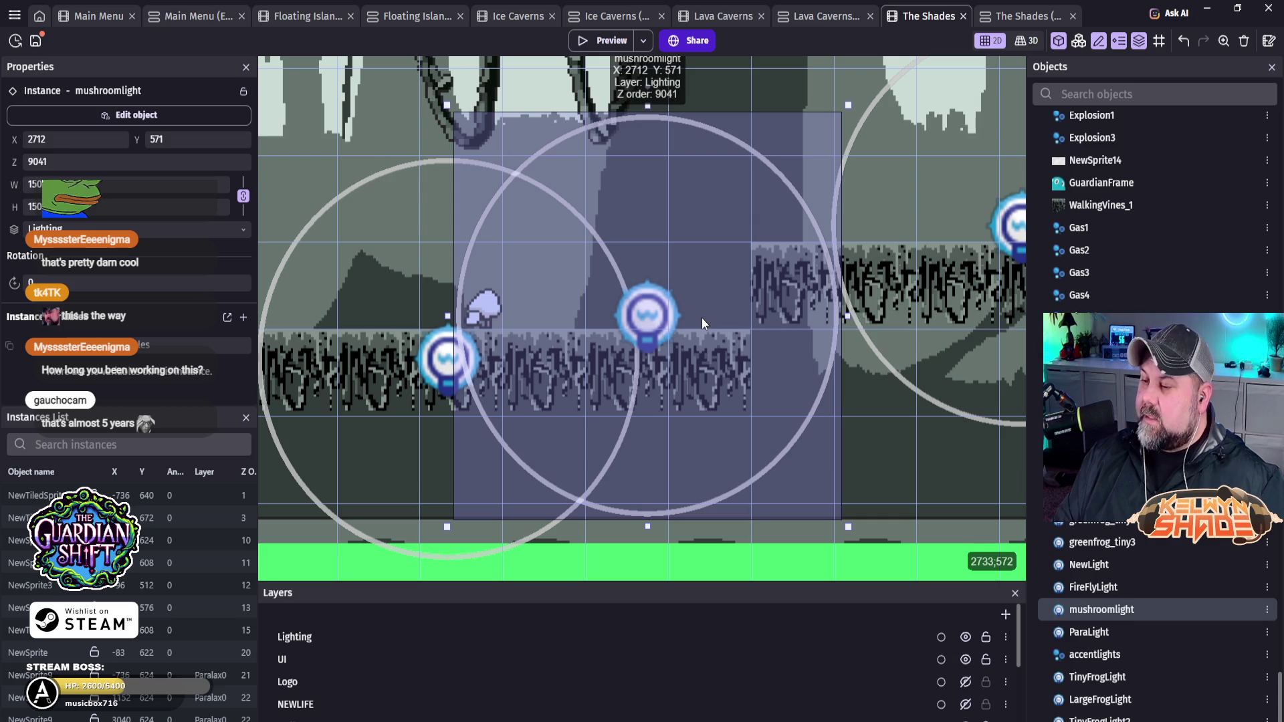
mouse_move(700, 318)
left_mouse_down()
mouse_move(427, 361)
mouse_move(450, 363)
left_mouse_up()
key("Up")
key("Up")
key("Up")
key("Right")
key("Right")
key("Right")
key("Right")
key("Right")
key("Right")
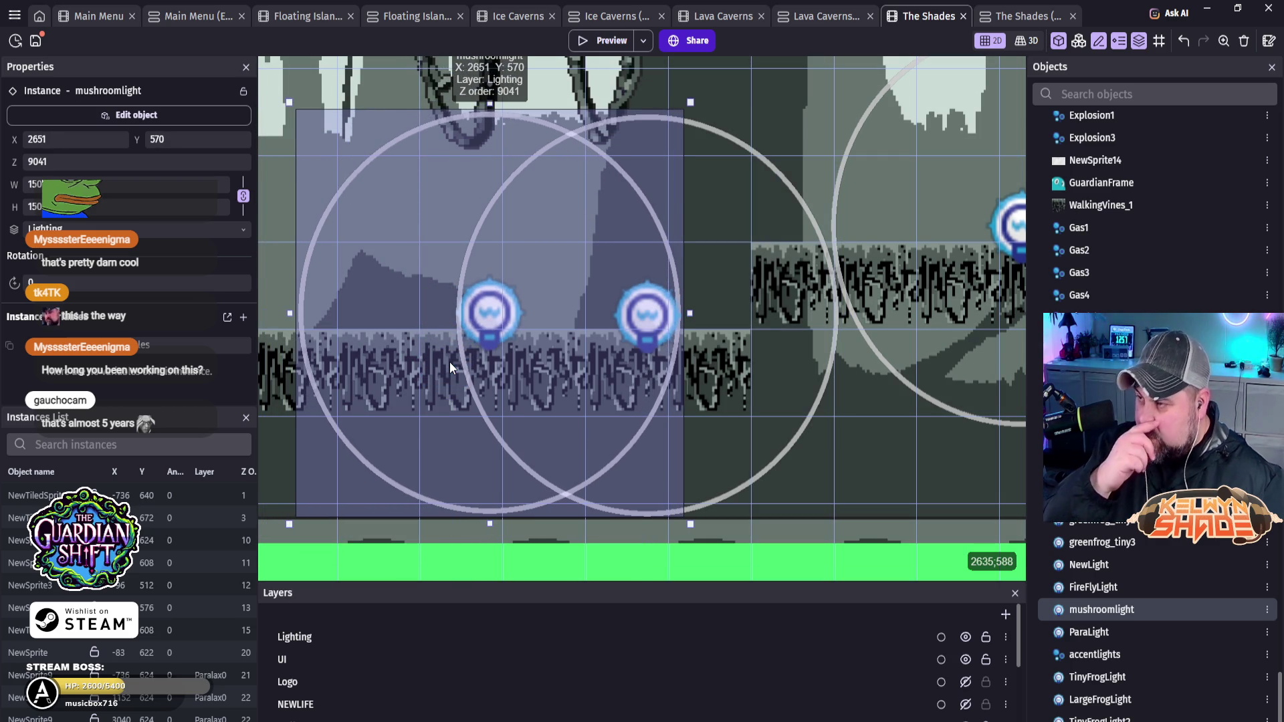
Step: Nudge the next platform's mushroom light onto its surface and zoom out to check
scroll(450, 362, "left", 6)
scroll(449, 362, "up", 1)
scroll(468, 373, "left", 5)
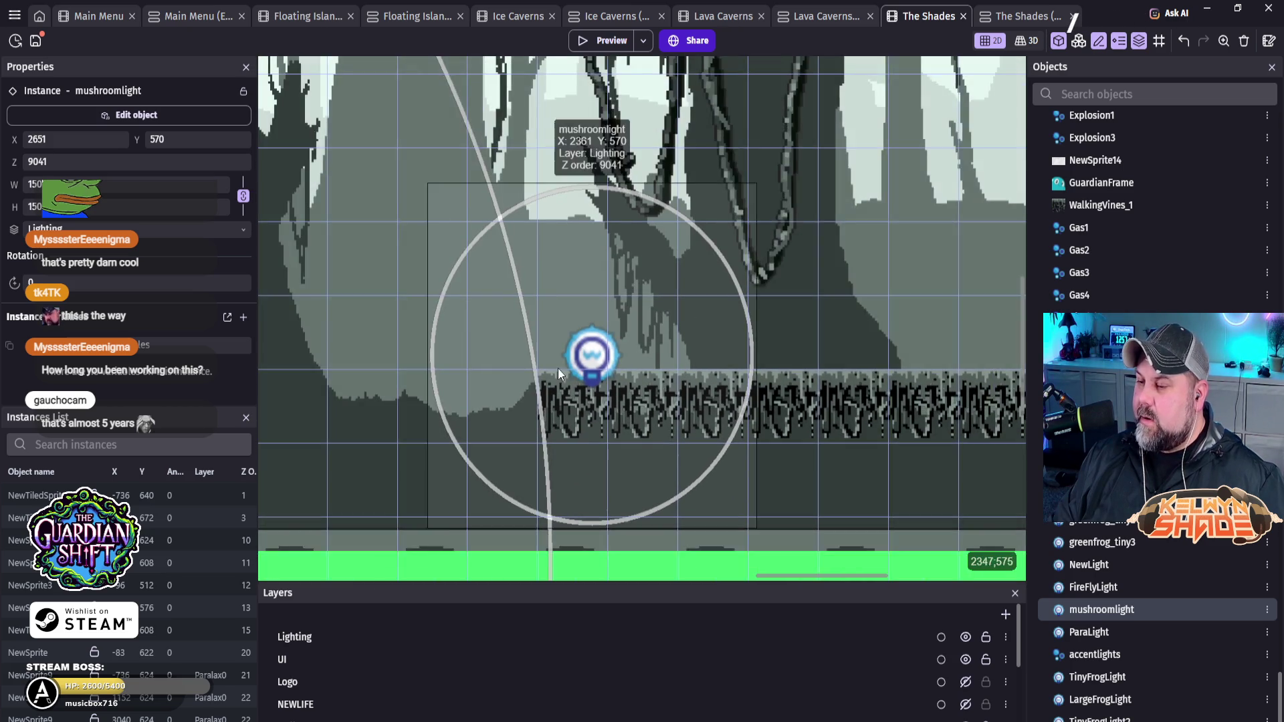
scroll(567, 346, "up", 3)
left_click(604, 357)
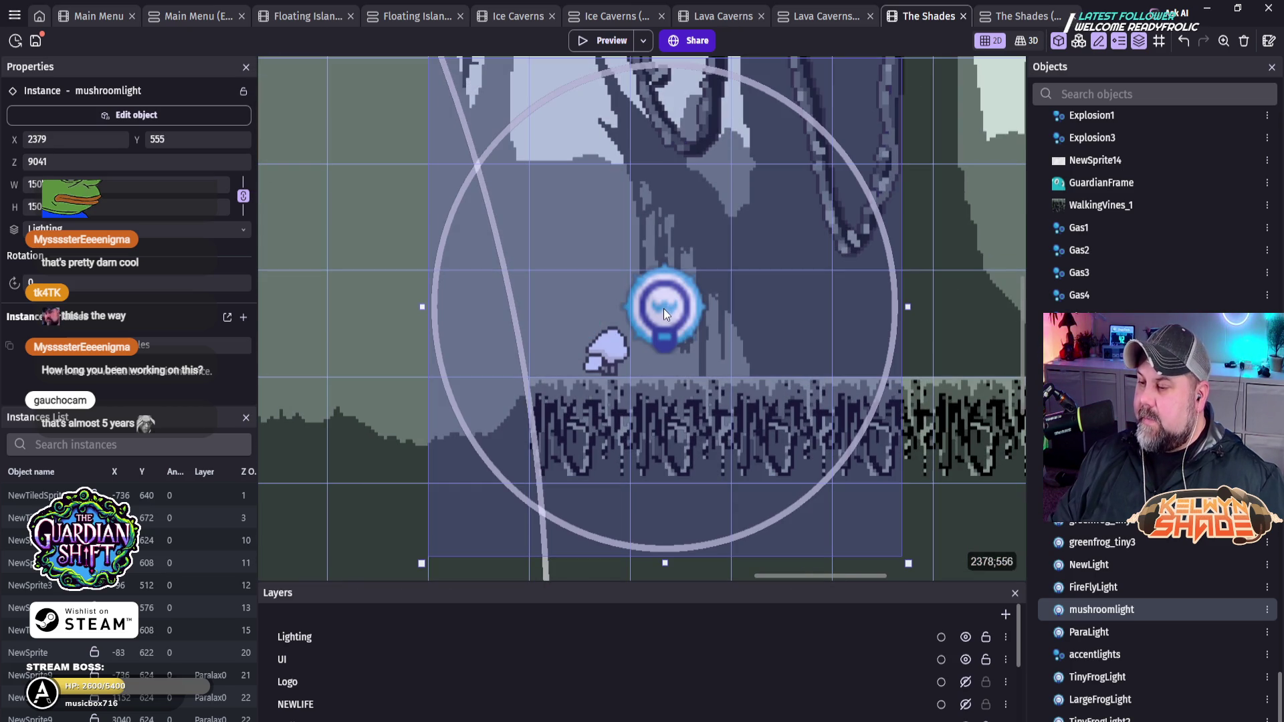
key("Left")
key("Left")
key("Left")
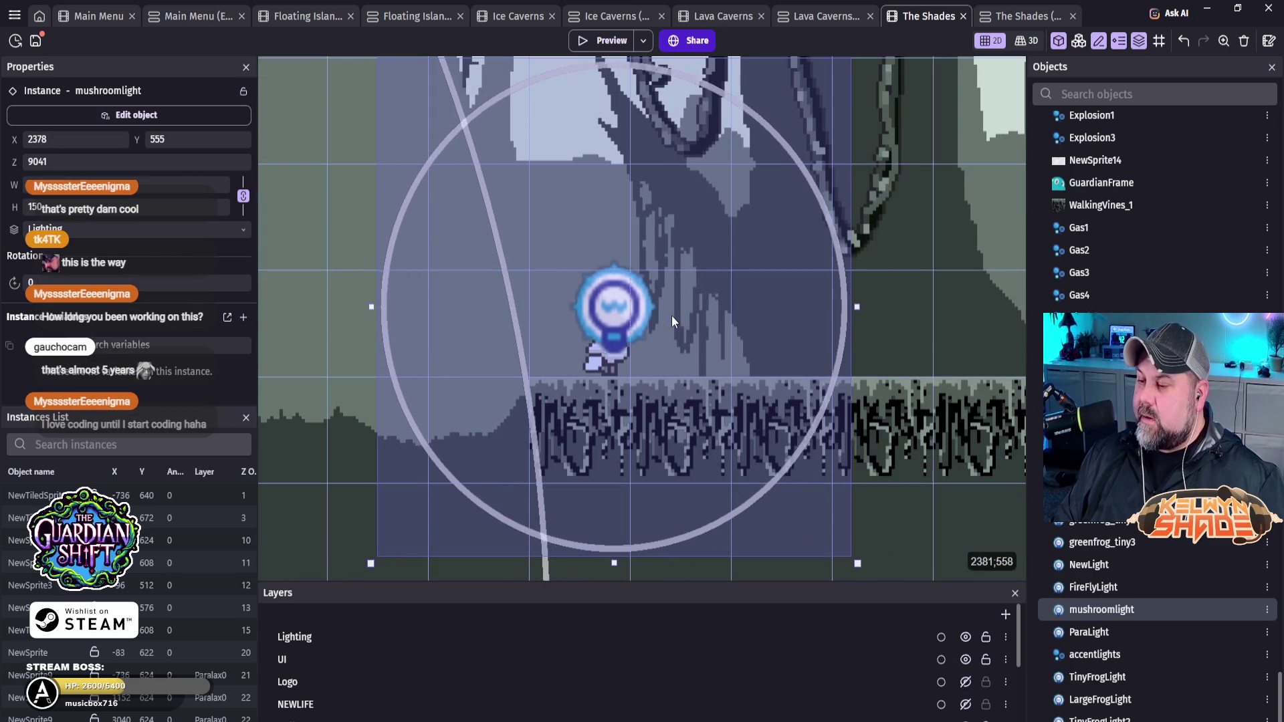
key("Down")
key("Down")
key("Down")
key("Down")
key("Right")
key("Right")
key("Right")
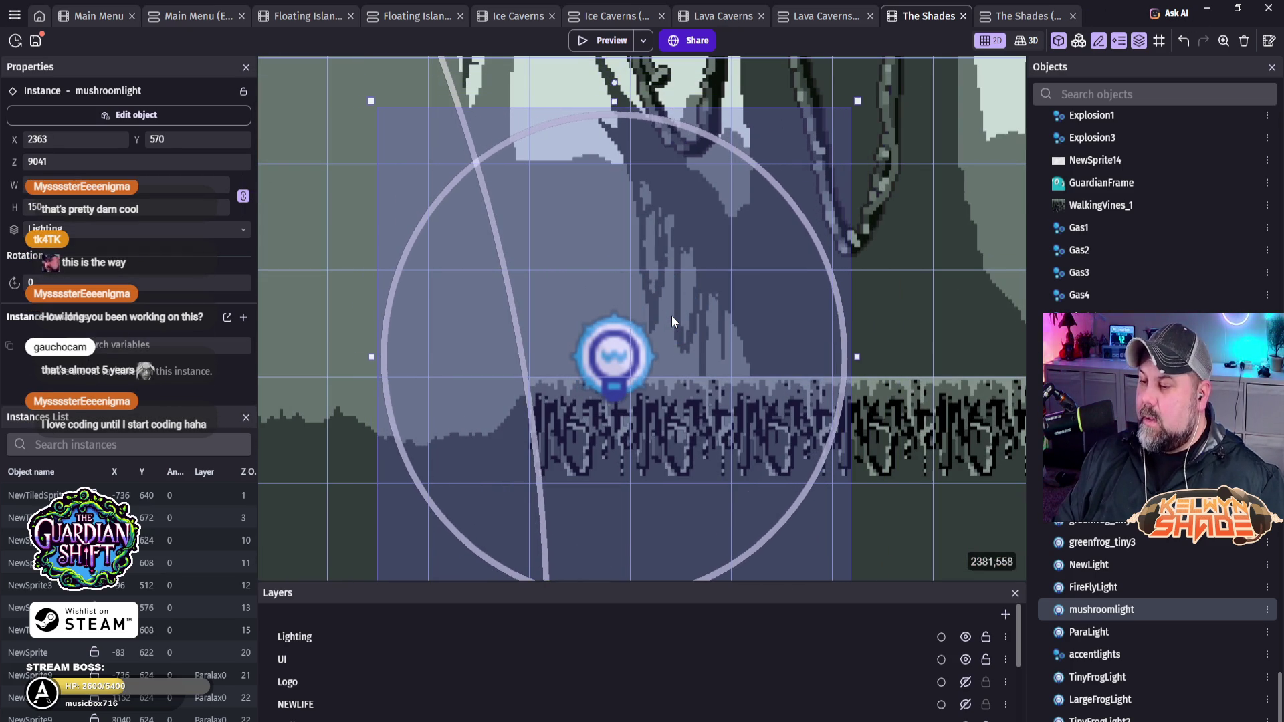
scroll(795, 248, "down", 5)
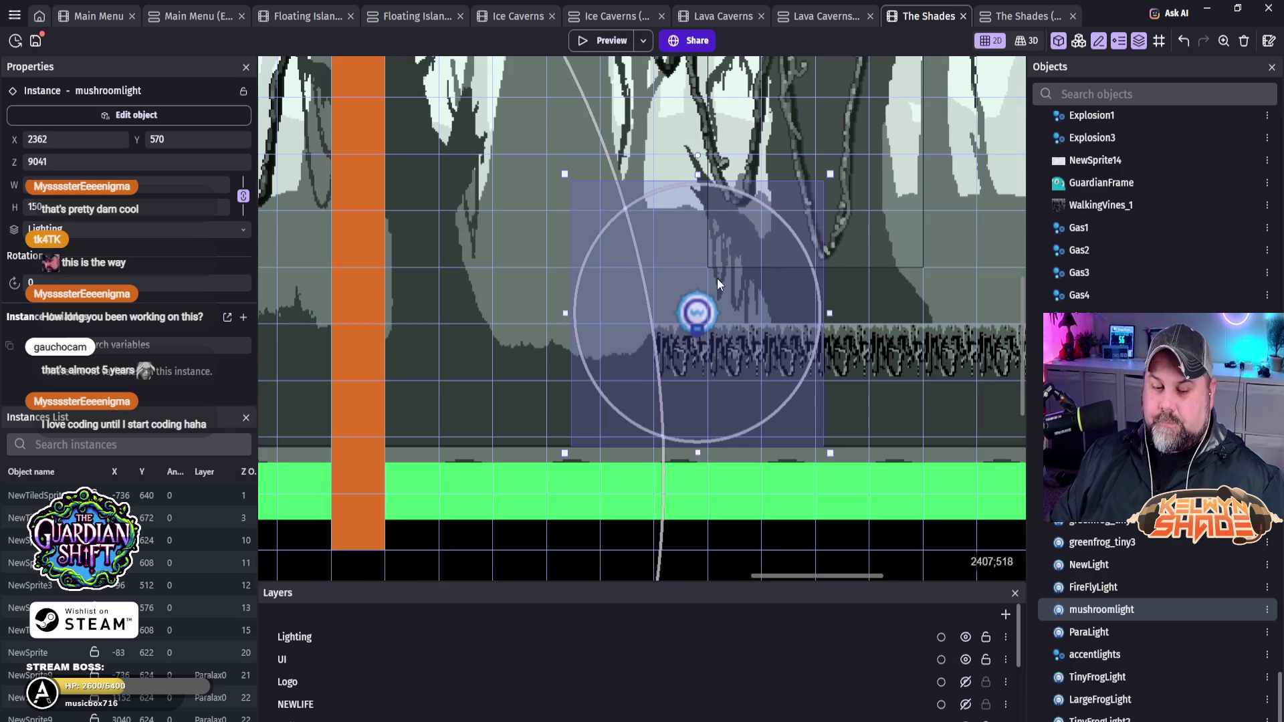
scroll(699, 271, "down", 1)
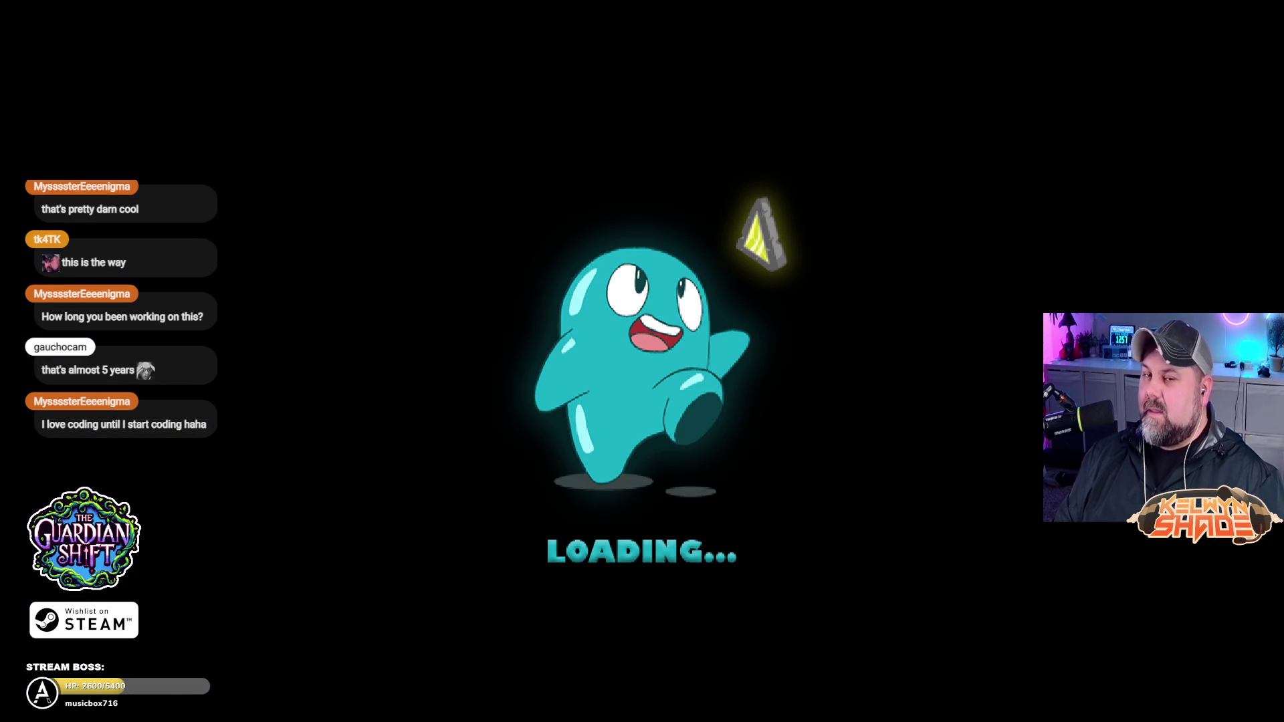
Step: Walk the character right through the lit forest into the cave, jump, then close the preview
key("Right")
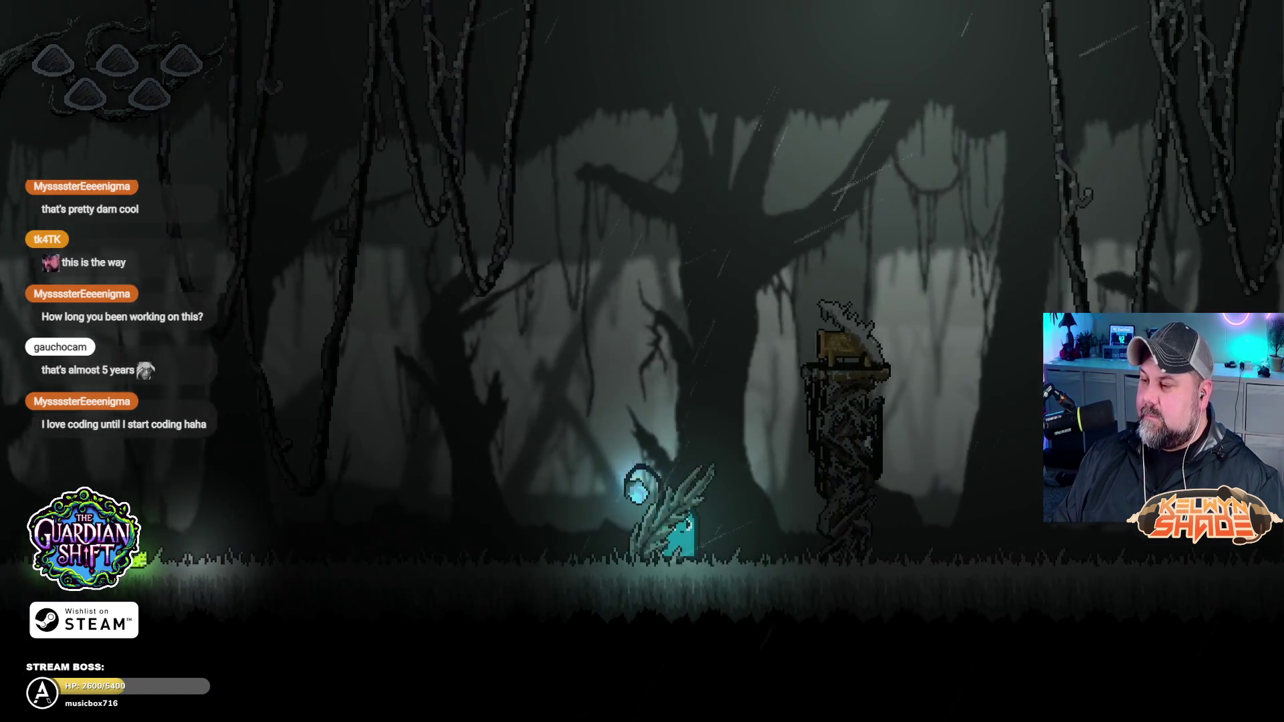
key("Right")
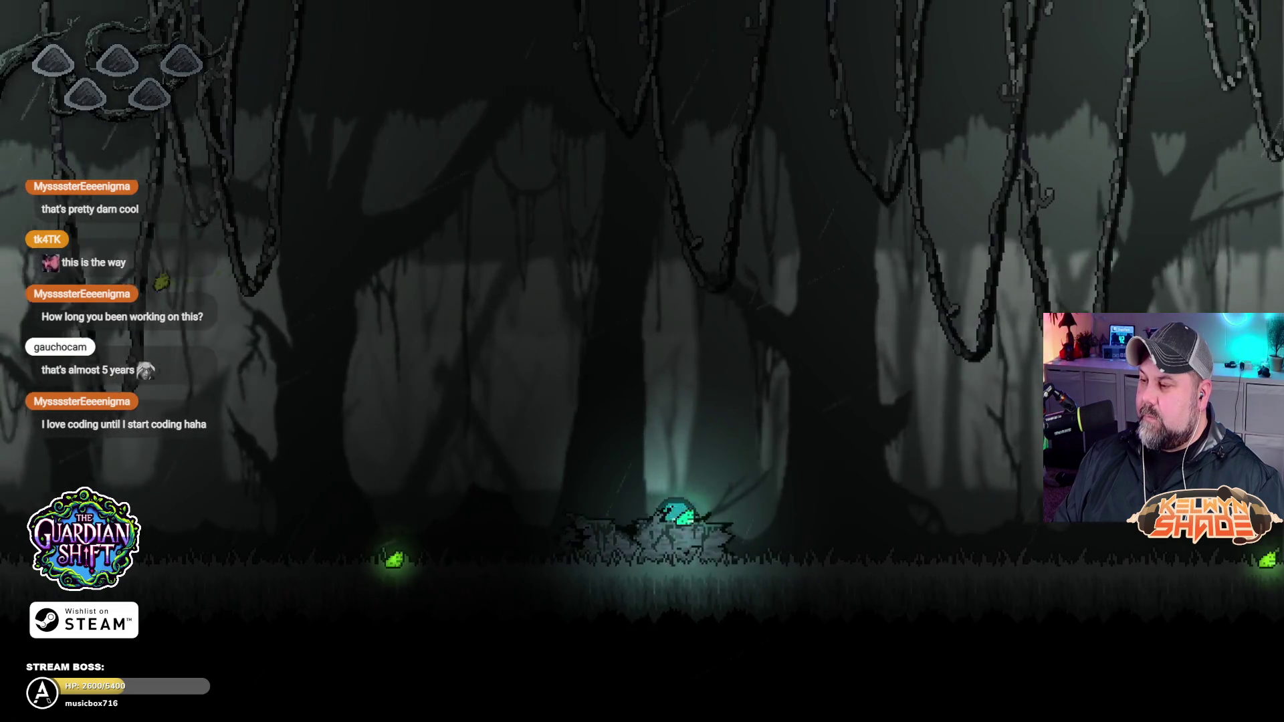
key("Right")
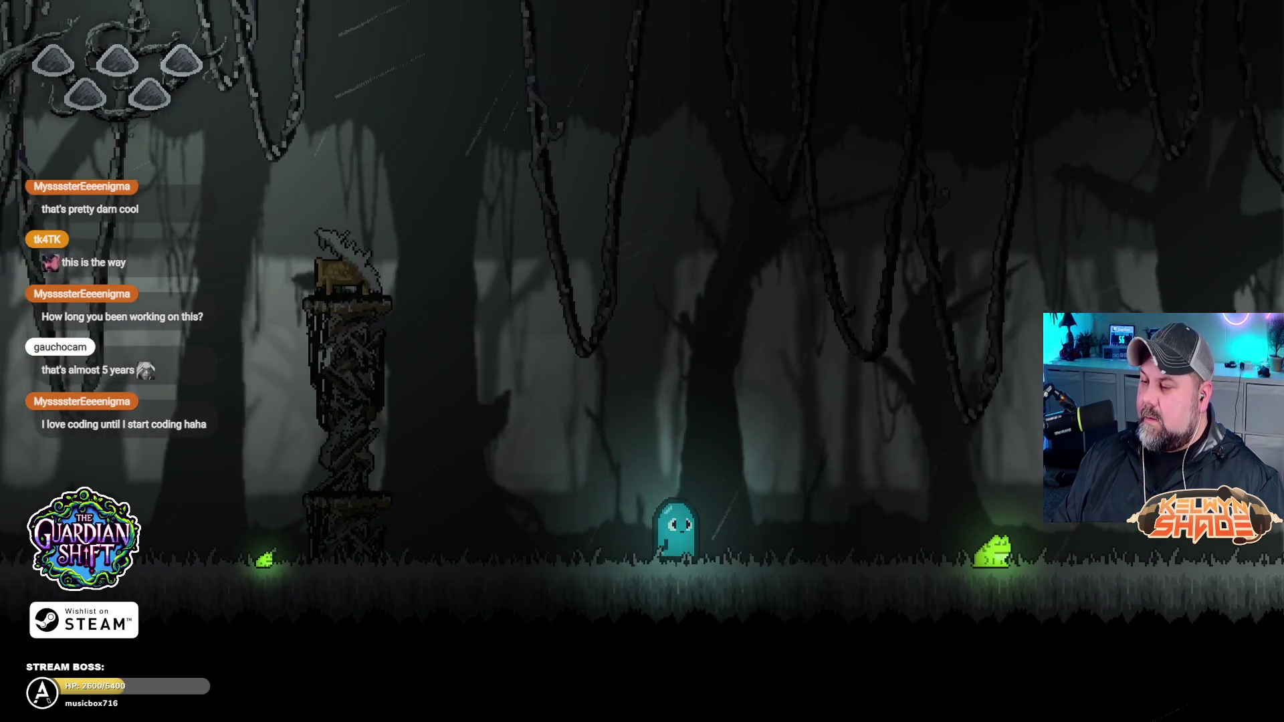
key("Right")
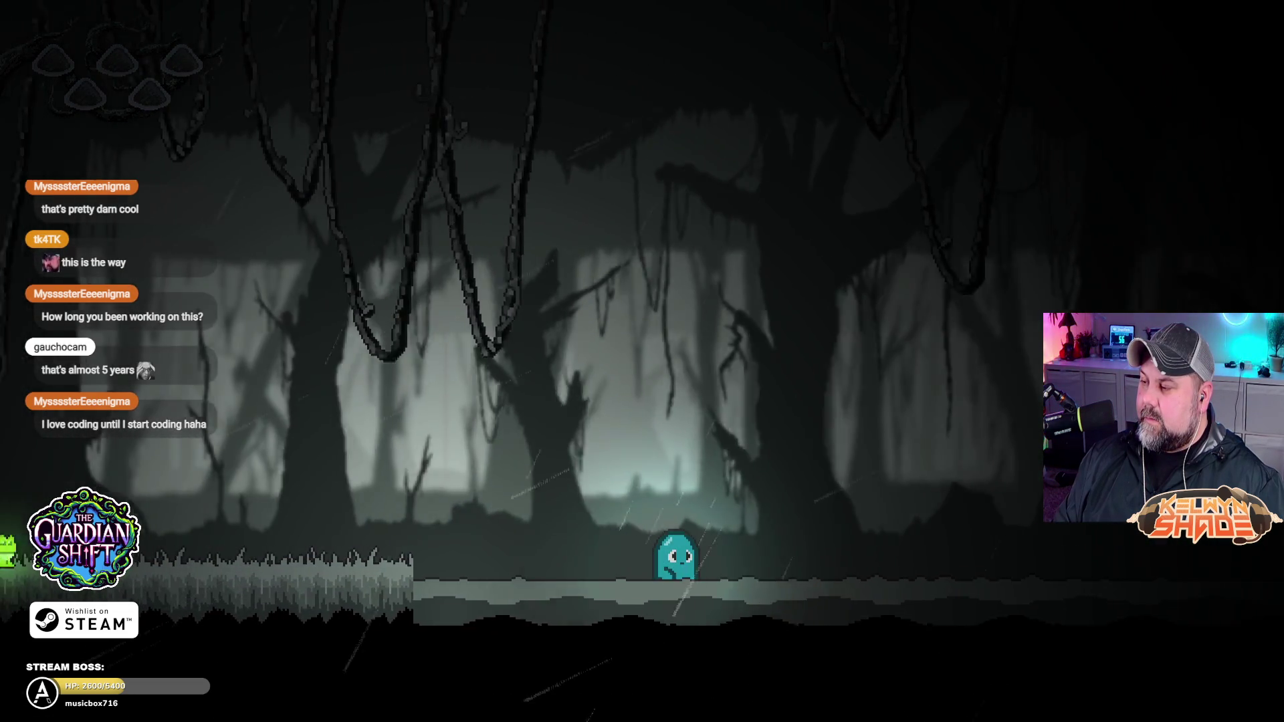
key("Right")
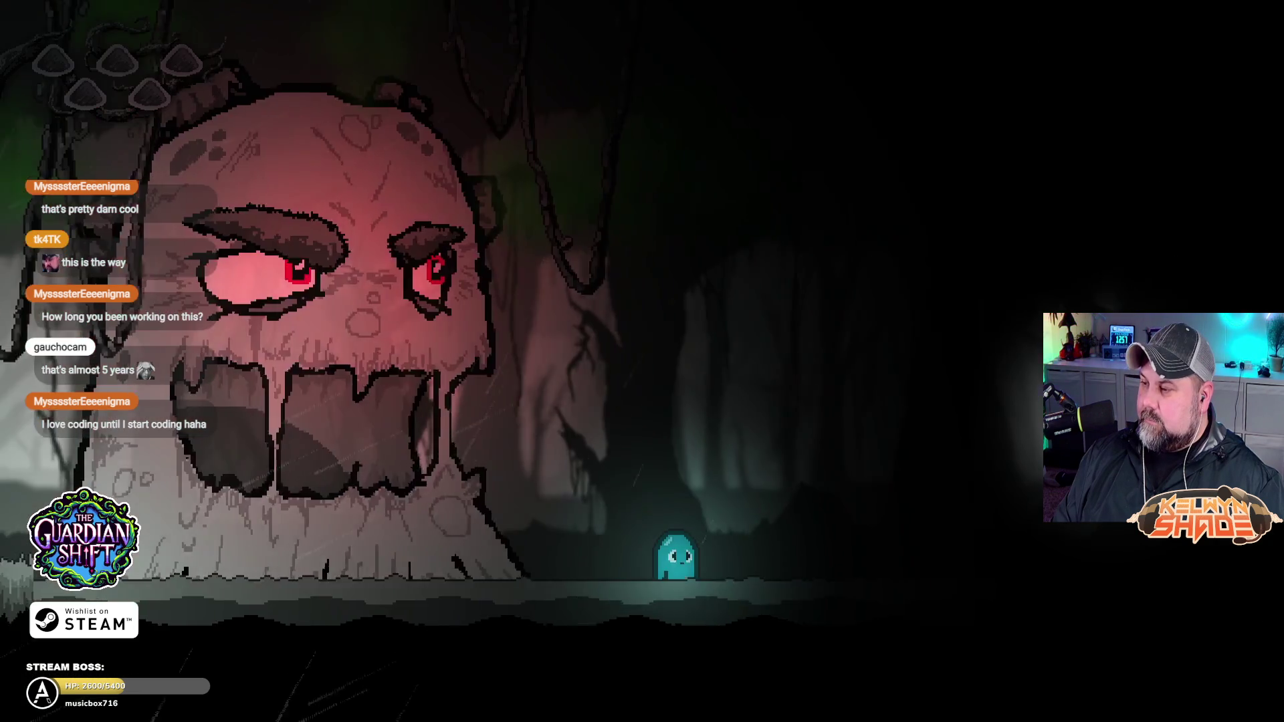
key("Right")
key("space")
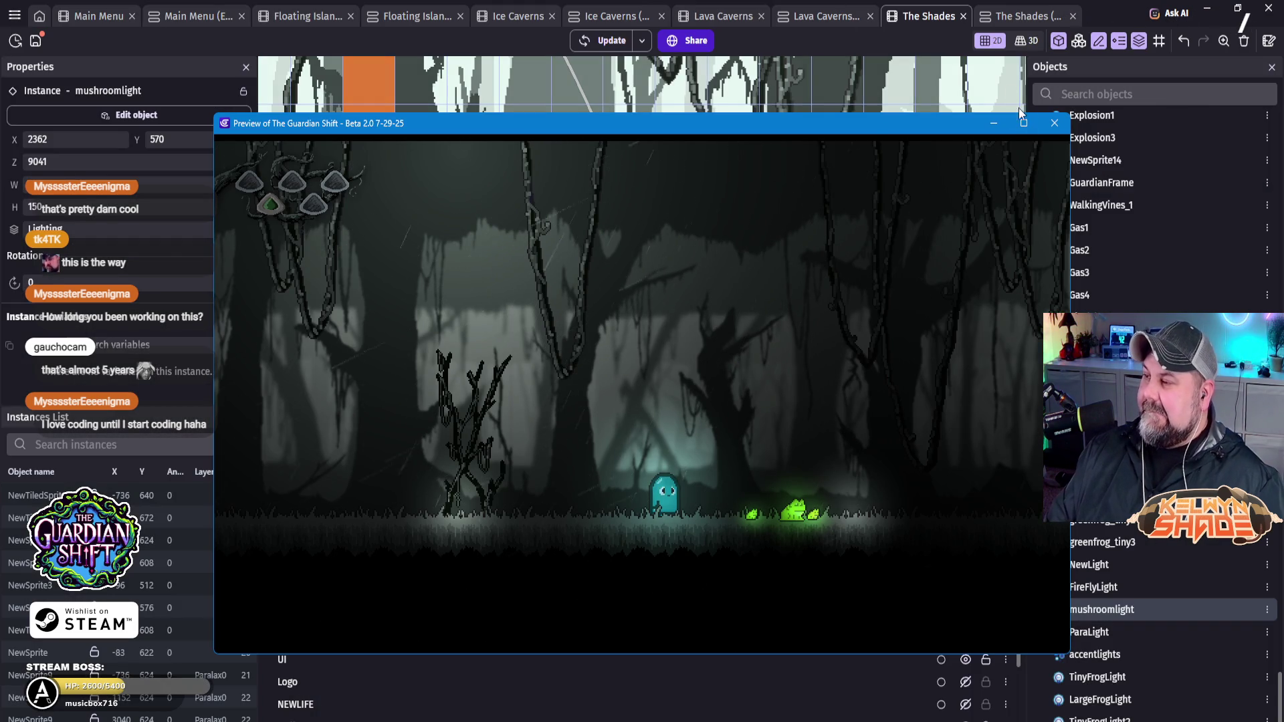
left_click(1054, 123)
Step: Drag ShadesGlowLarge from X 1844, Y 660 to about X 3916, Y 436
scroll(804, 294, "down", 5)
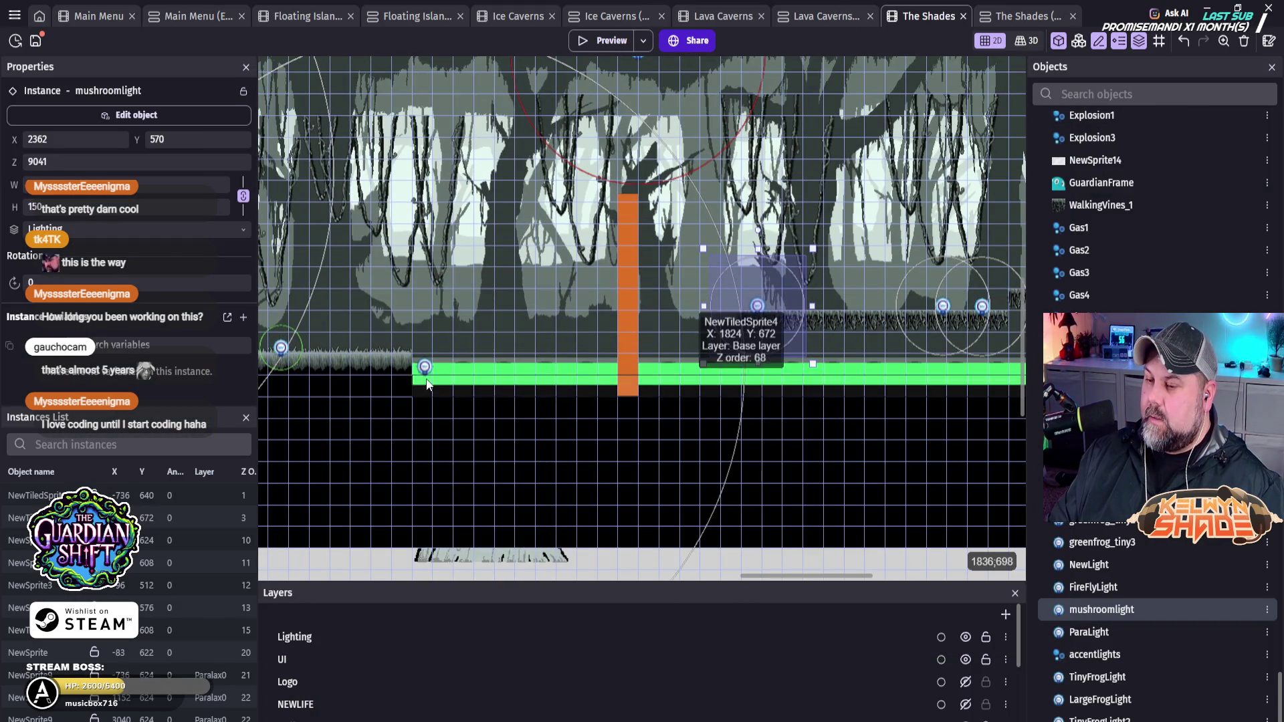
left_click(426, 368)
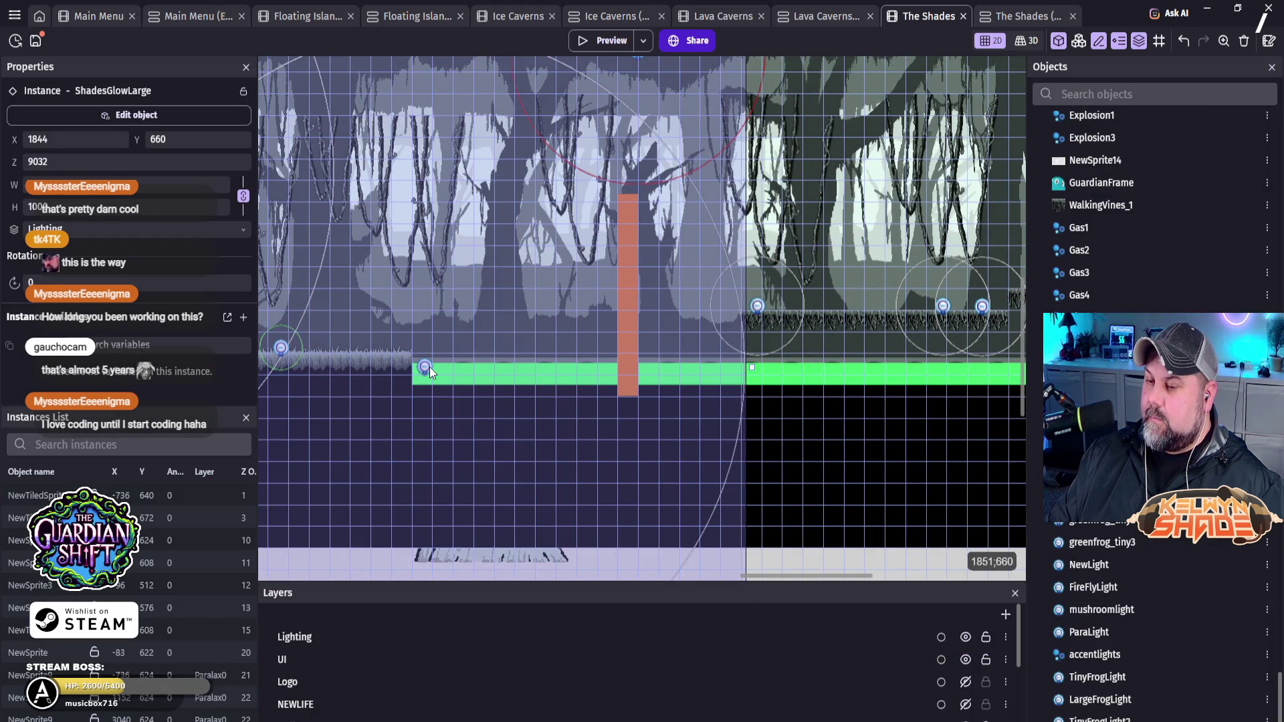
scroll(528, 448, "down", 2)
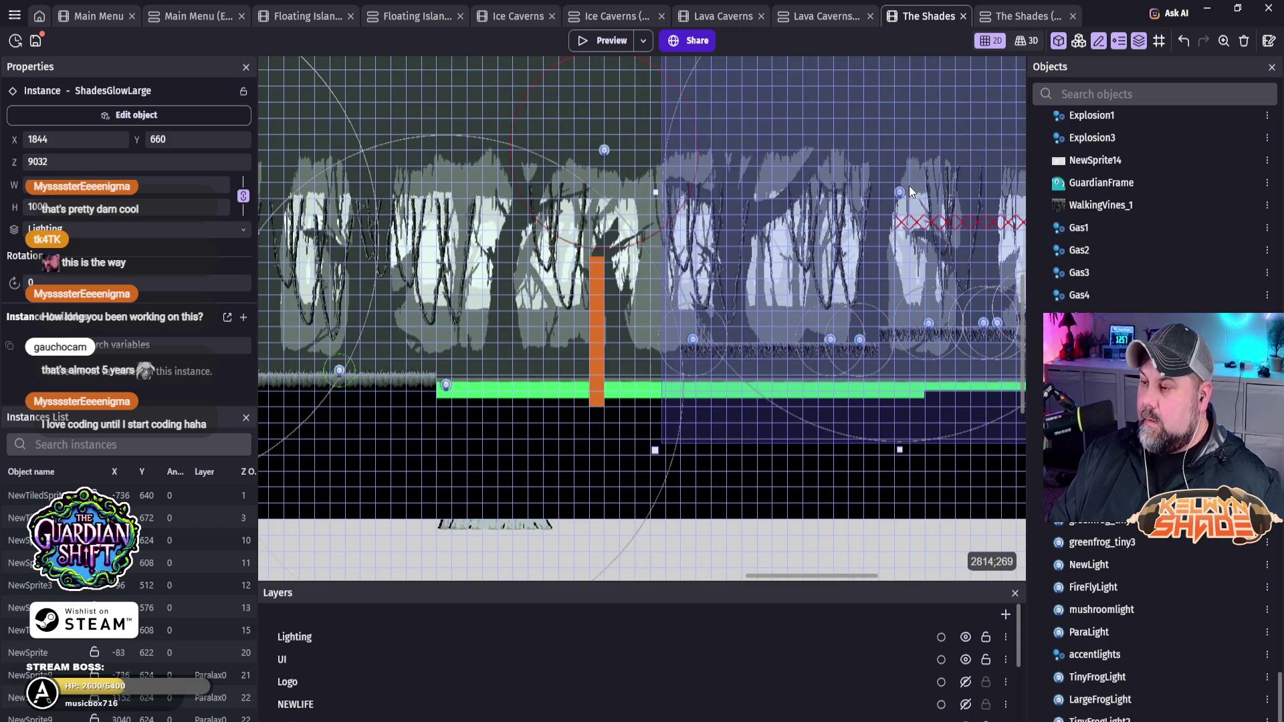
left_click_drag(908, 190, 864, 177)
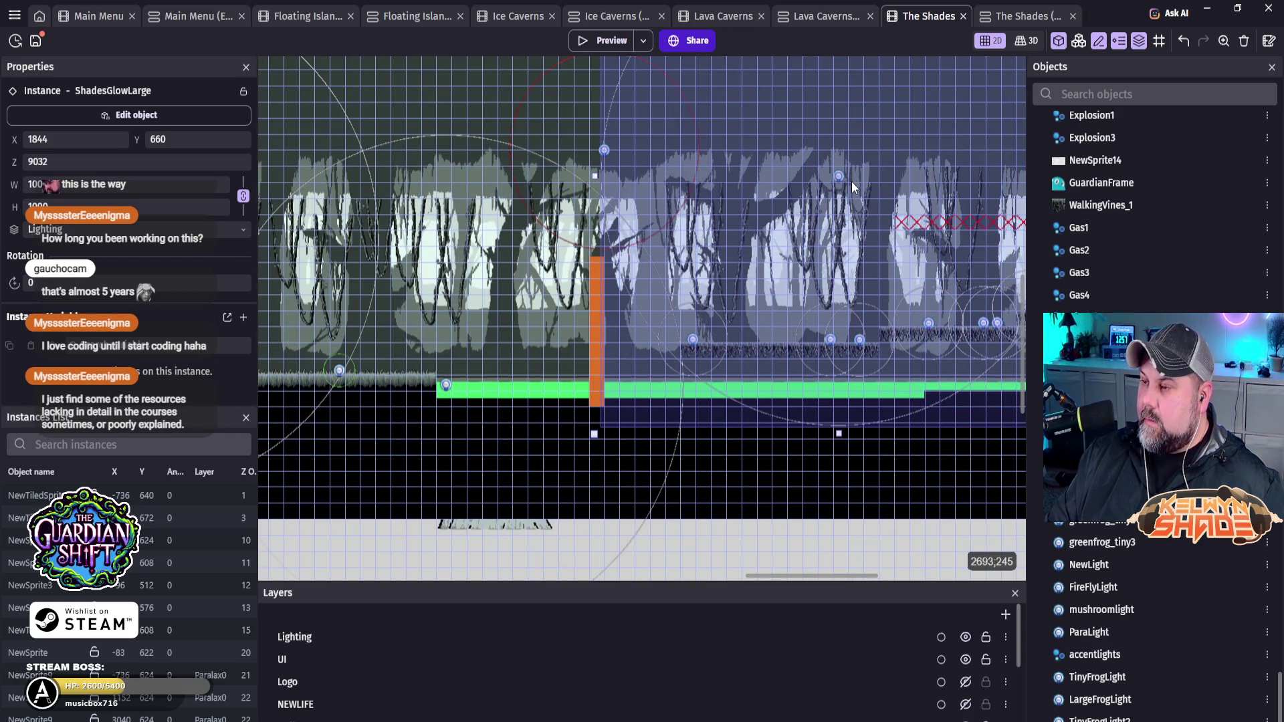
left_click_drag(889, 405, 588, 309)
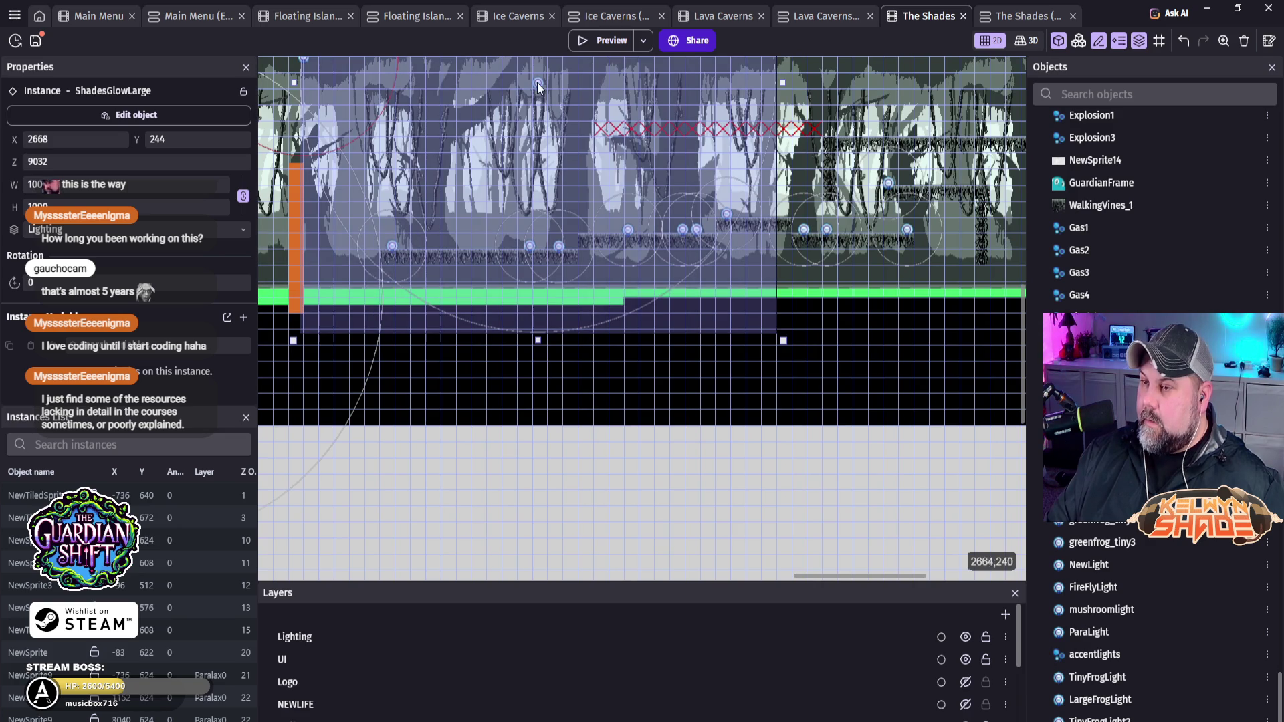
mouse_move(539, 87)
left_mouse_down()
mouse_move(673, 220)
mouse_move(833, 329)
mouse_move(849, 315)
left_mouse_up()
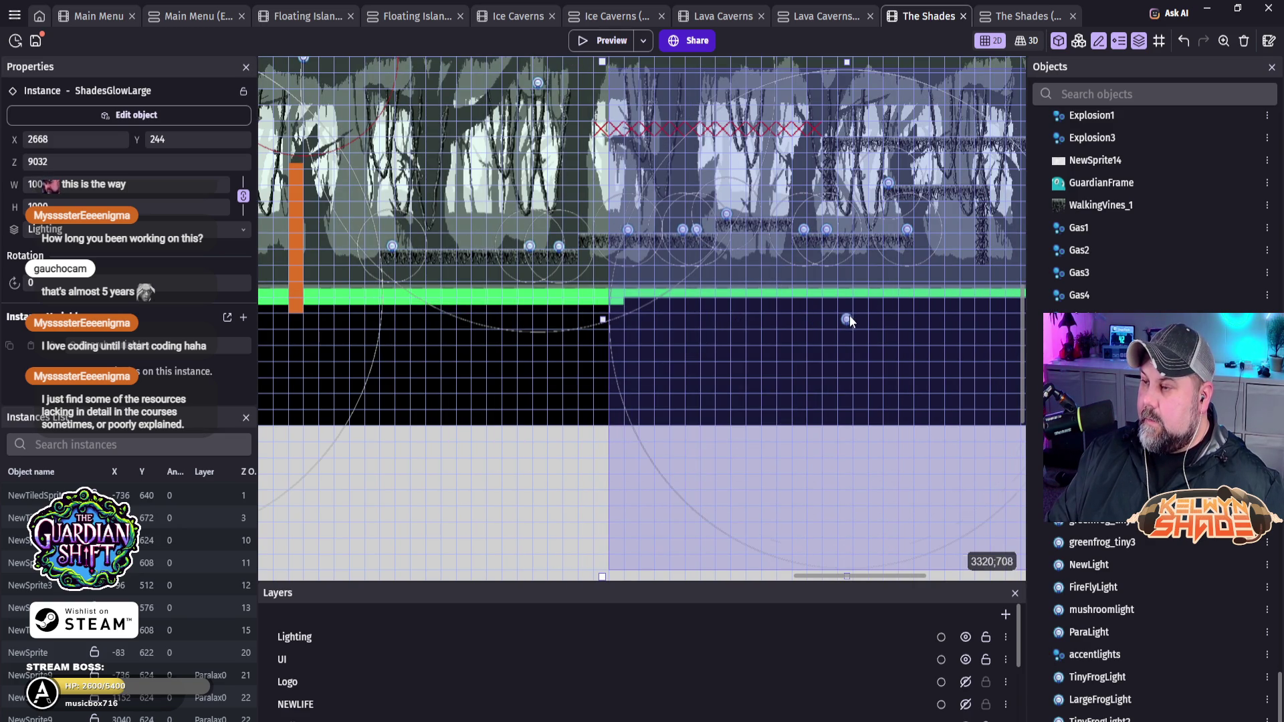
mouse_move(806, 372)
left_mouse_down()
mouse_move(661, 370)
mouse_move(537, 347)
left_mouse_up()
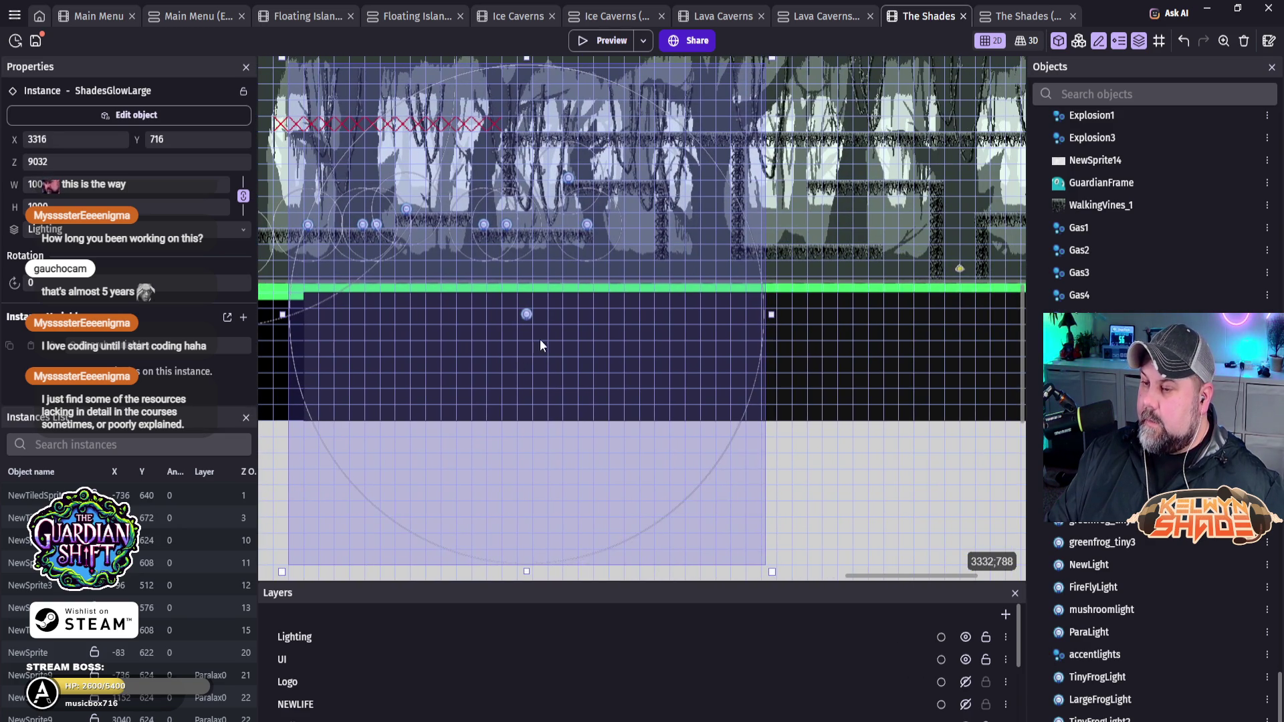
left_click_drag(745, 202, 812, 172)
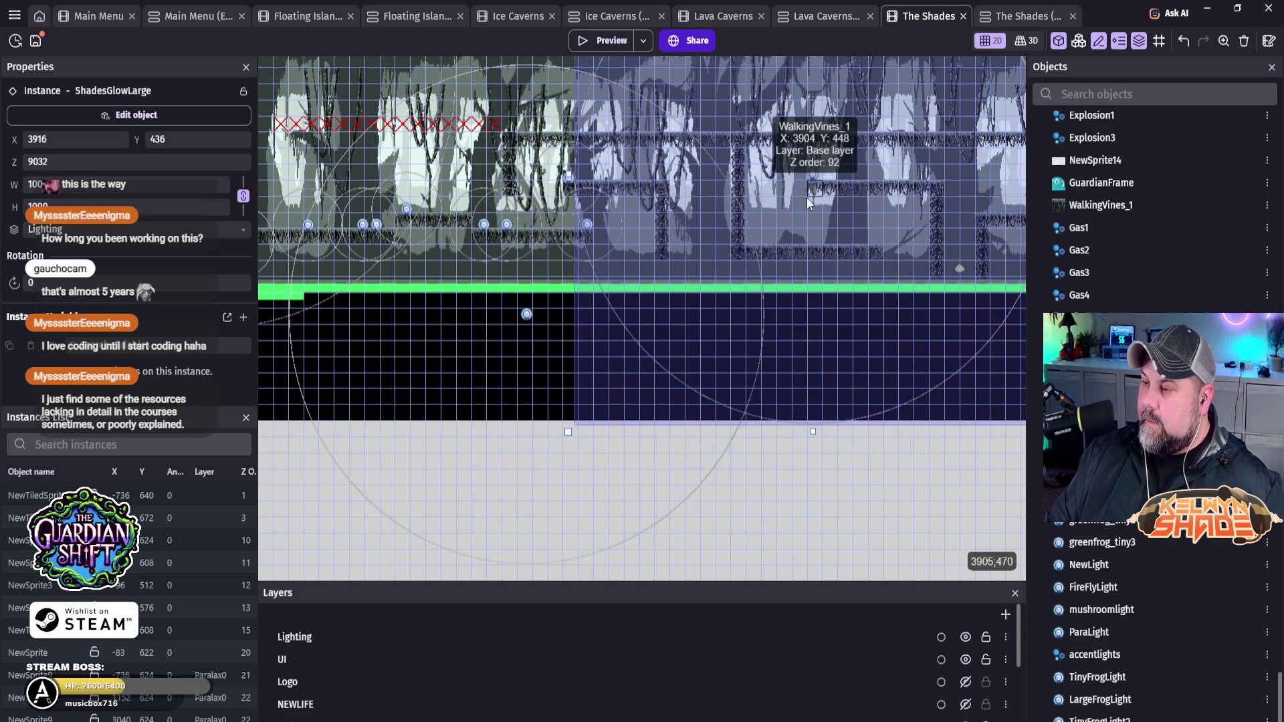